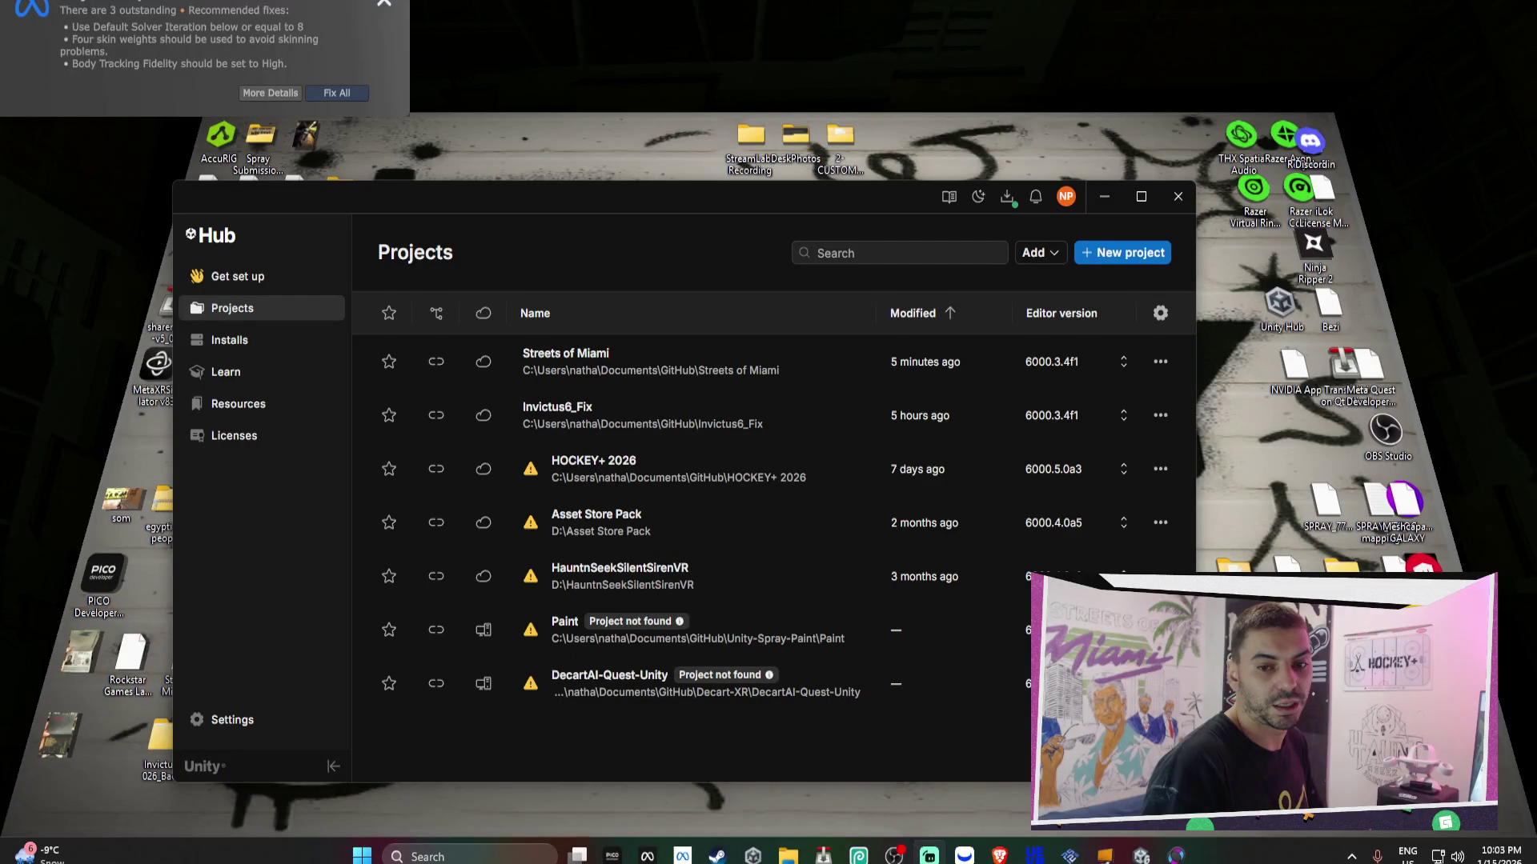
- Hide Unity Hub, tilt and reset the BumpTop camera, and move the Streets of Miami folder left of SPRAY
click(1105, 196)
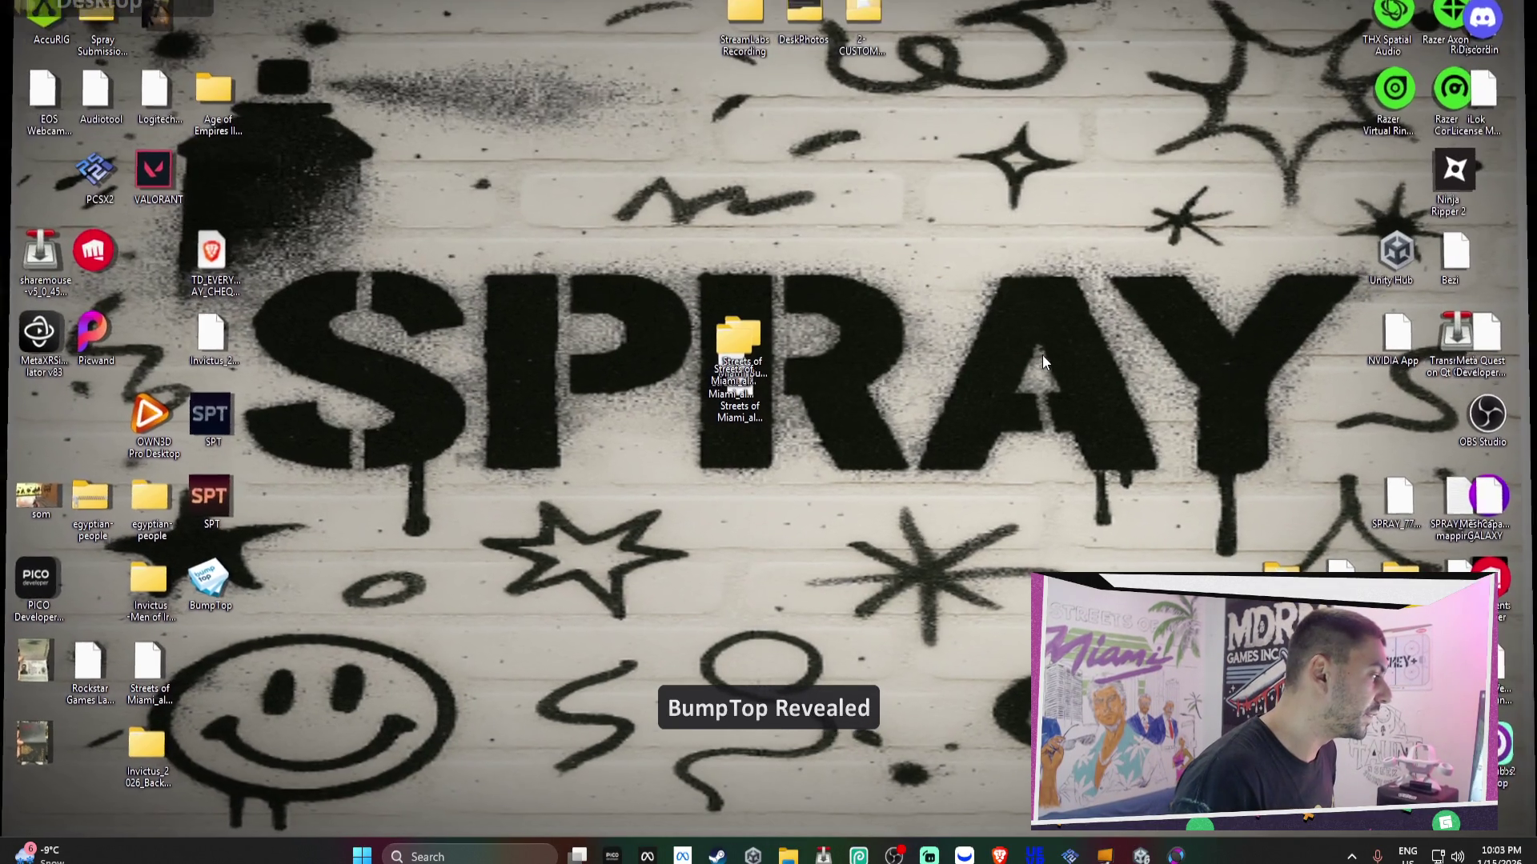
scroll(1042, 354, up, 5)
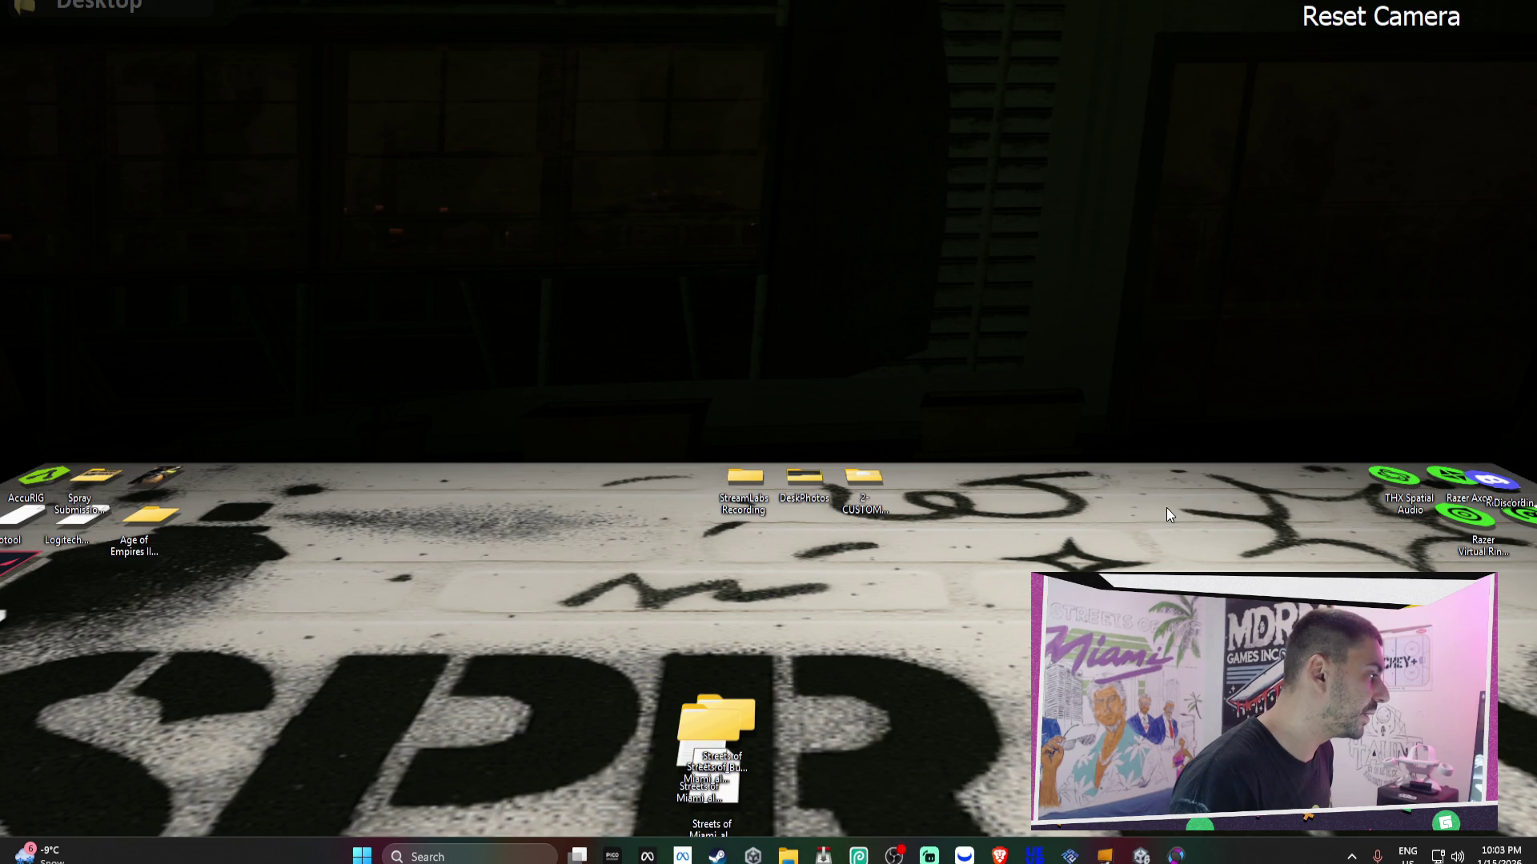
scroll(1165, 507, down, 5)
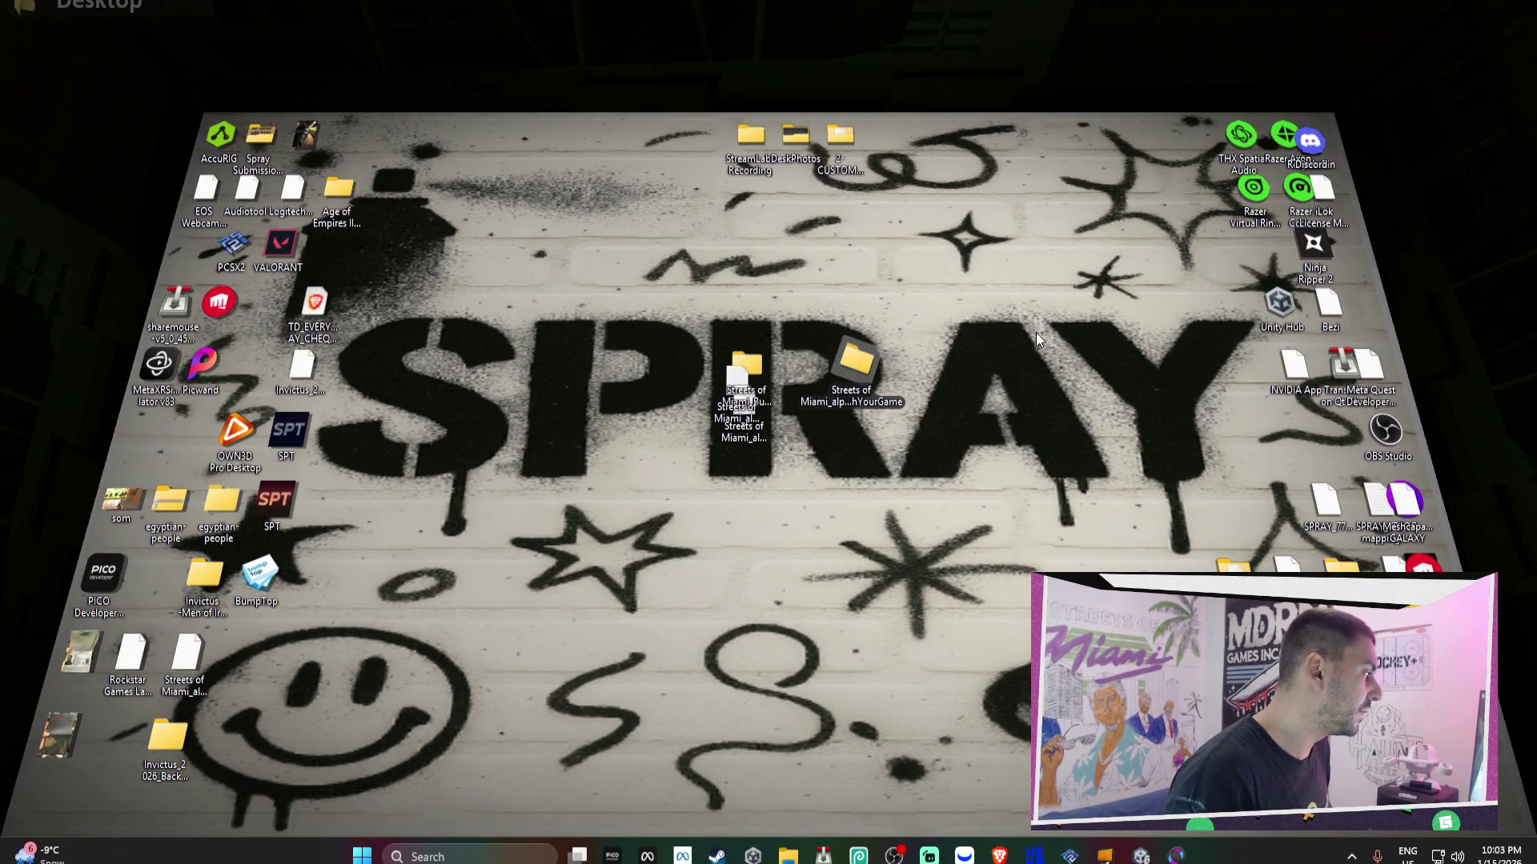
mouse_move(854, 366)
mouse_down()
mouse_move(1001, 408)
mouse_move(1198, 238)
mouse_up()
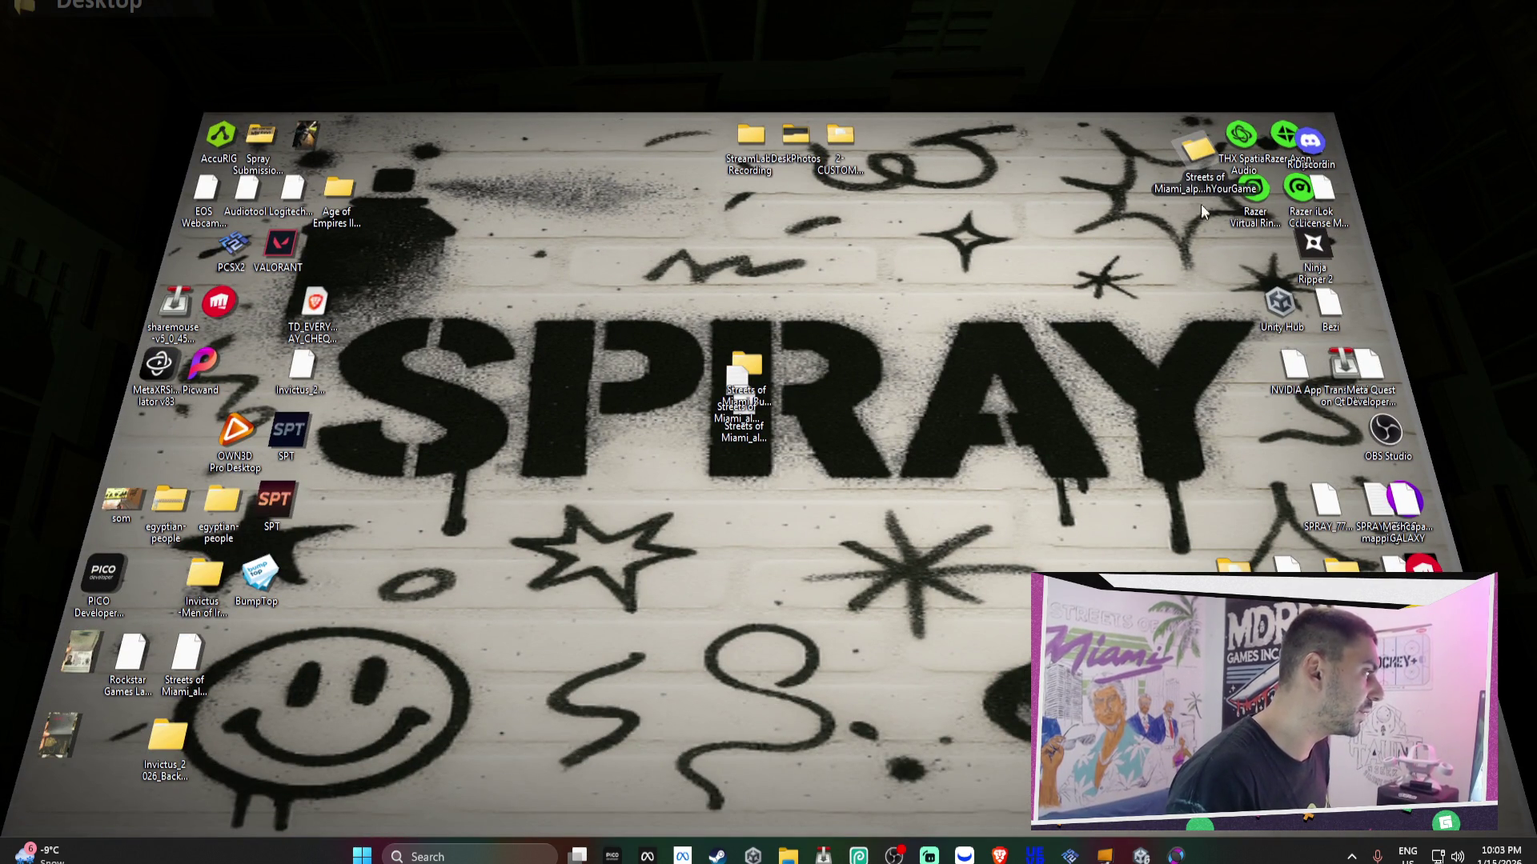
mouse_move(1198, 153)
mouse_down()
mouse_move(678, 319)
mouse_move(220, 302)
mouse_move(444, 341)
mouse_move(532, 394)
mouse_up()
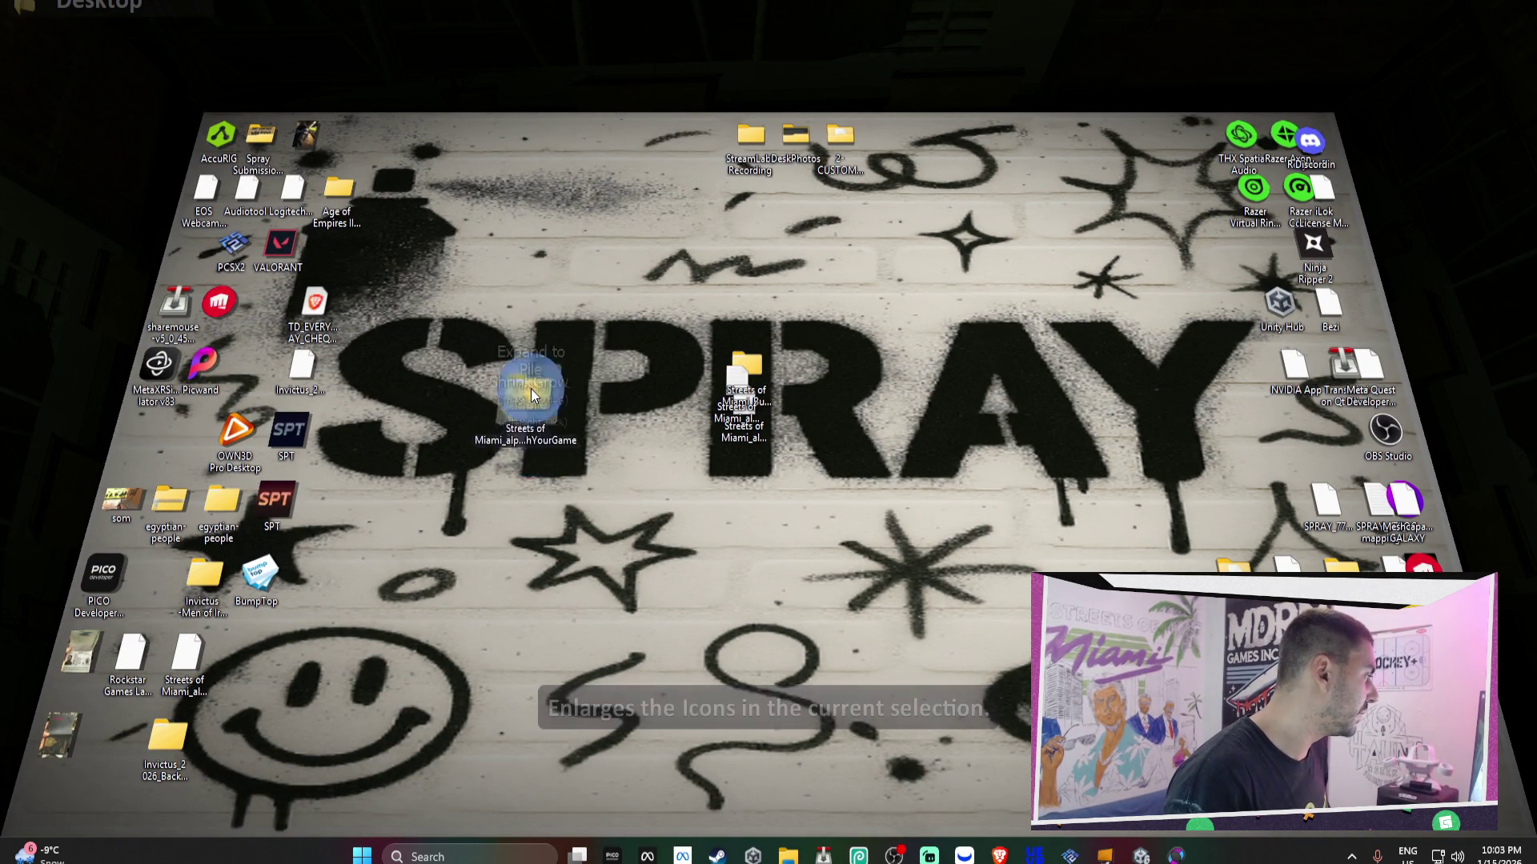
click(515, 398)
click(483, 433)
click(528, 392)
click(578, 398)
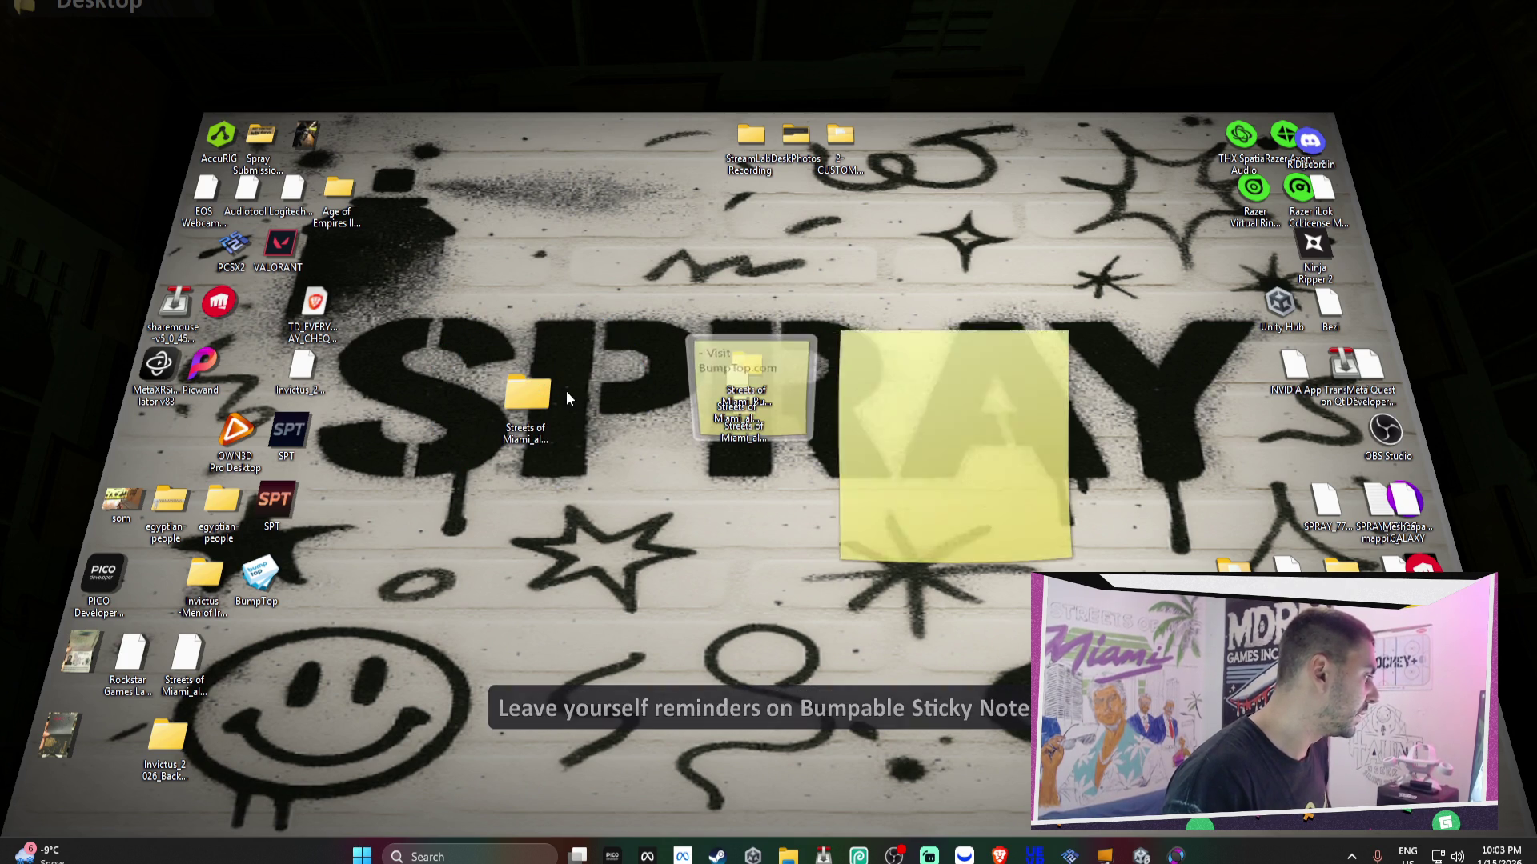
mouse_move(750, 349)
mouse_down()
mouse_move(610, 266)
mouse_move(864, 264)
mouse_up()
click(842, 289)
click(895, 258)
mouse_move(886, 347)
mouse_down()
mouse_move(801, 500)
mouse_move(936, 502)
mouse_up()
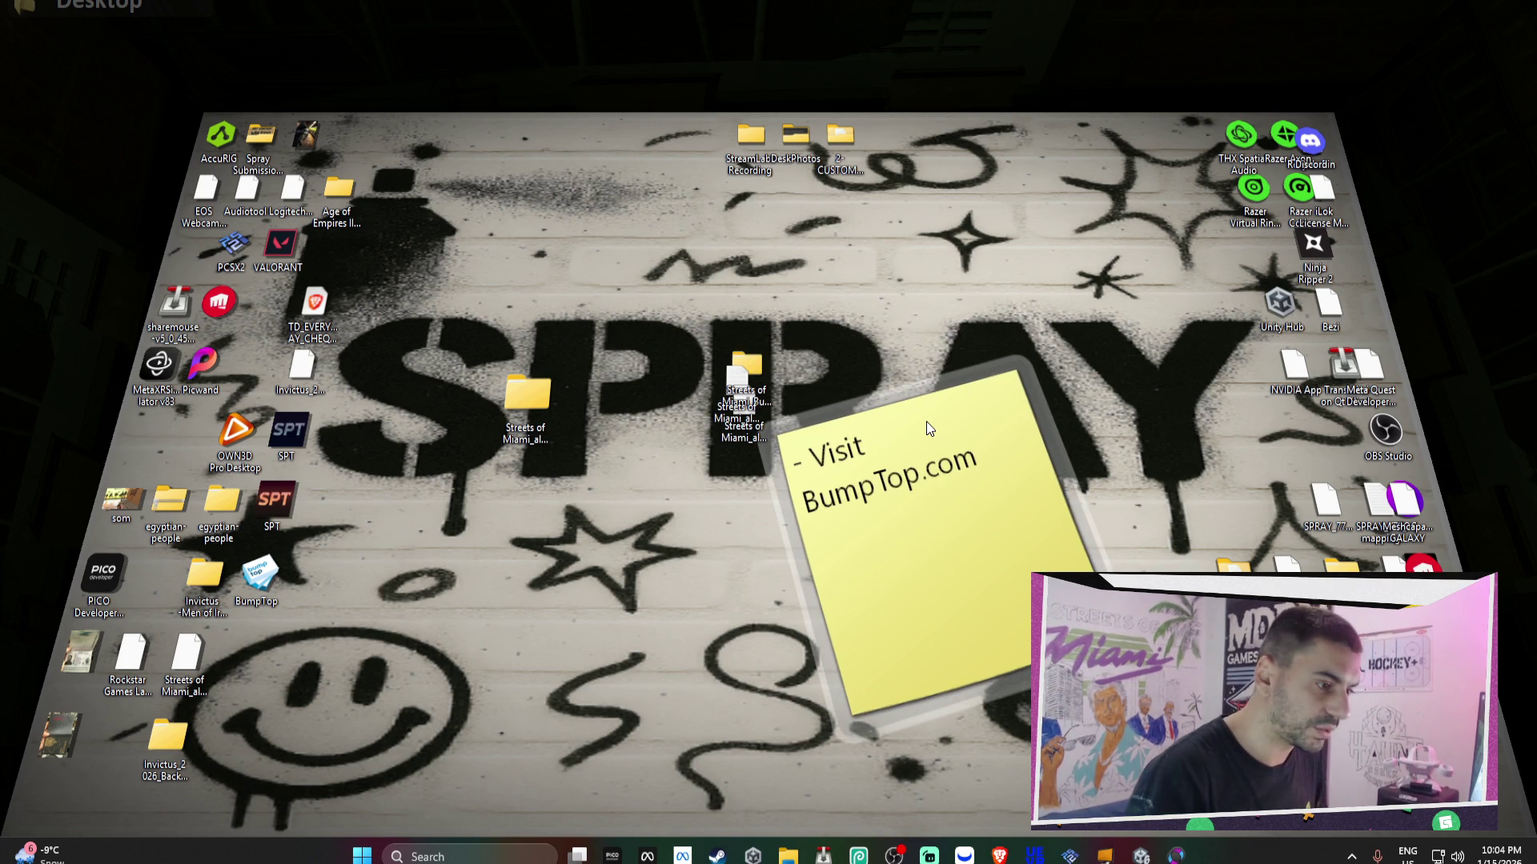
mouse_move(925, 474)
mouse_down()
mouse_move(660, 360)
mouse_move(574, 204)
mouse_up()
click(575, 204)
click(532, 178)
click(638, 254)
click(563, 238)
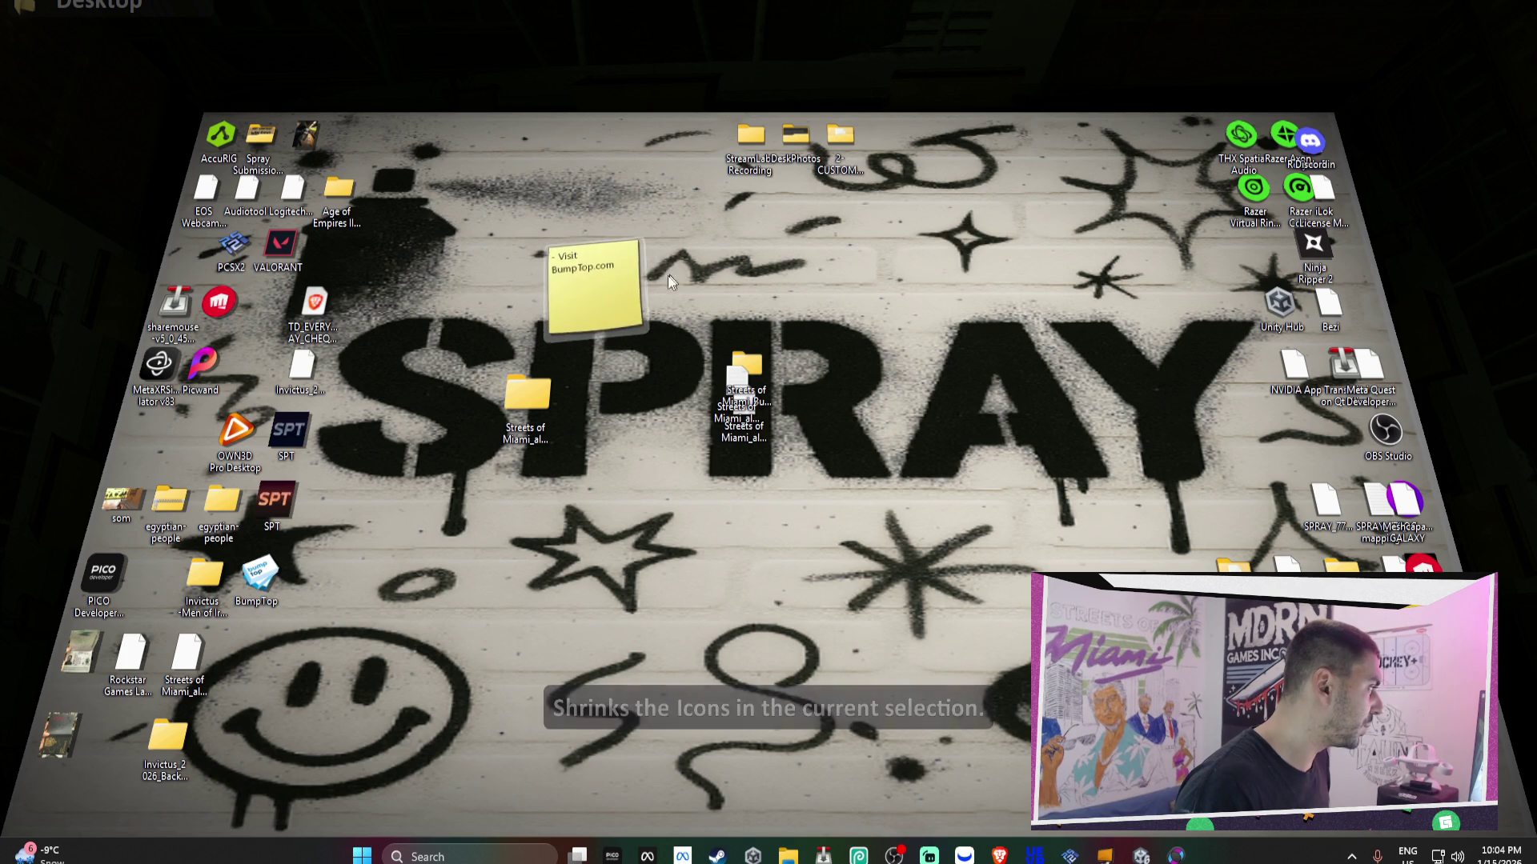
click(617, 282)
click(718, 275)
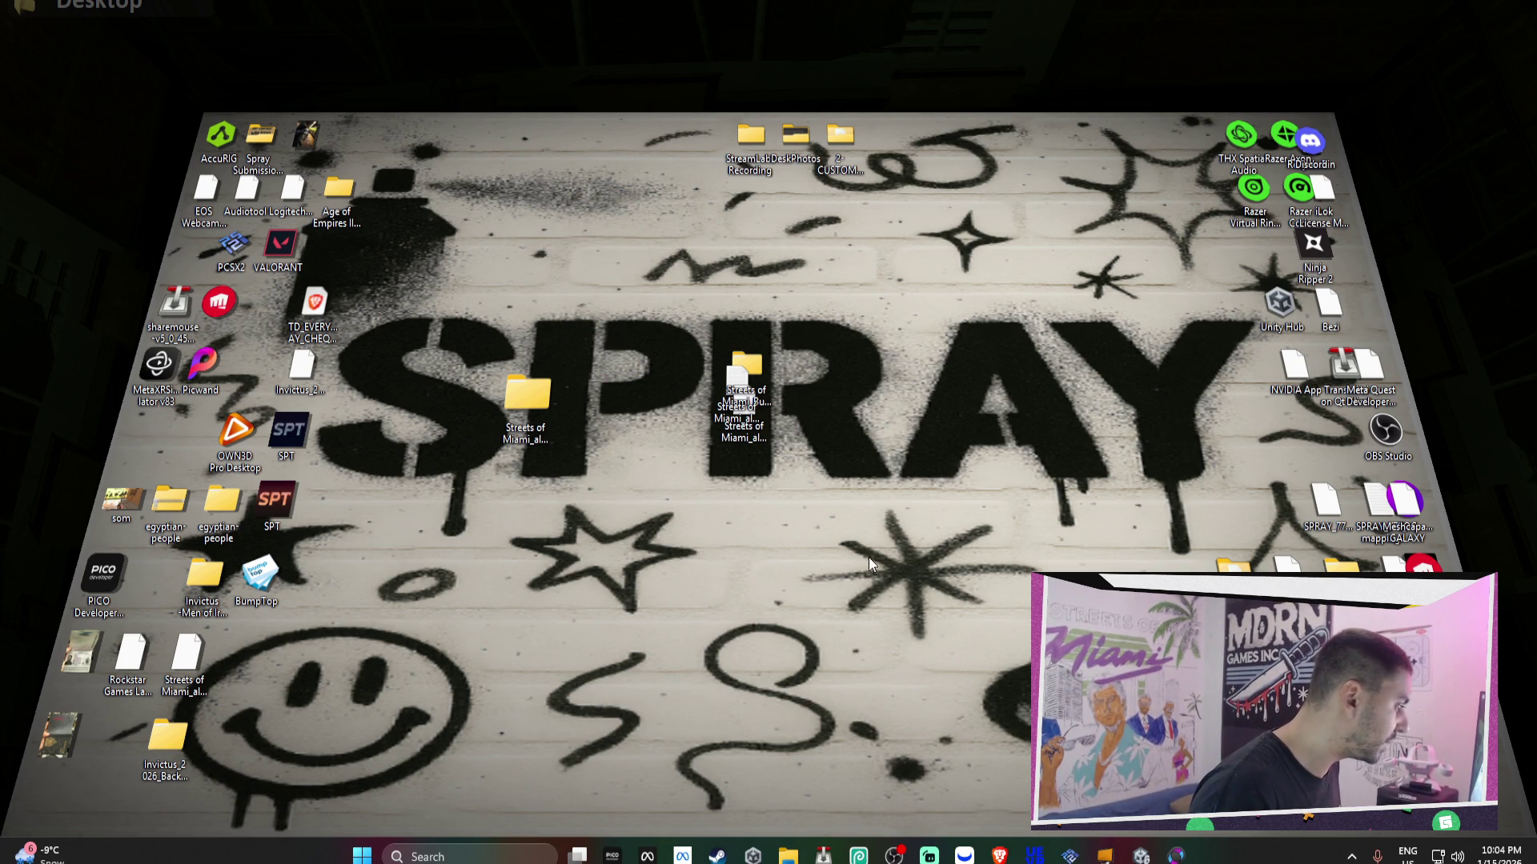
- Cluster the Epic Games Launcher, GOG GALAXY, Riot Client and Meshcapade icons right of SPRAY
drag(1432, 564, 1144, 472)
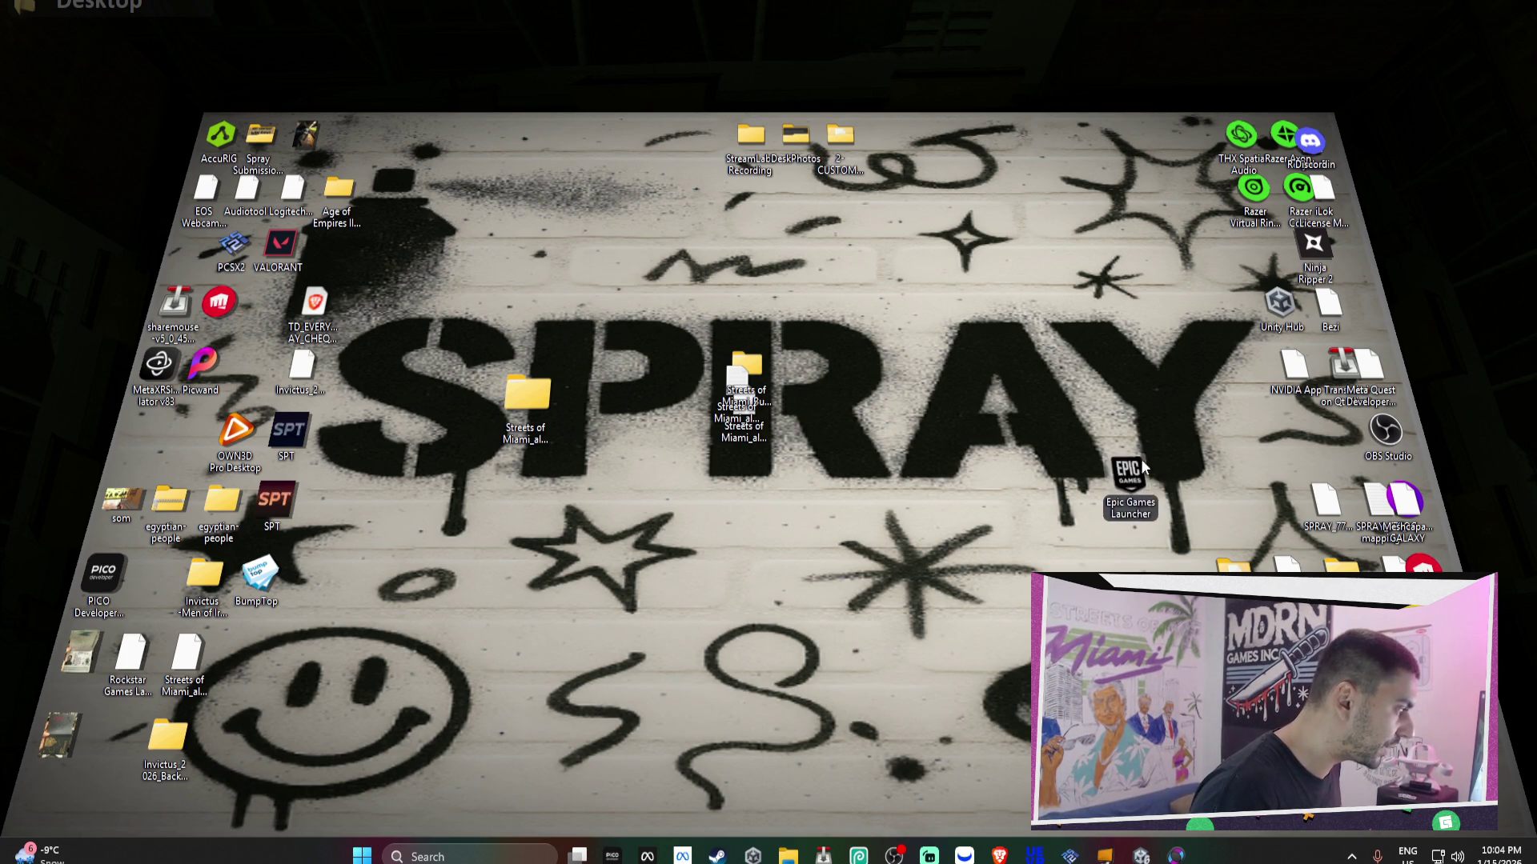
mouse_move(1403, 500)
mouse_down()
mouse_move(1245, 464)
mouse_move(1177, 408)
mouse_move(1222, 373)
mouse_up()
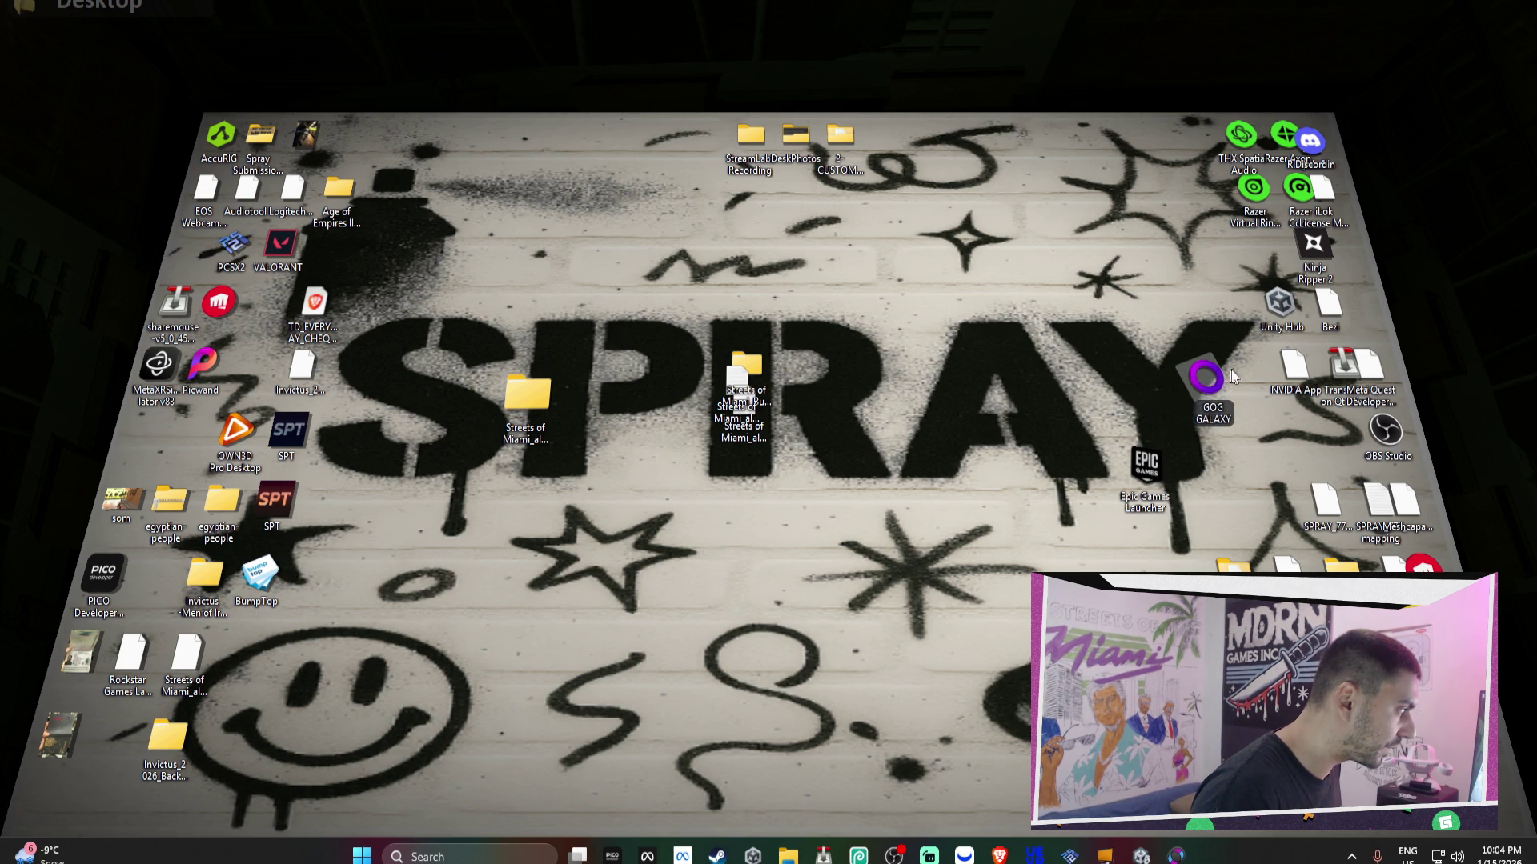
drag(1425, 570, 1212, 445)
drag(1403, 513, 1294, 444)
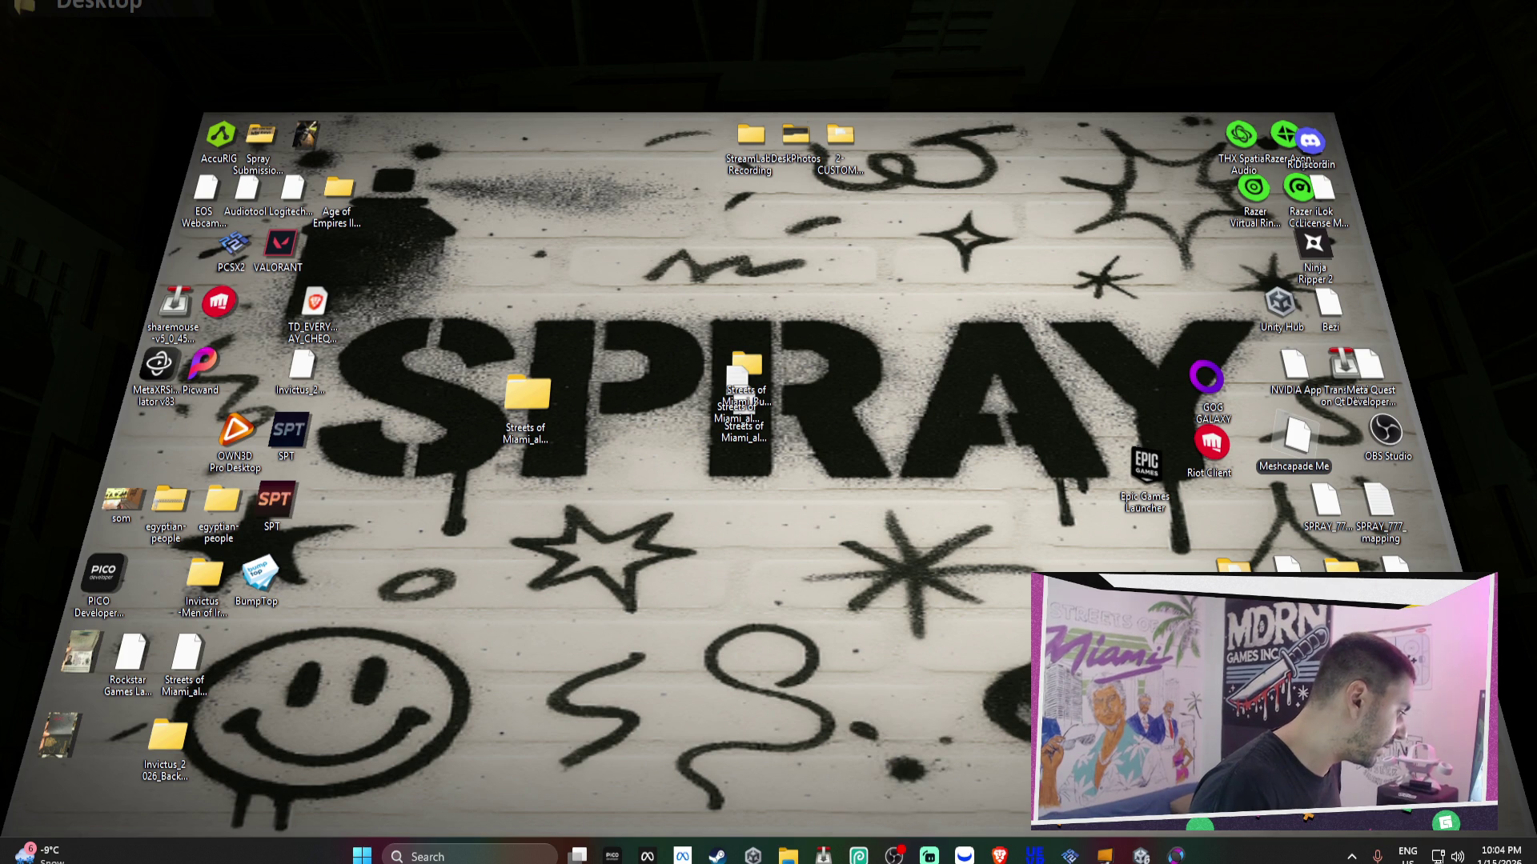
mouse_move(932, 858)
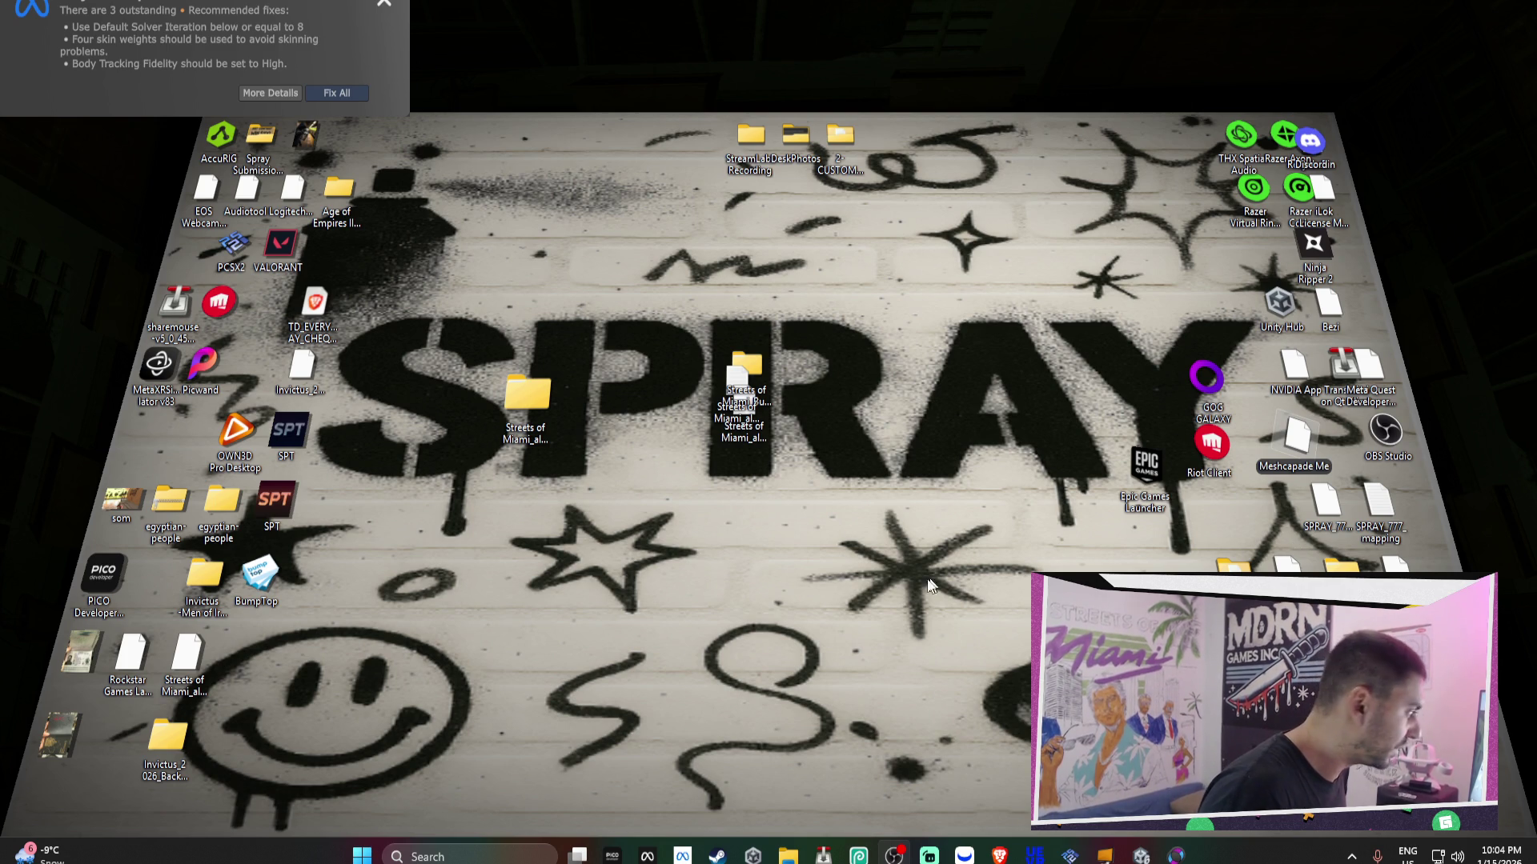
- Bring Brave forward, browse the About Us, Kick, Twitch, Discord and reddit tabs, then minimize it
click(999, 855)
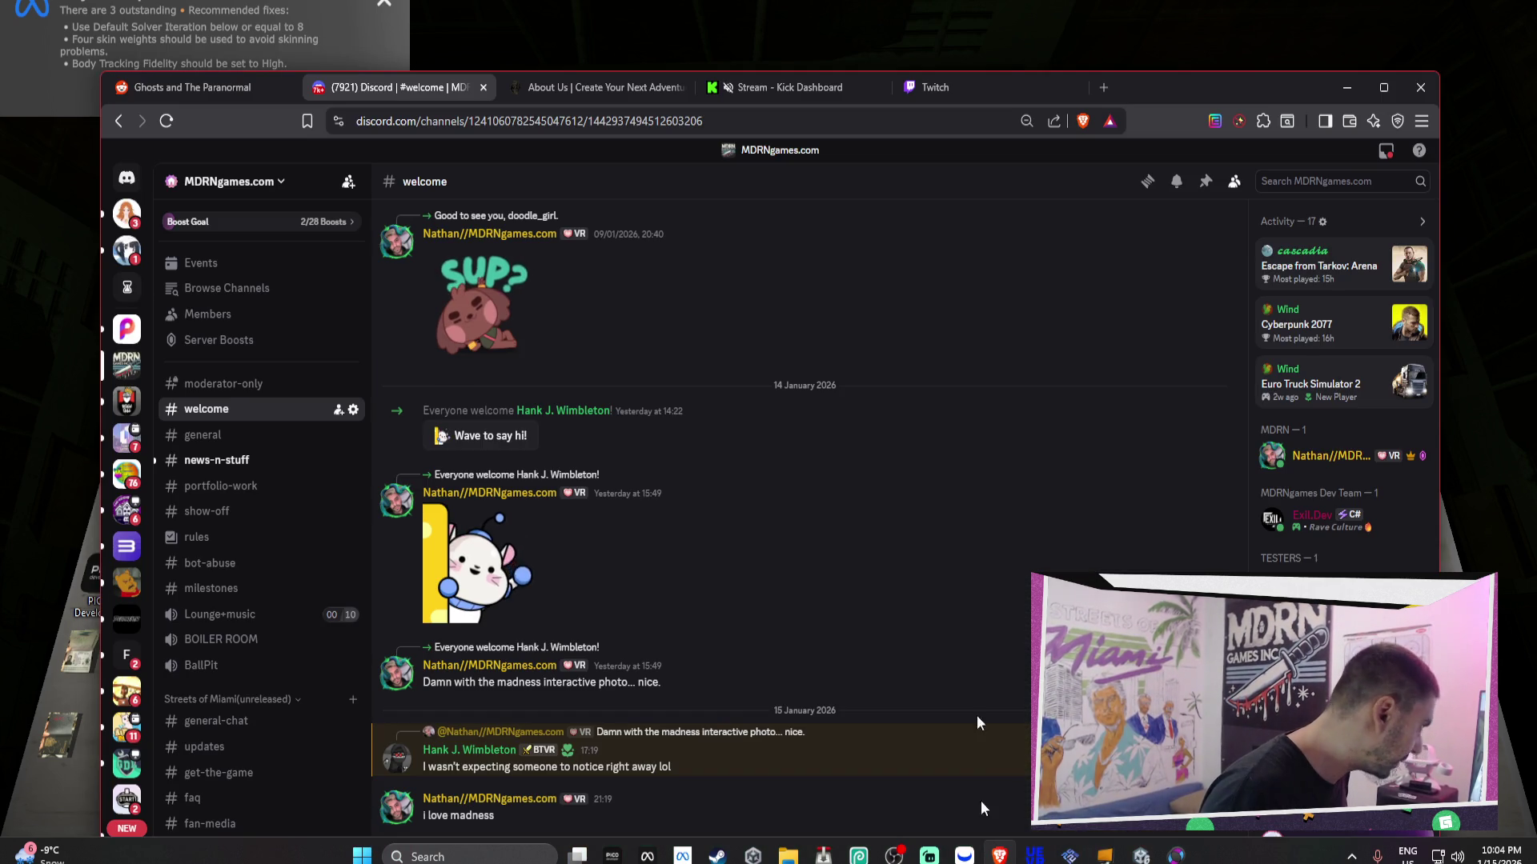
click(616, 91)
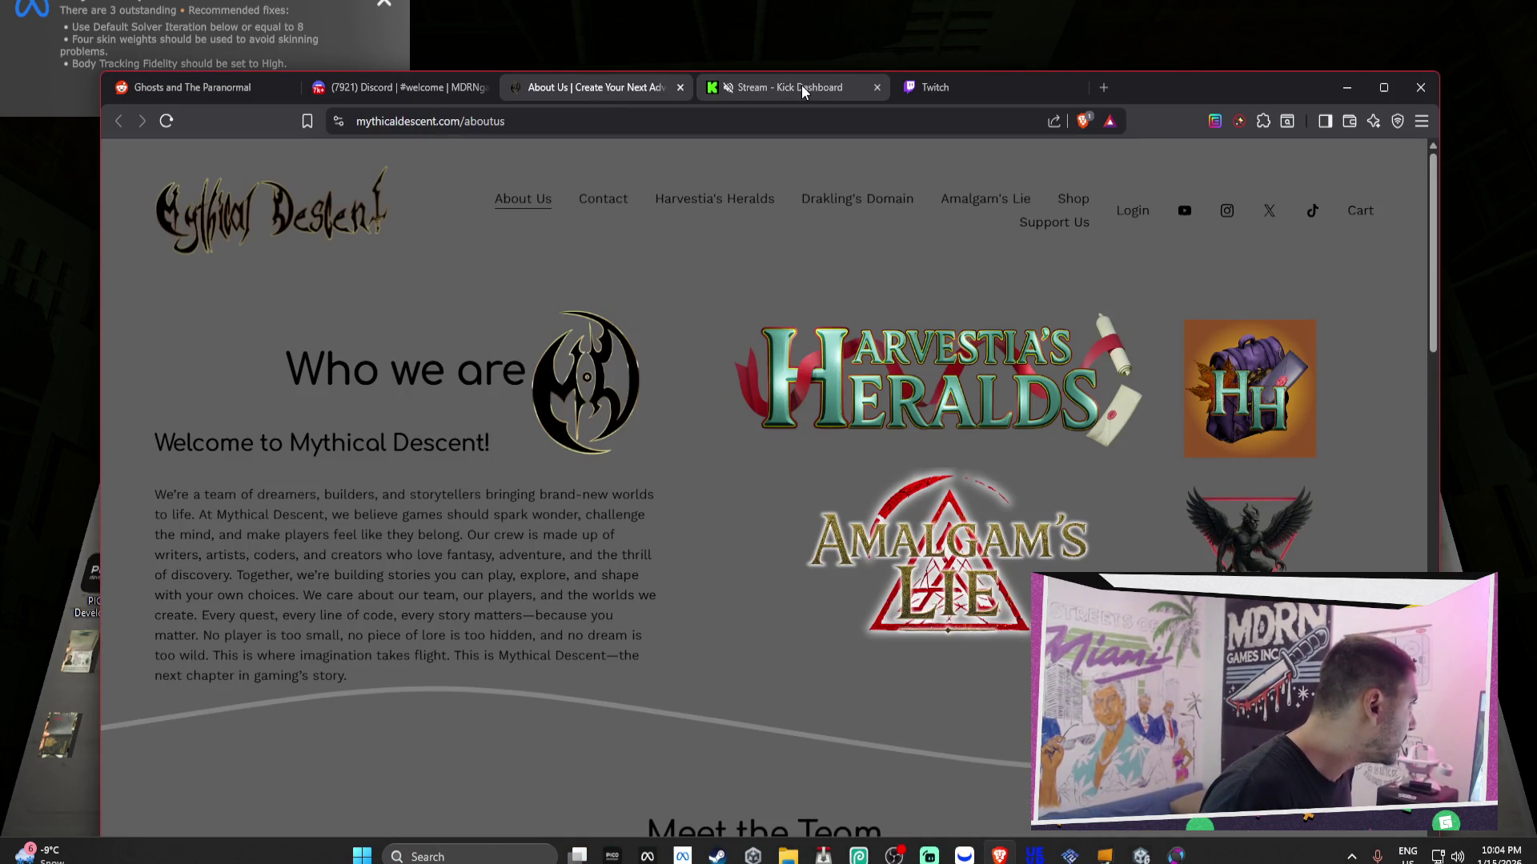
click(802, 91)
click(637, 87)
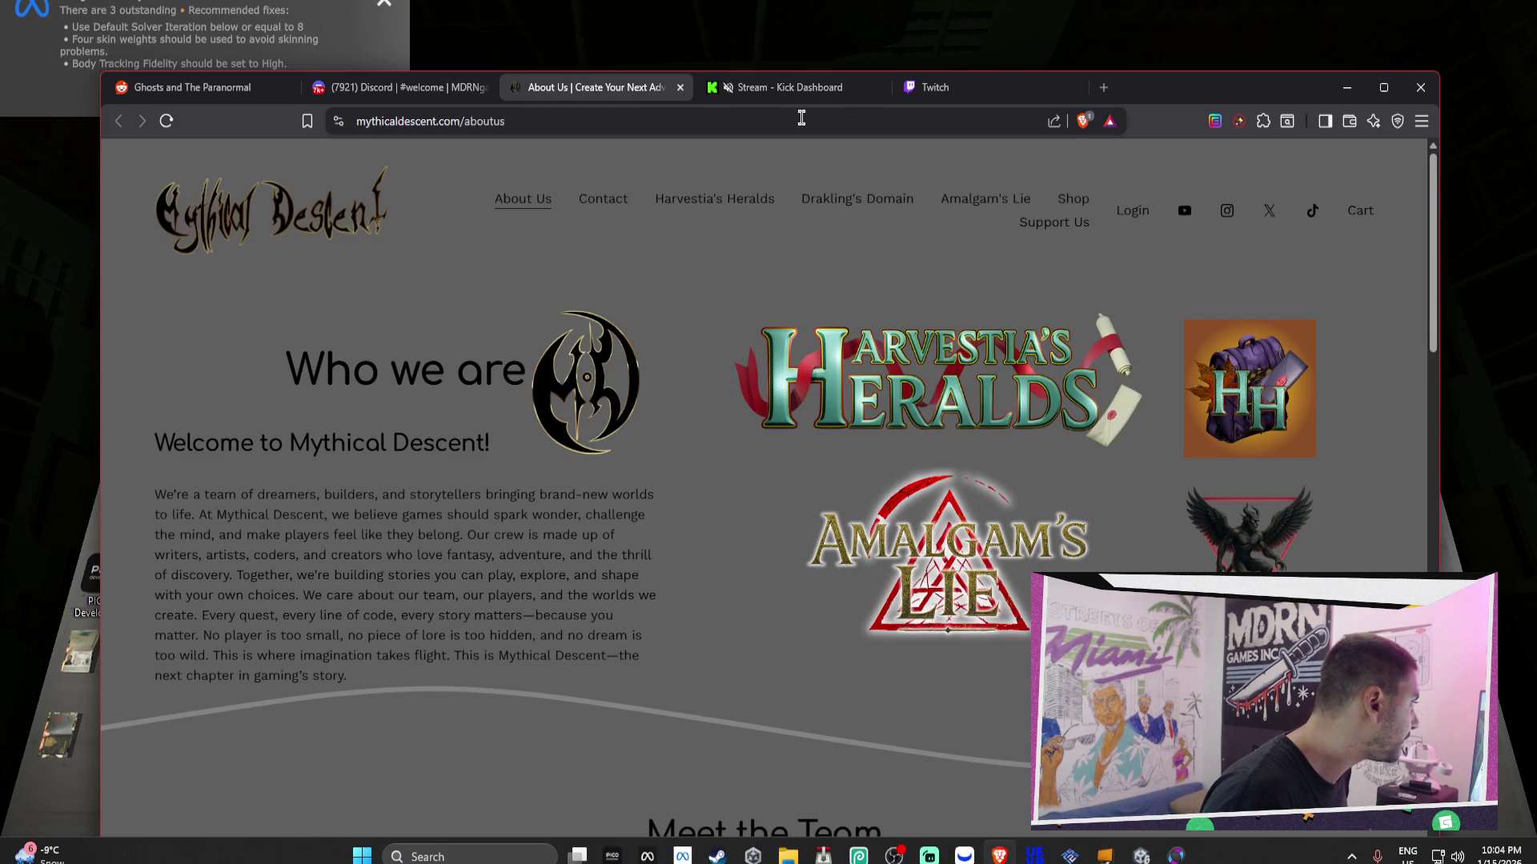
click(961, 87)
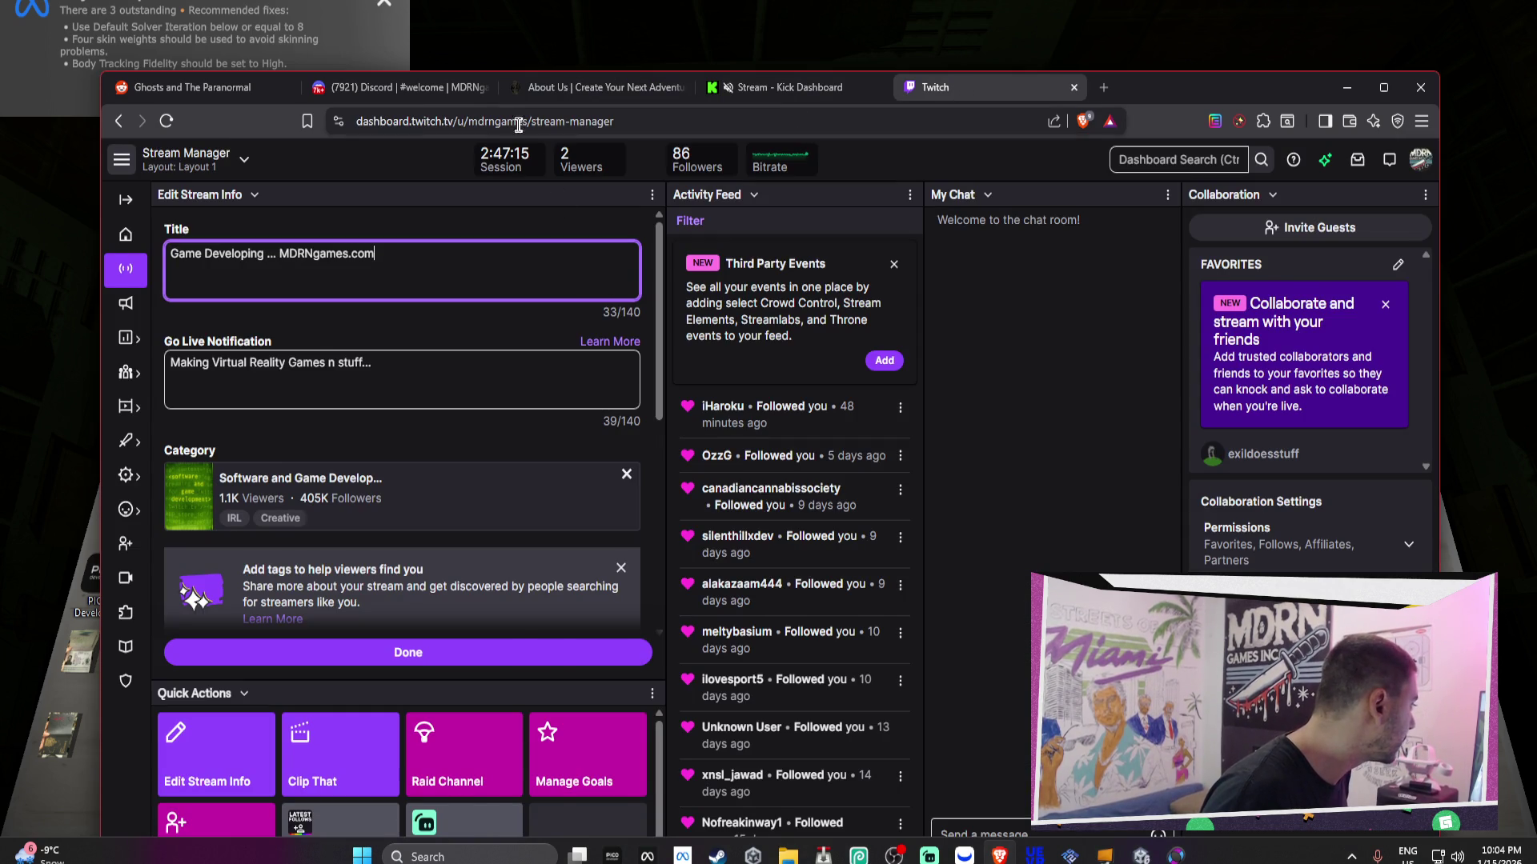
click(378, 94)
click(239, 92)
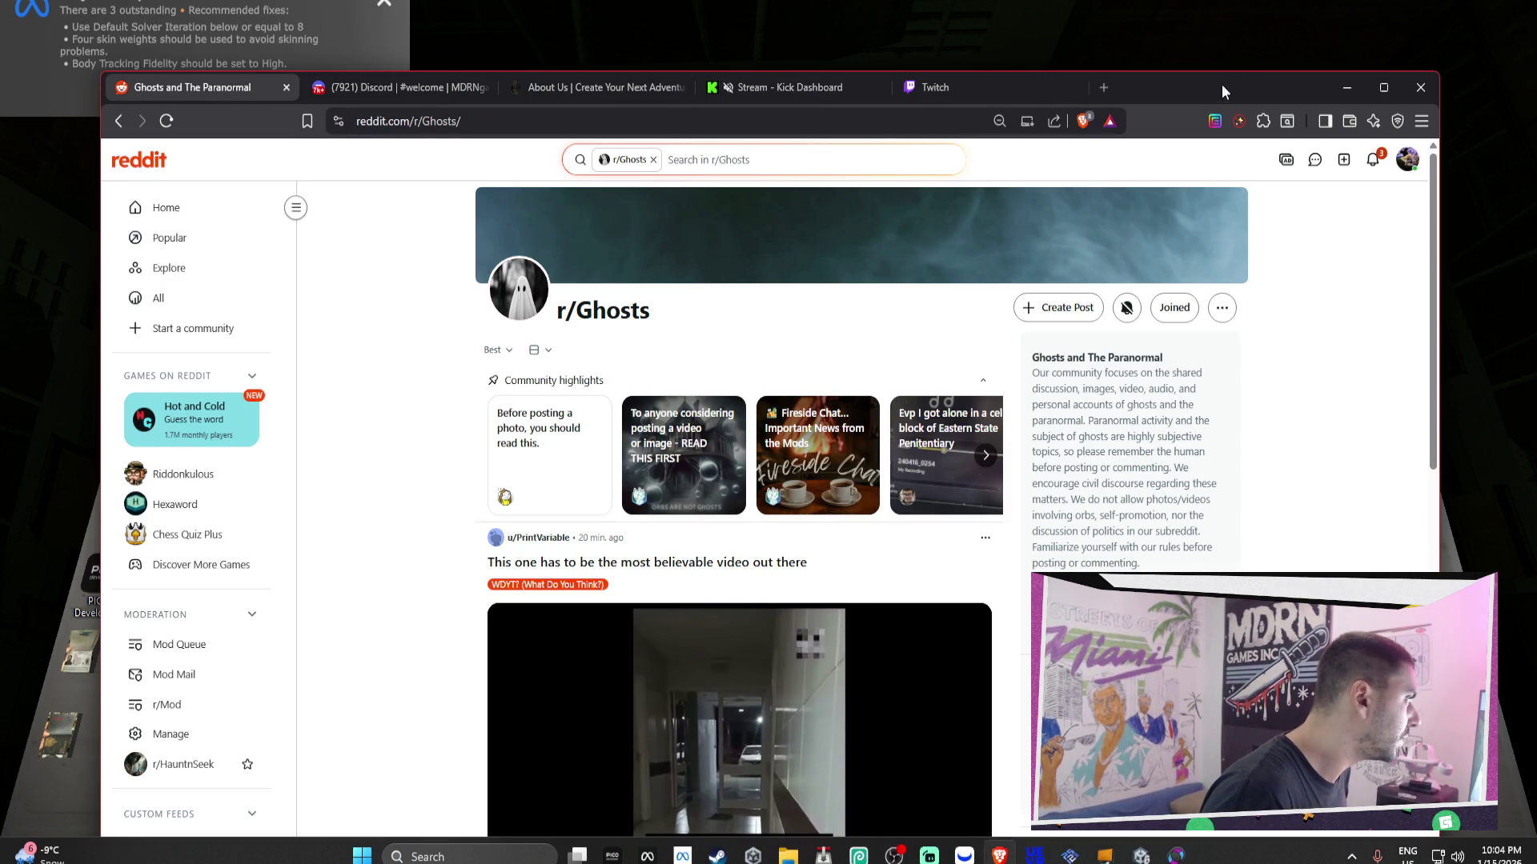
click(1372, 163)
click(1347, 87)
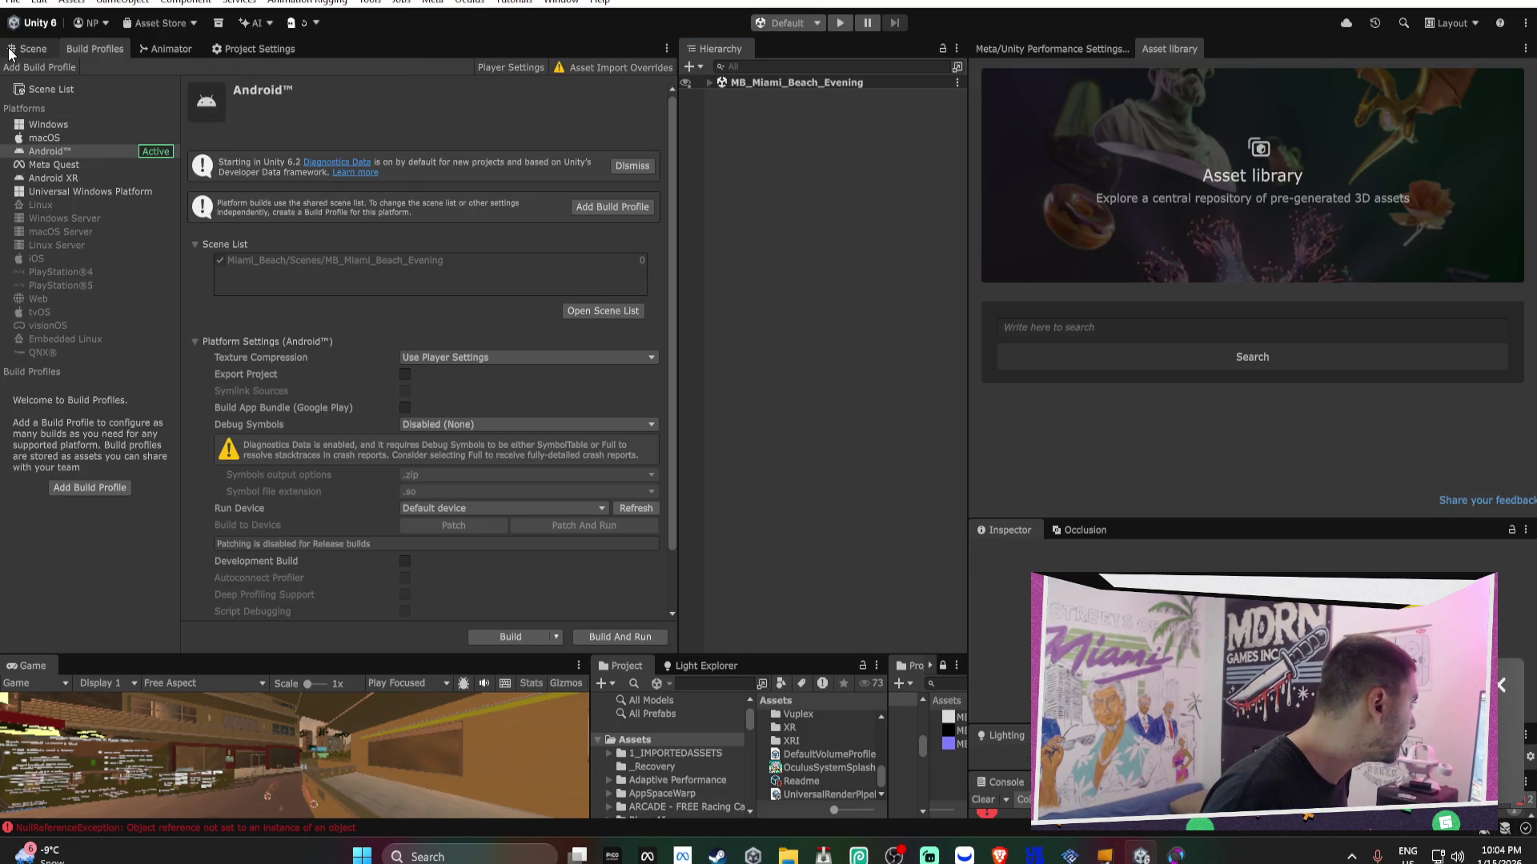
- Switch to the Scene view, select the 852879_M weapon pegboard, and enlarge the Inspector
click(24, 52)
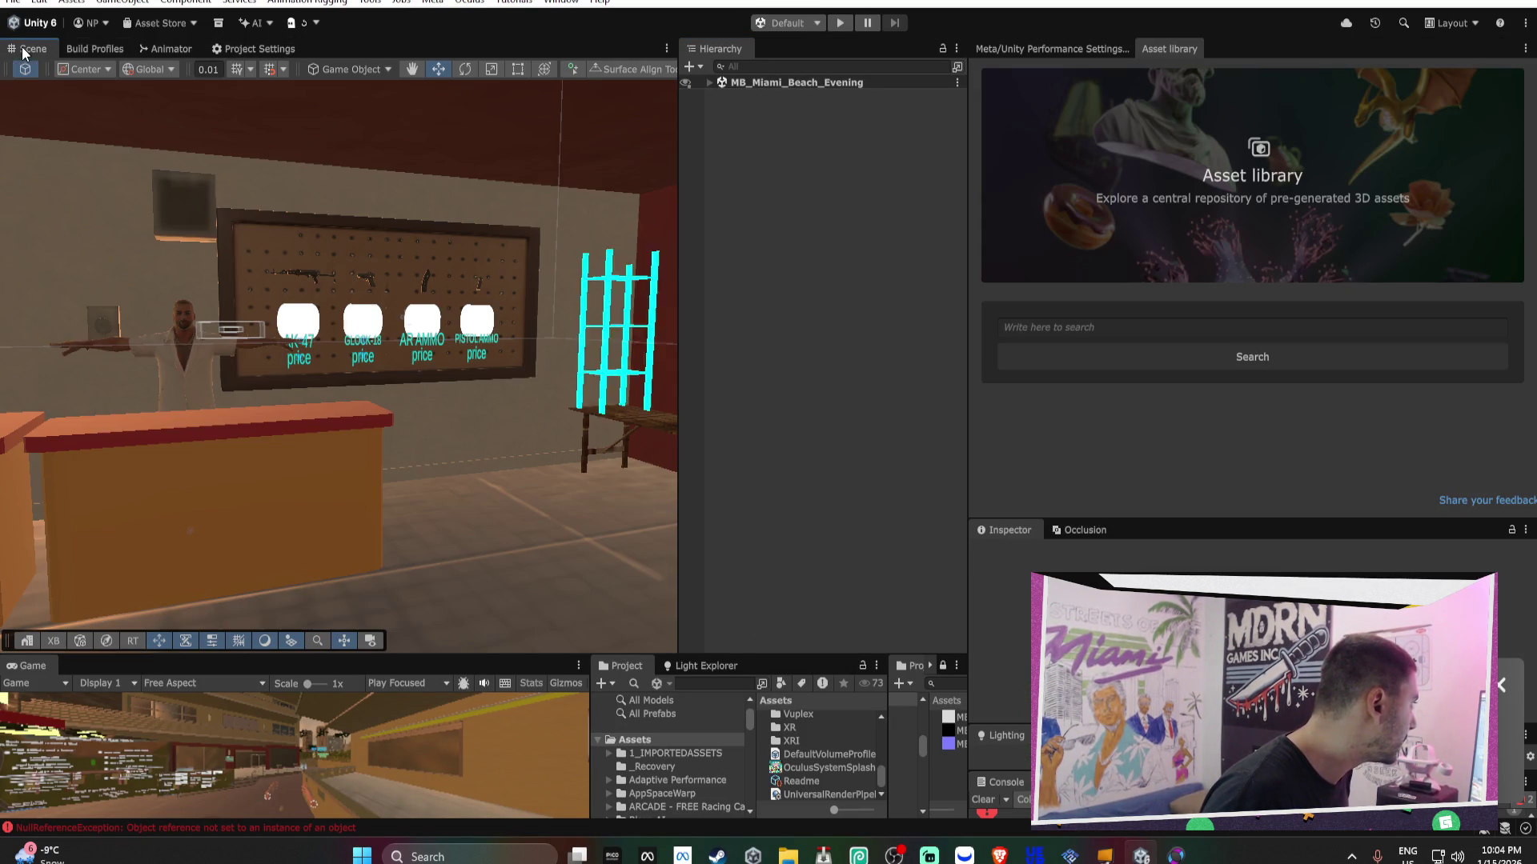
mouse_move(336, 312)
mouse_down()
mouse_move(163, 295)
mouse_move(344, 293)
mouse_up()
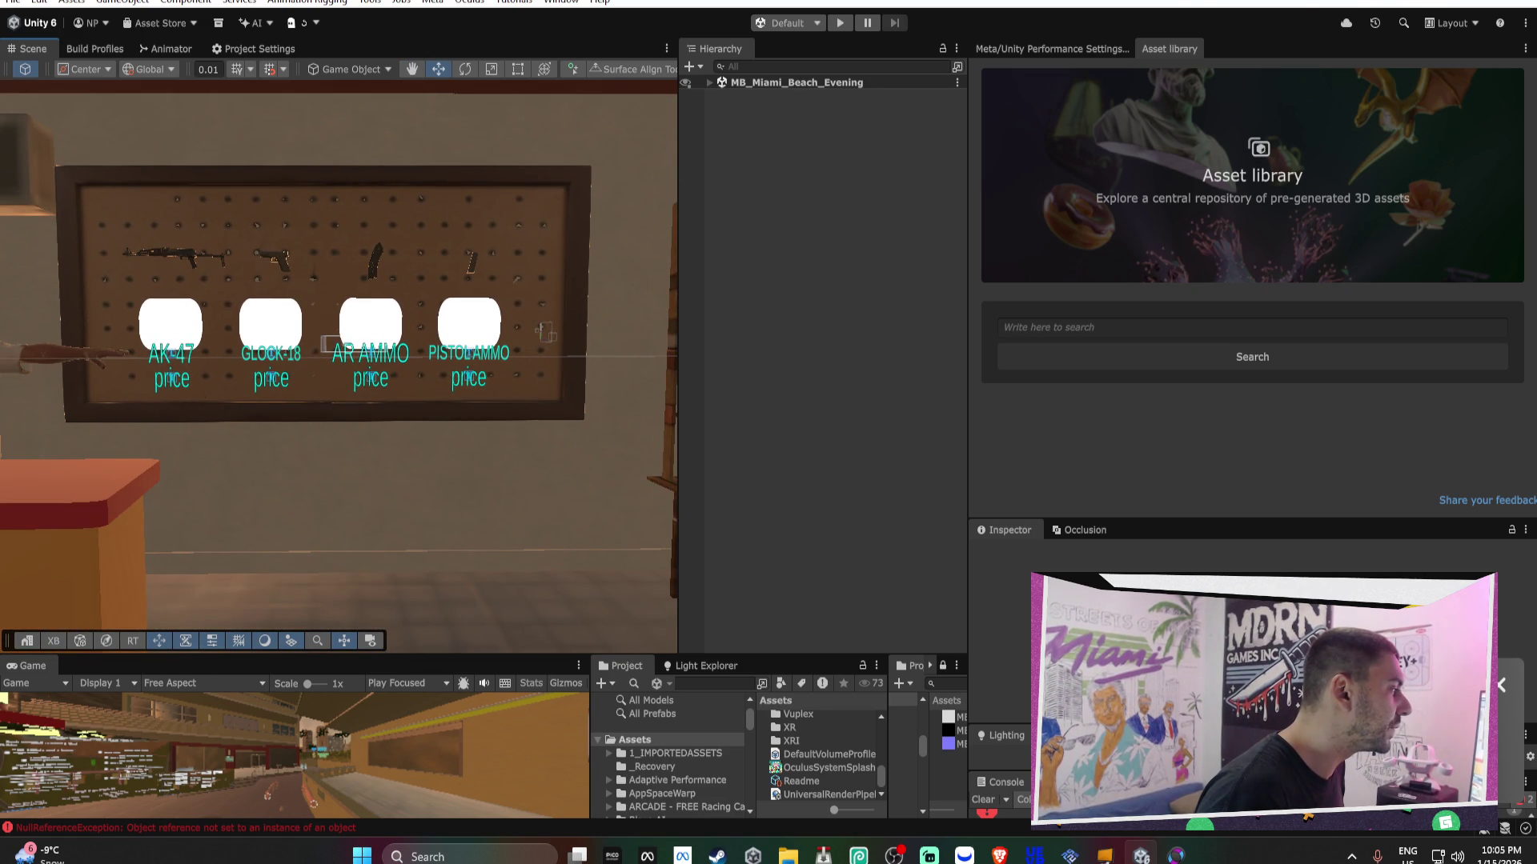
click(563, 195)
mouse_move(592, 190)
mouse_down()
mouse_move(569, 213)
mouse_move(420, 253)
mouse_up()
click(420, 252)
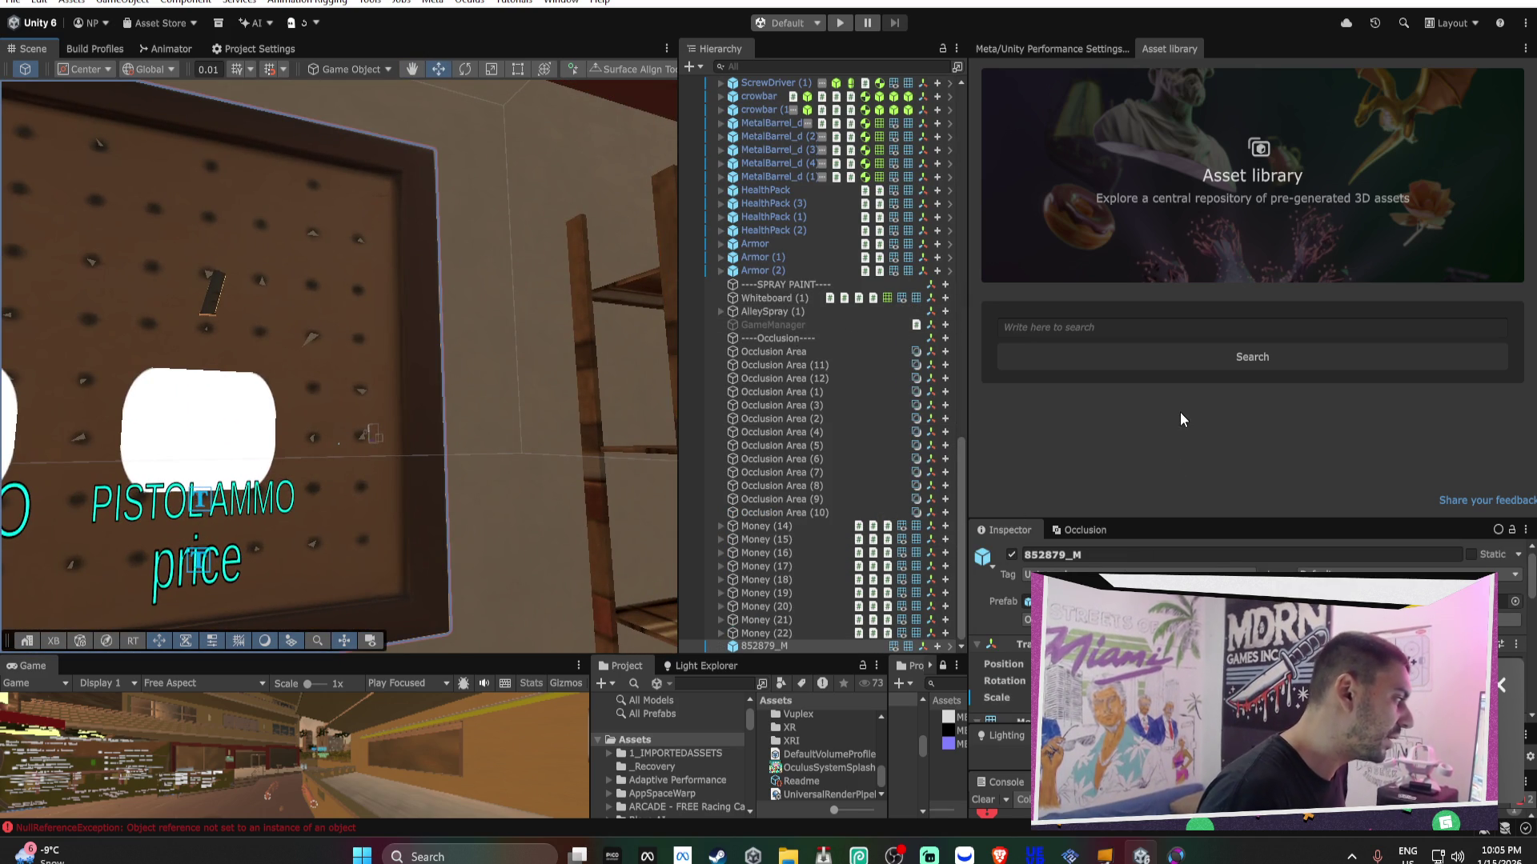
drag(1167, 529, 1167, 118)
mouse_move(352, 405)
mouse_down()
mouse_move(393, 407)
mouse_move(301, 376)
mouse_up()
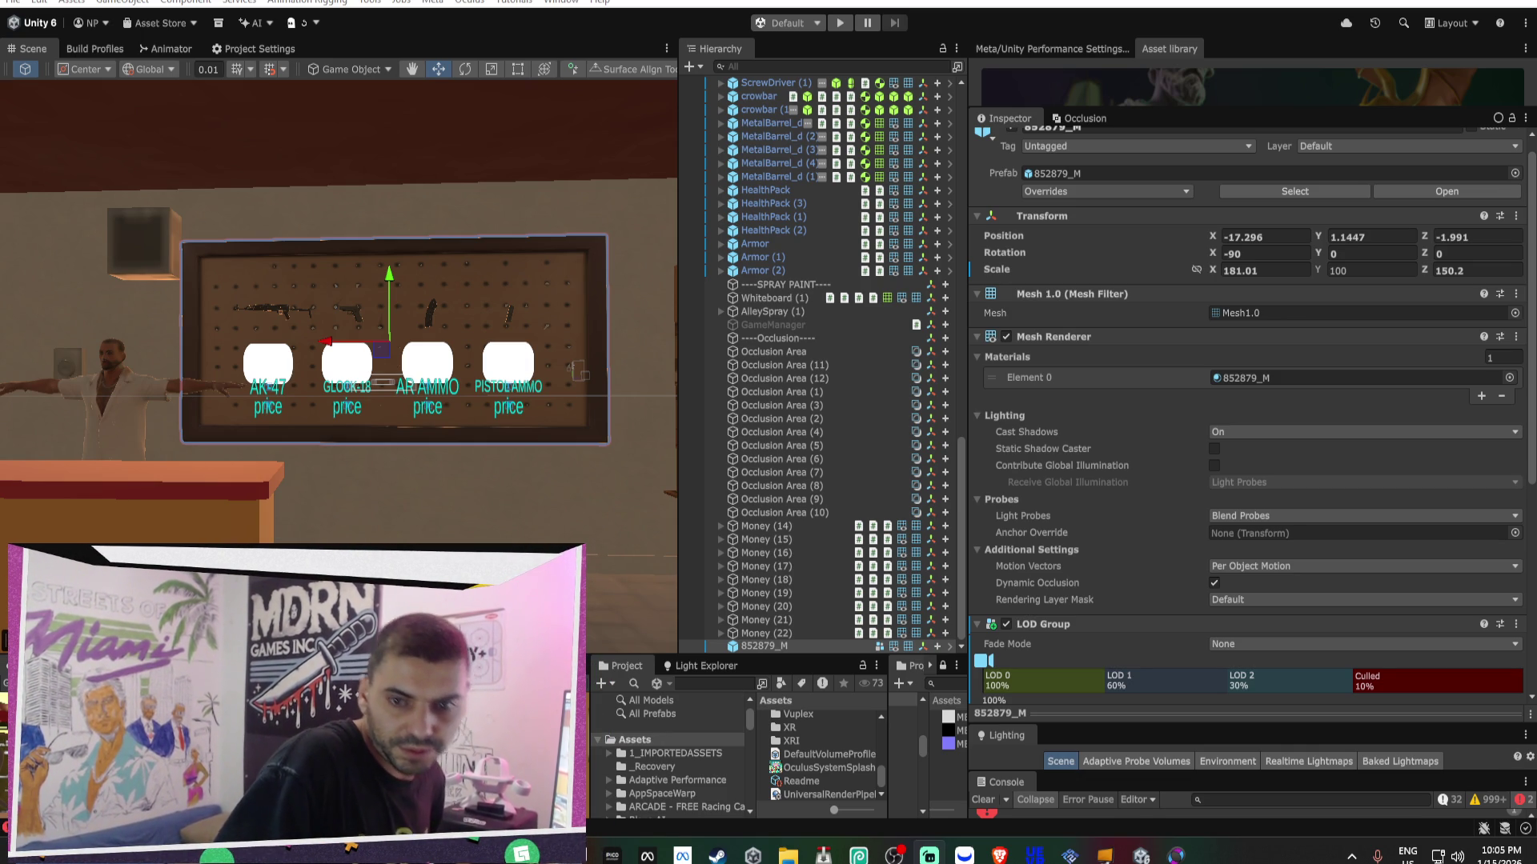
- Delete the extra LOD bands so only LOD 0, with the board's mesh renderer, precedes Culled
click(1114, 621)
click(1114, 621)
scroll(1114, 621, down, 5)
right_click(1174, 447)
click(1189, 480)
right_click(1164, 458)
click(1192, 480)
drag(1103, 457, 1306, 460)
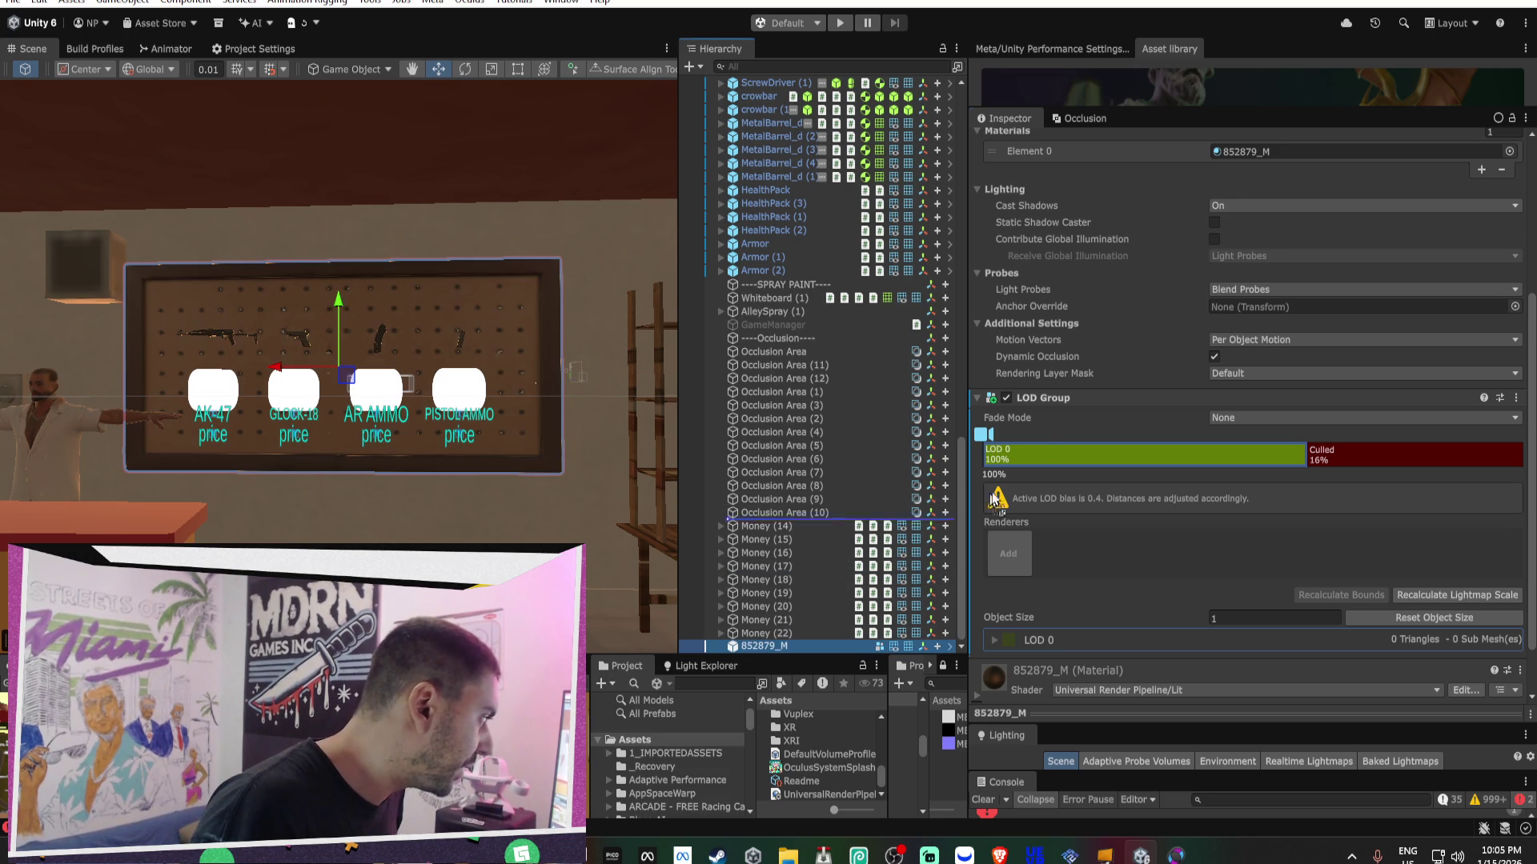
drag(1048, 455, 1048, 454)
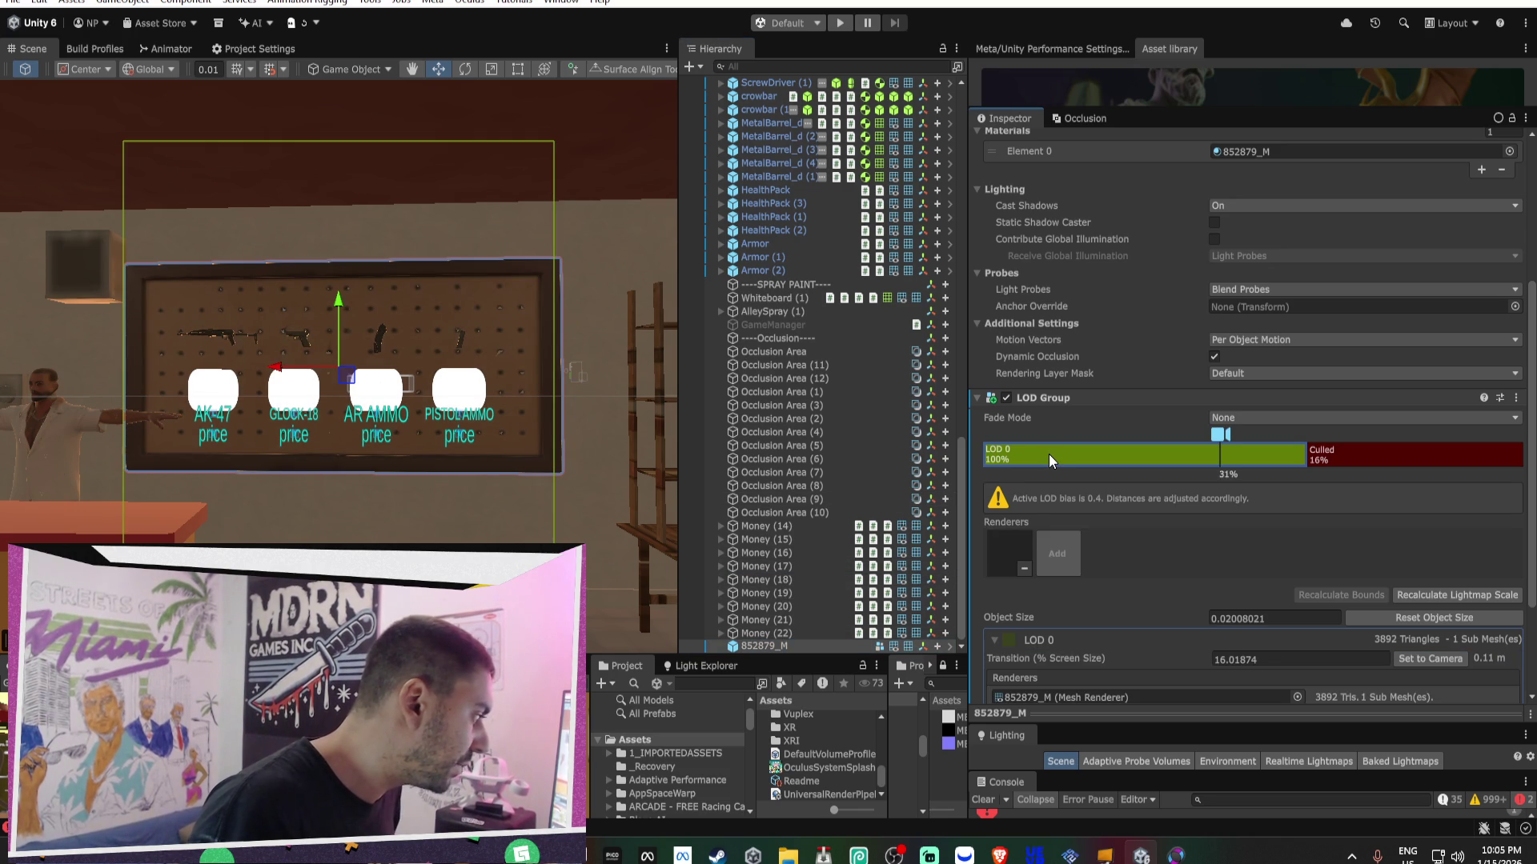
- Raise the culling transition to about 54% and review the LOD 0 renderer chooser without changes
scroll(1052, 451, down, 3)
drag(1306, 361, 1124, 361)
scroll(523, 402, down, 3)
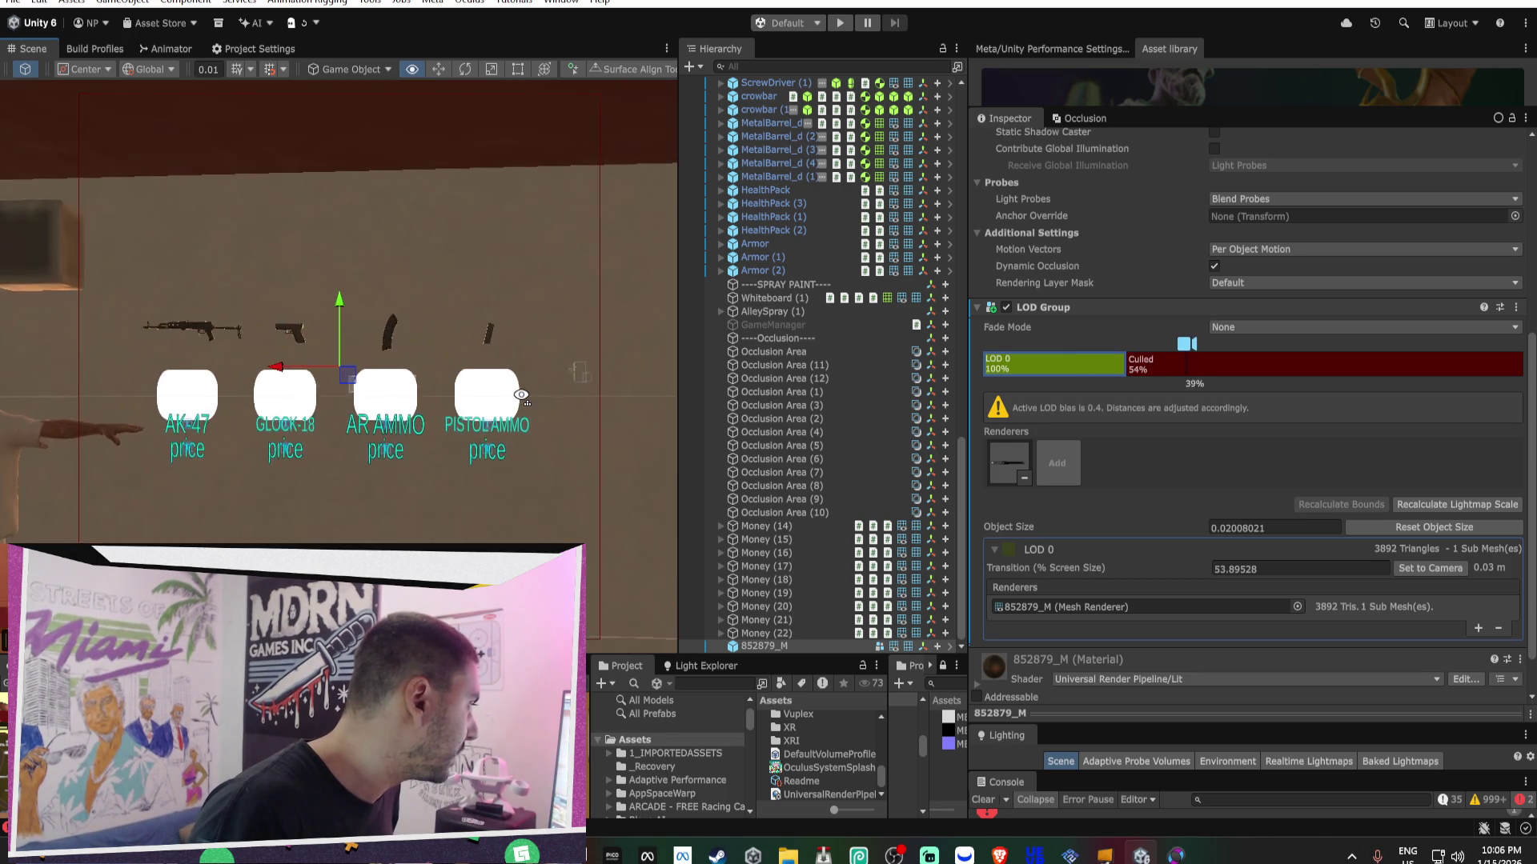
scroll(521, 395, down, 2)
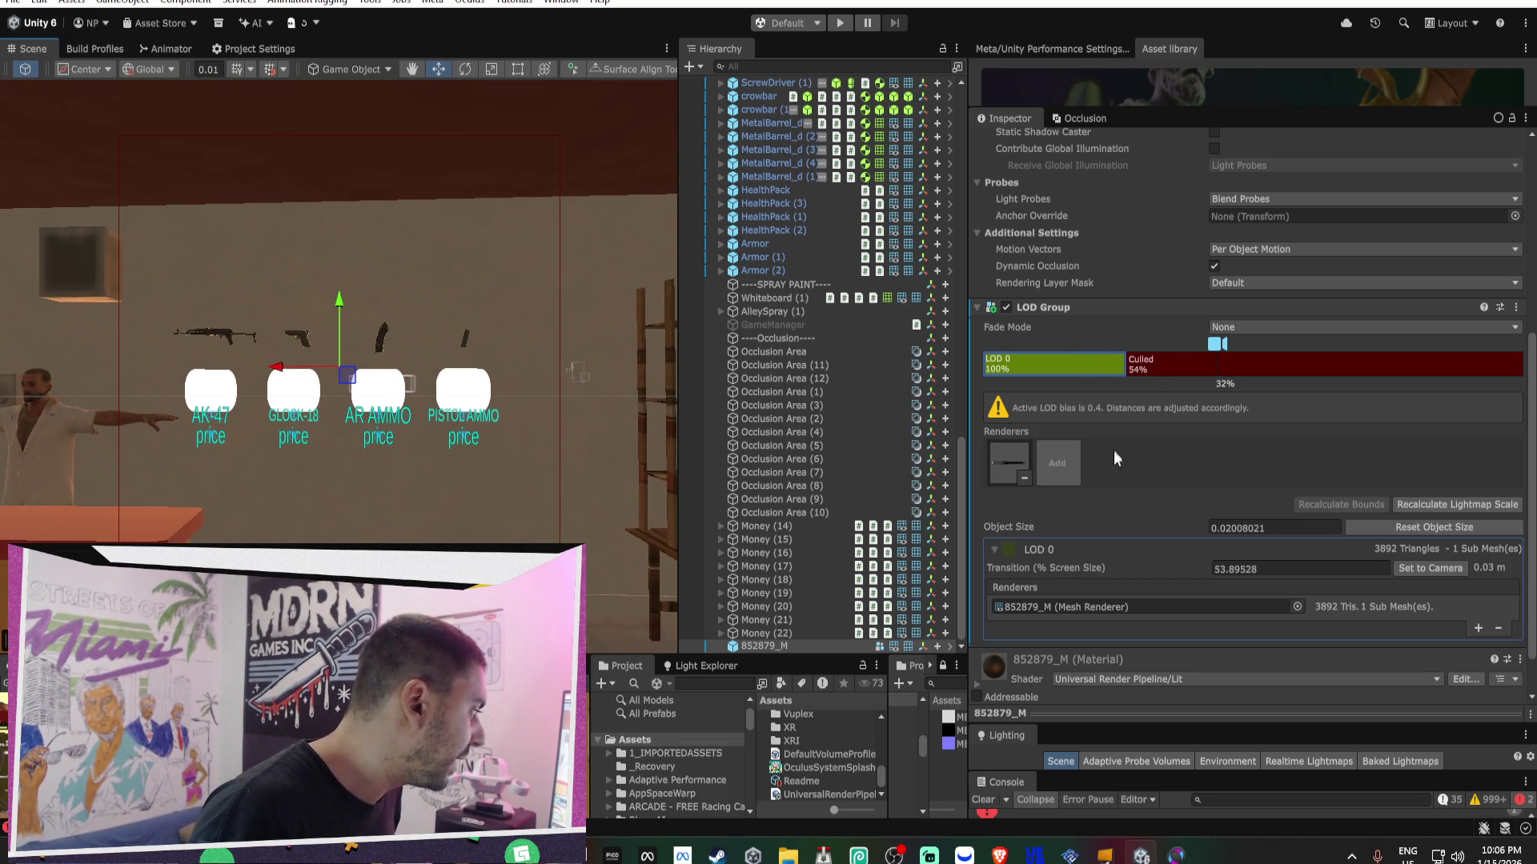
scroll(1170, 490, down, 2)
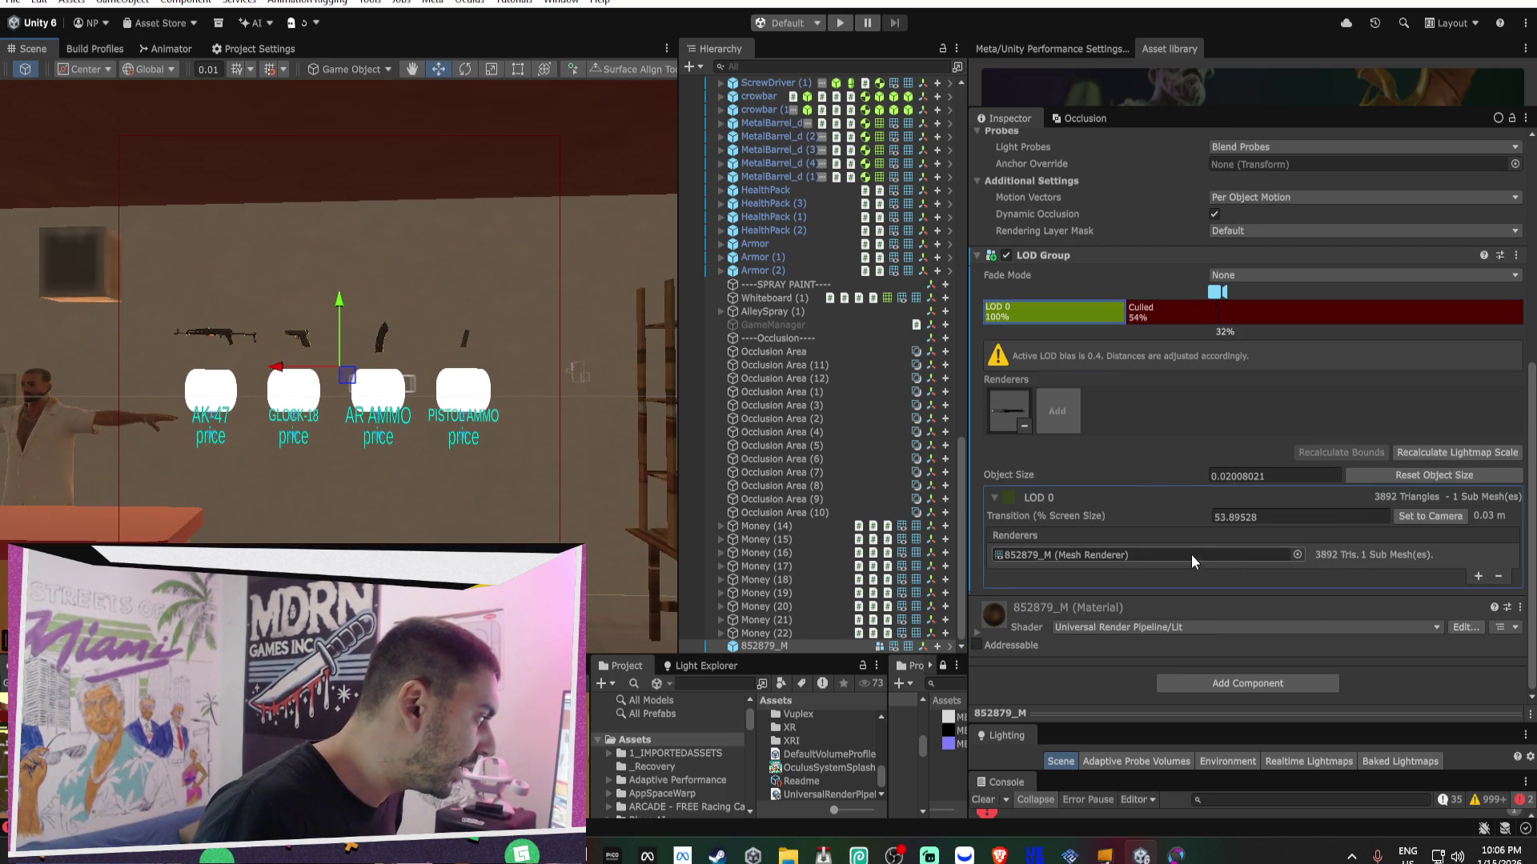
click(1075, 555)
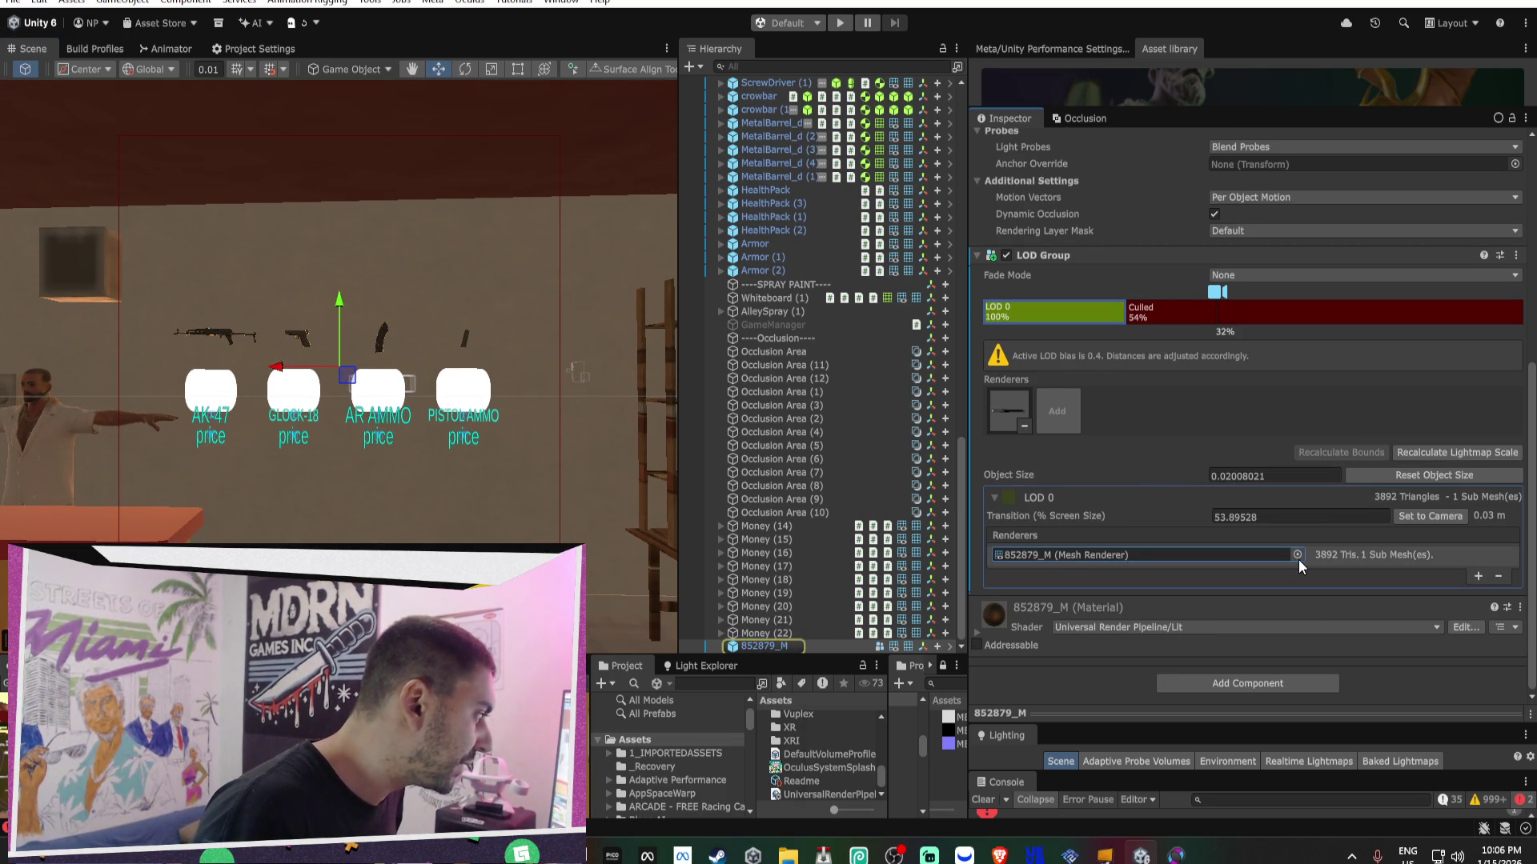
click(1297, 555)
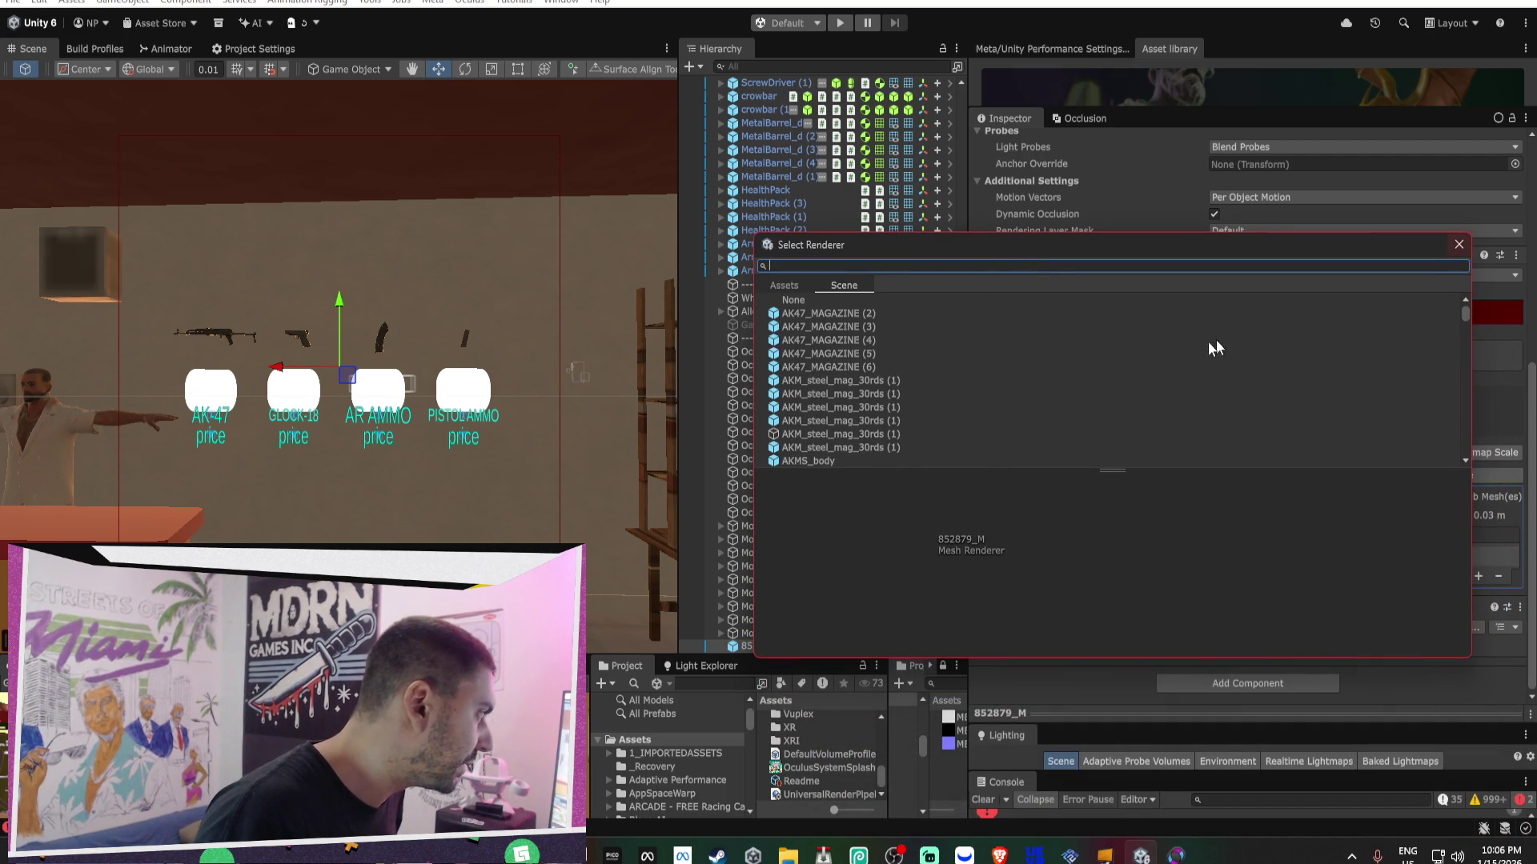
click(1024, 353)
click(1465, 248)
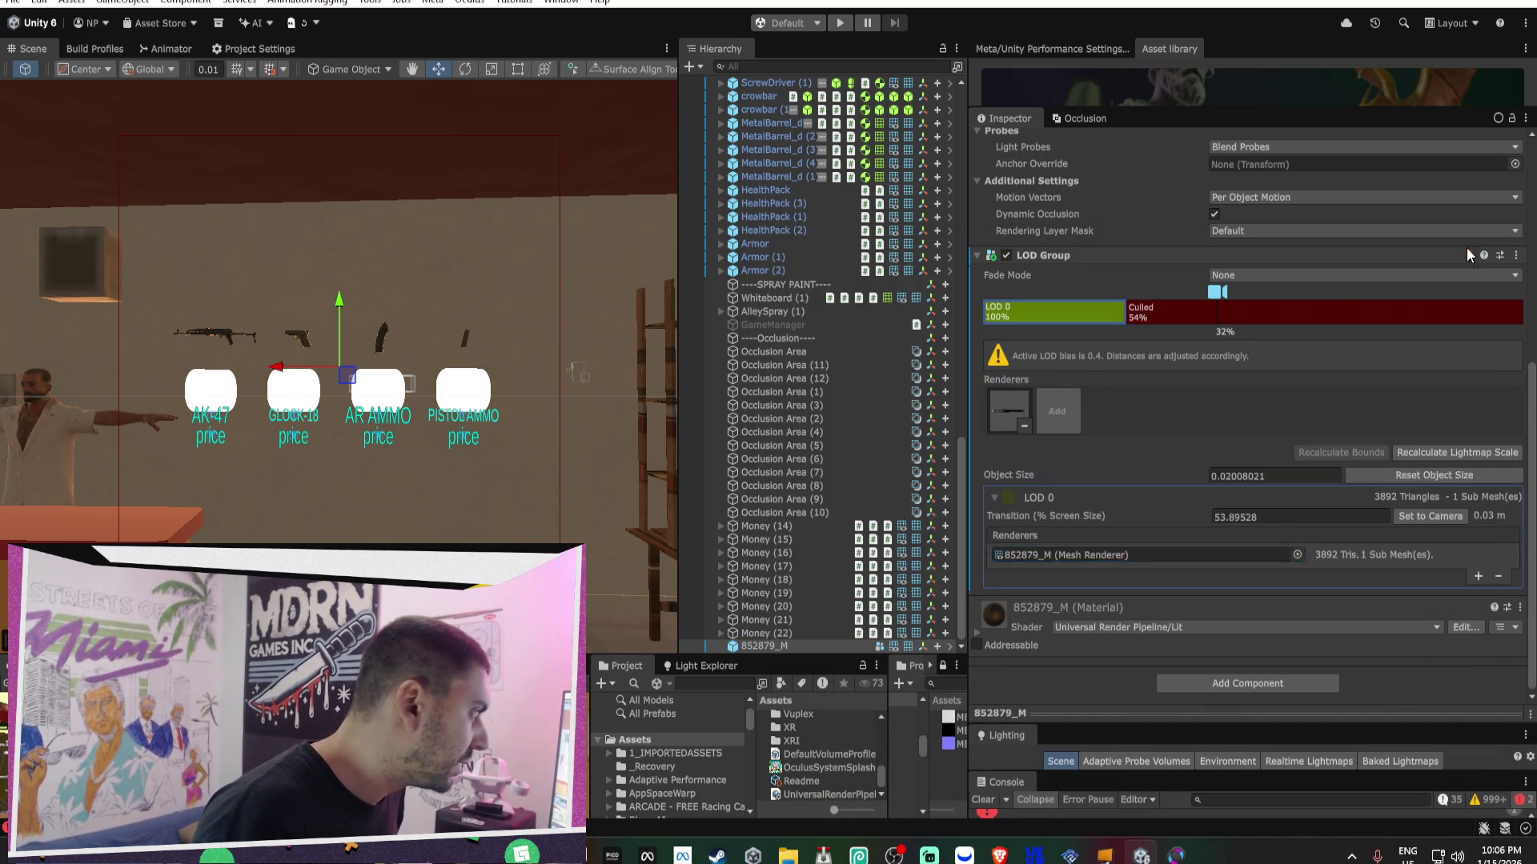
- Locate the board's mesh renderer in the scene list and close the renderer chooser unchanged
scroll(1008, 409, up, 3)
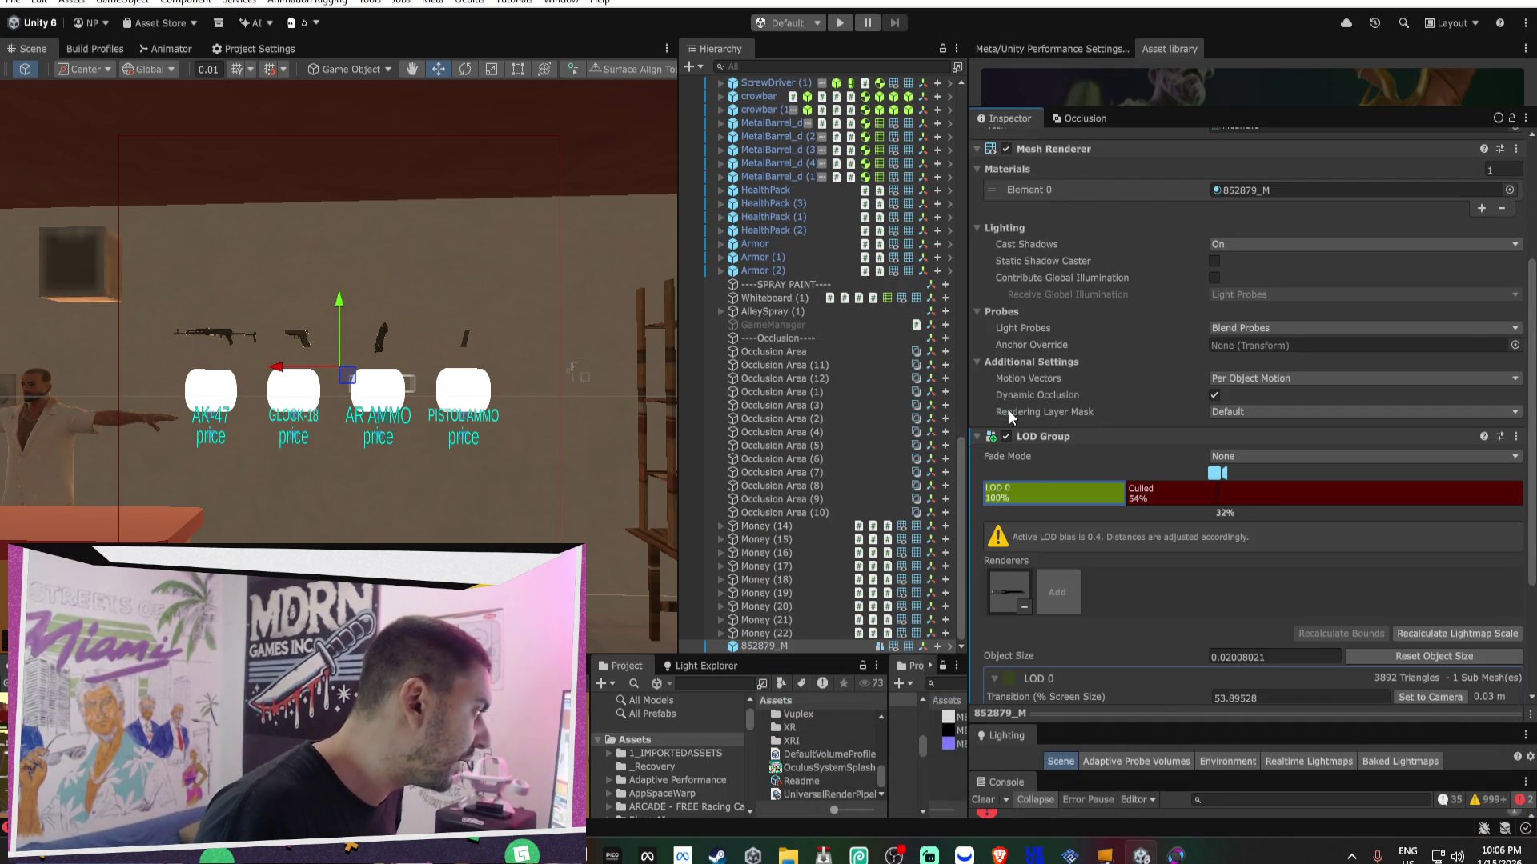
click(1001, 588)
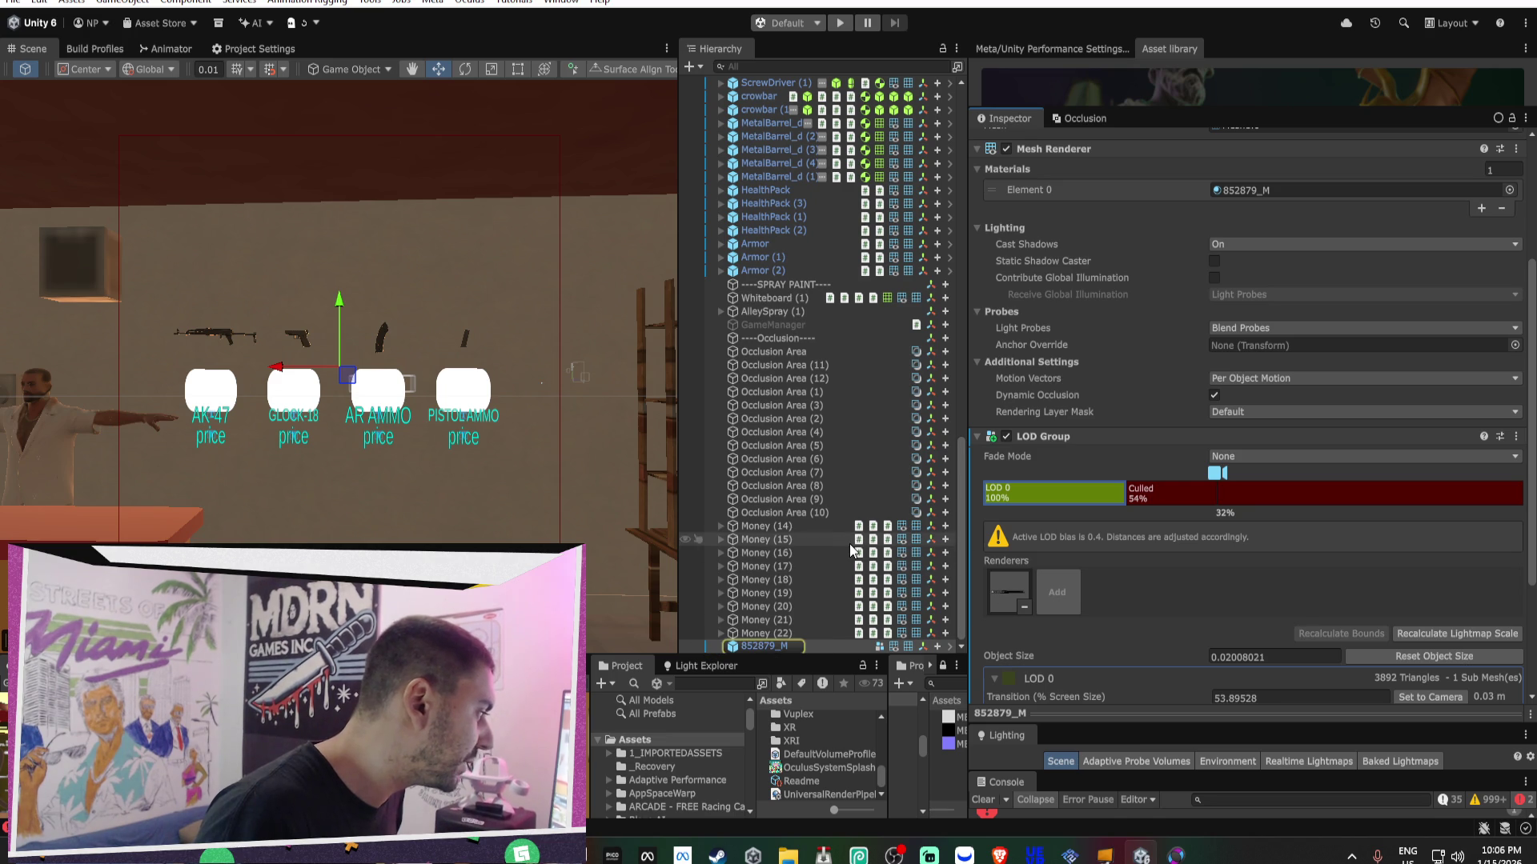
scroll(1112, 583, down, 2)
scroll(1111, 583, down, 3)
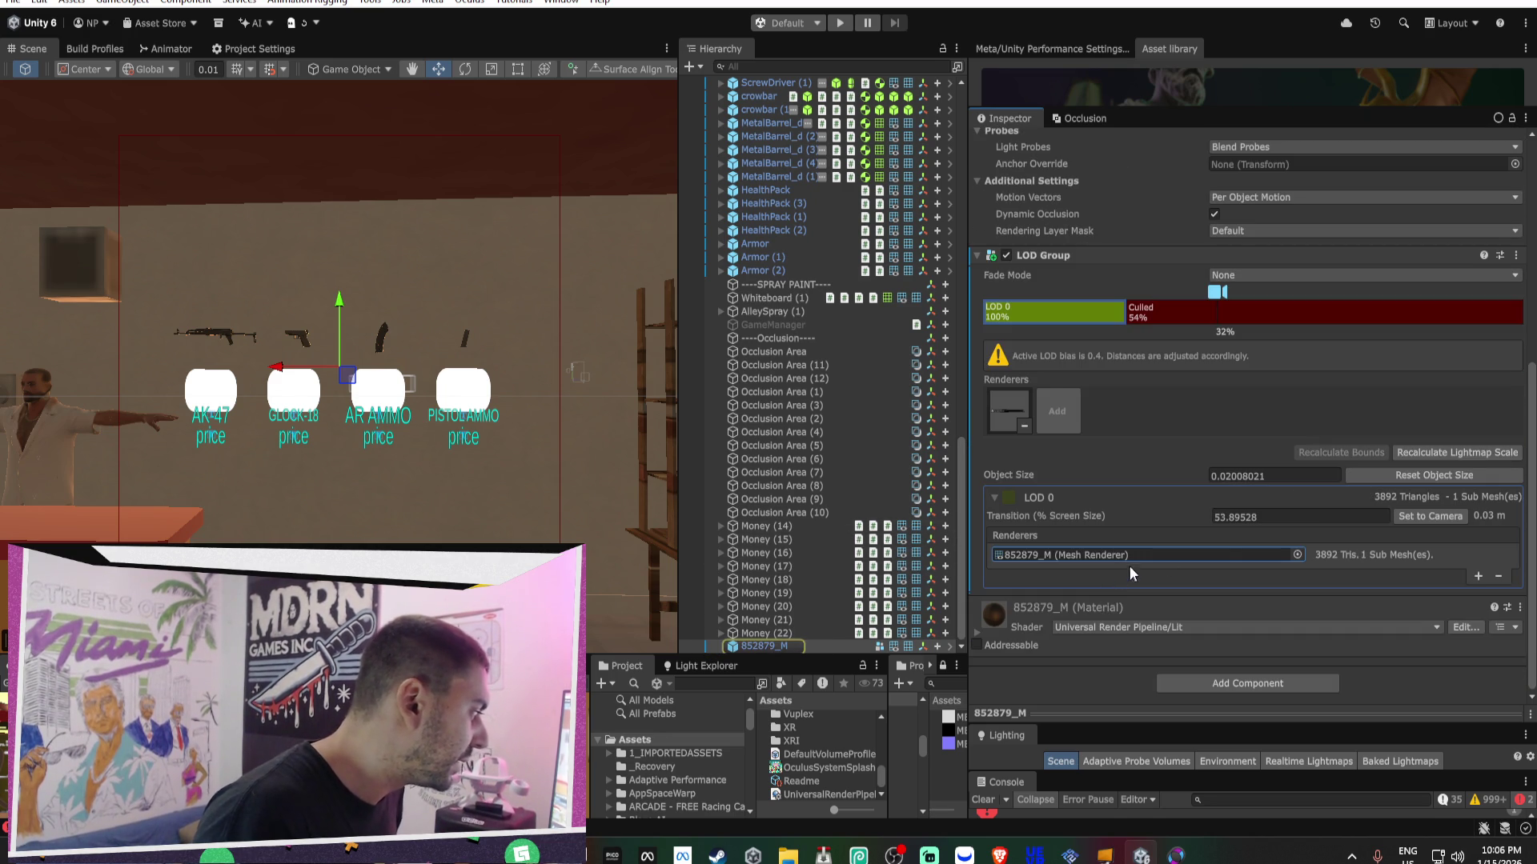
click(1296, 554)
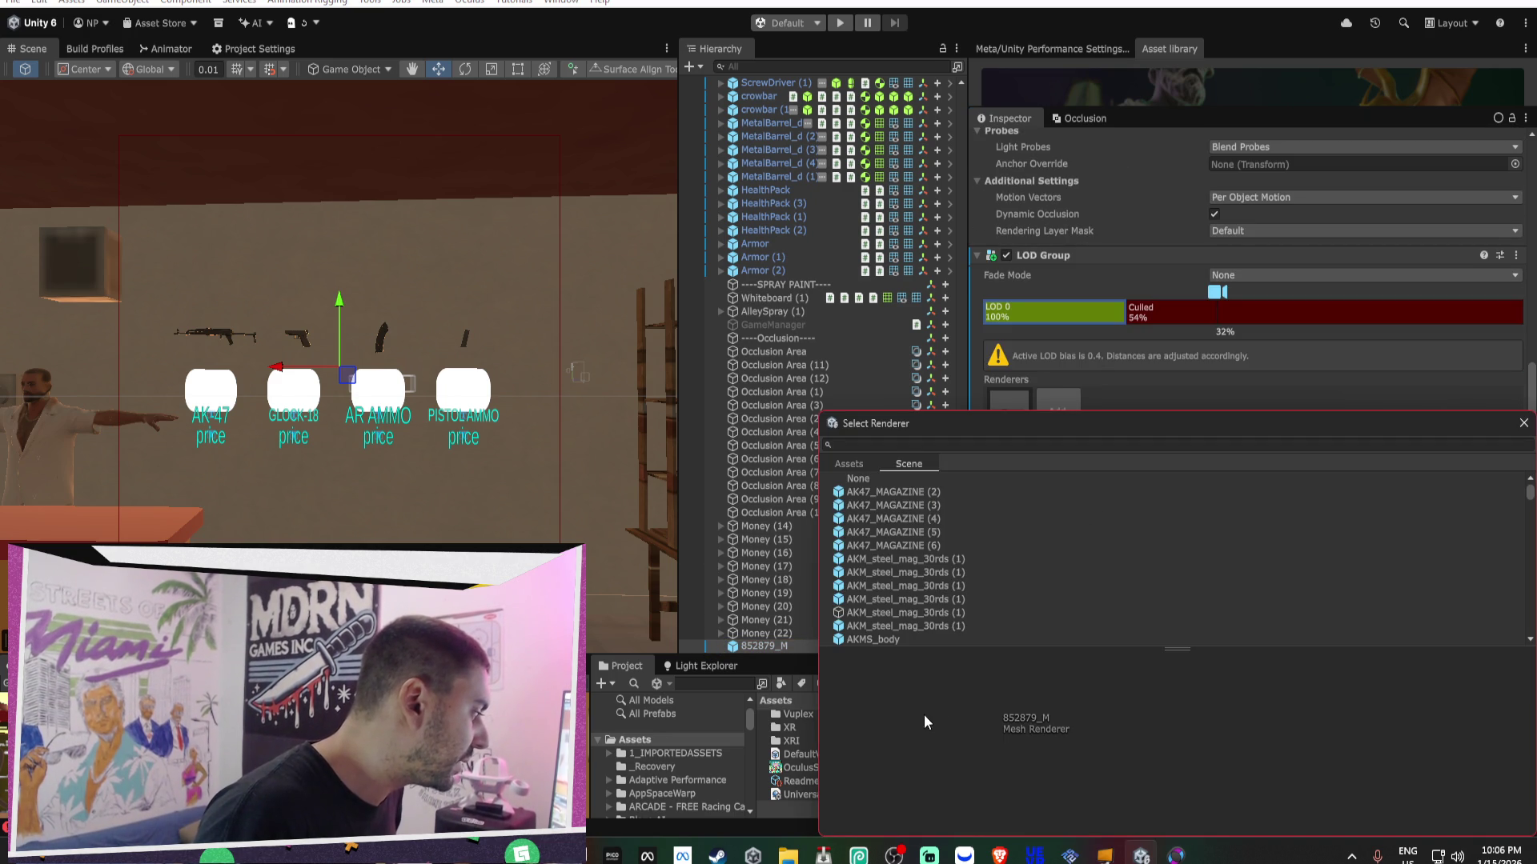
mouse_move(1481, 428)
mouse_down()
mouse_move(1111, 151)
mouse_move(1358, 135)
mouse_up()
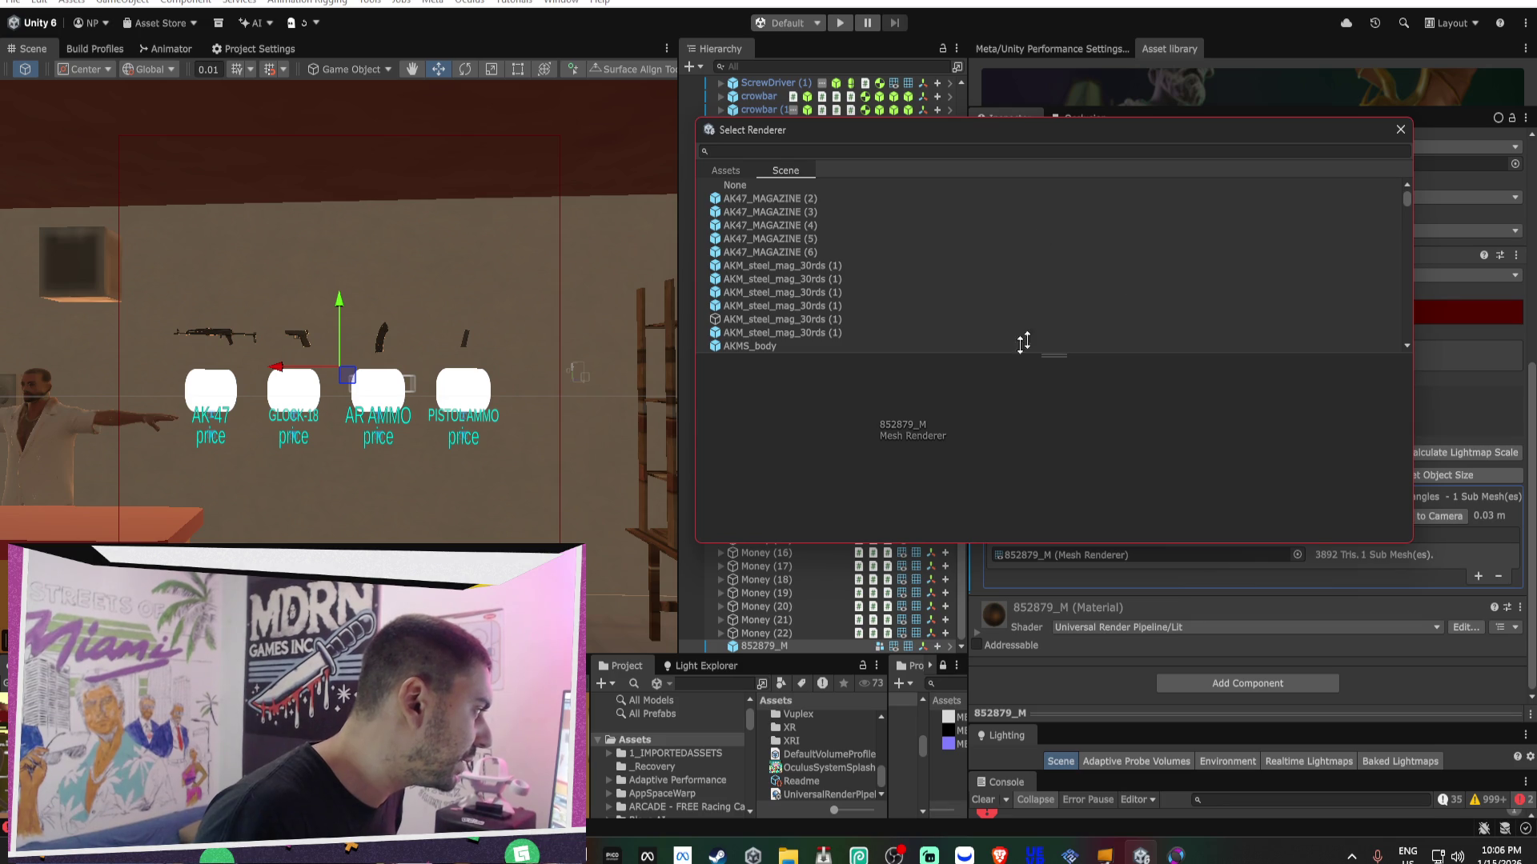
click(1400, 129)
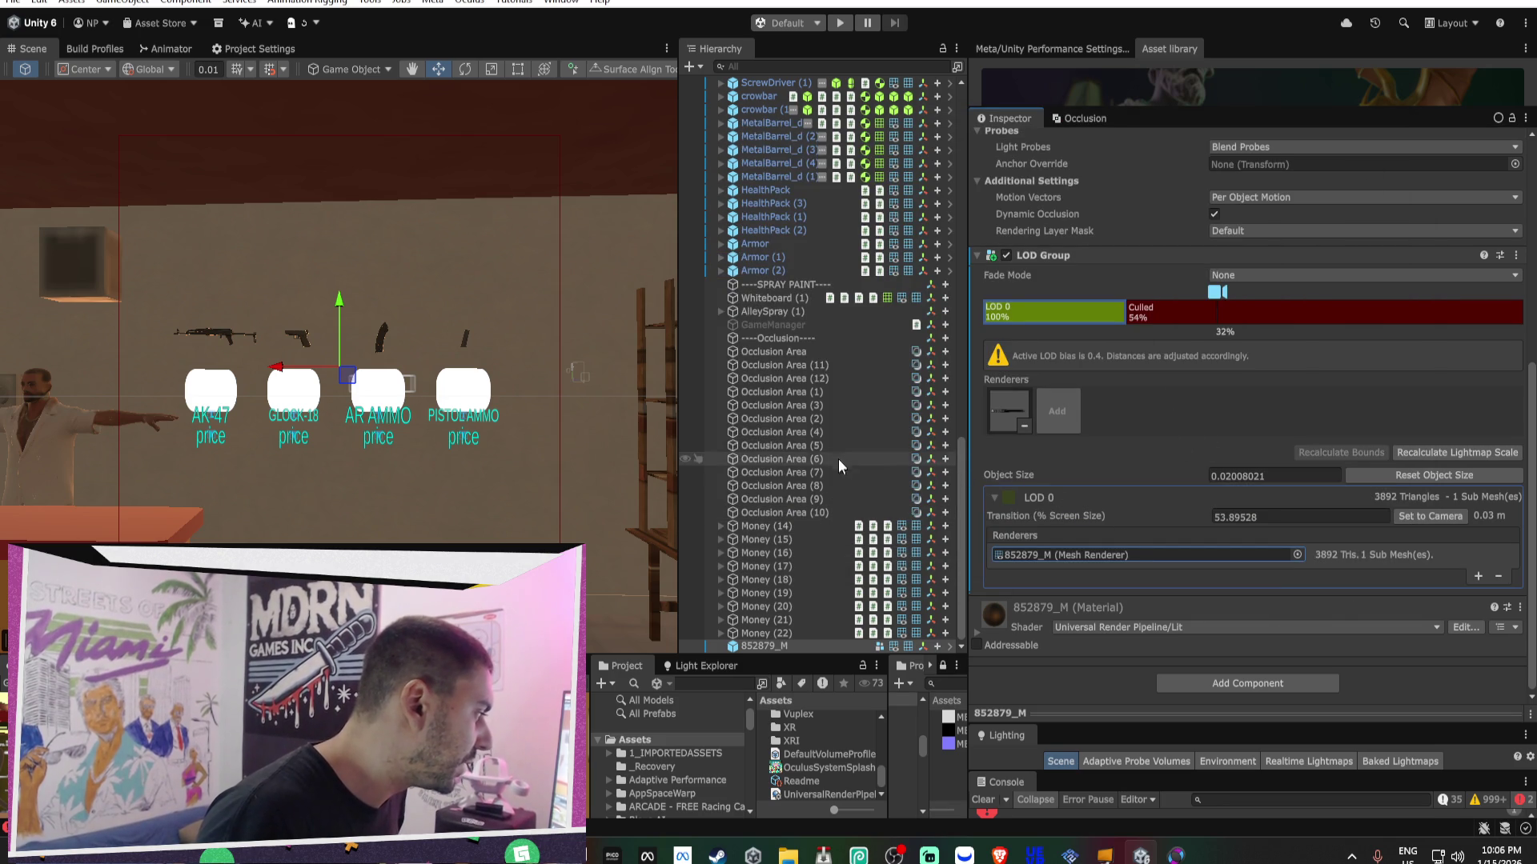
scroll(505, 451, up, 5)
scroll(654, 420, down, 5)
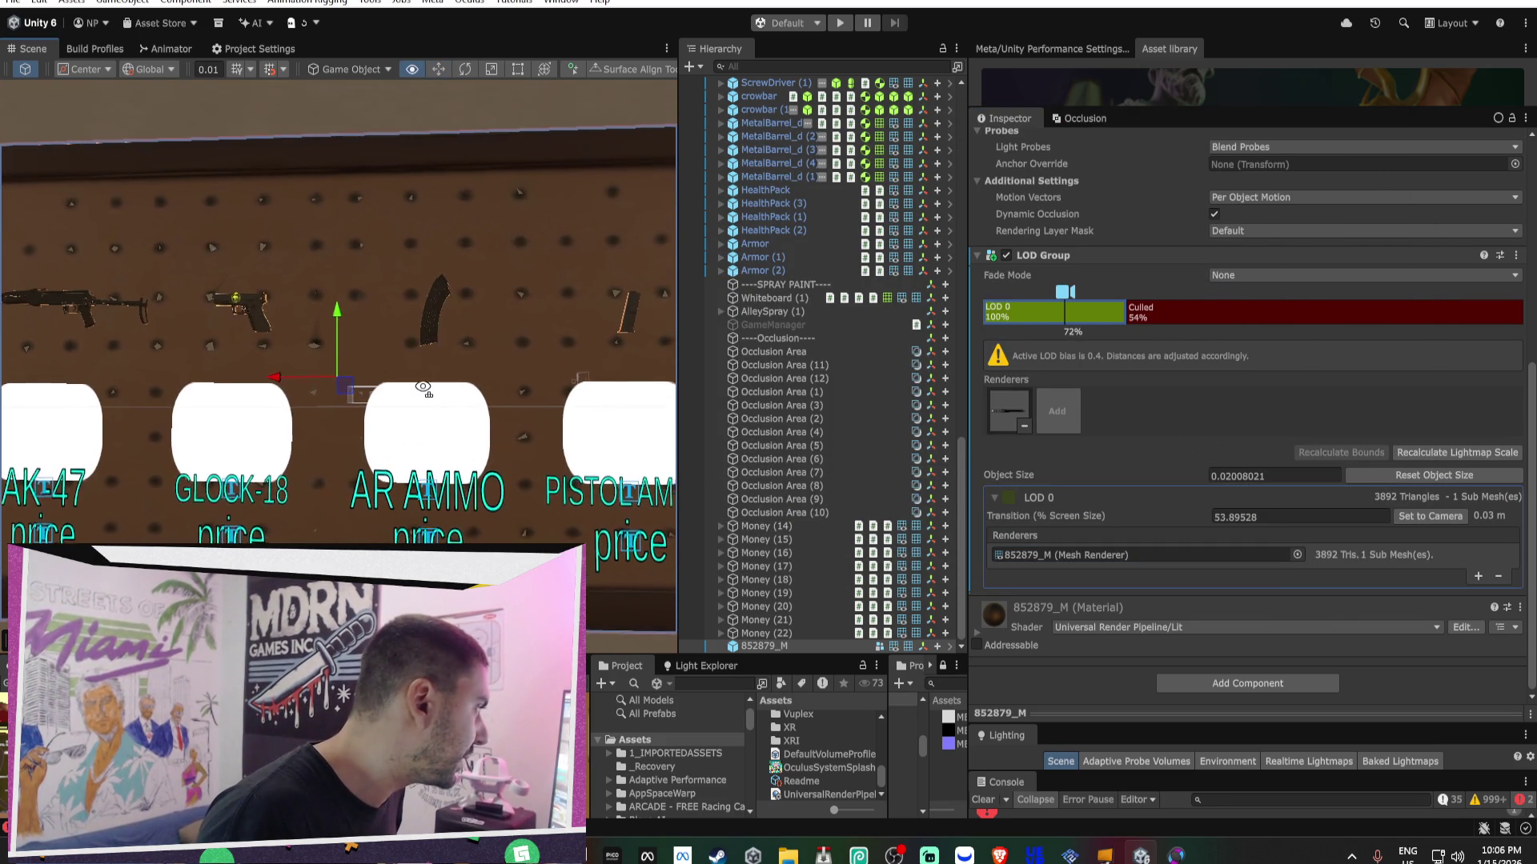
- Set culling near 15%, switch Fade Mode to Cross Fade, and enable Animate Cross-fading
drag(1132, 311, 1310, 300)
scroll(604, 347, up, 2)
scroll(604, 347, down, 3)
click(1264, 274)
click(1222, 311)
click(1214, 291)
- Fine-tune the Culled threshold between 10% and 13% while checking the board, settling at 12%
scroll(501, 323, up, 5)
scroll(503, 307, down, 2)
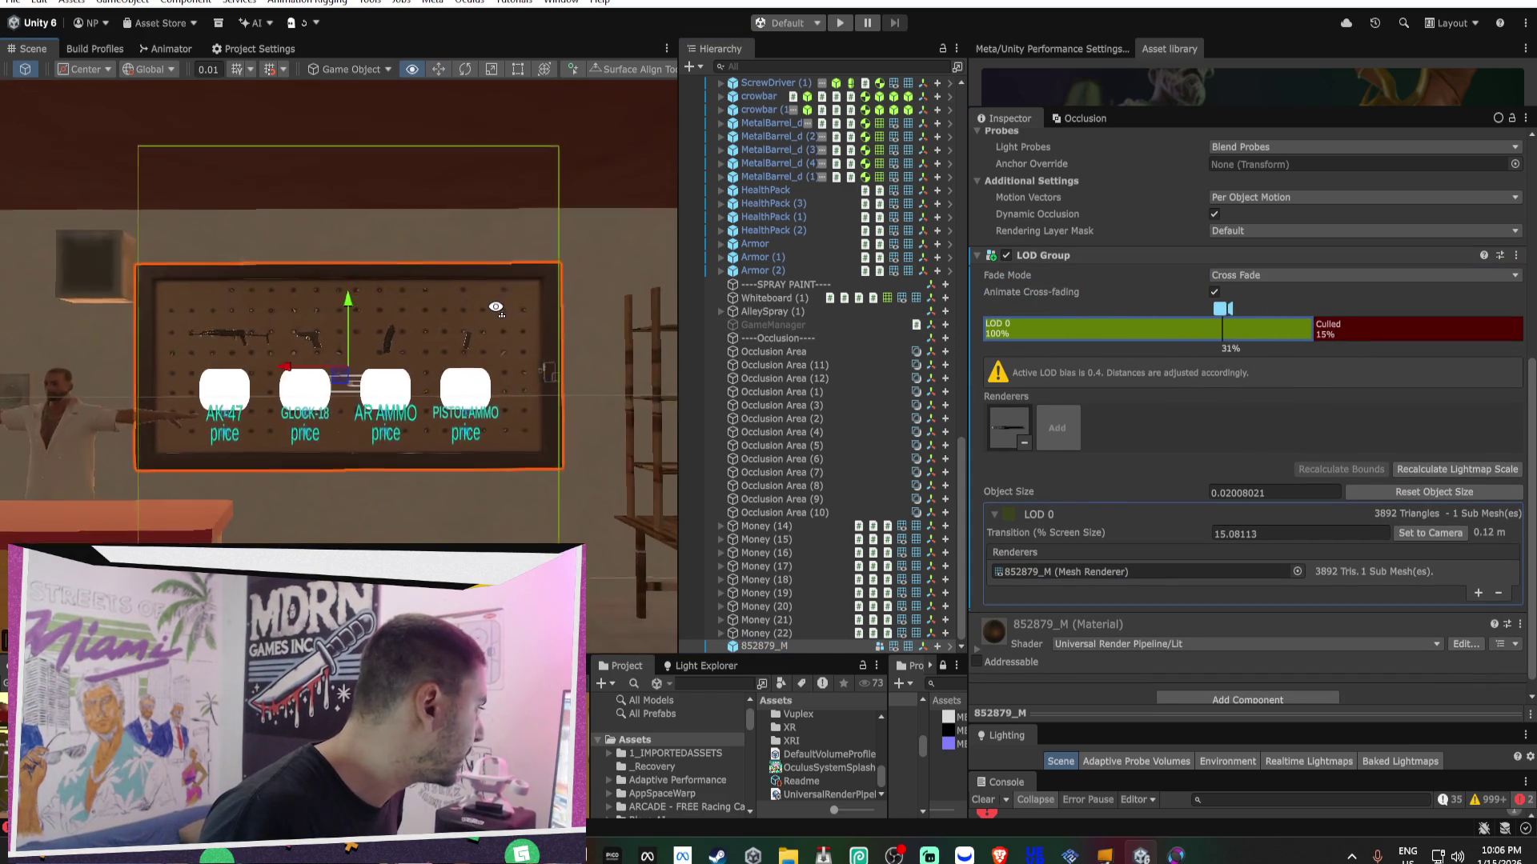
scroll(496, 307, down, 8)
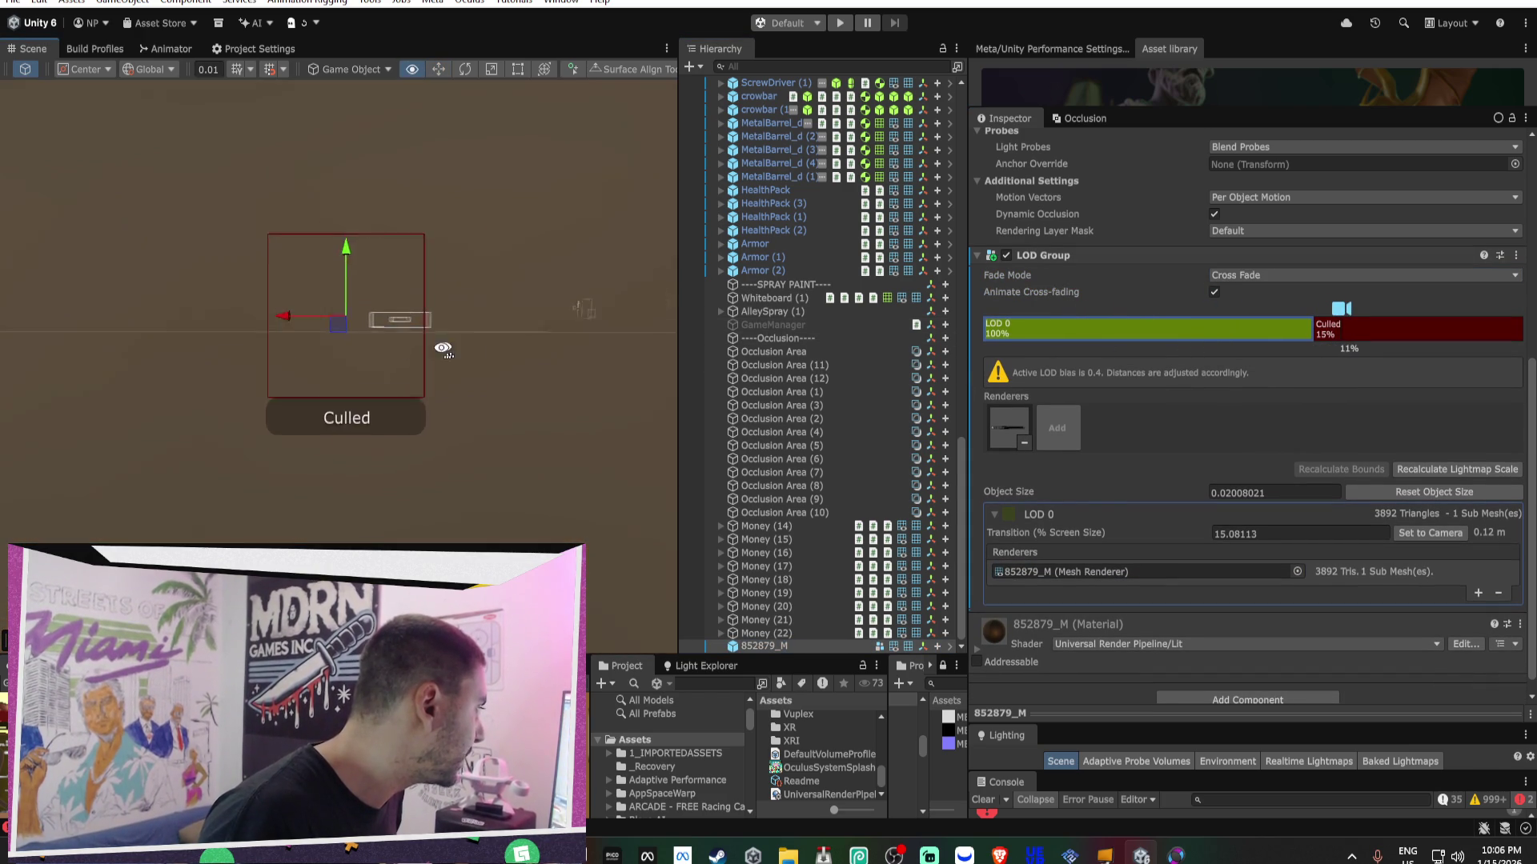
scroll(470, 344, down, 3)
scroll(476, 332, up, 8)
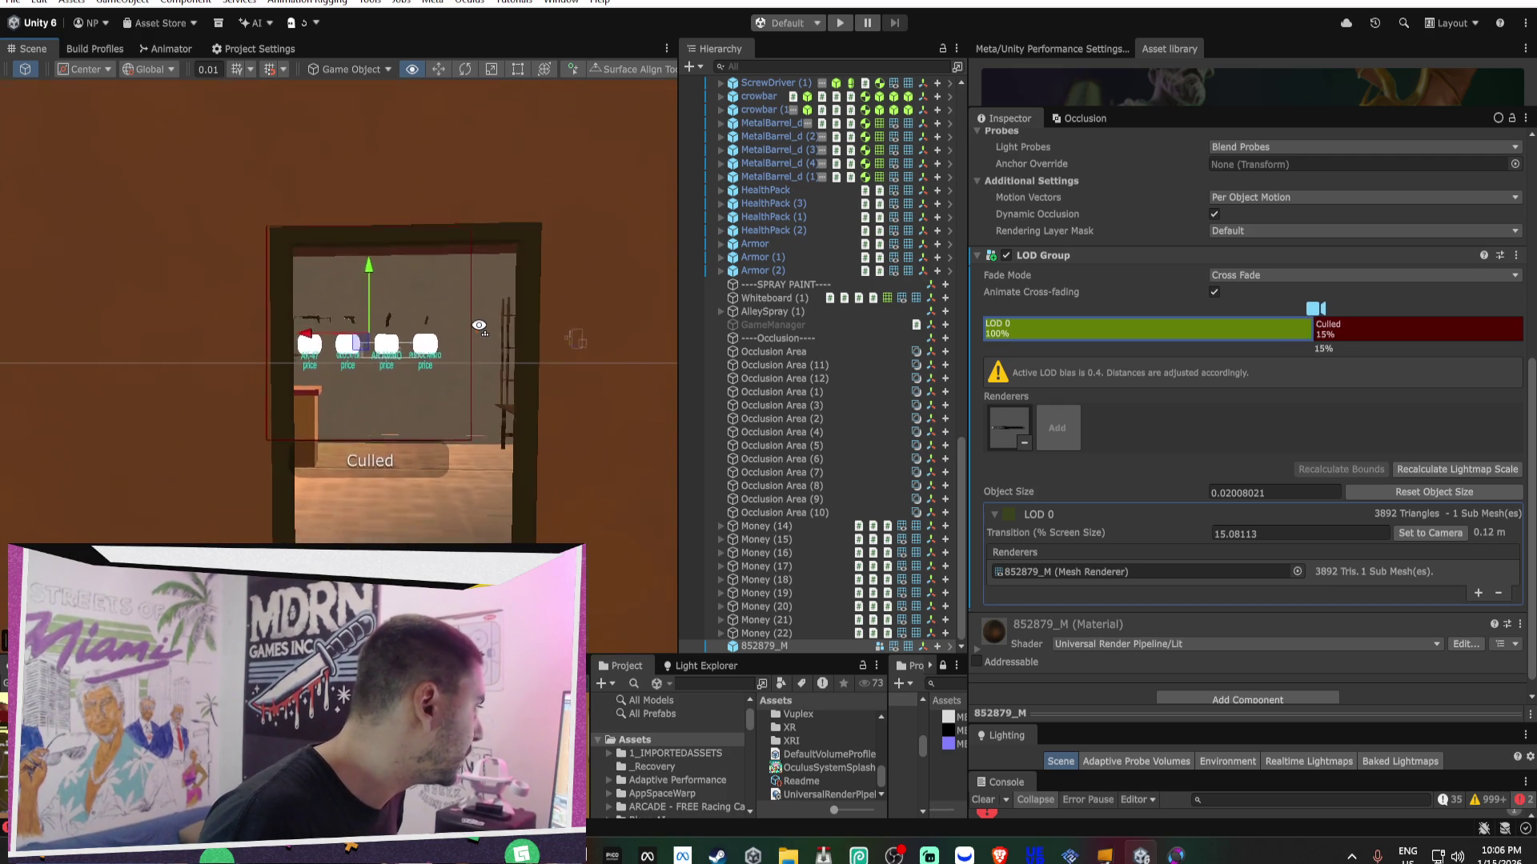
scroll(479, 326, up, 5)
scroll(479, 325, down, 5)
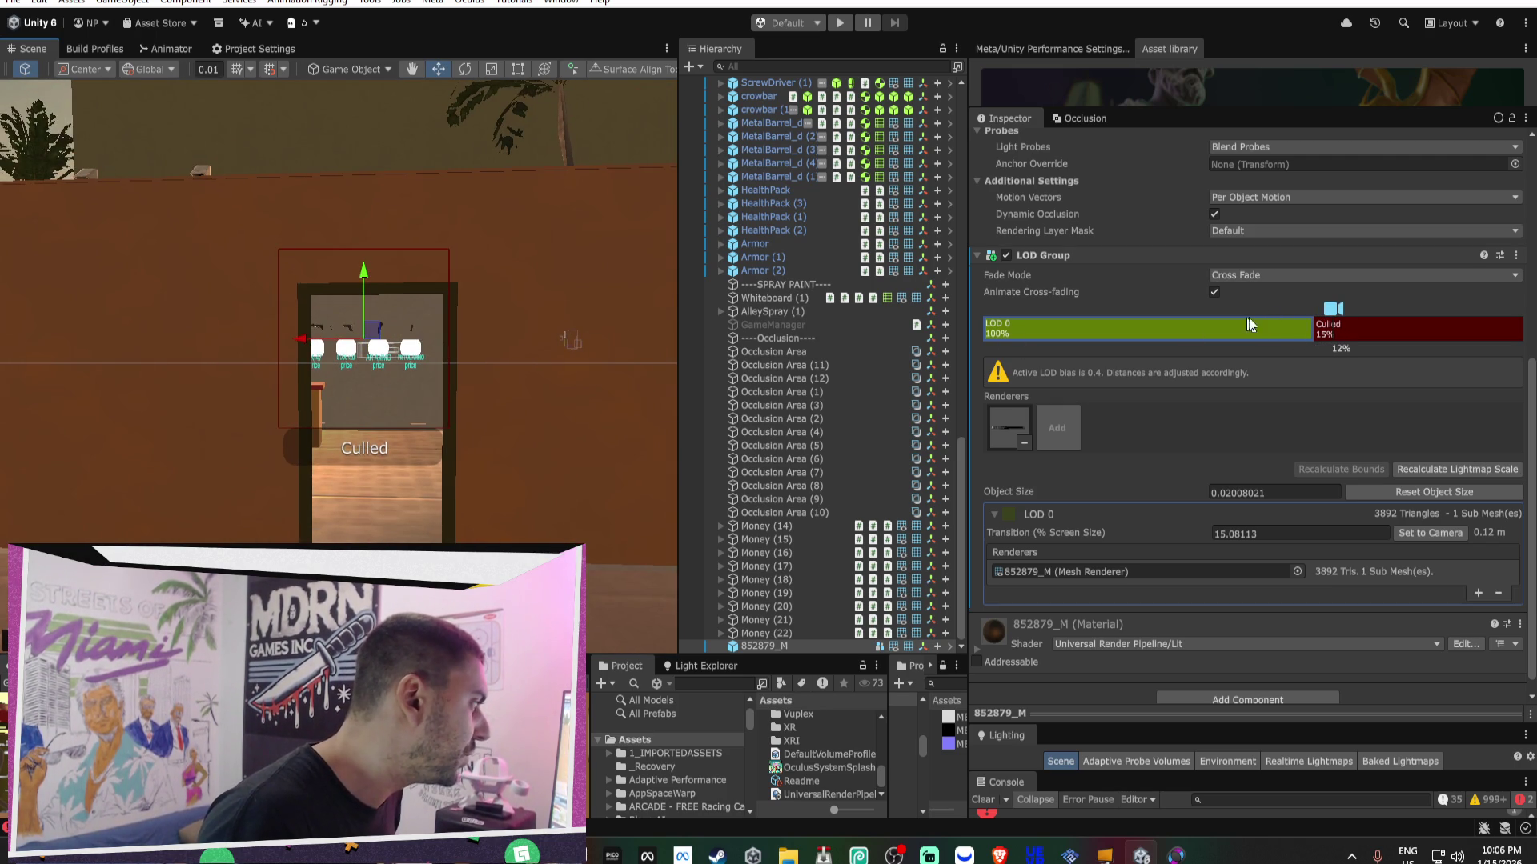
drag(1309, 326, 1352, 328)
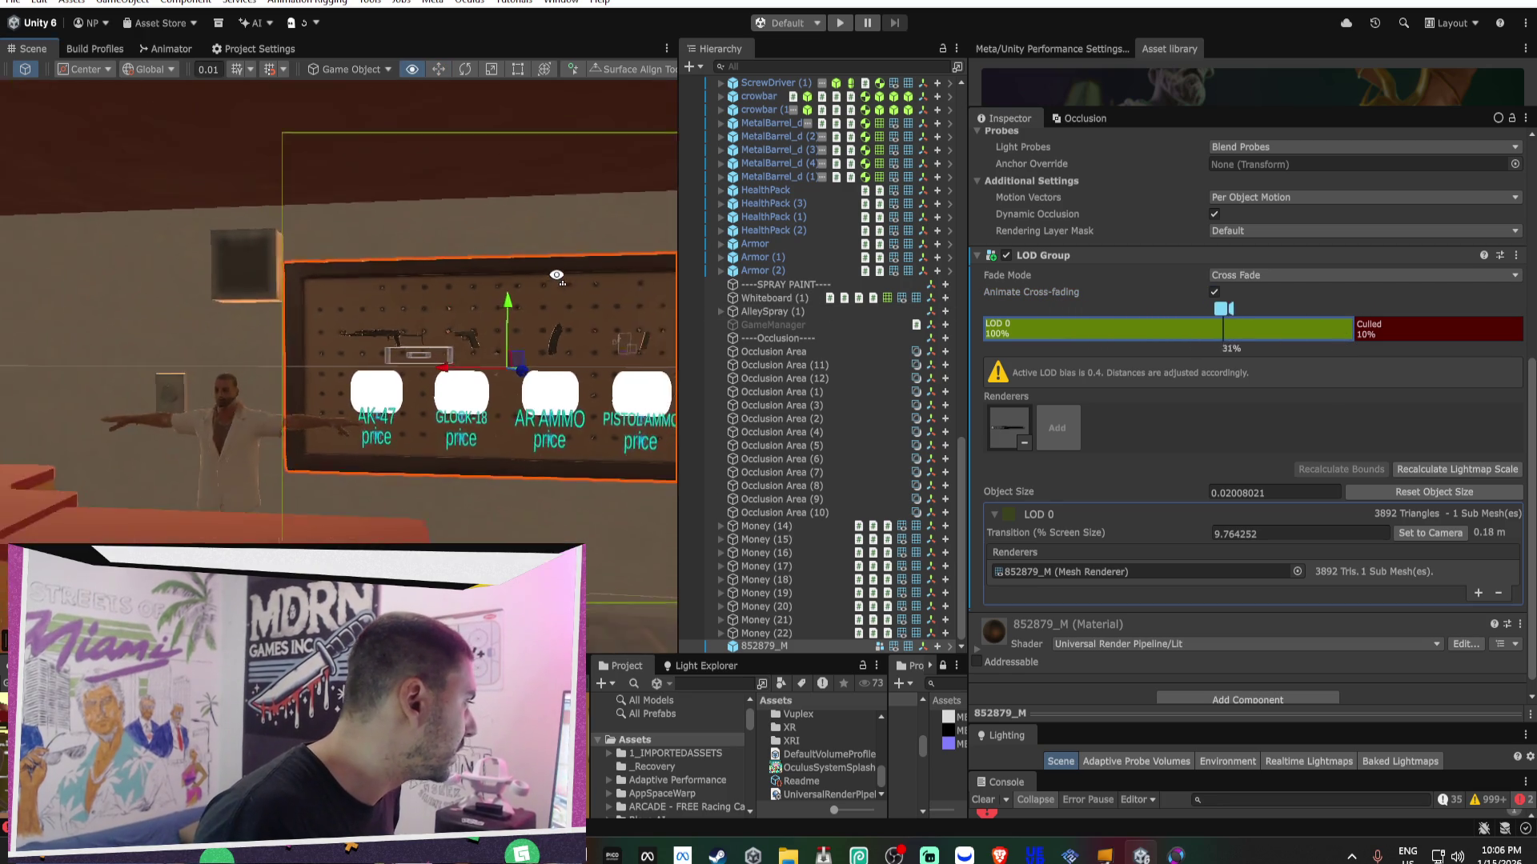
scroll(590, 293, up, 5)
scroll(590, 294, down, 5)
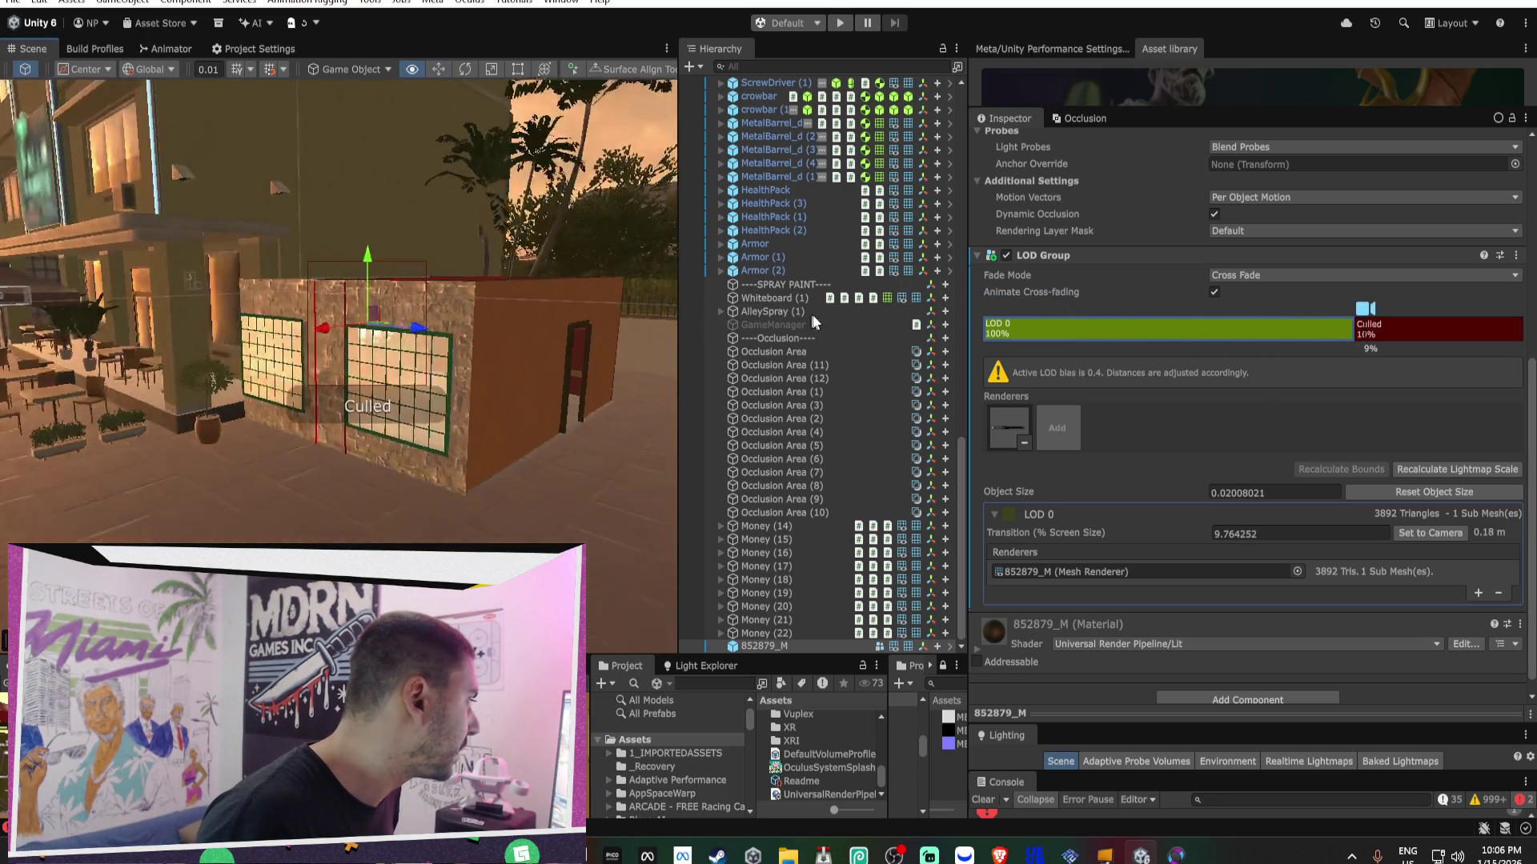
drag(864, 302, 1082, 344)
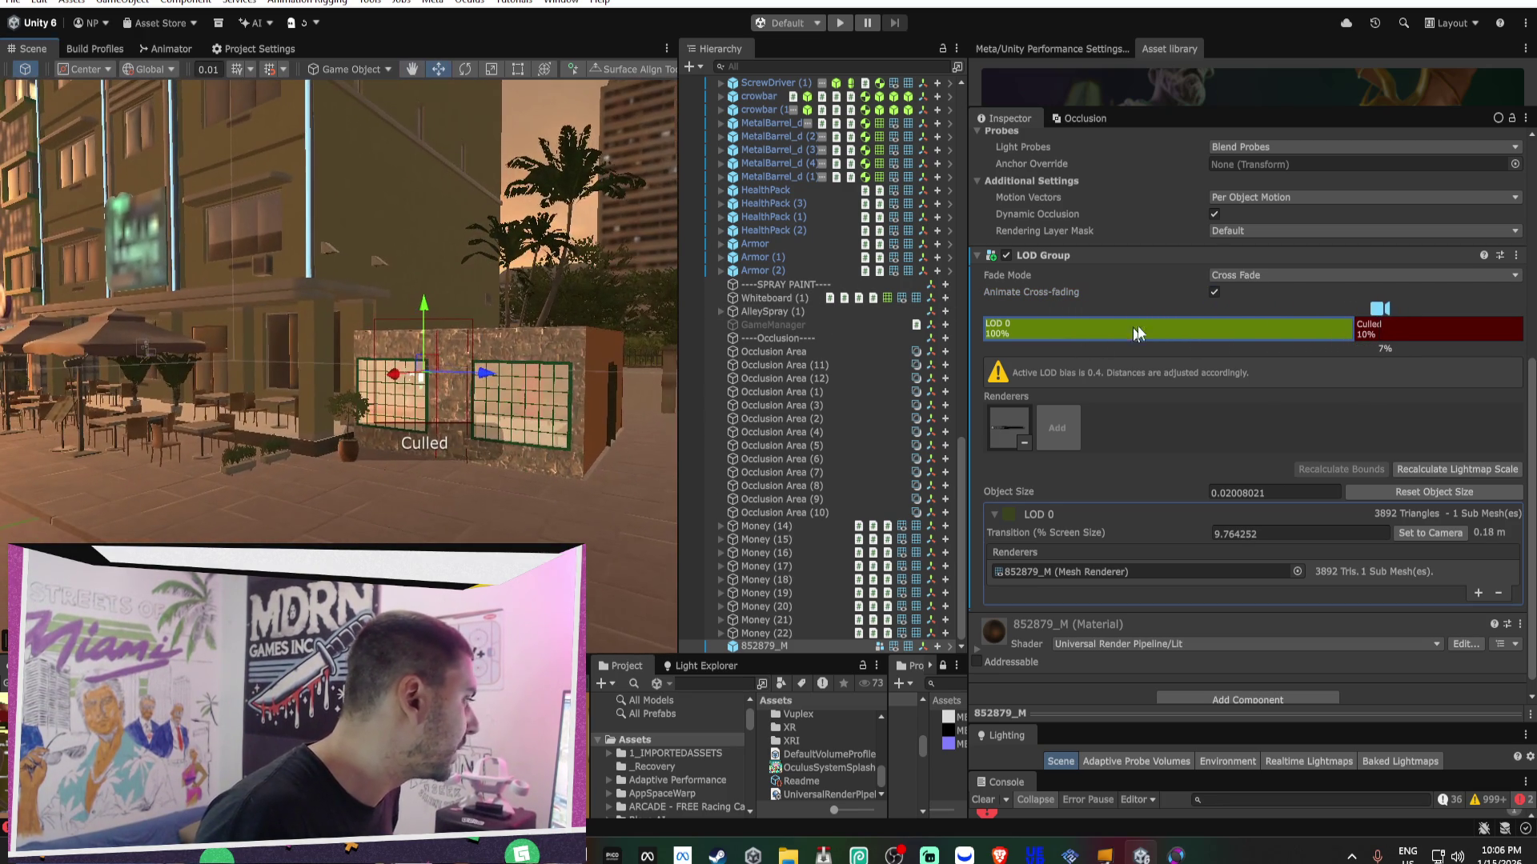
drag(1362, 329, 1344, 329)
mouse_move(456, 320)
mouse_down()
mouse_move(475, 312)
mouse_move(360, 336)
mouse_move(401, 316)
mouse_move(285, 315)
mouse_move(228, 343)
mouse_move(274, 332)
mouse_move(242, 315)
mouse_up()
scroll(242, 314, up, 3)
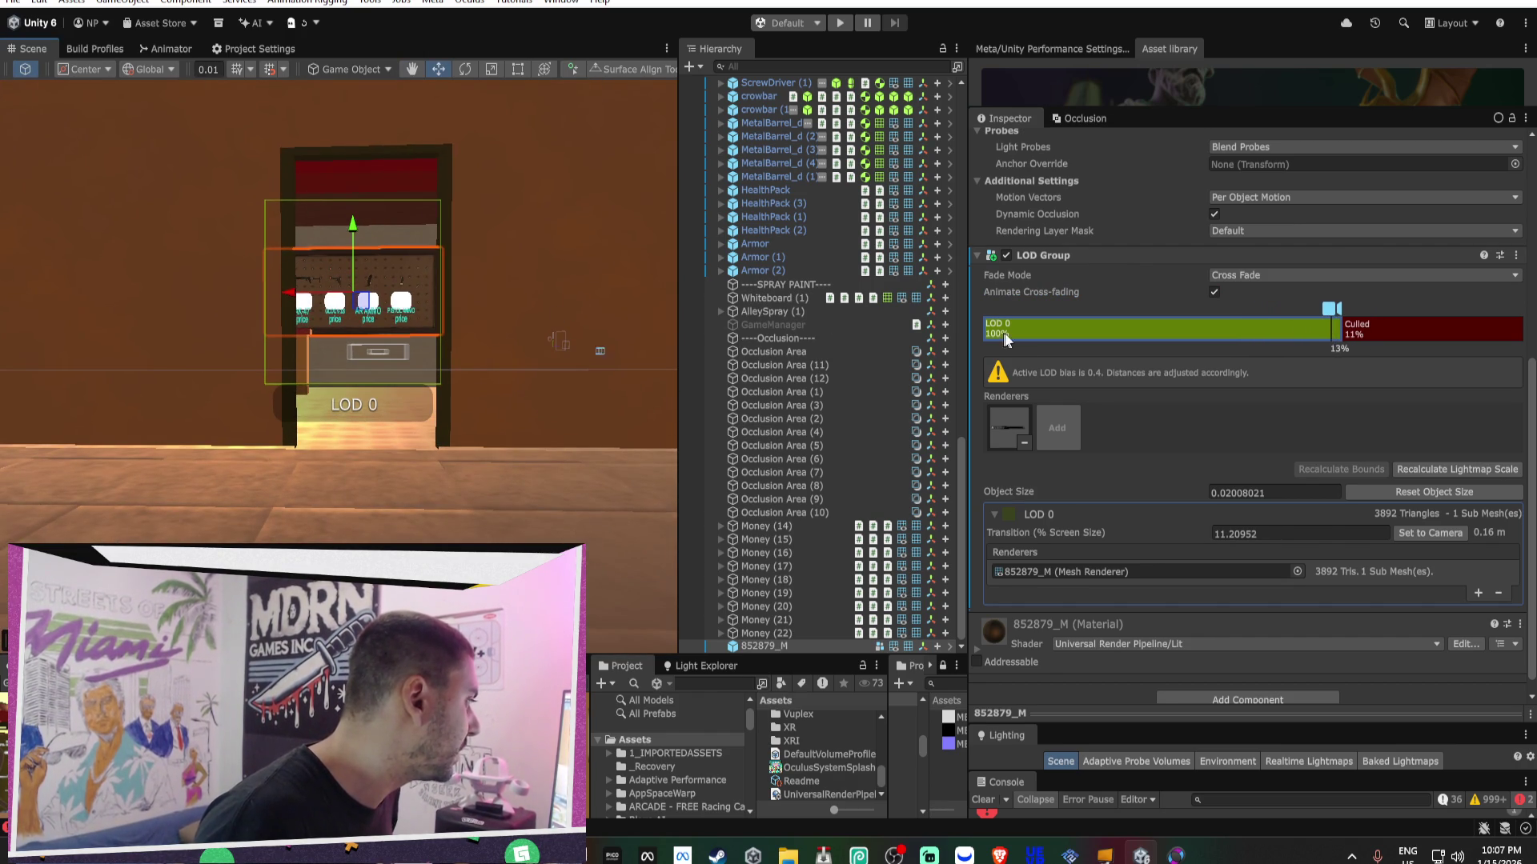
drag(1341, 326, 1326, 326)
mouse_move(535, 324)
mouse_down()
mouse_move(501, 336)
mouse_move(514, 333)
mouse_move(502, 323)
mouse_up()
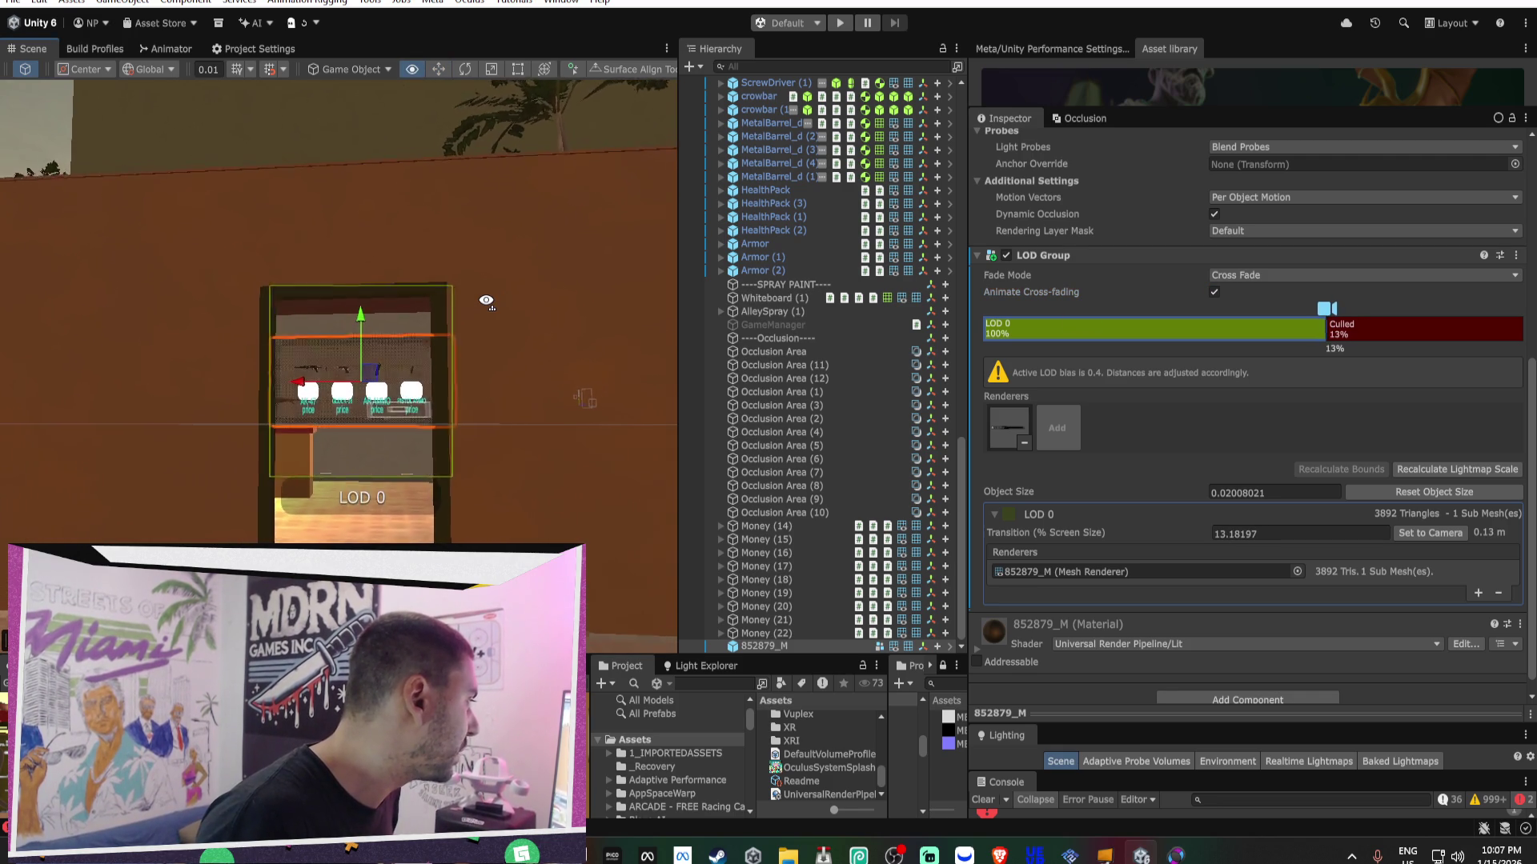
scroll(492, 308, up, 4)
scroll(495, 316, up, 3)
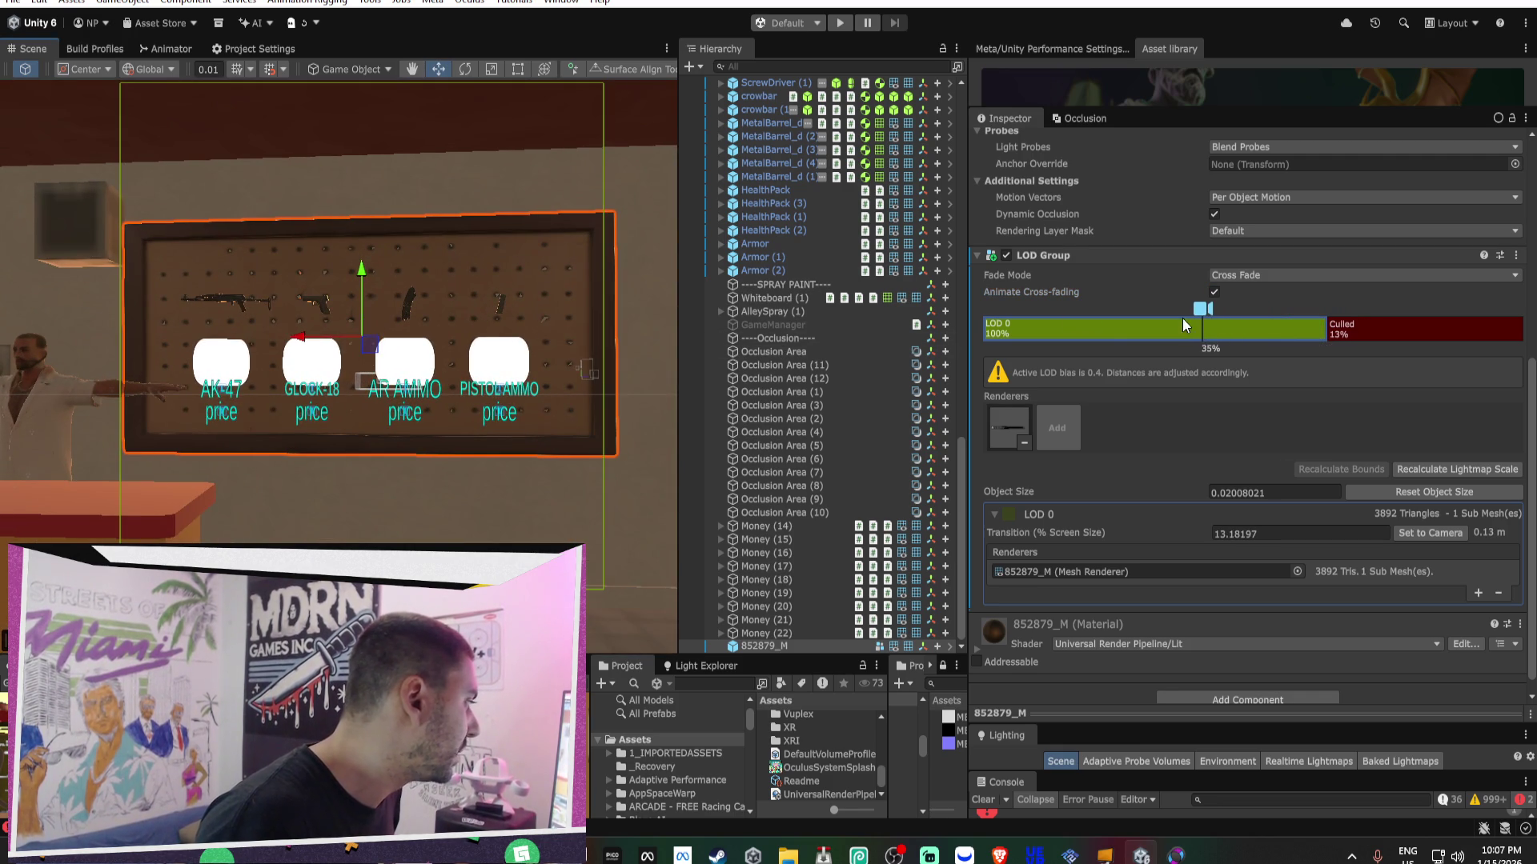
drag(1326, 323, 1335, 324)
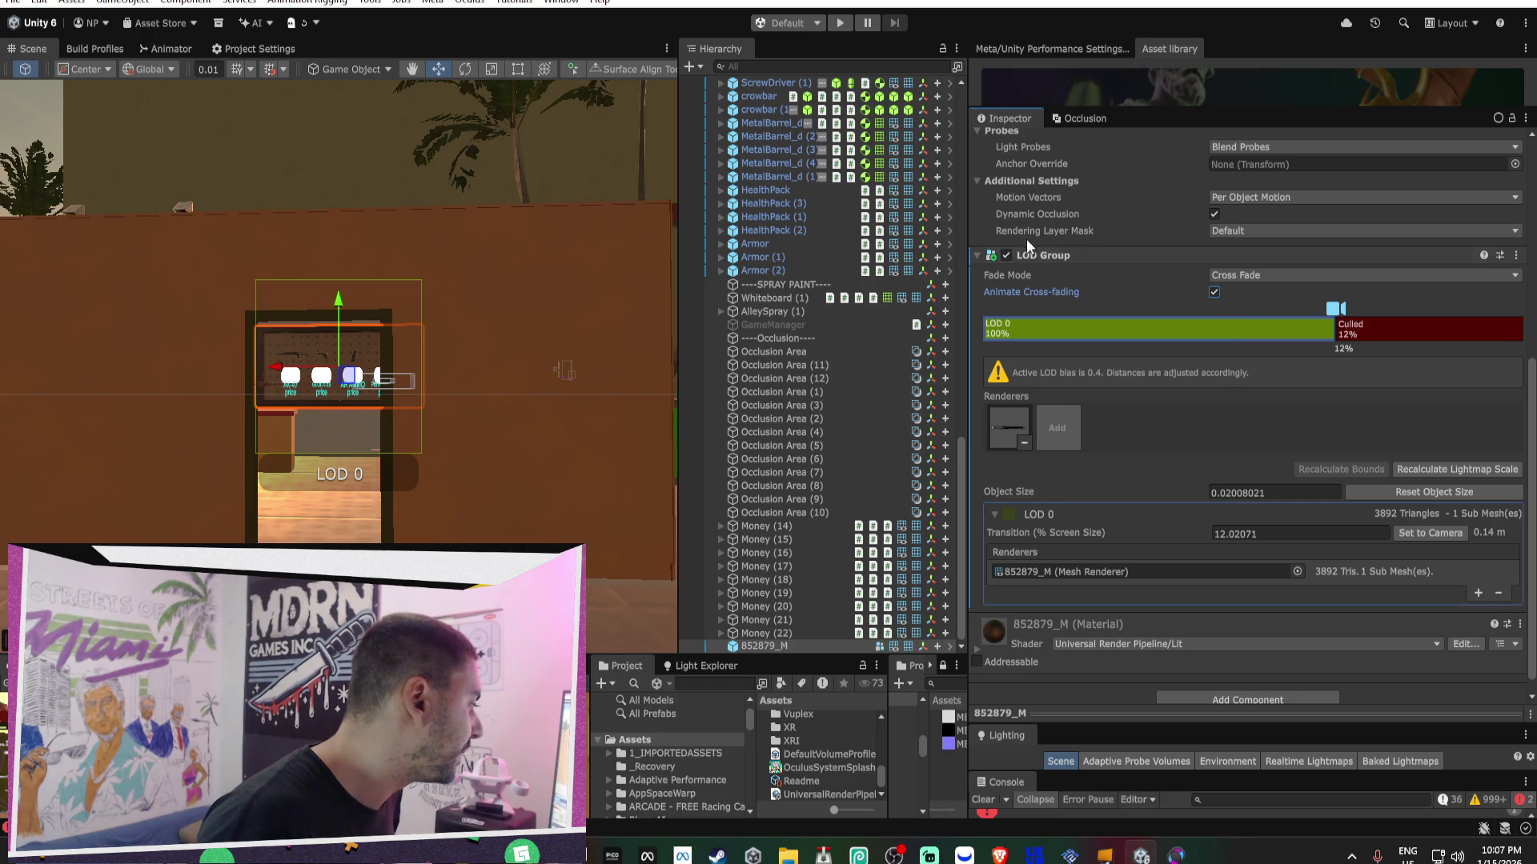
- Apply the LOD Group to the prefab and maximize the Scene view on the price board
right_click(1040, 255)
click(1299, 304)
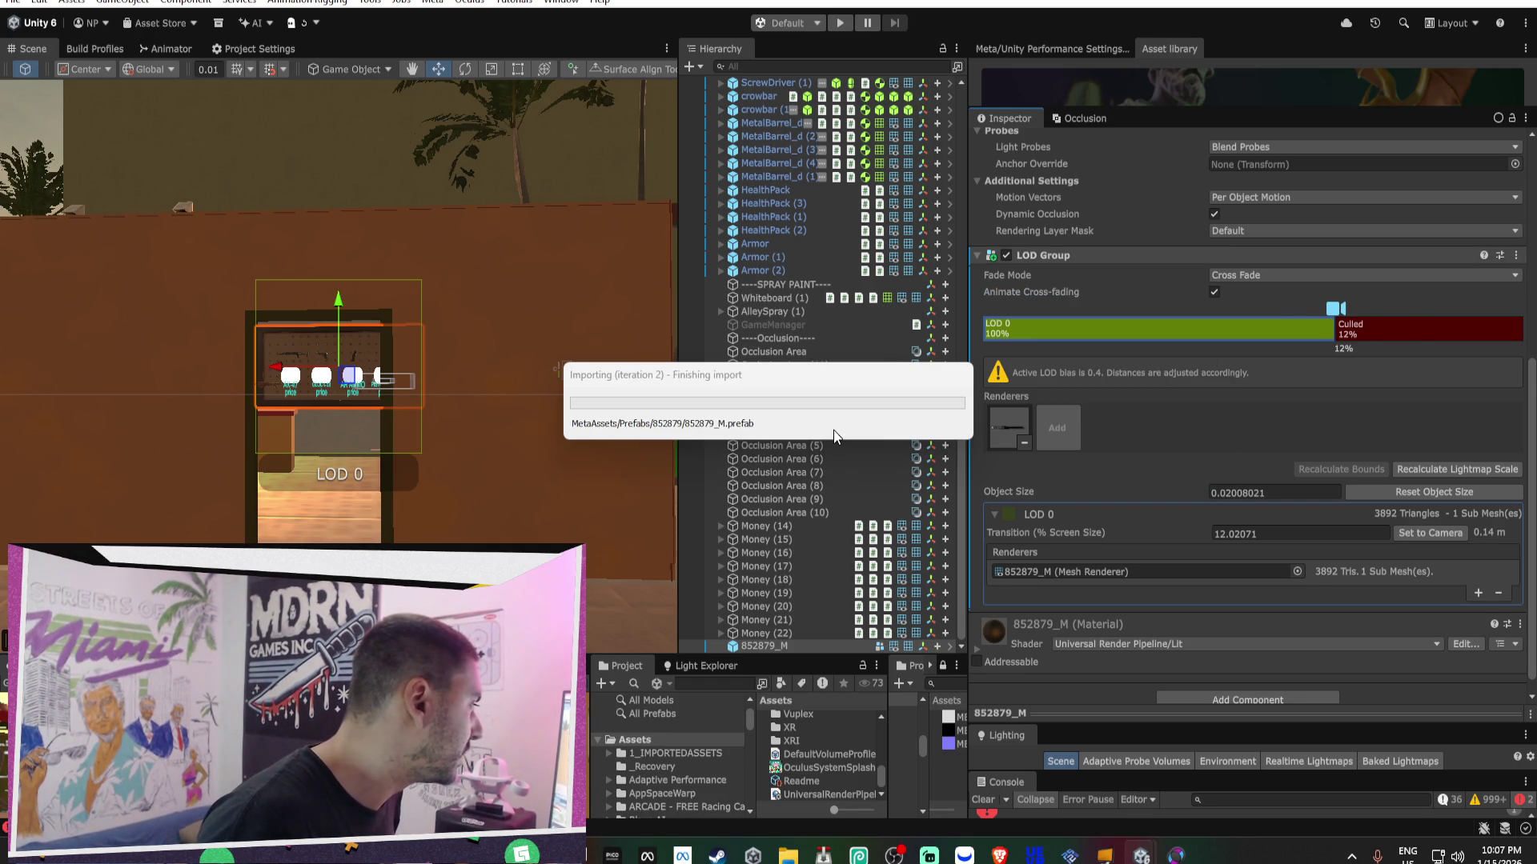
scroll(460, 424, up, 5)
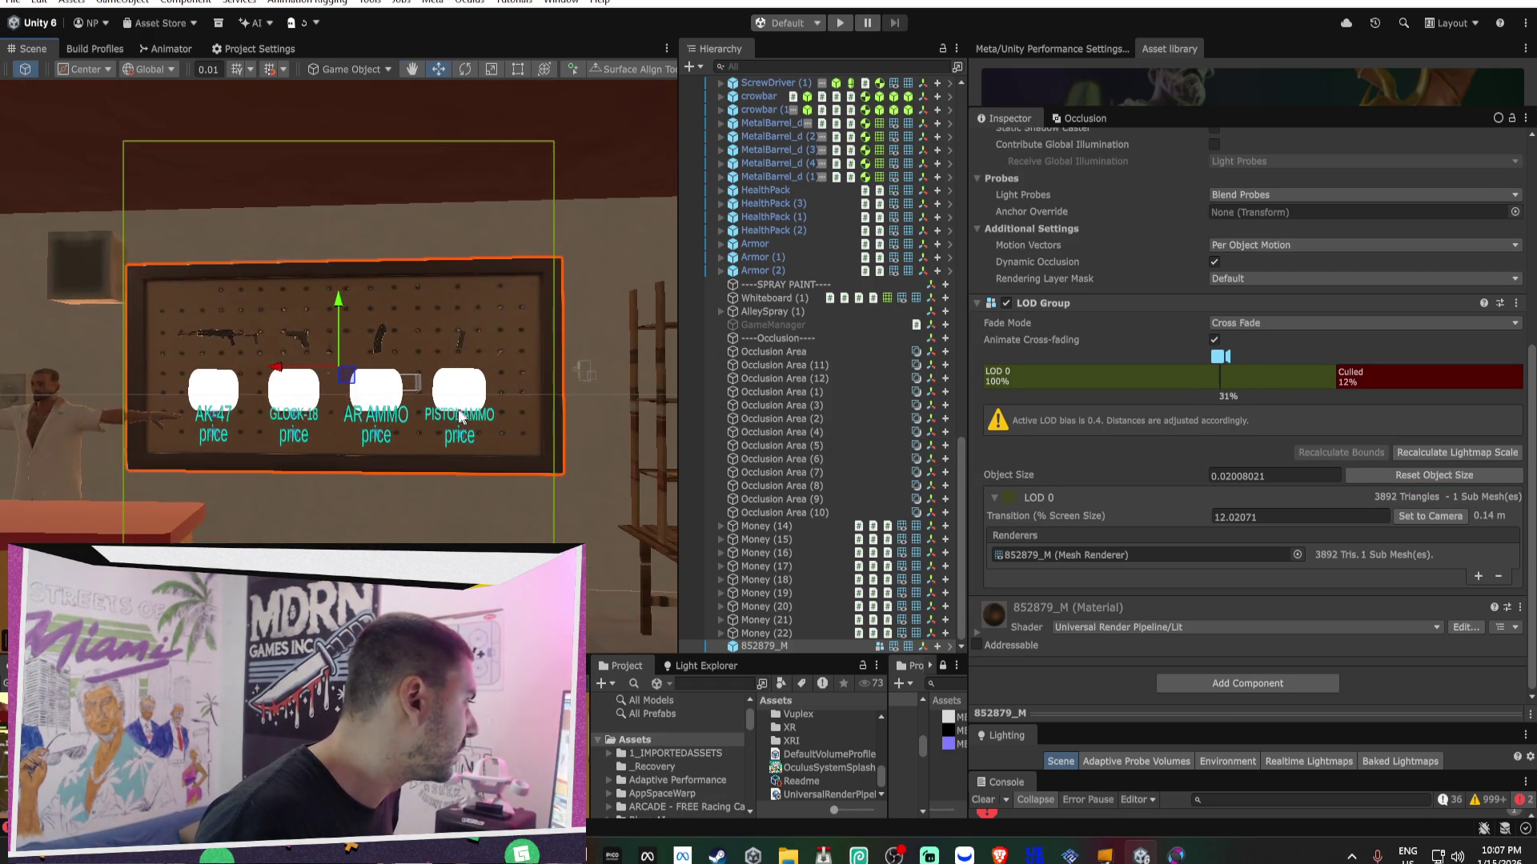
scroll(467, 418, up, 5)
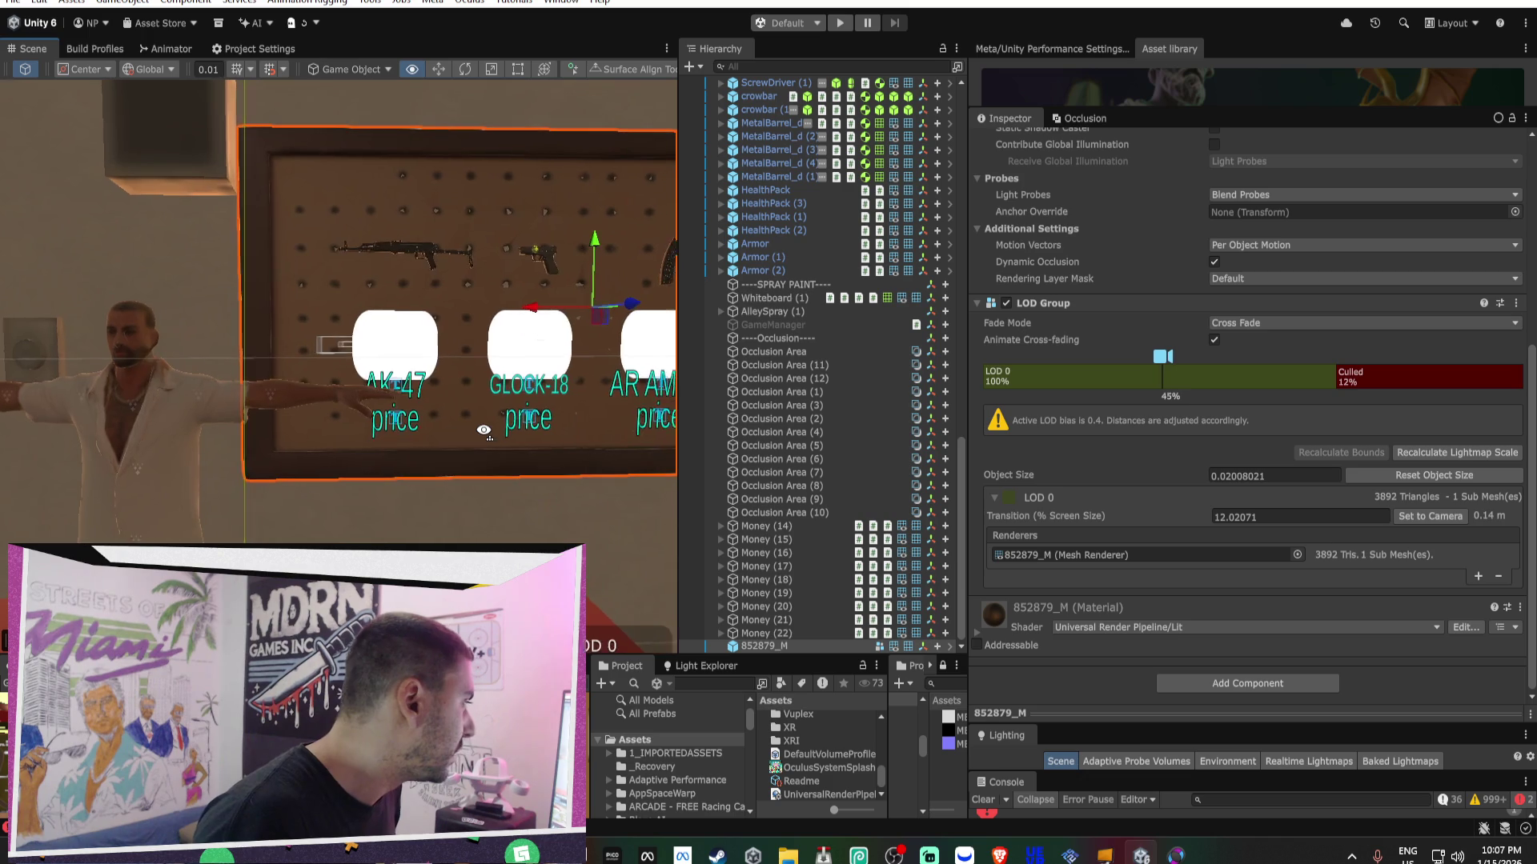
drag(483, 430, 480, 416)
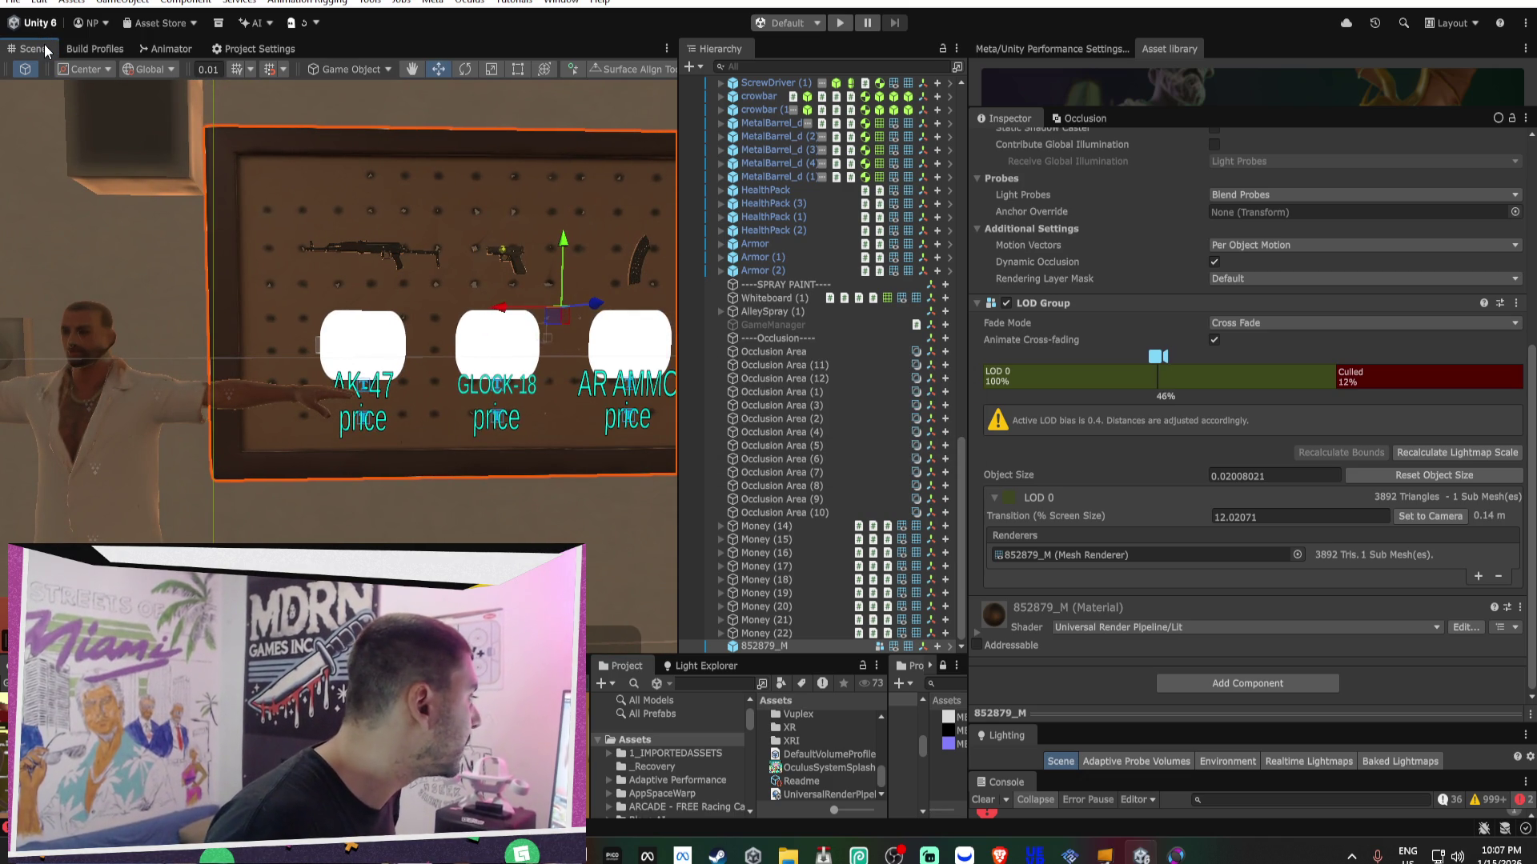
double_click(45, 46)
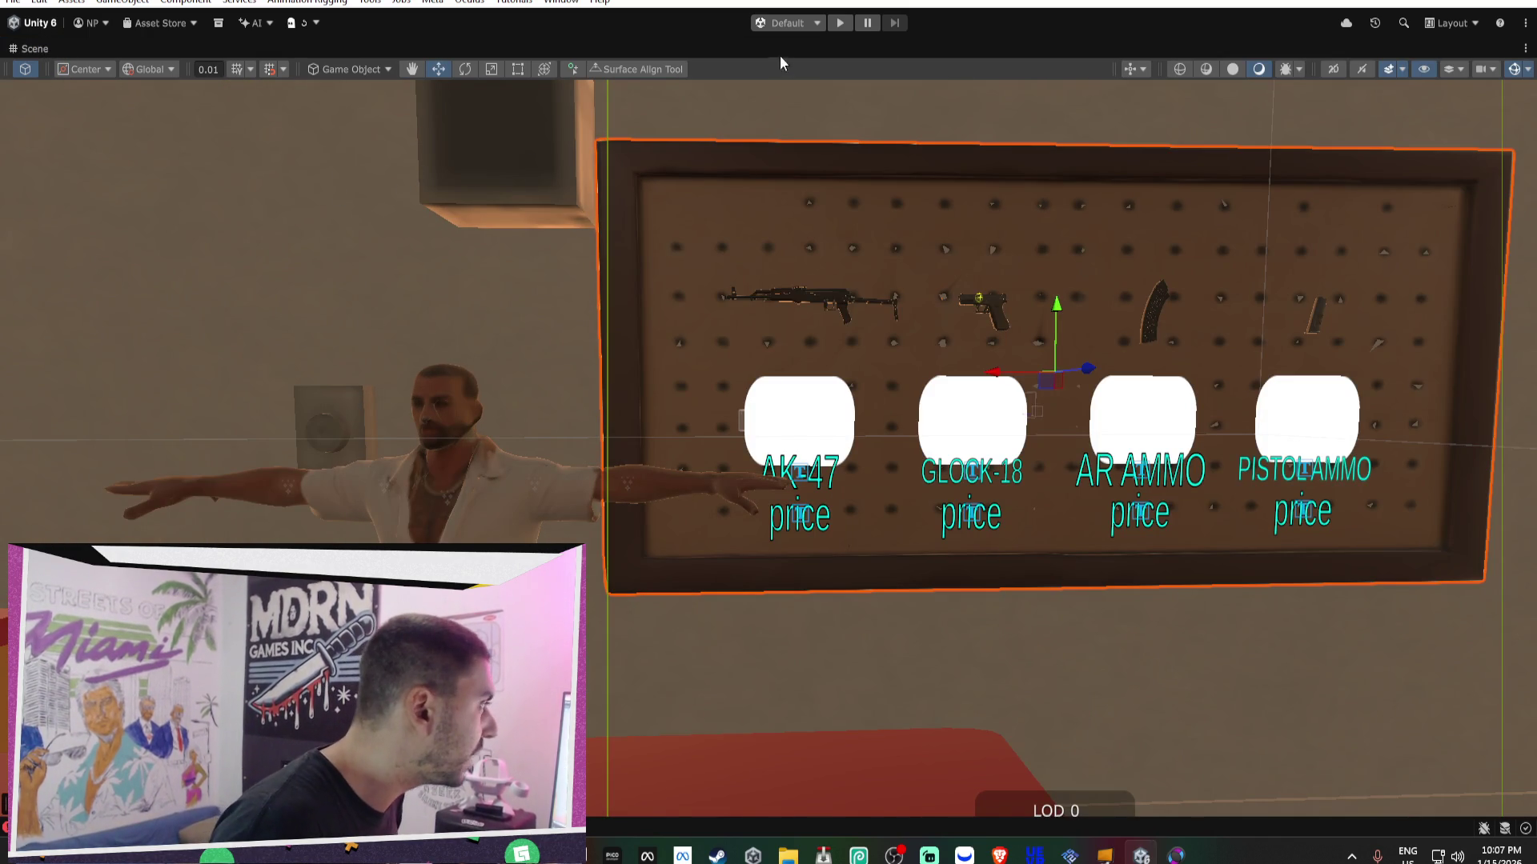
- Frame the price board, play-test the scene, then restore the normal editor layout
key(f)
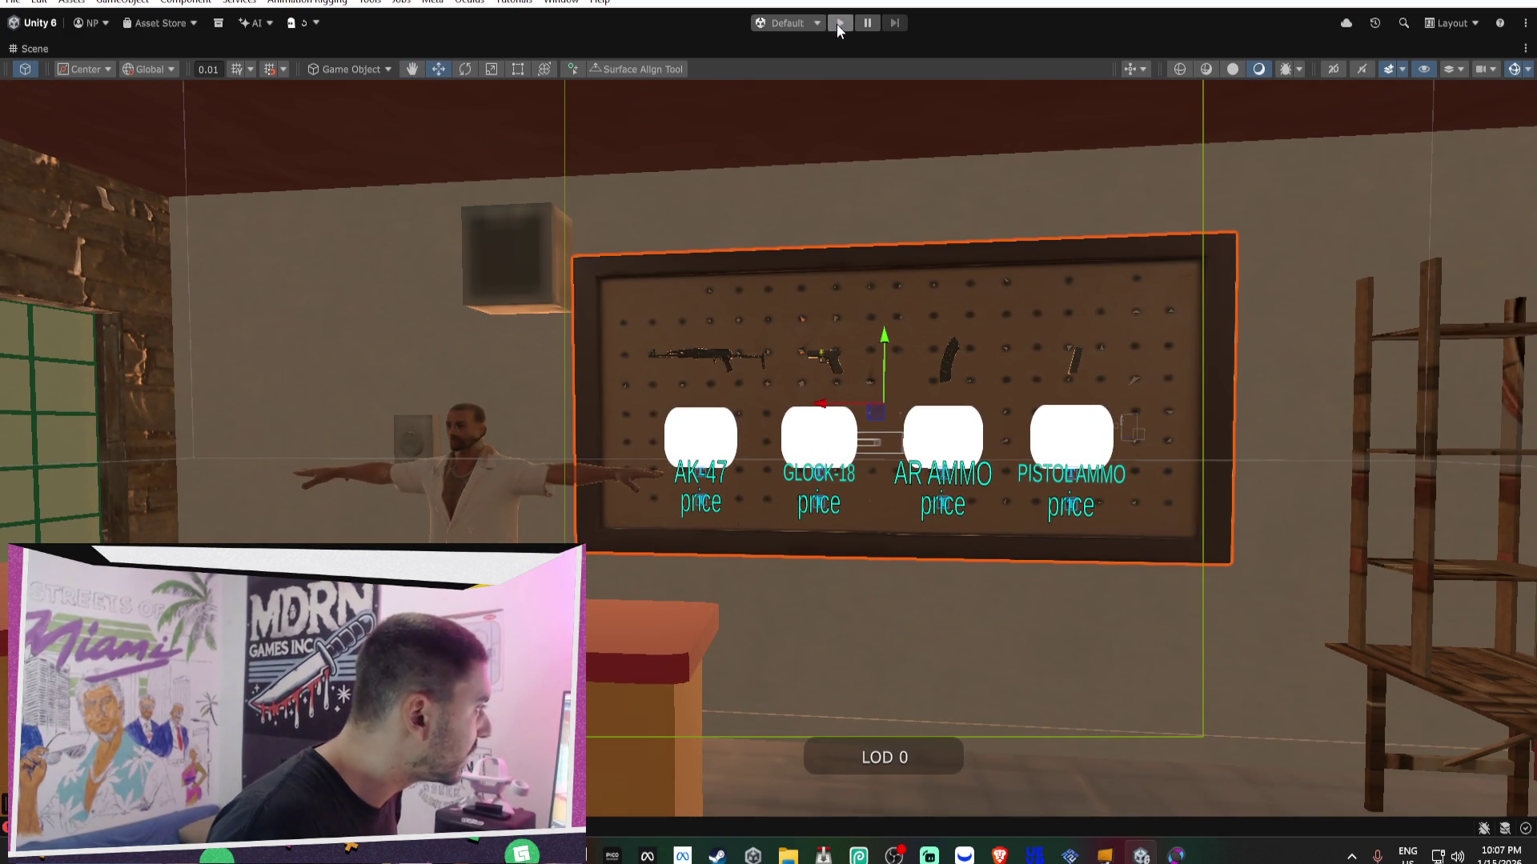
click(837, 22)
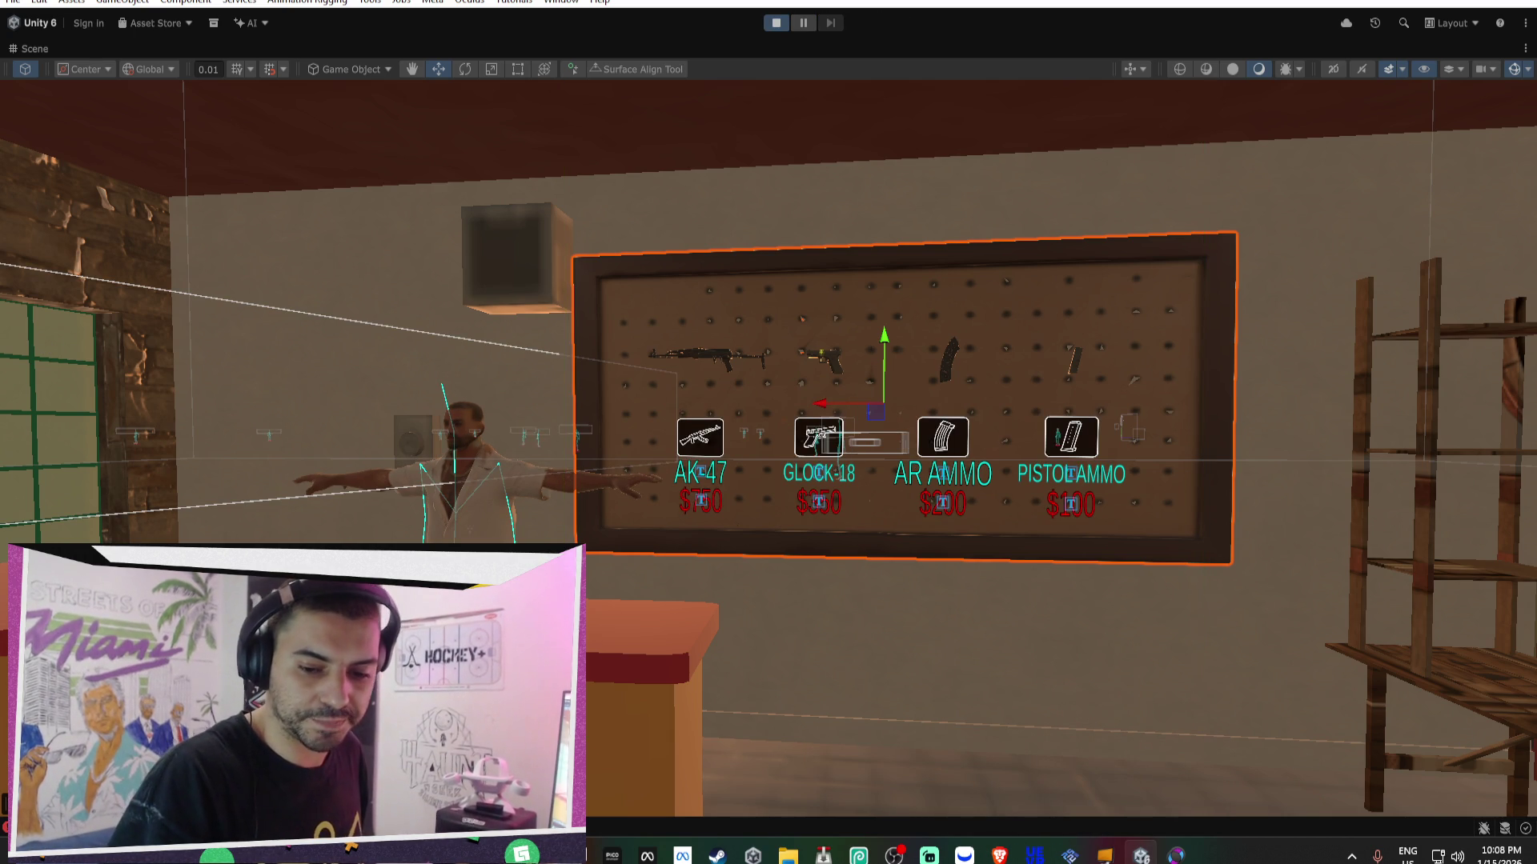
key(alt+Tab)
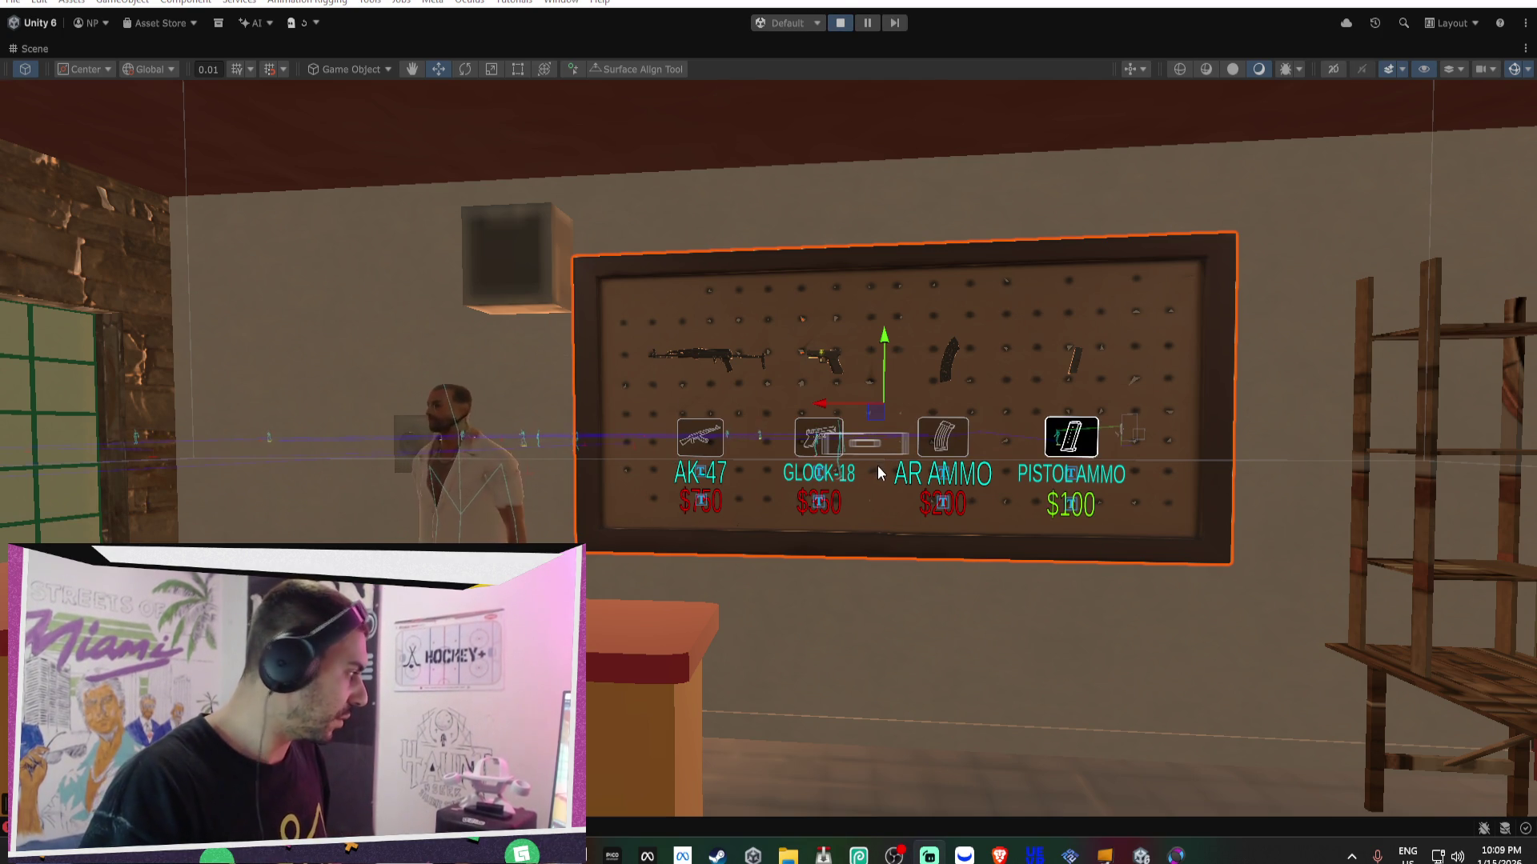
double_click(28, 49)
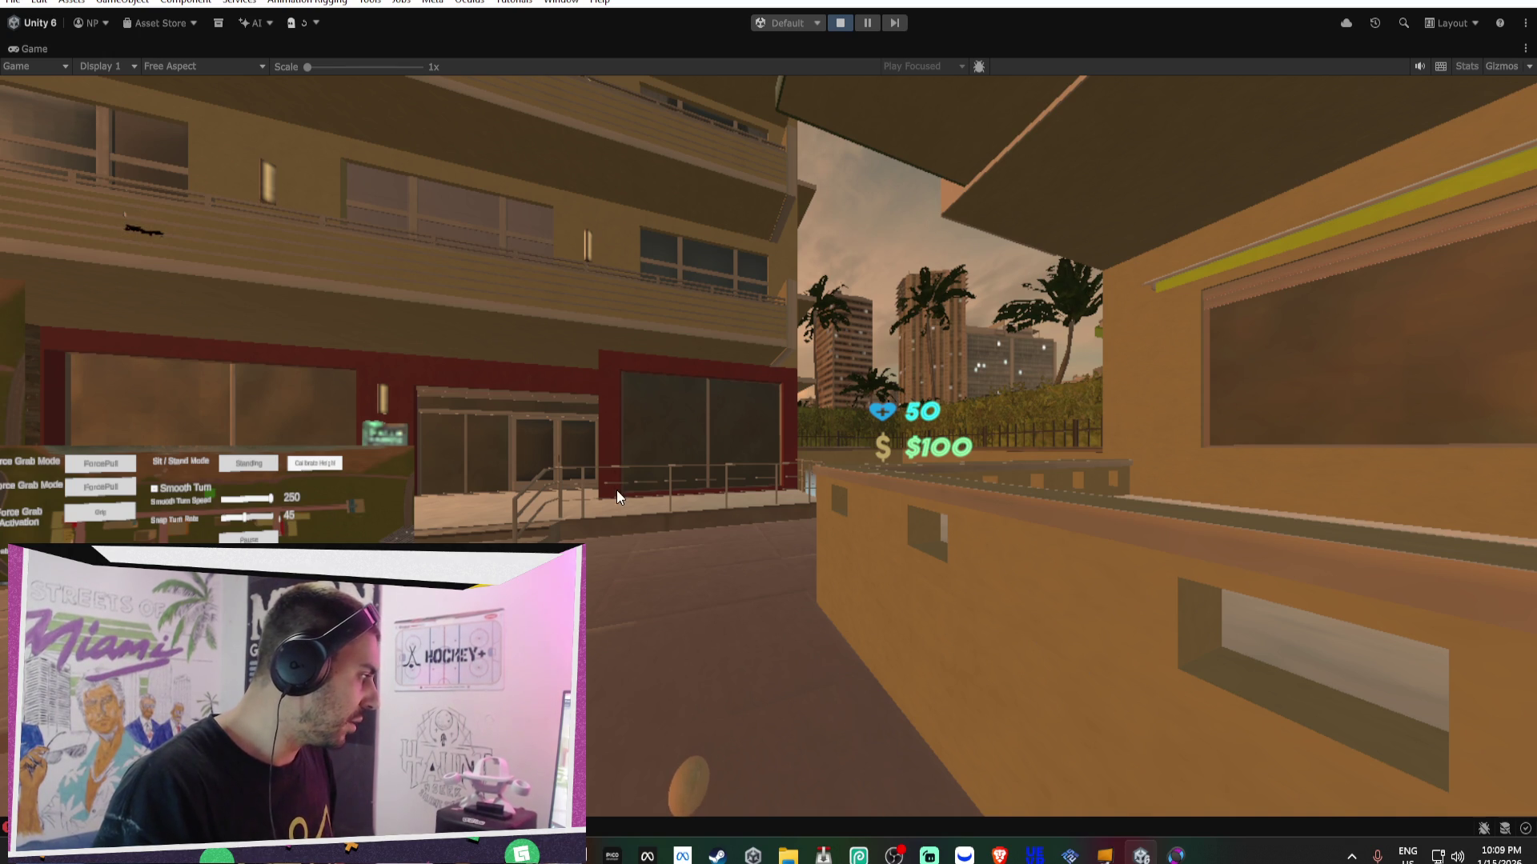
- Zoom onto the Pistol Ammo board, select pistol_ammo_button, and show its On Click and Shop Button settings
double_click(35, 50)
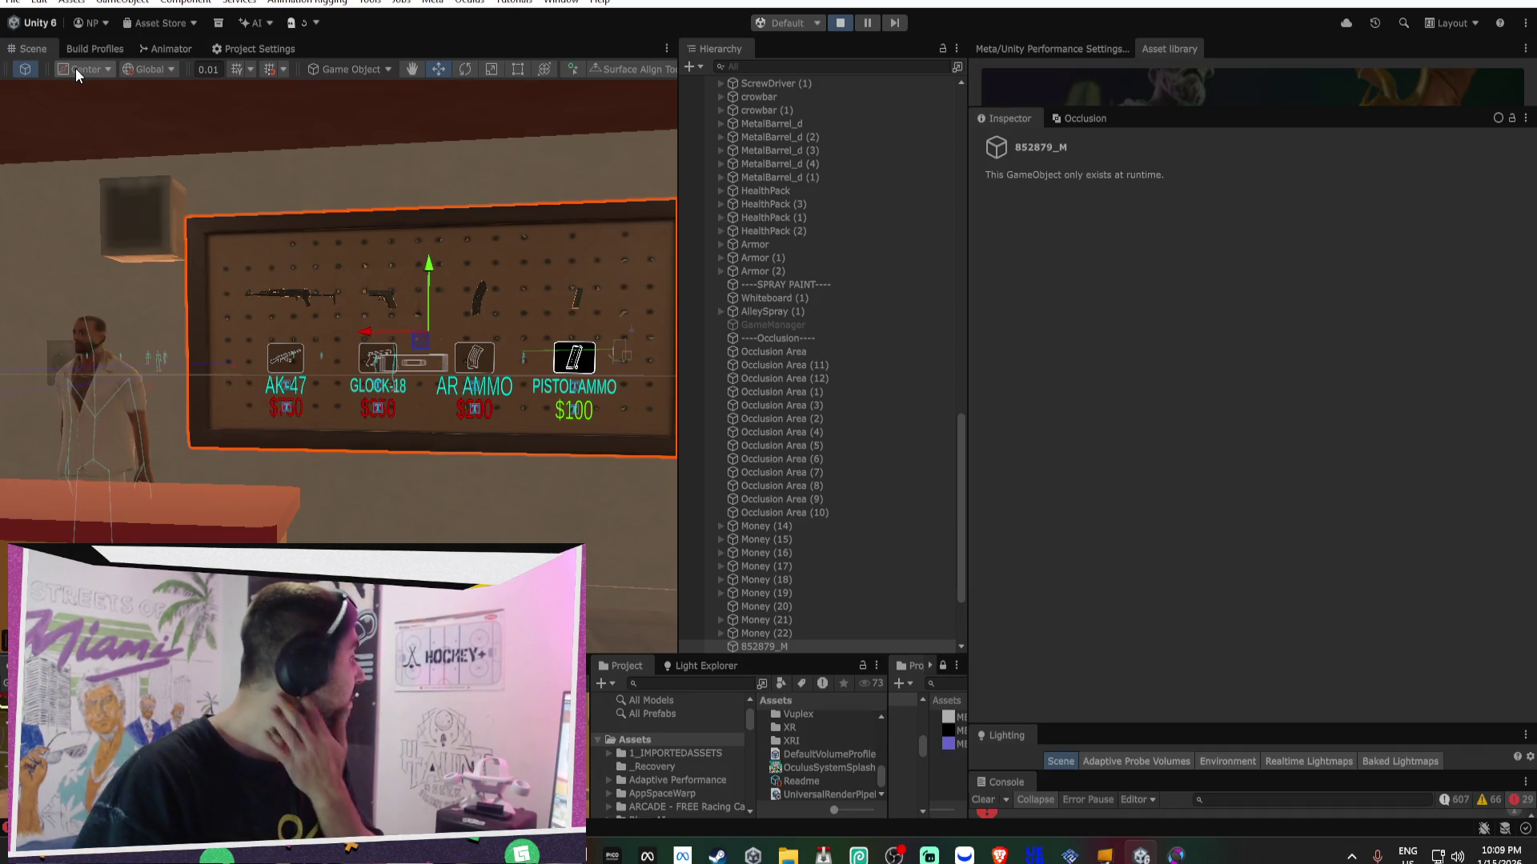
mouse_move(251, 287)
mouse_down()
mouse_move(538, 440)
mouse_move(538, 406)
mouse_up()
scroll(538, 405, up, 5)
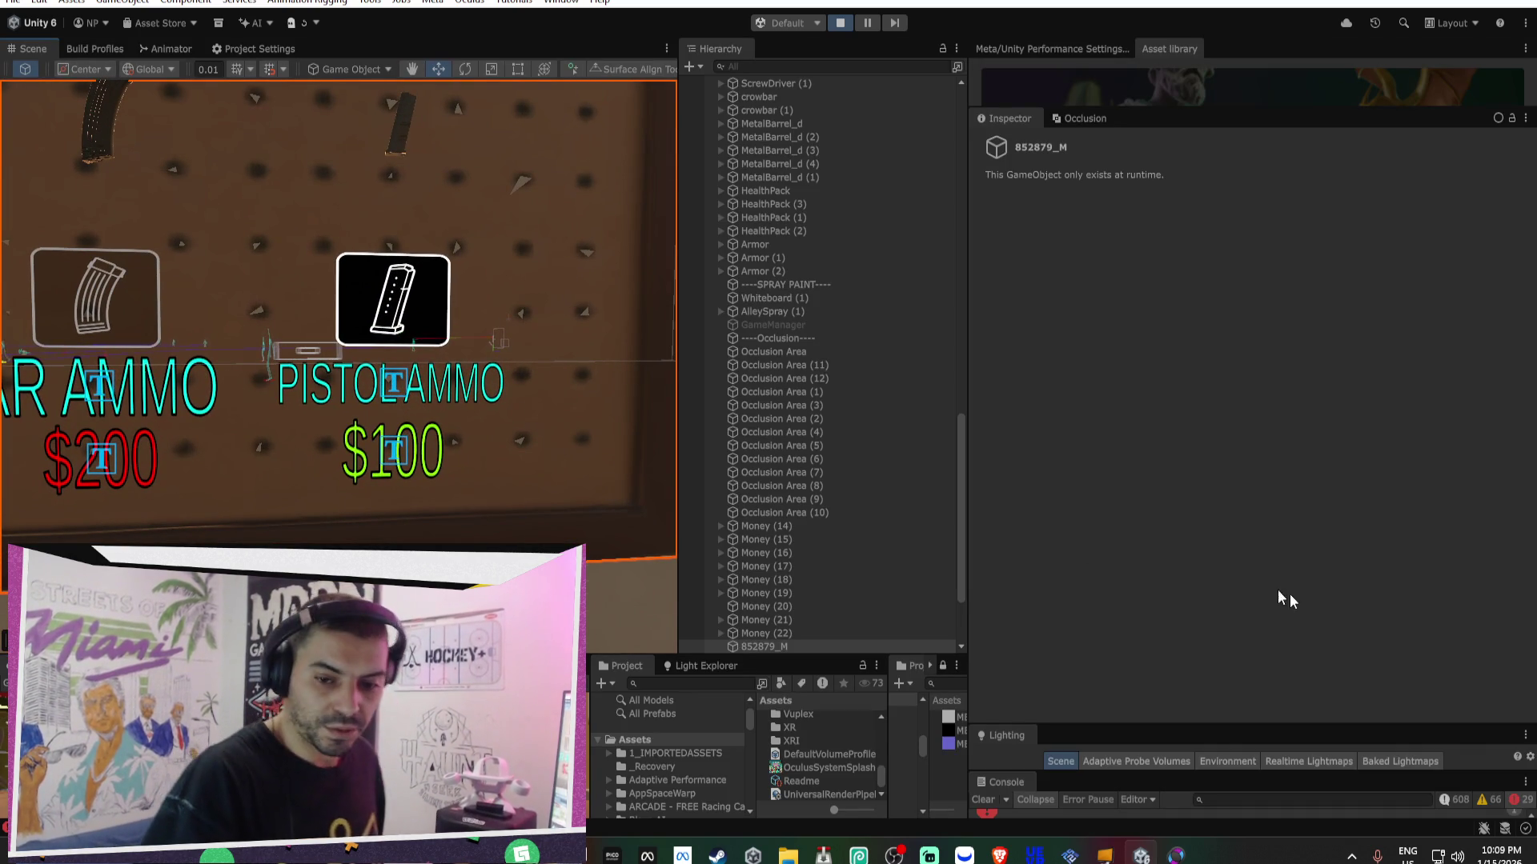
scroll(319, 324, up, 3)
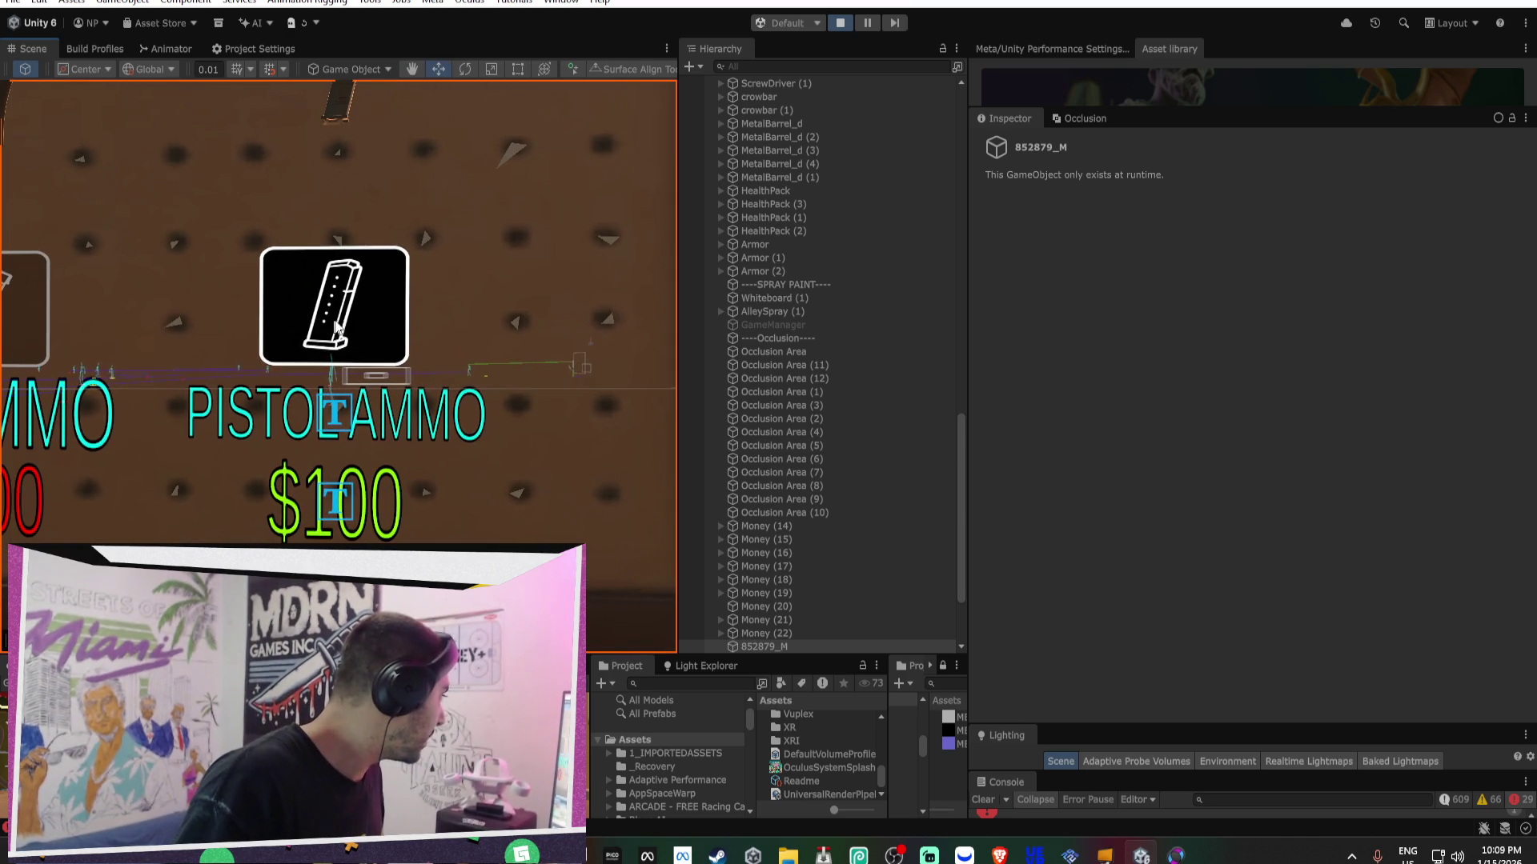
right_click(365, 315)
click(340, 323)
scroll(1078, 448, down, 5)
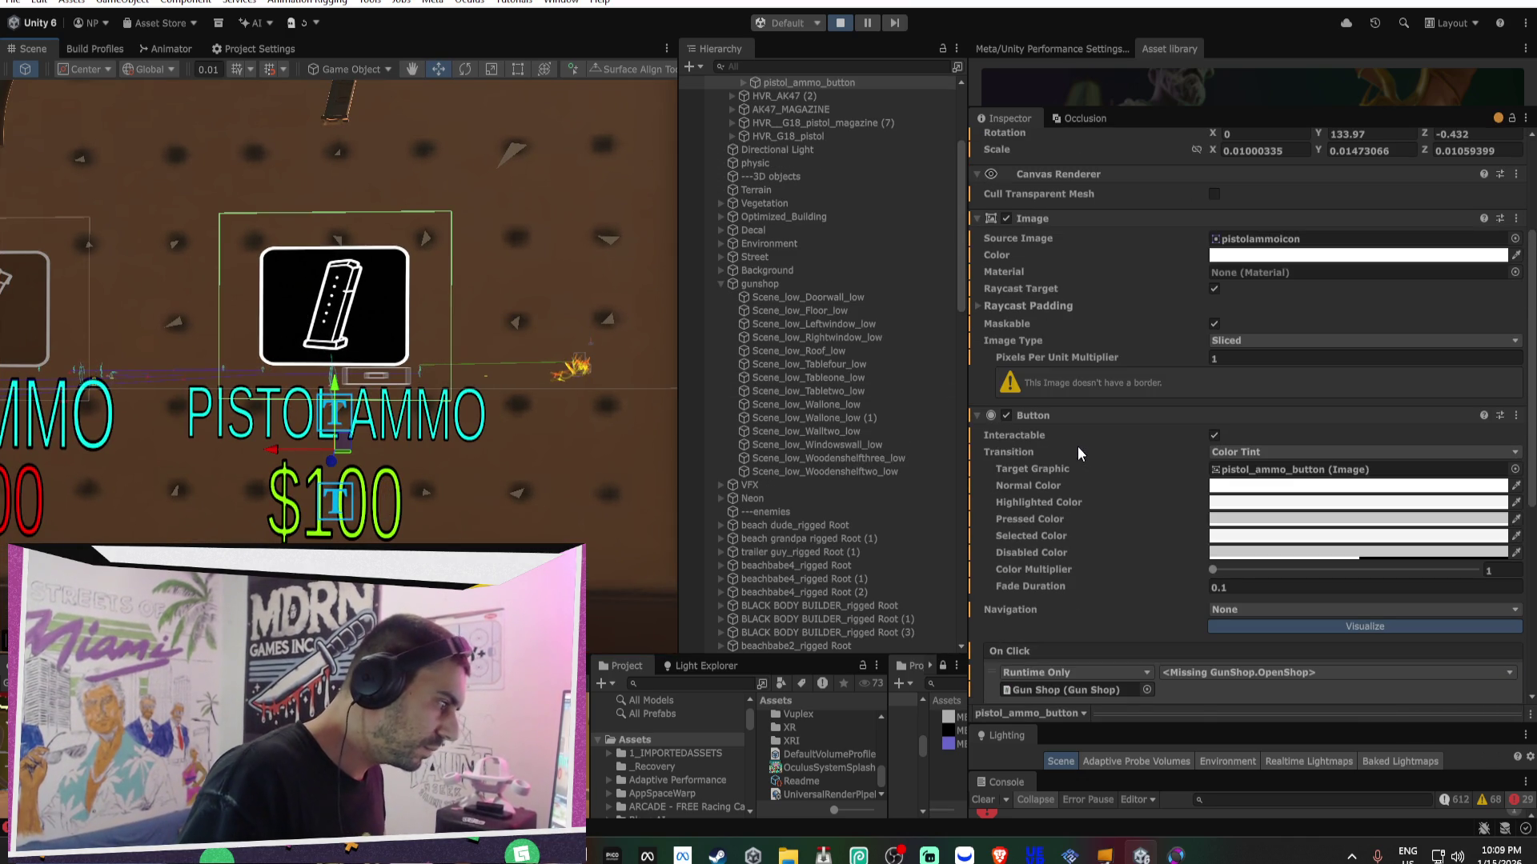
scroll(1097, 458, down, 5)
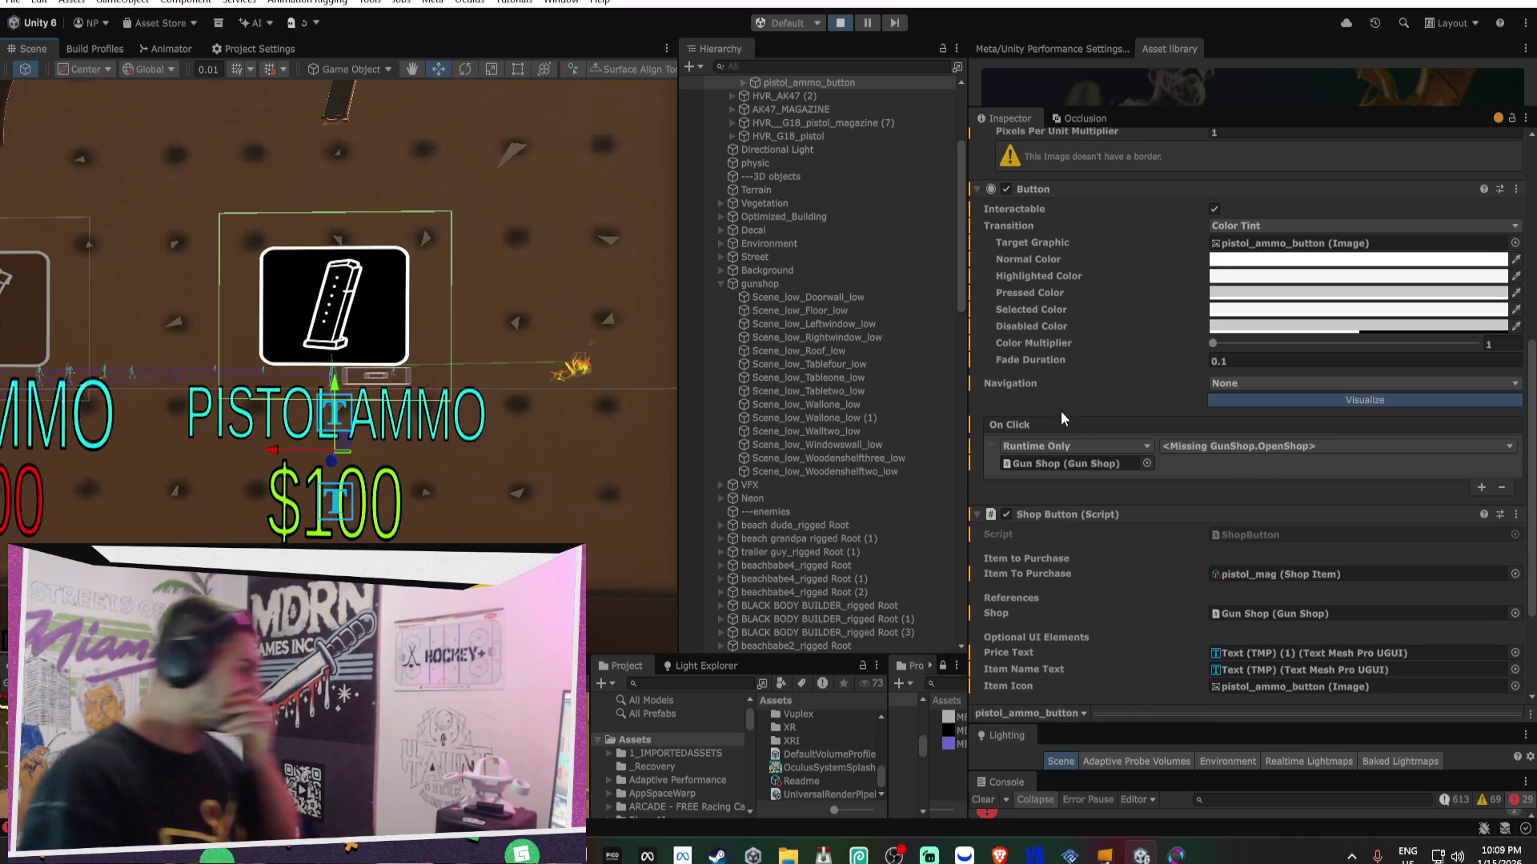
scroll(1069, 404, down, 4)
scroll(1069, 402, up, 1)
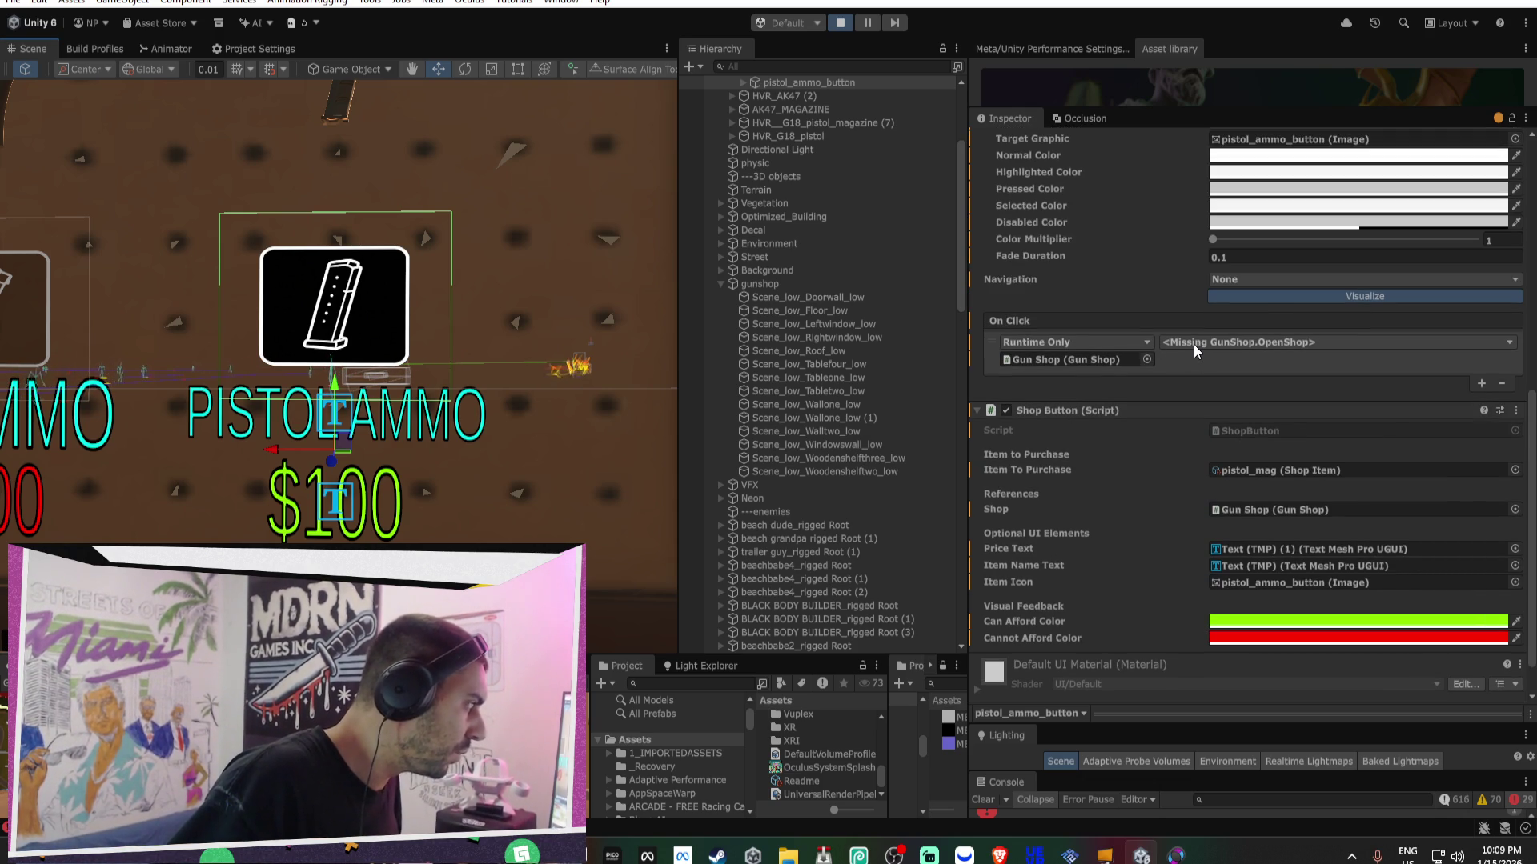
- Try the Gun Shop object as the On Click target and browse its functions without choosing
click(1103, 362)
drag(770, 80, 1096, 359)
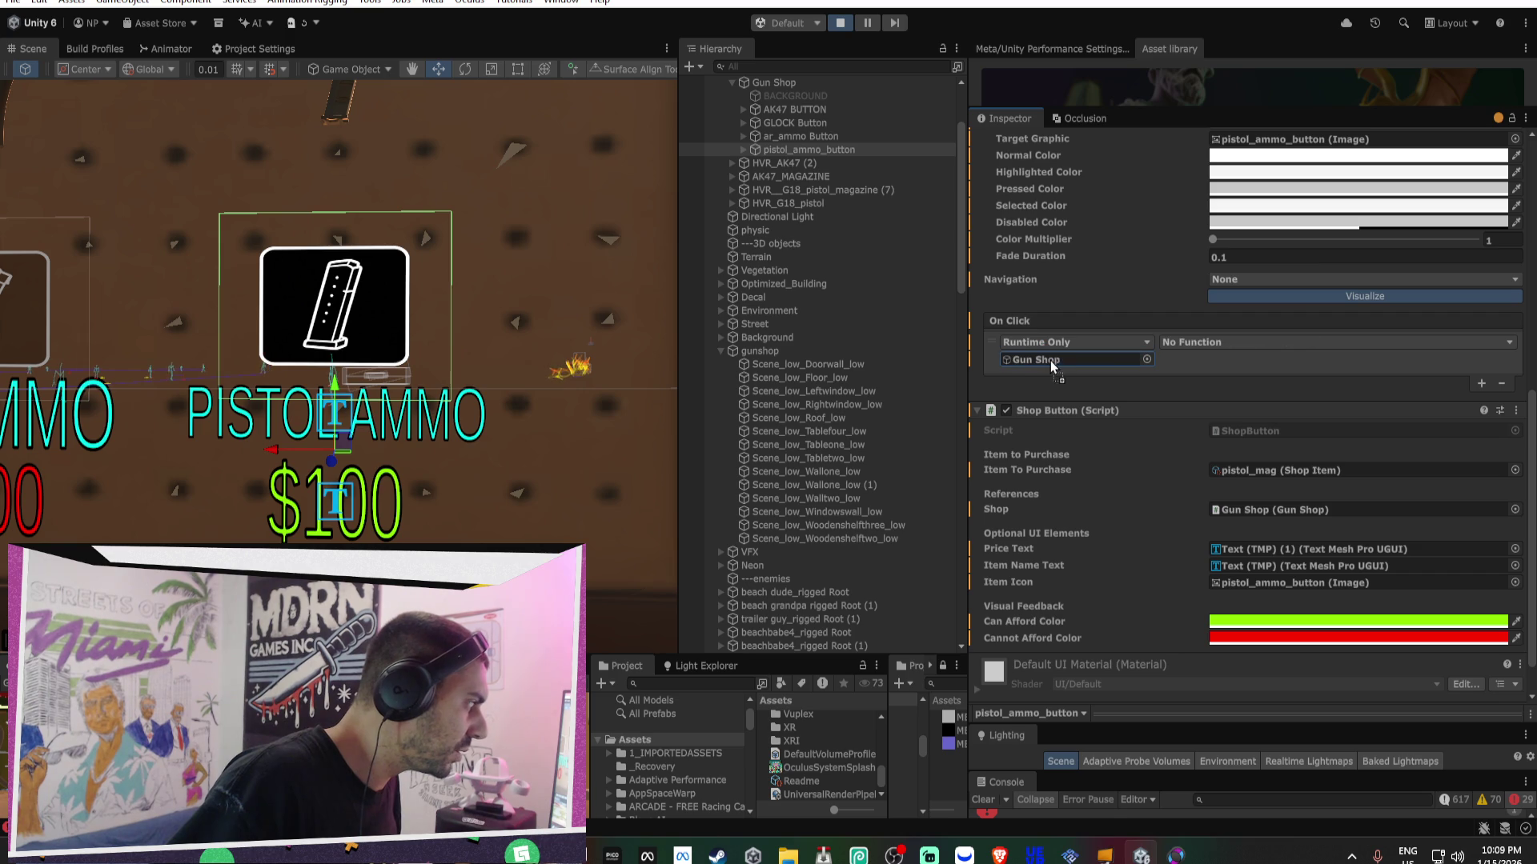
click(1217, 343)
mouse_move(1280, 445)
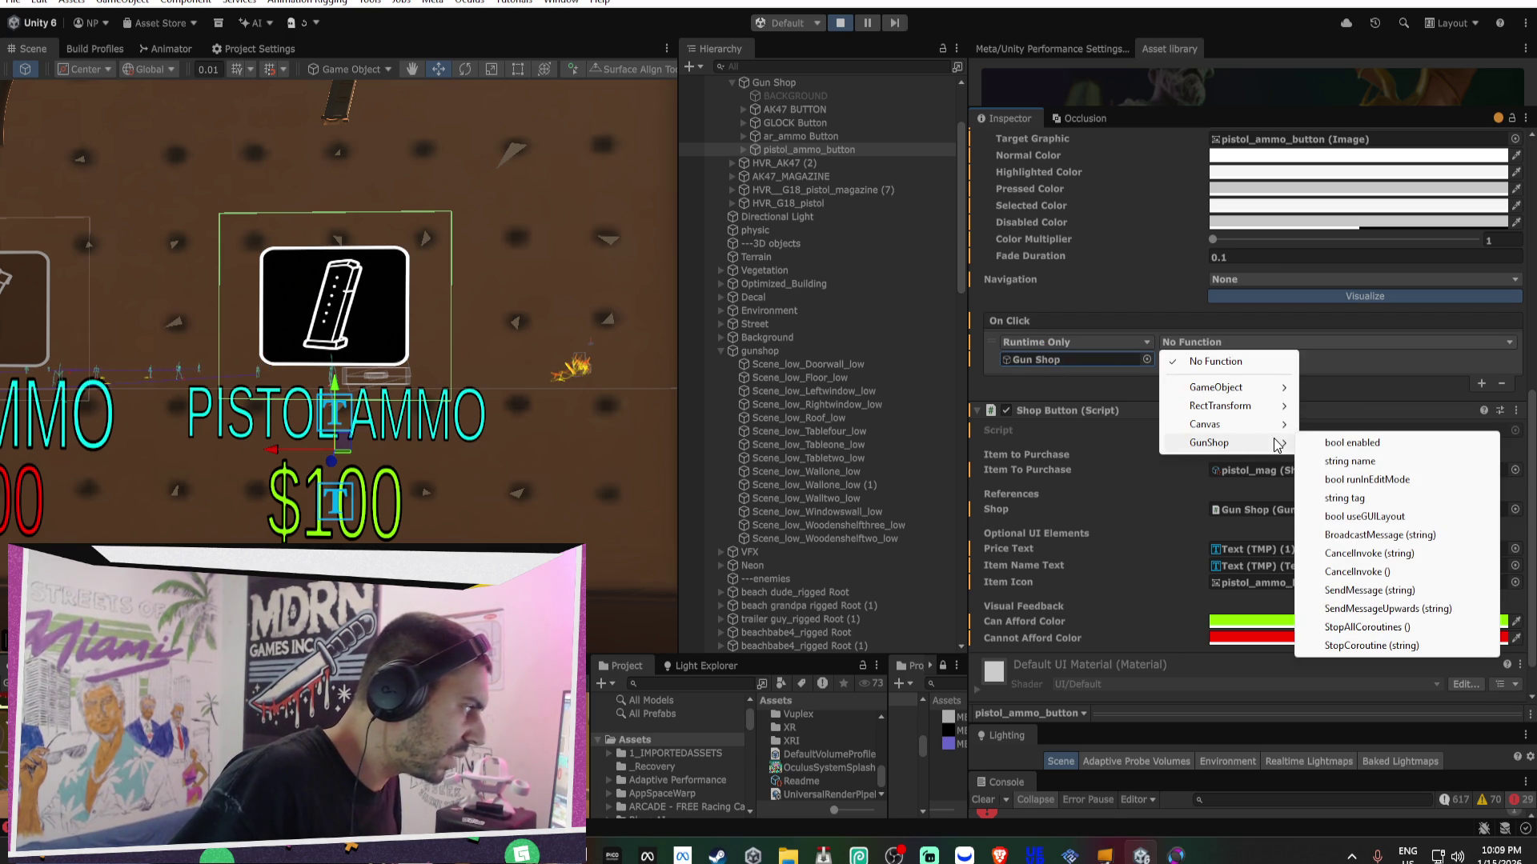
click(1056, 368)
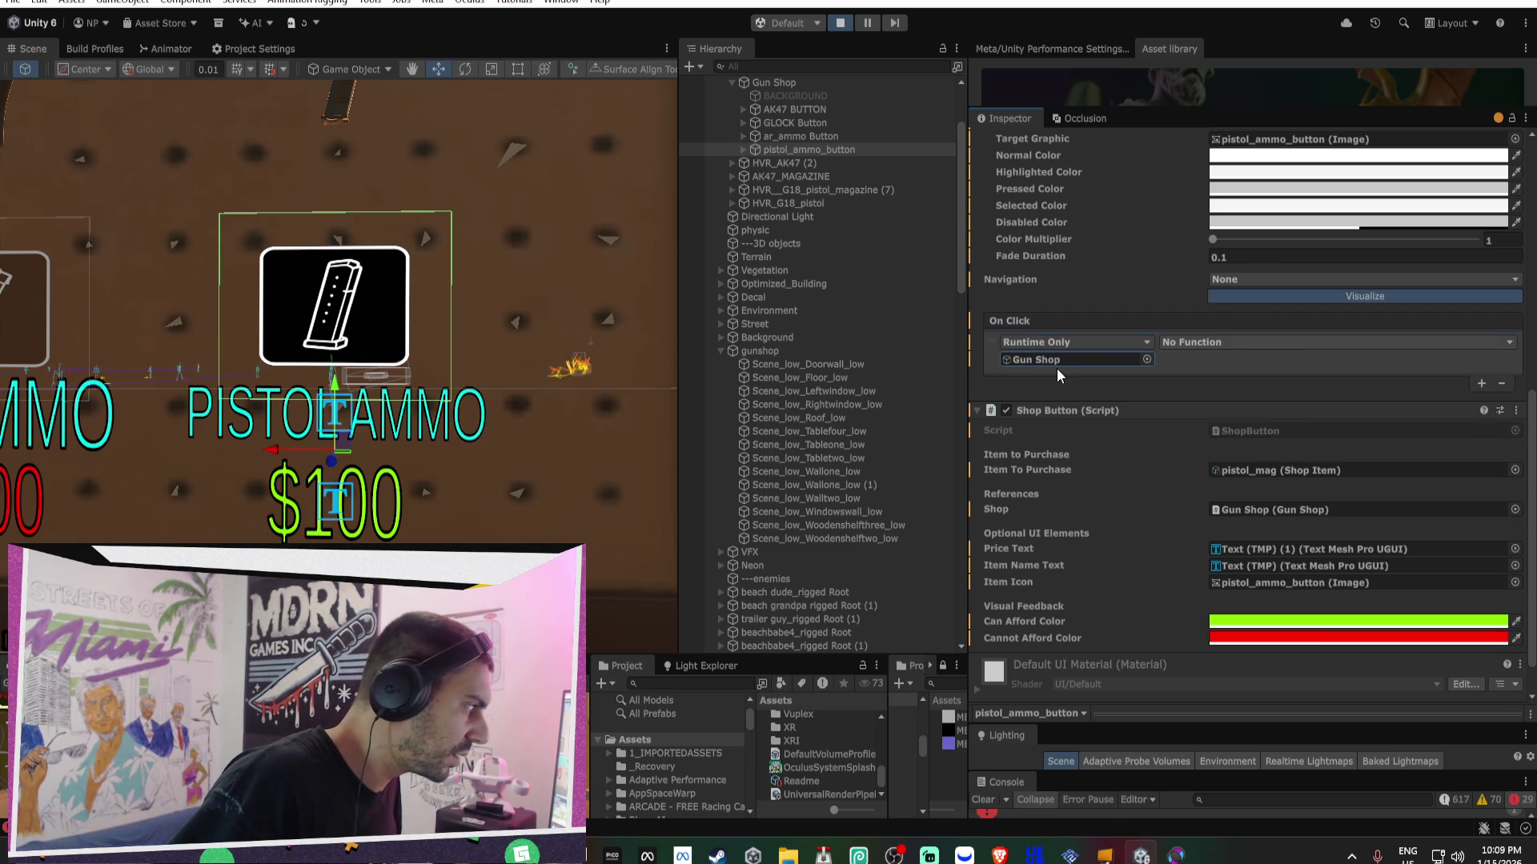
- Replace the broken On Click entry with a new one calling ShopButton.SetItem
click(1501, 383)
scroll(1049, 376, down, 3)
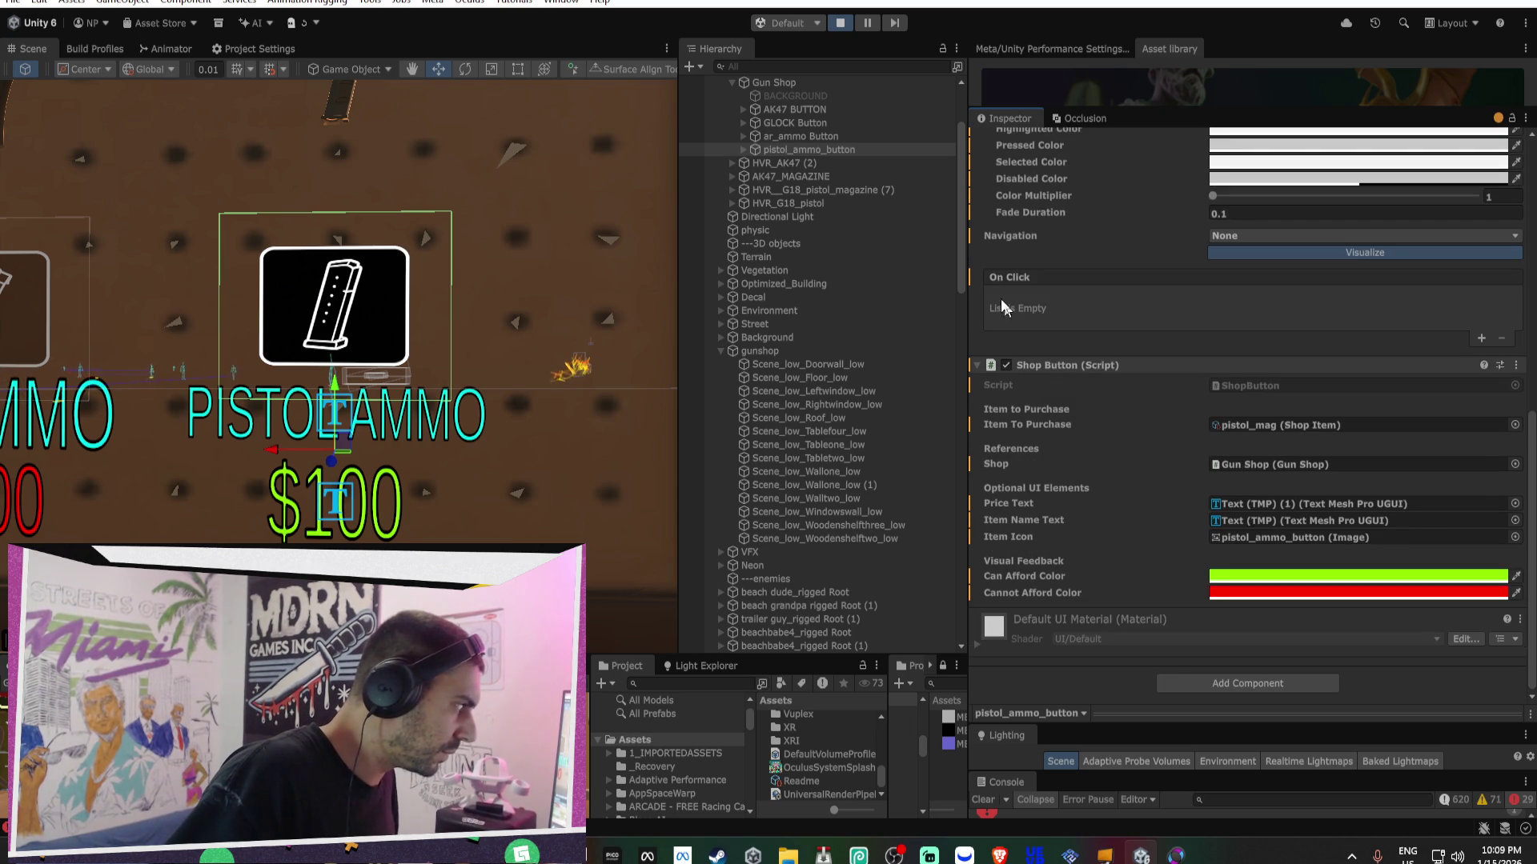
click(1481, 339)
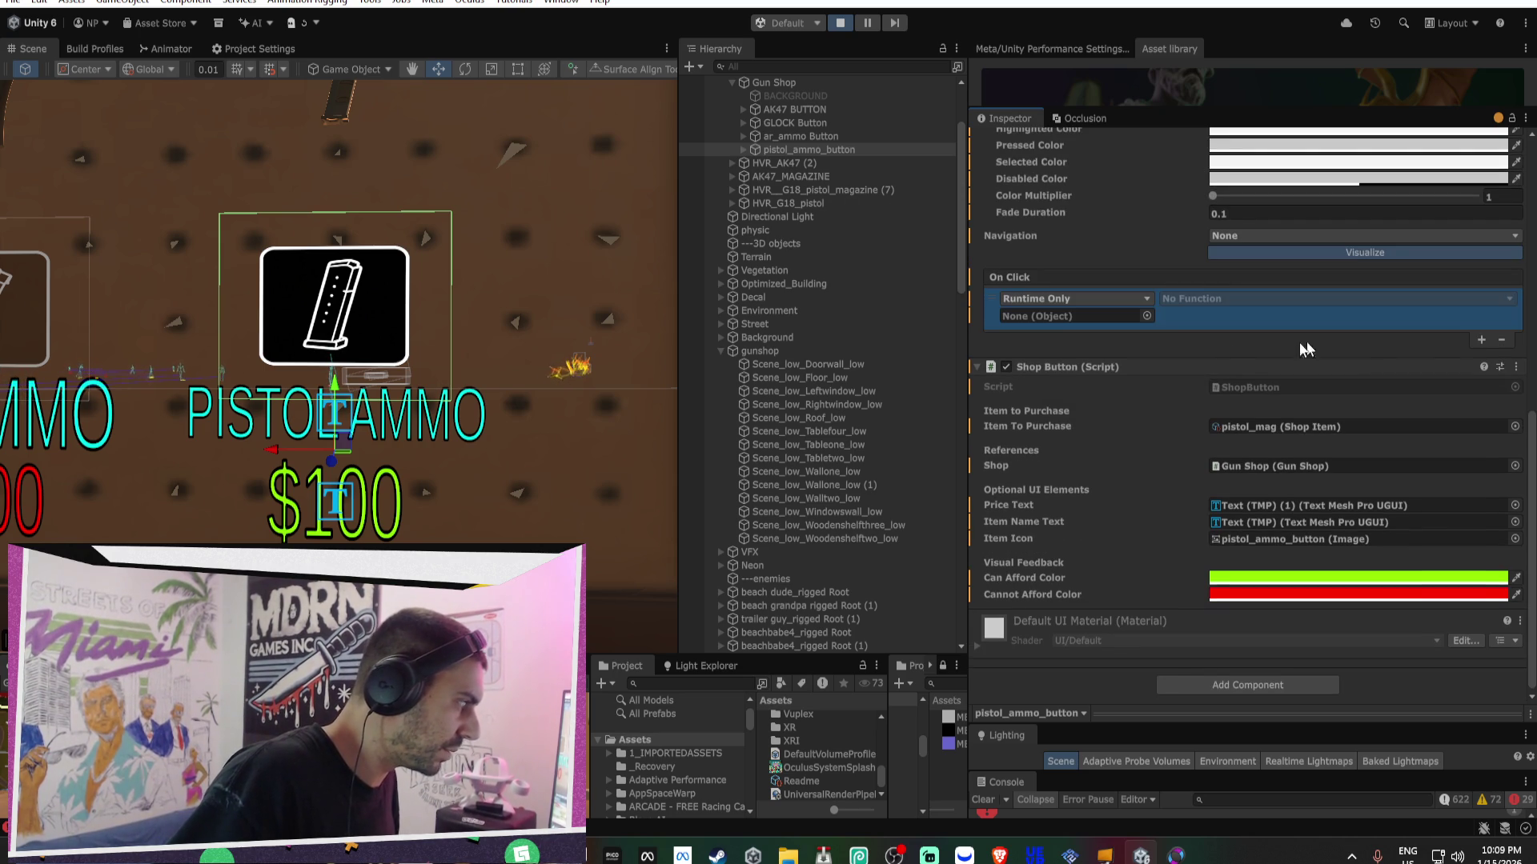
drag(1061, 375, 1067, 317)
click(1264, 300)
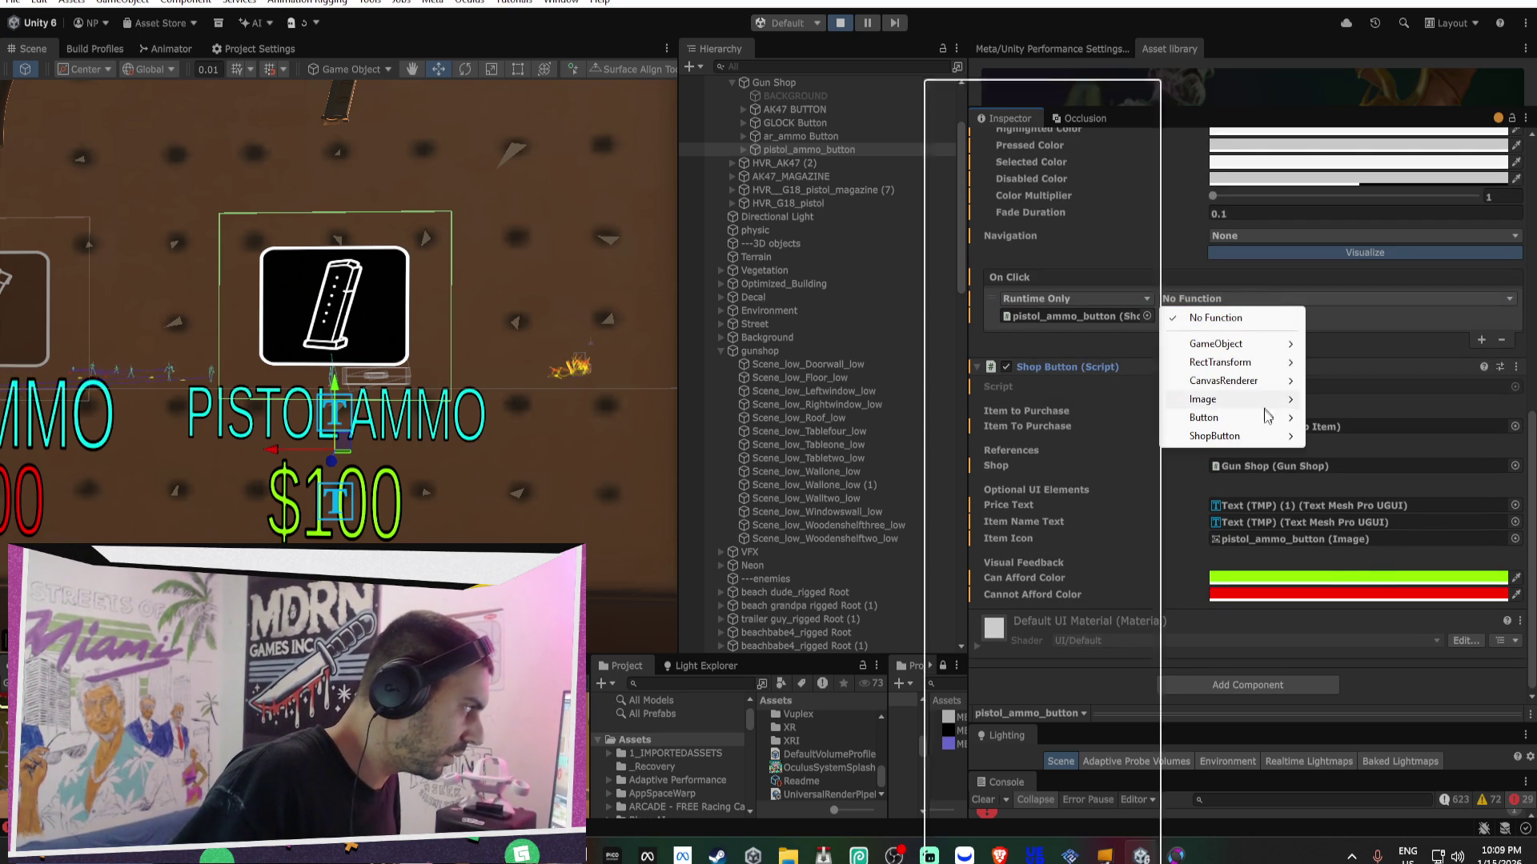
mouse_move(1259, 436)
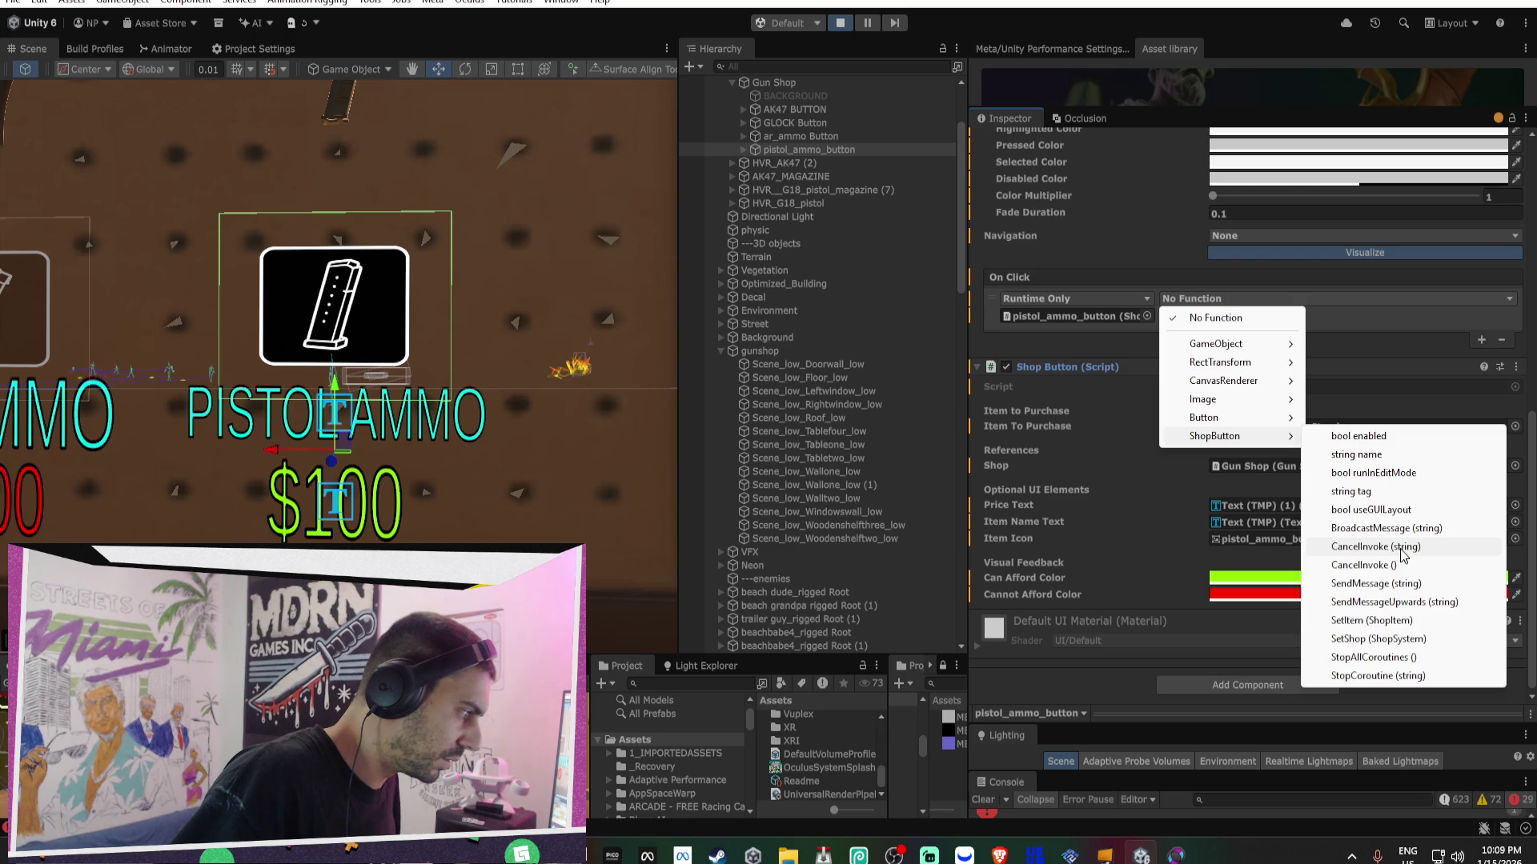
click(1400, 621)
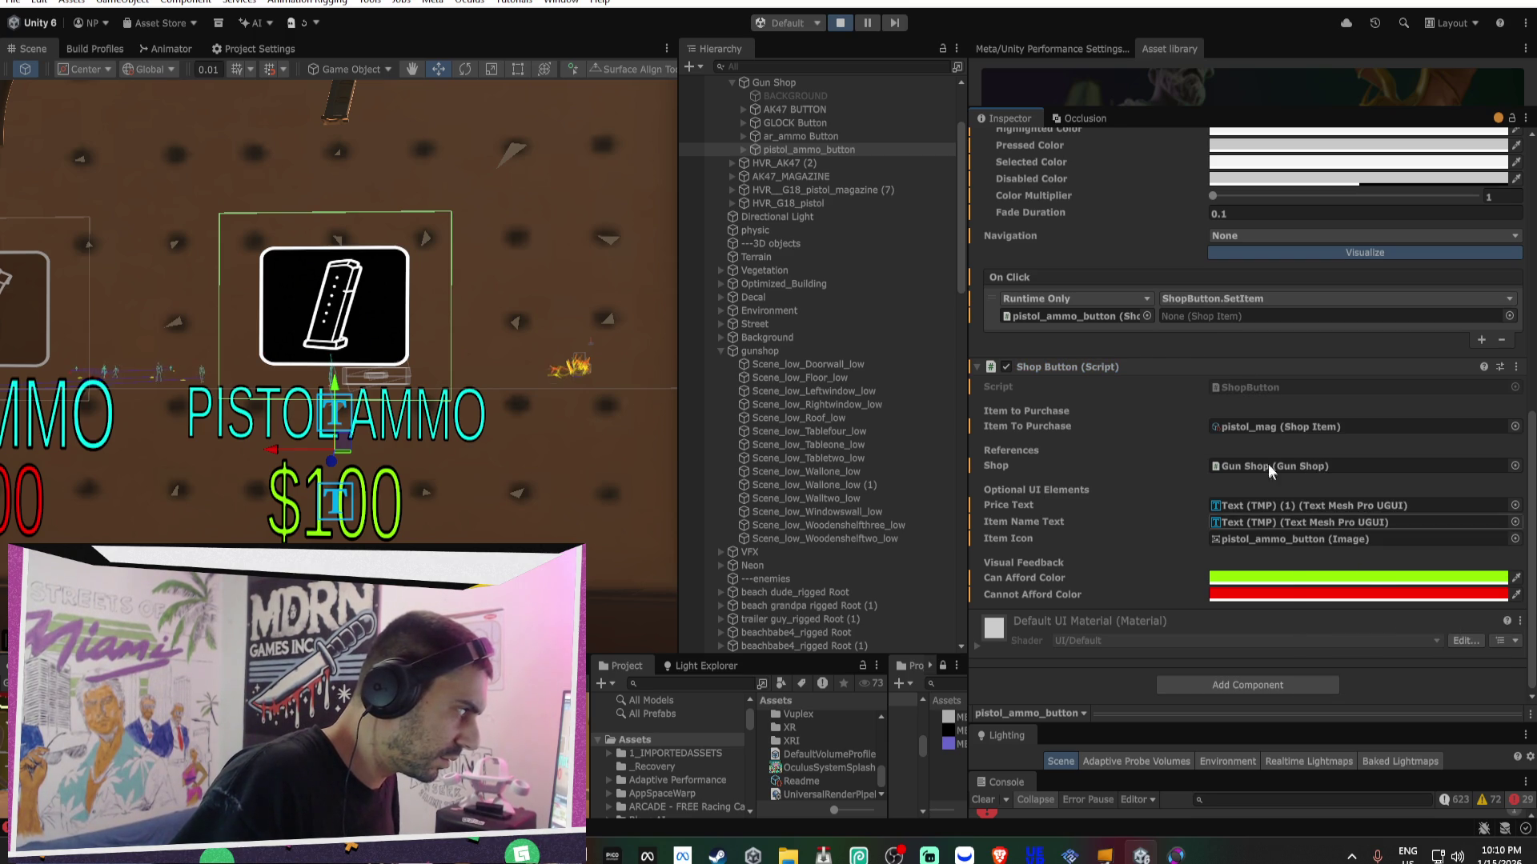
- Set the SetItem argument to the pistol_mag shop item
click(1194, 316)
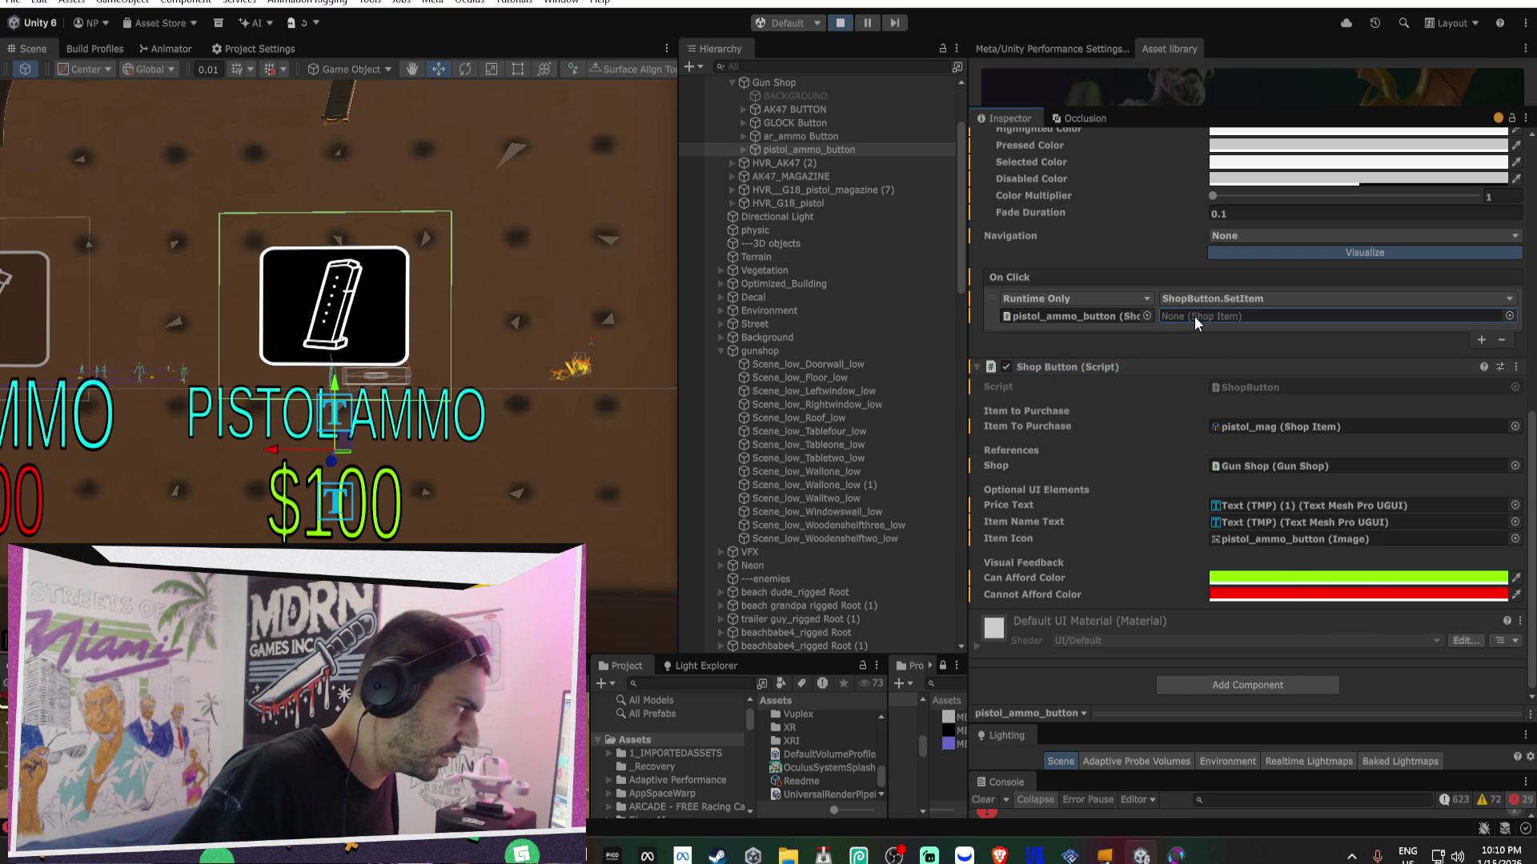
click(808, 84)
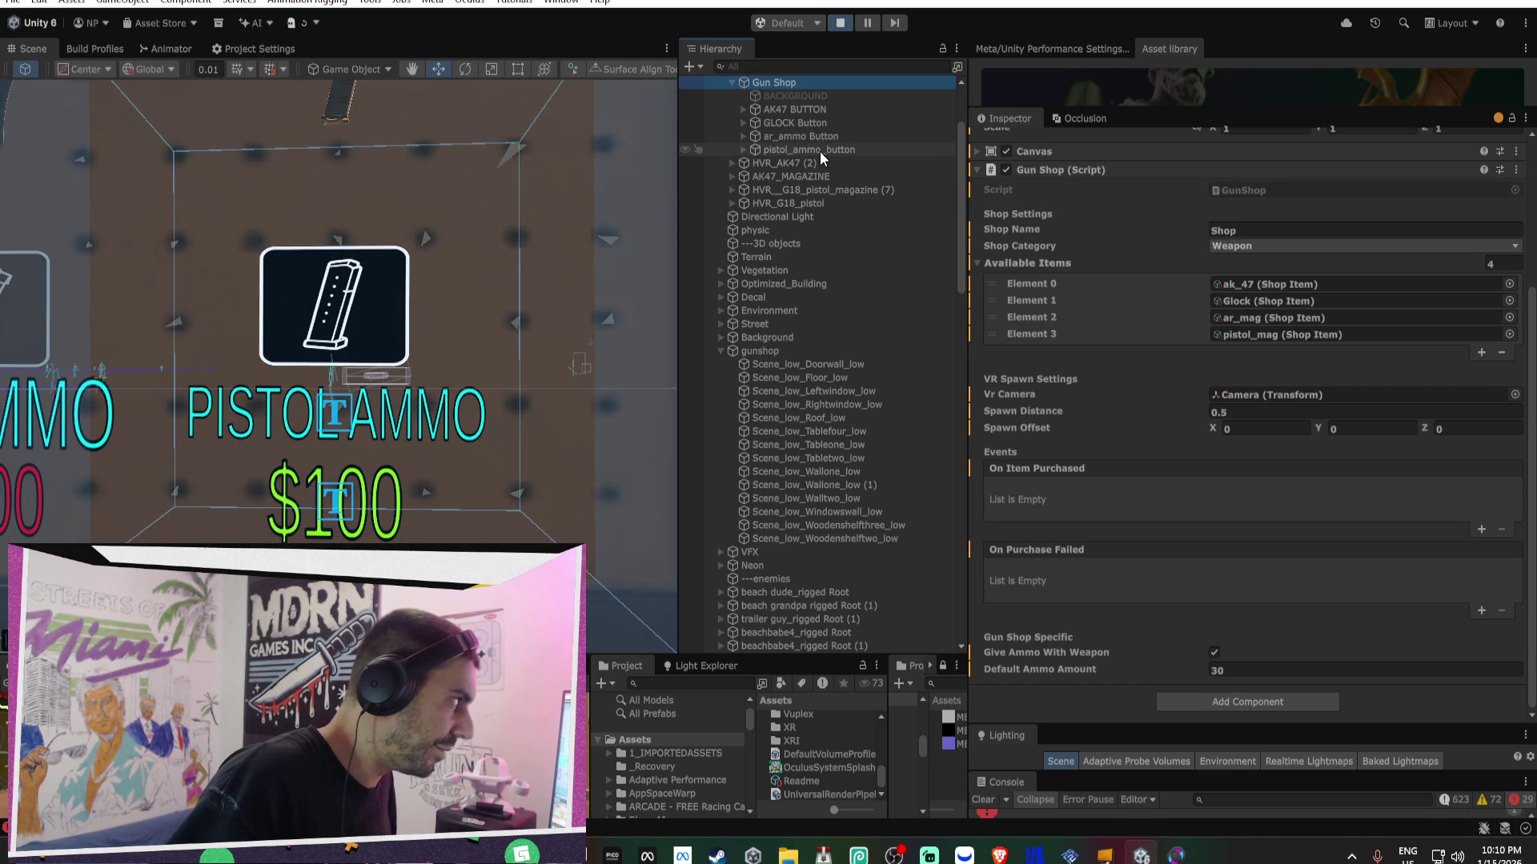
click(820, 146)
scroll(1138, 350, down, 3)
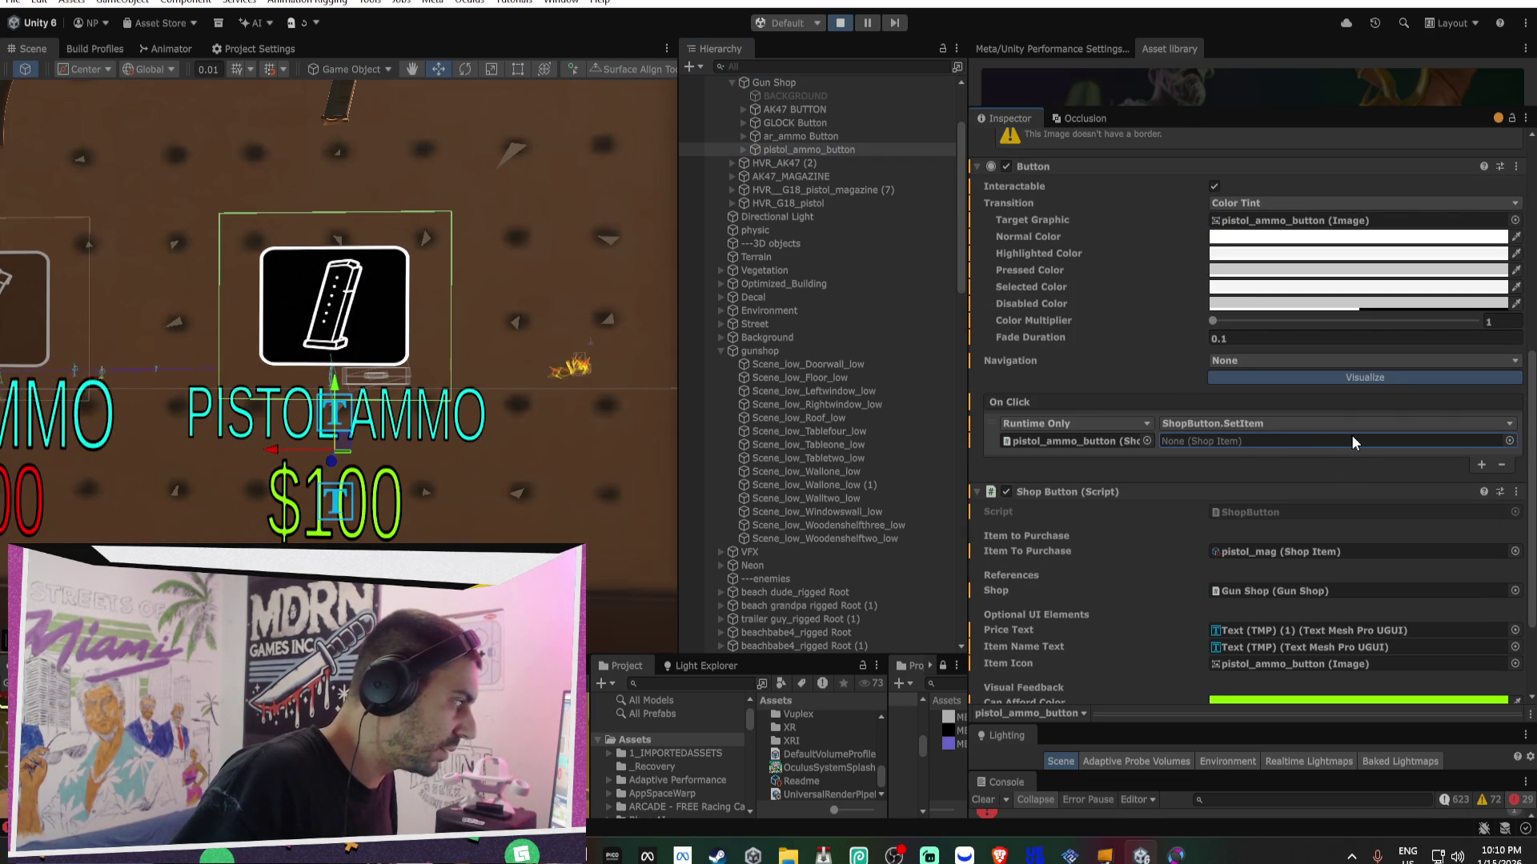
click(1508, 441)
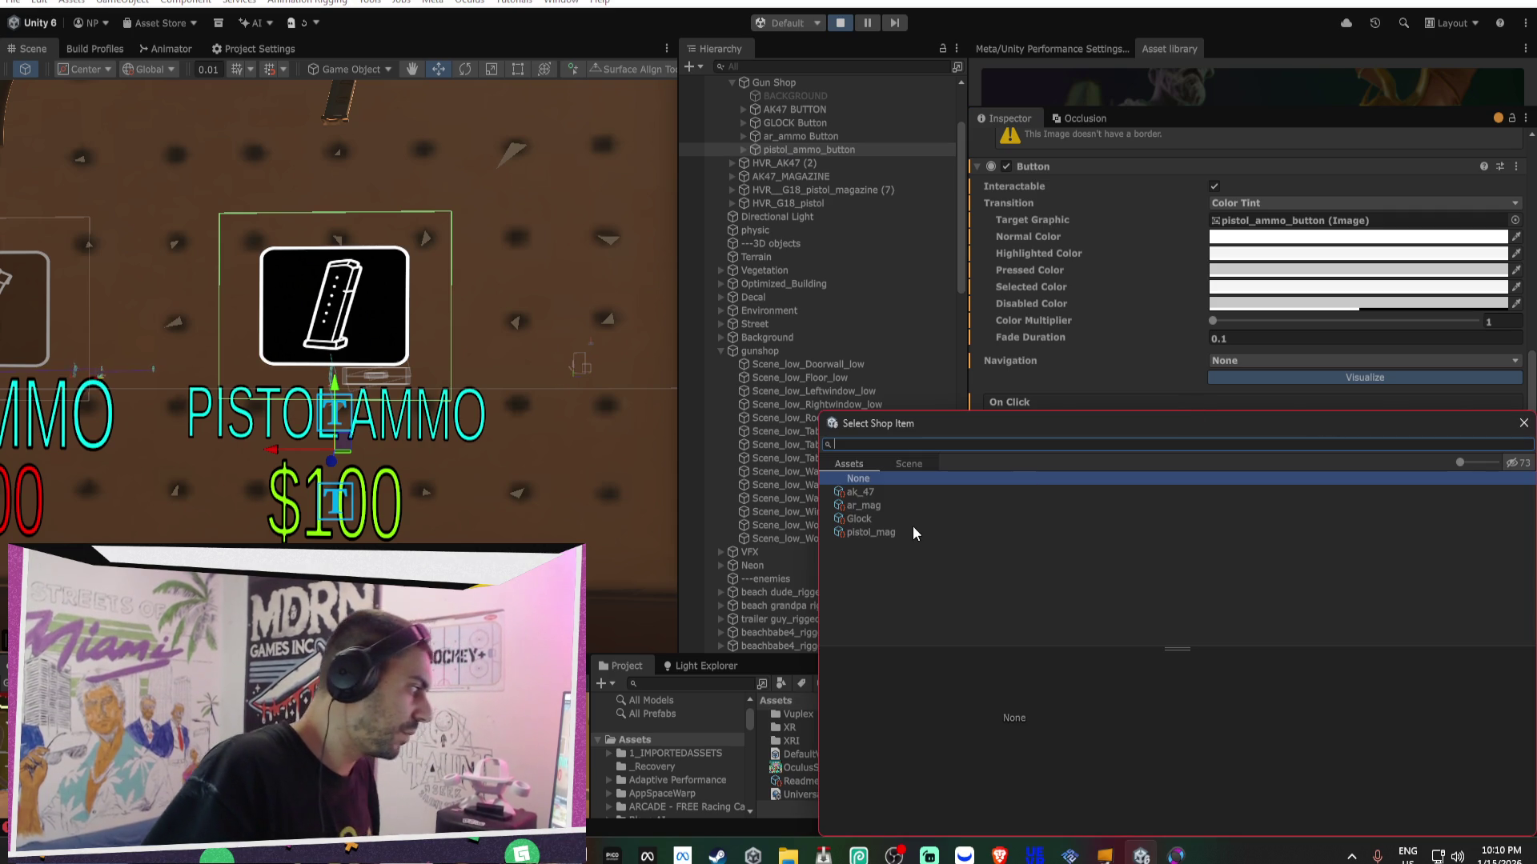
click(890, 534)
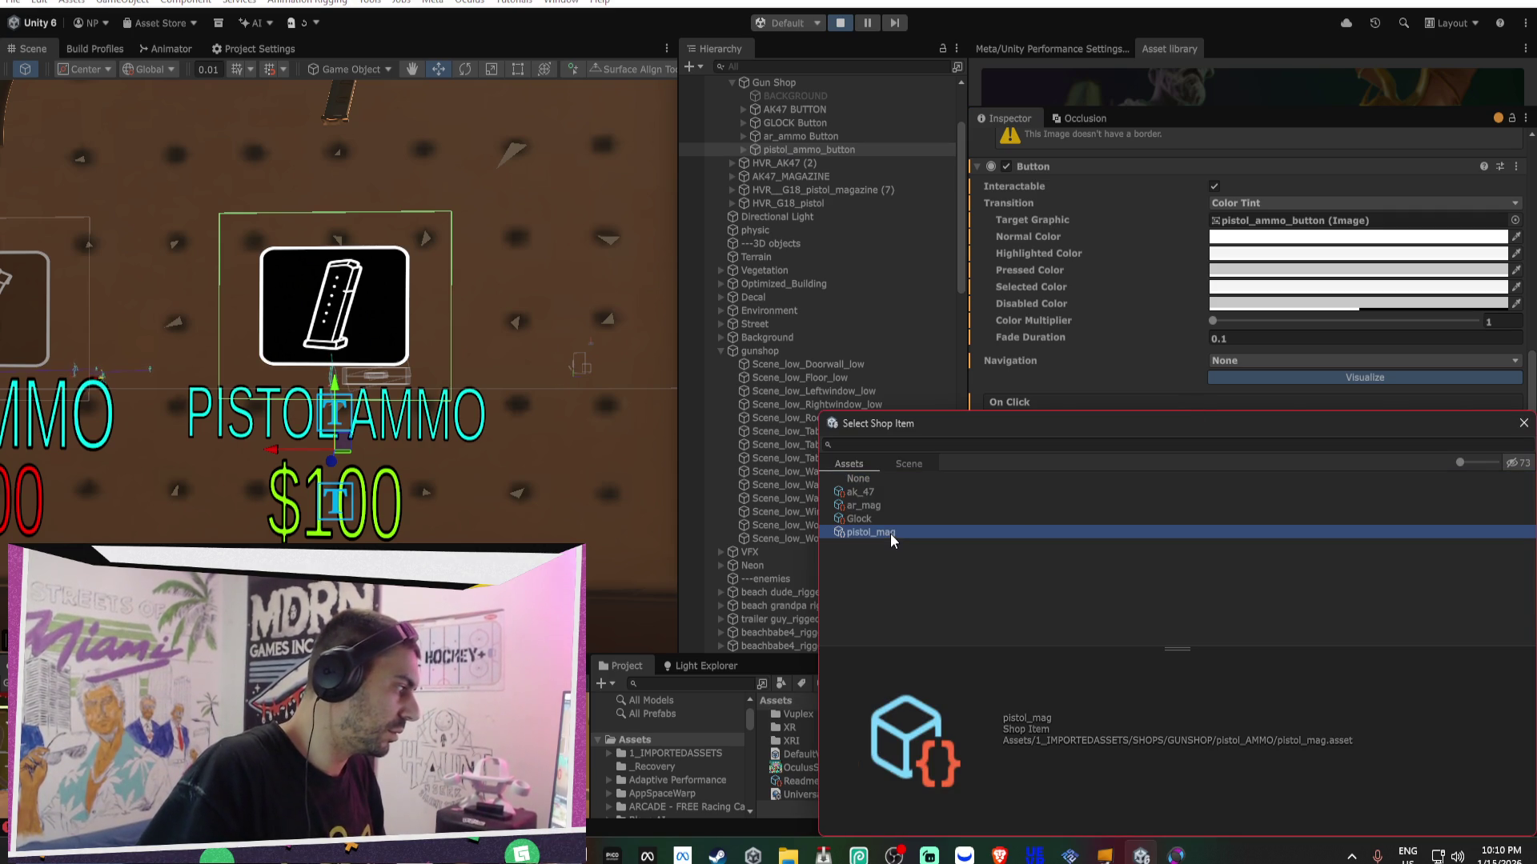
double_click(890, 533)
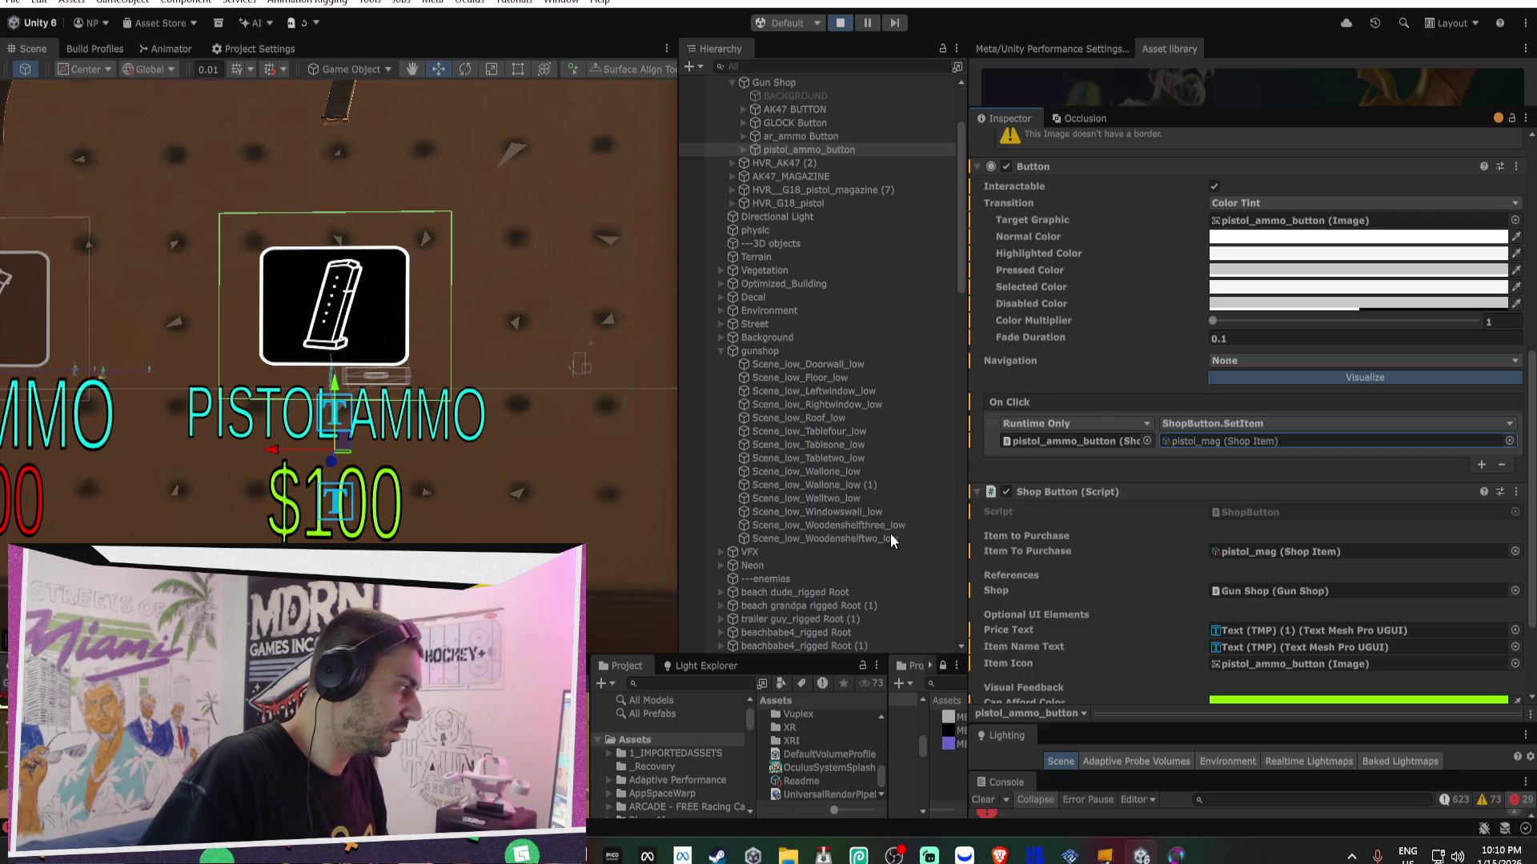
- Copy the configured On Click event
click(1191, 454)
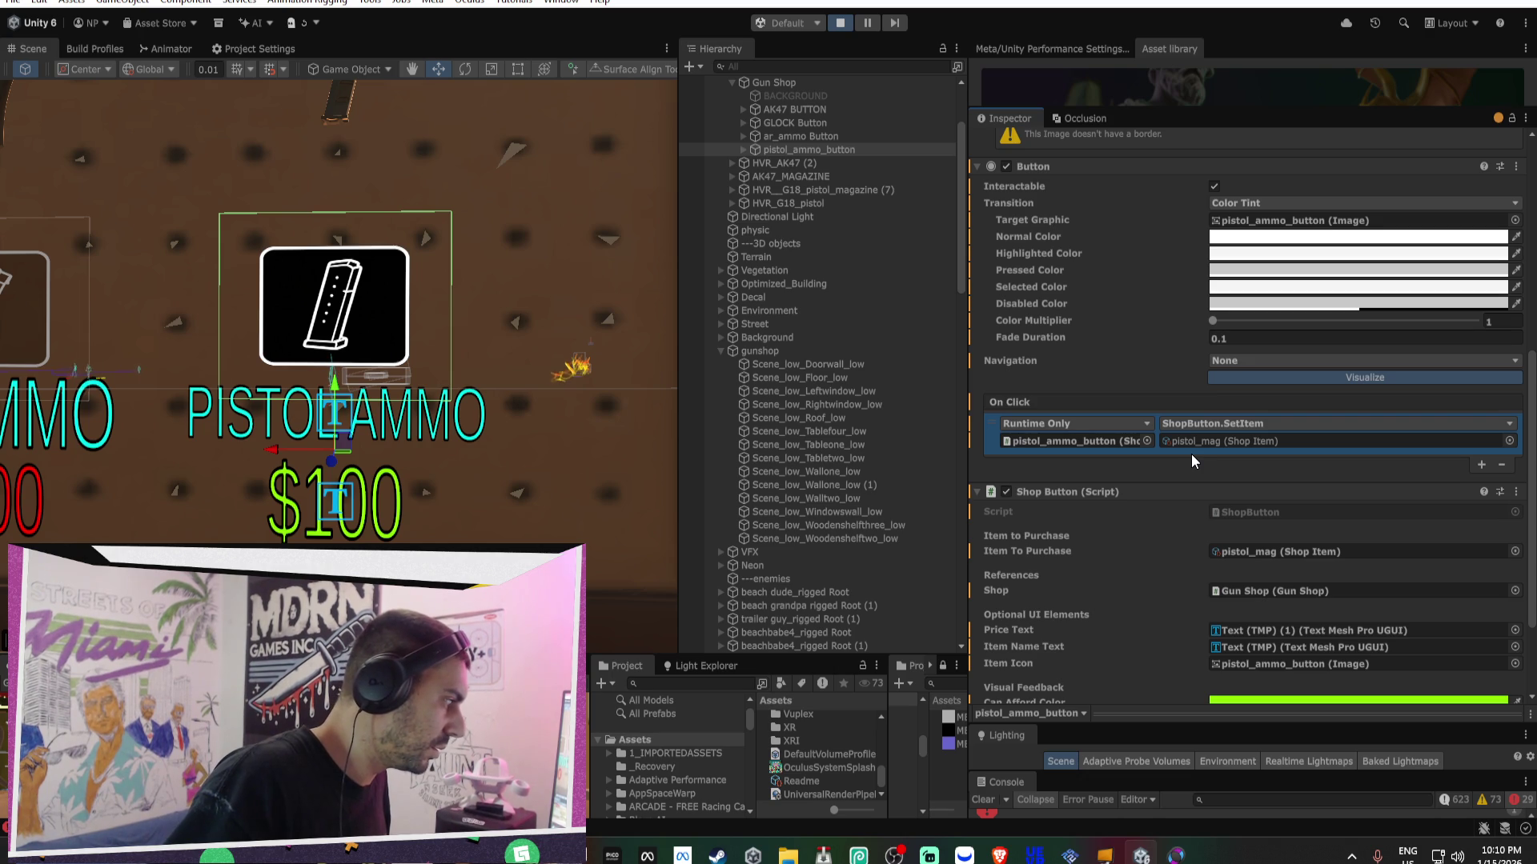
right_click(1109, 407)
click(1162, 468)
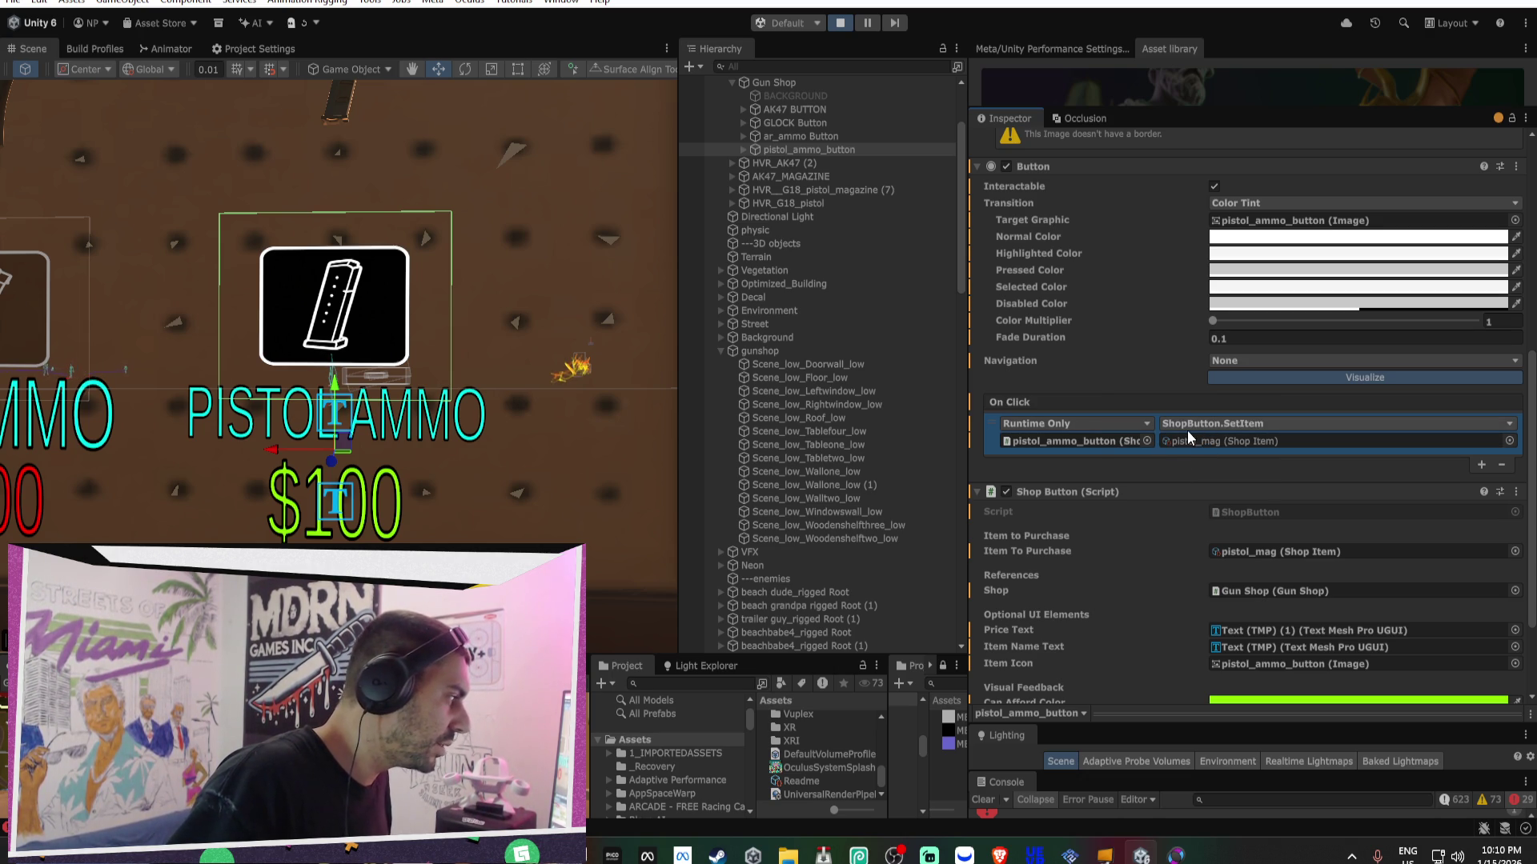
- Try a child object as the event target, then undo that change
scroll(1131, 444, down, 3)
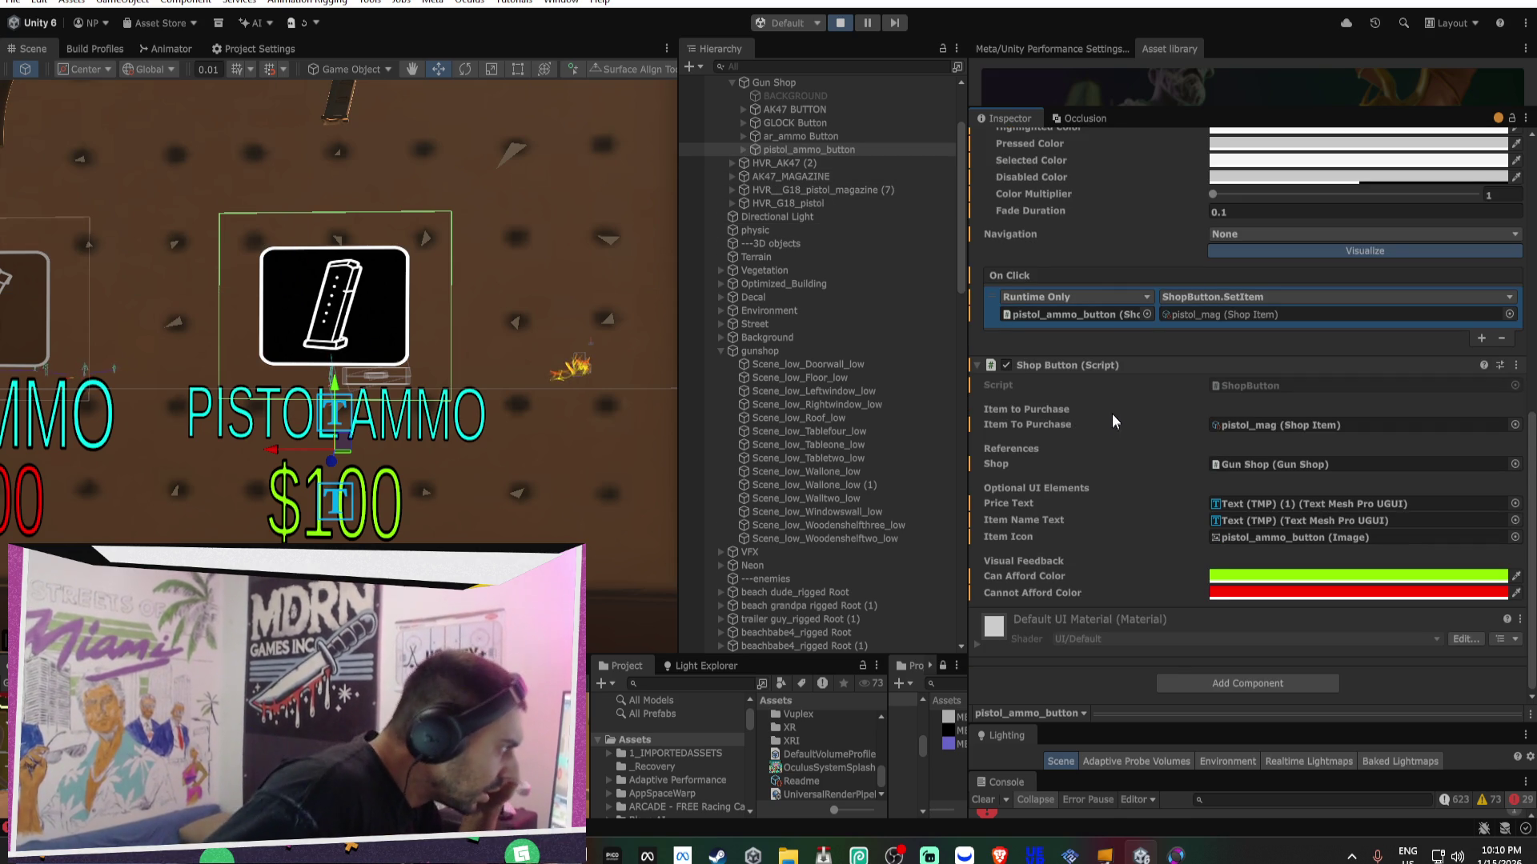
click(743, 150)
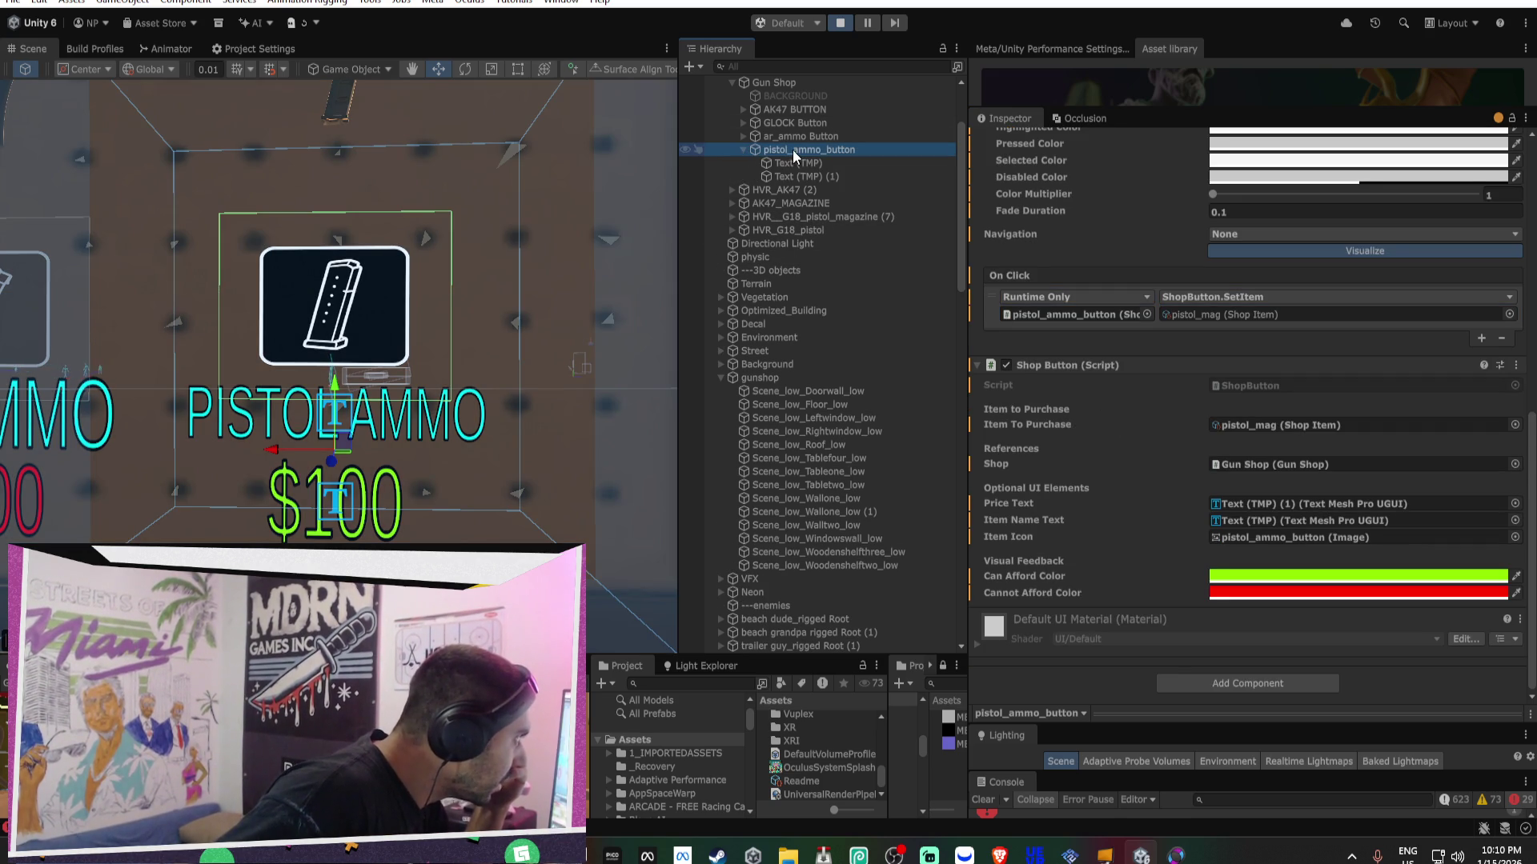
mouse_move(793, 150)
mouse_down()
mouse_move(790, 128)
mouse_move(1080, 314)
mouse_up()
click(1210, 298)
mouse_move(1265, 408)
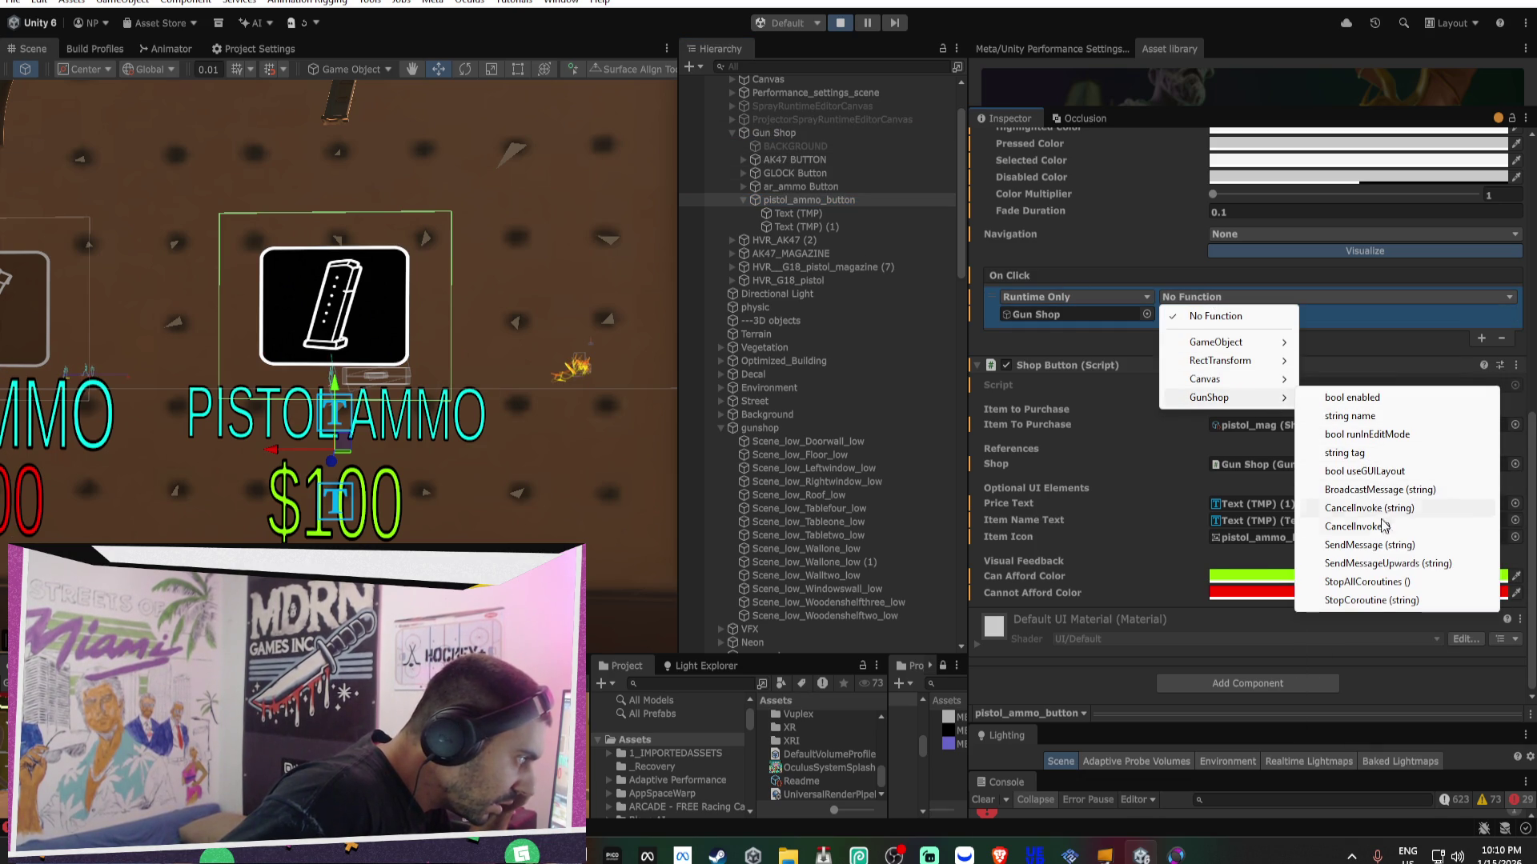
click(1098, 347)
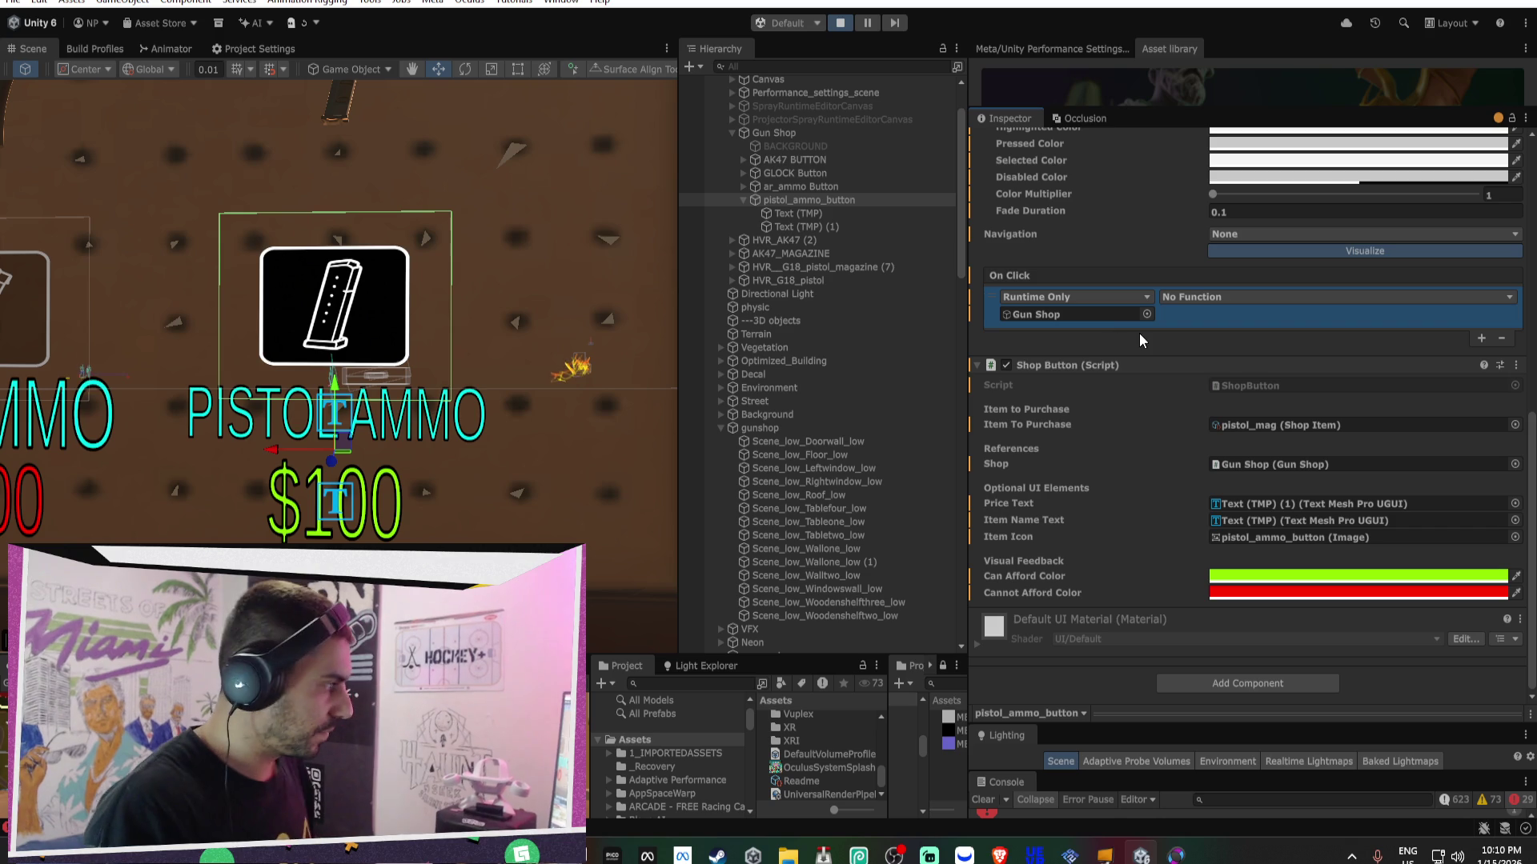
key(ctrl+z)
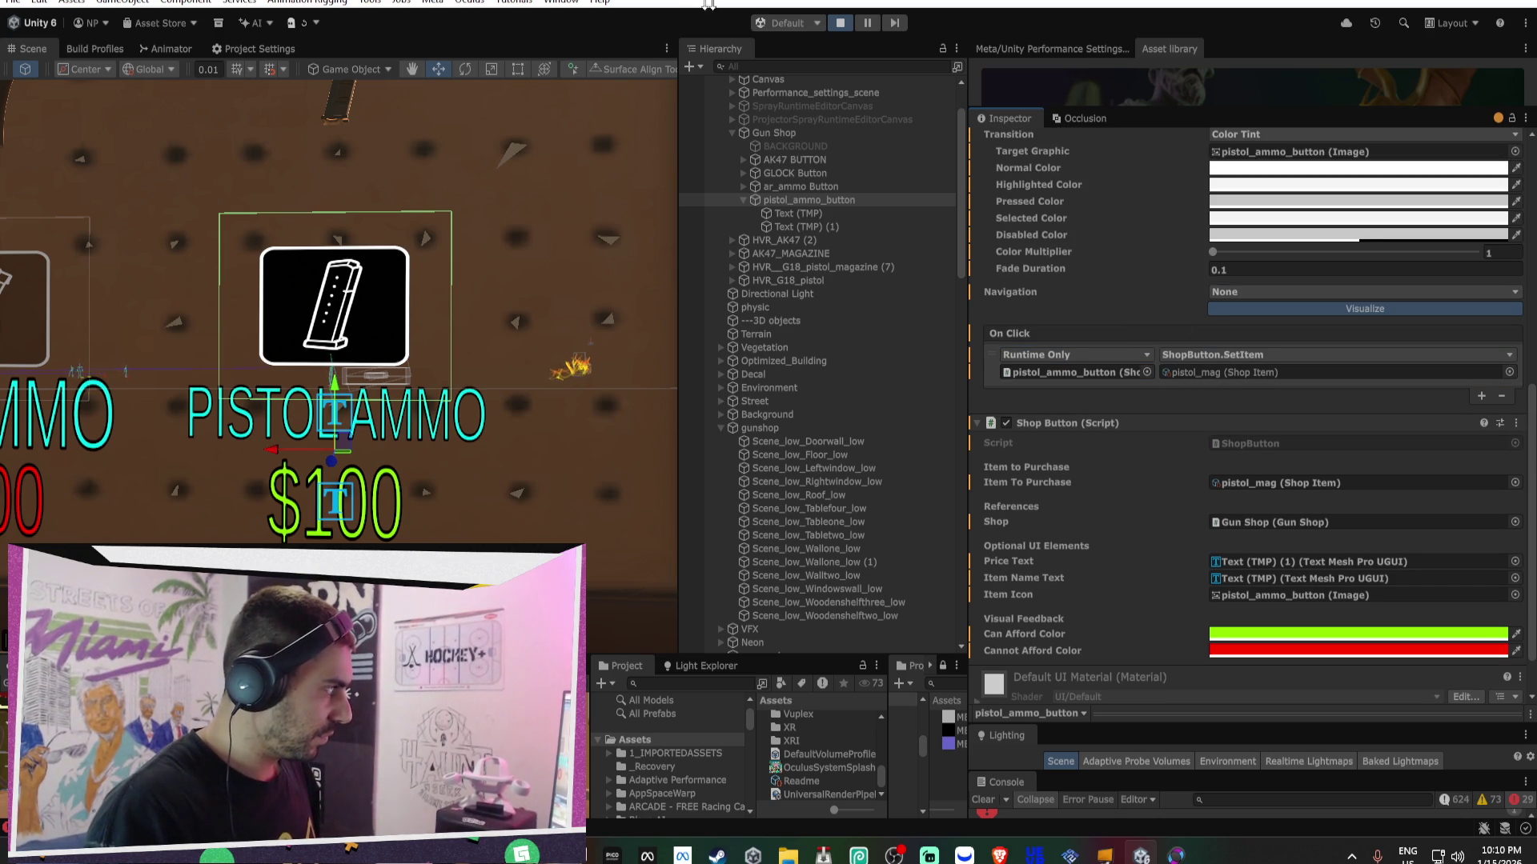
mouse_move(634, 257)
mouse_down()
mouse_move(199, 324)
mouse_move(403, 309)
mouse_up()
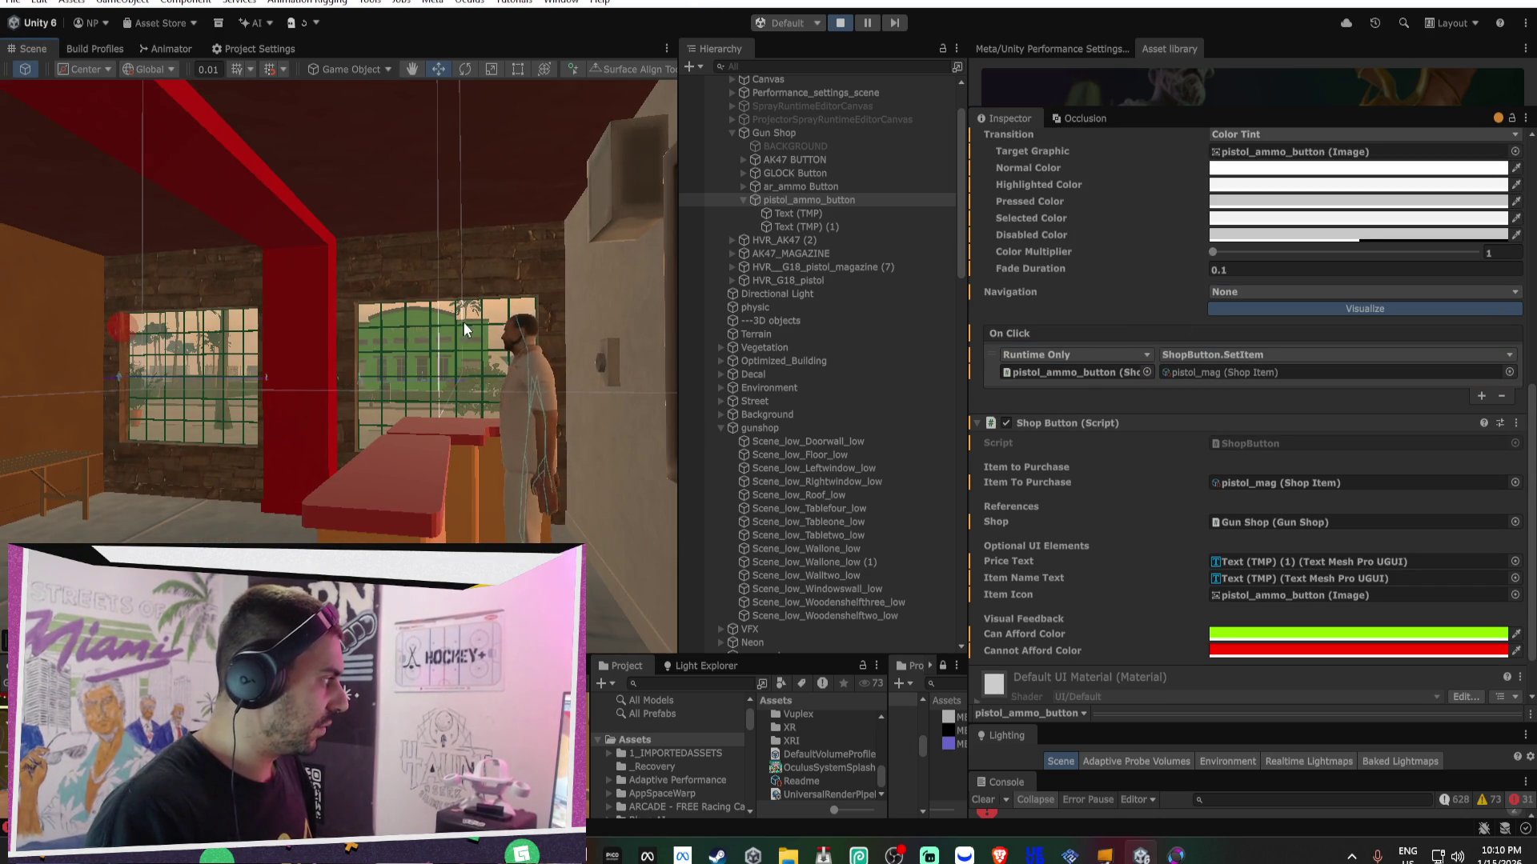
- Stop Play mode, paste the copied event back, and set it to SetItem with pistol_mag
key(f)
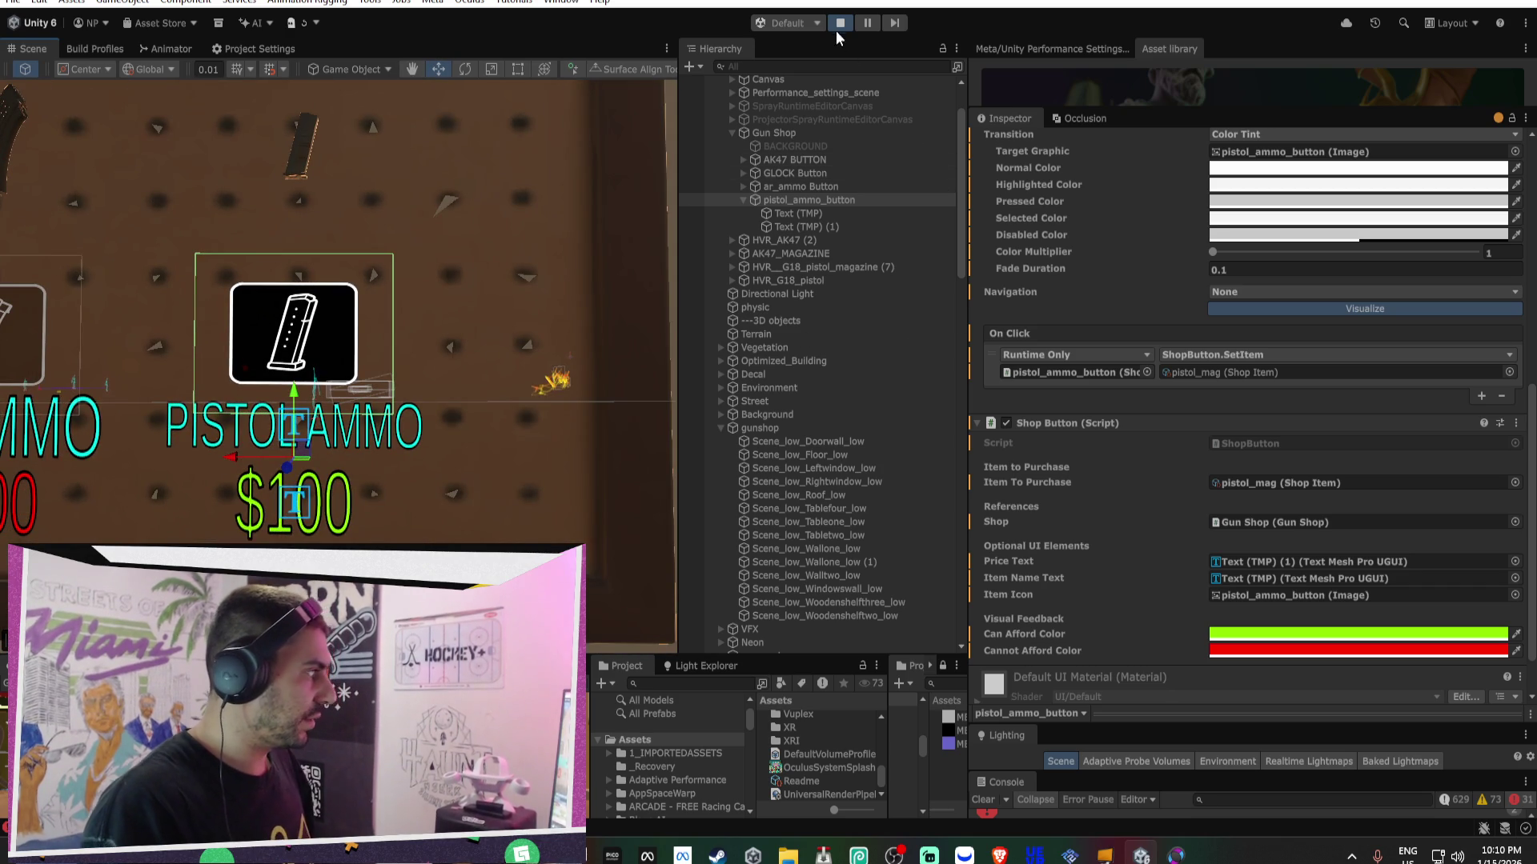
click(839, 24)
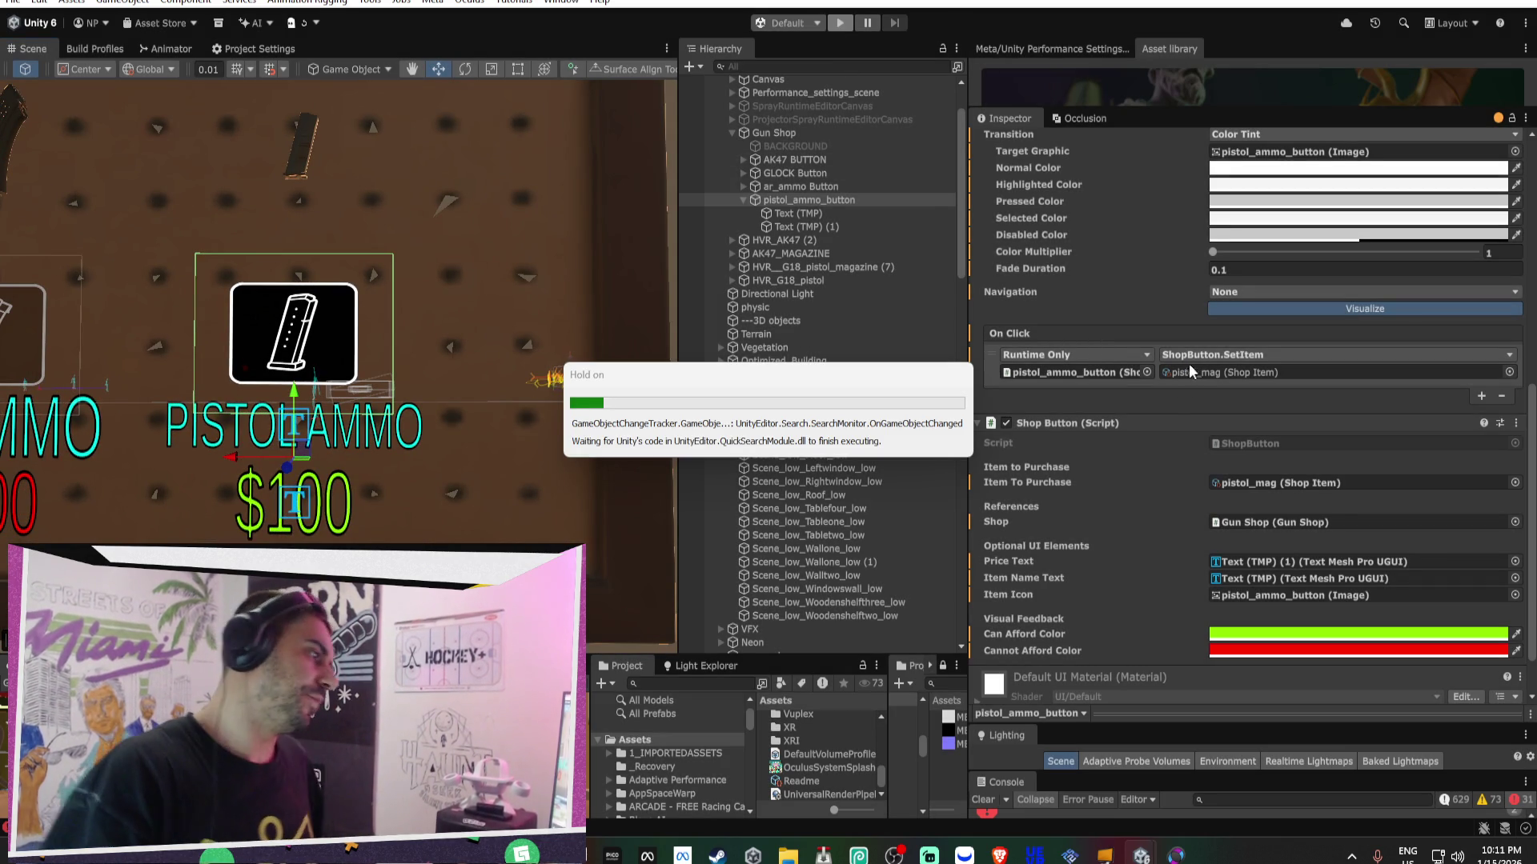
right_click(1096, 334)
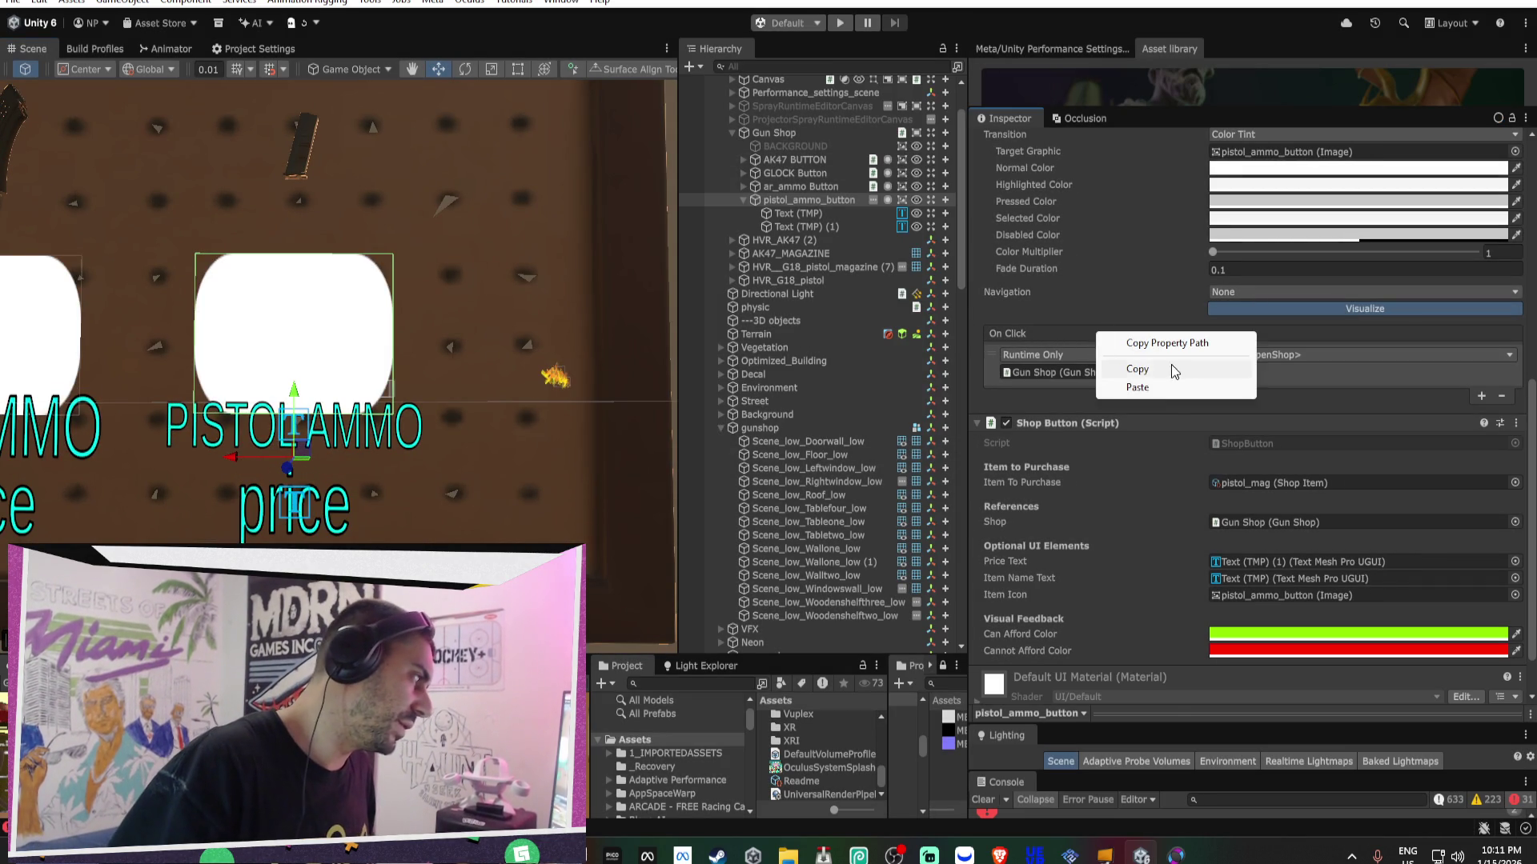
click(1120, 369)
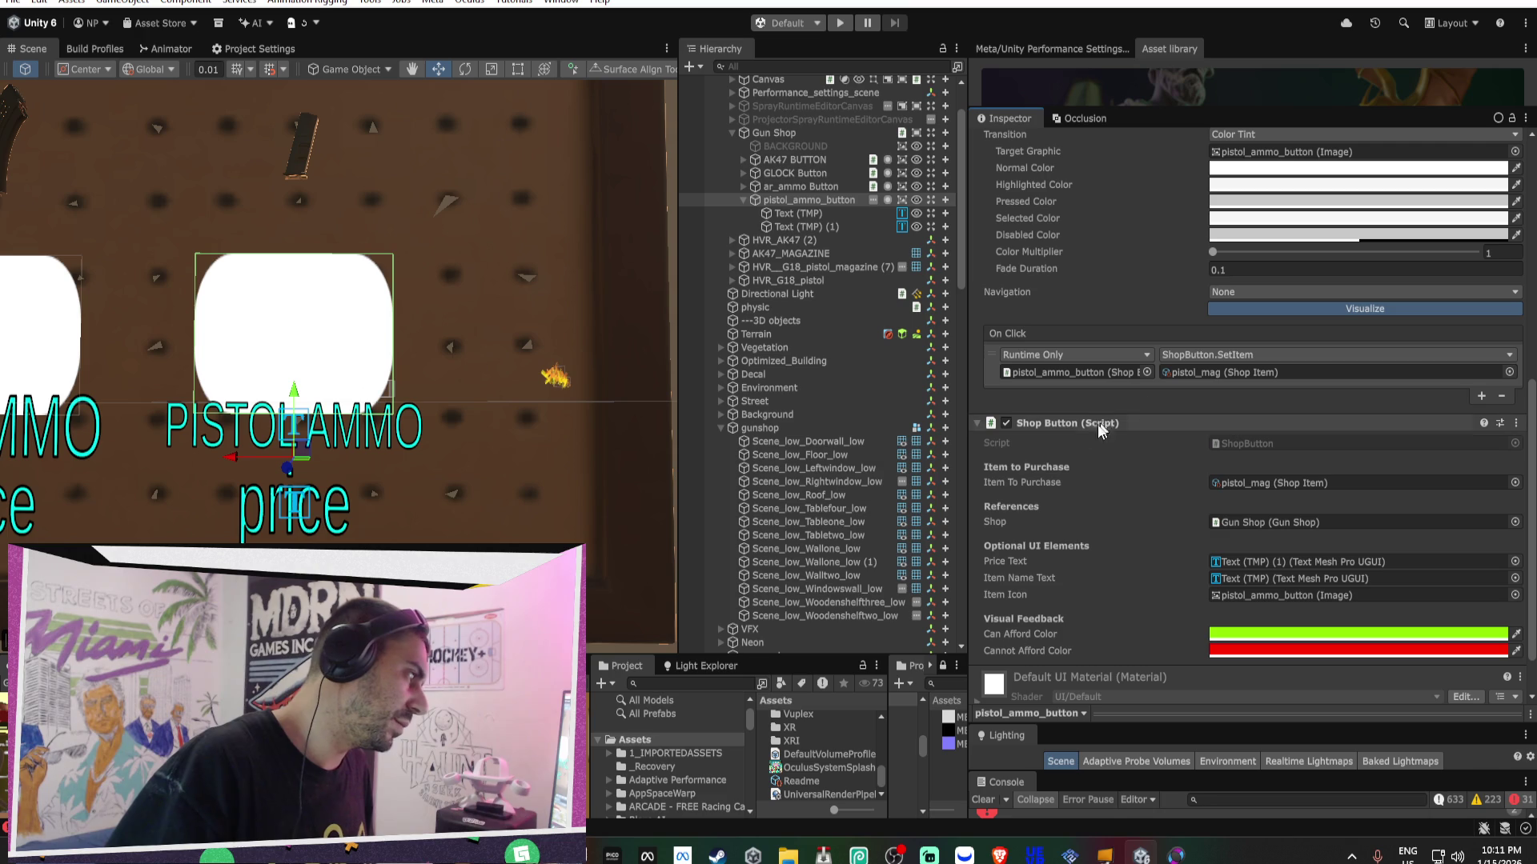
click(1217, 357)
mouse_move(1227, 475)
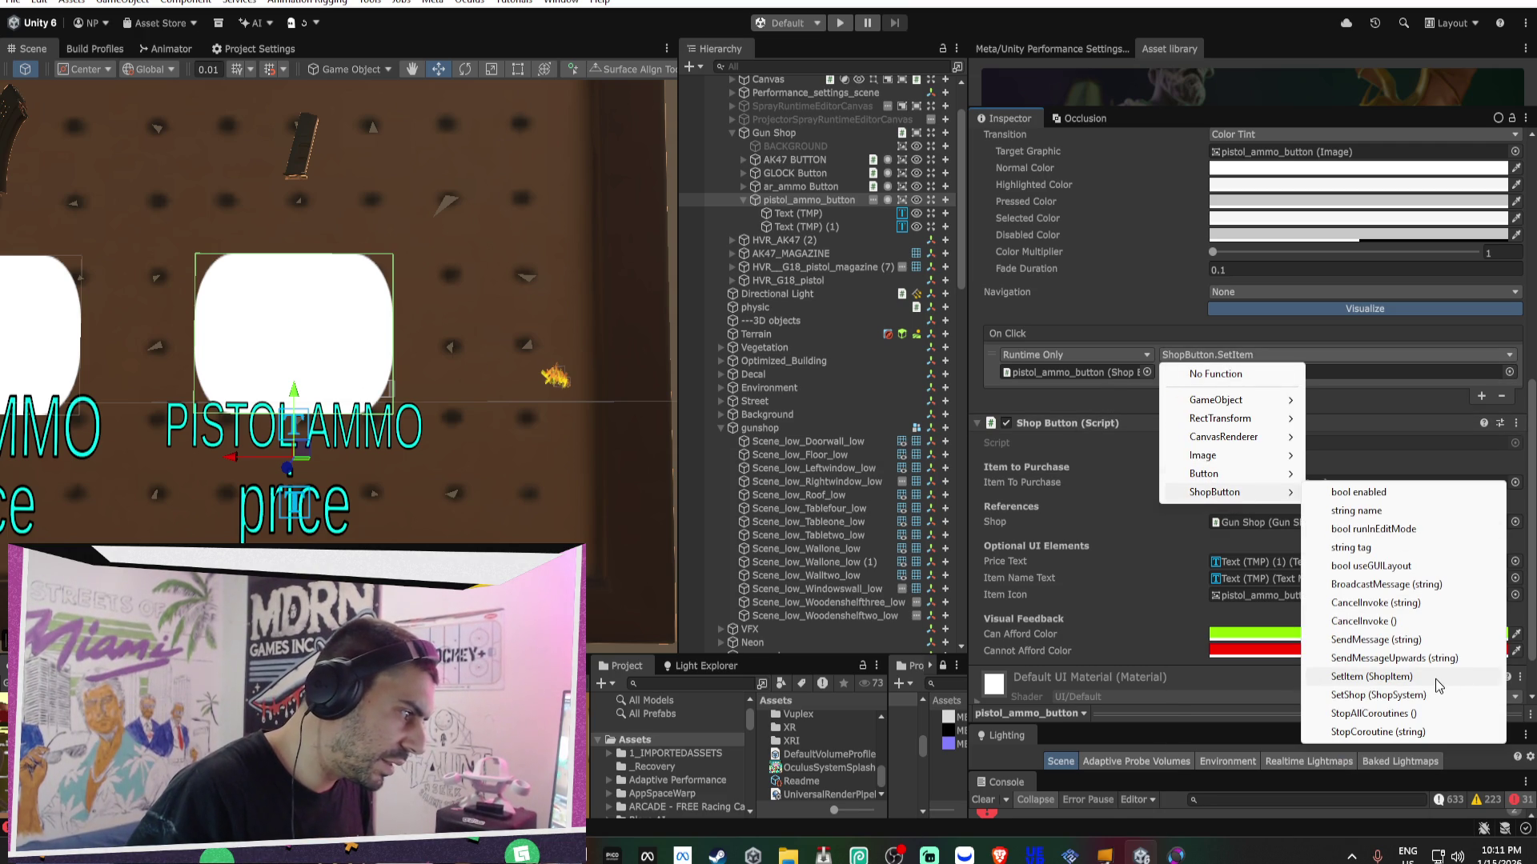
click(1434, 679)
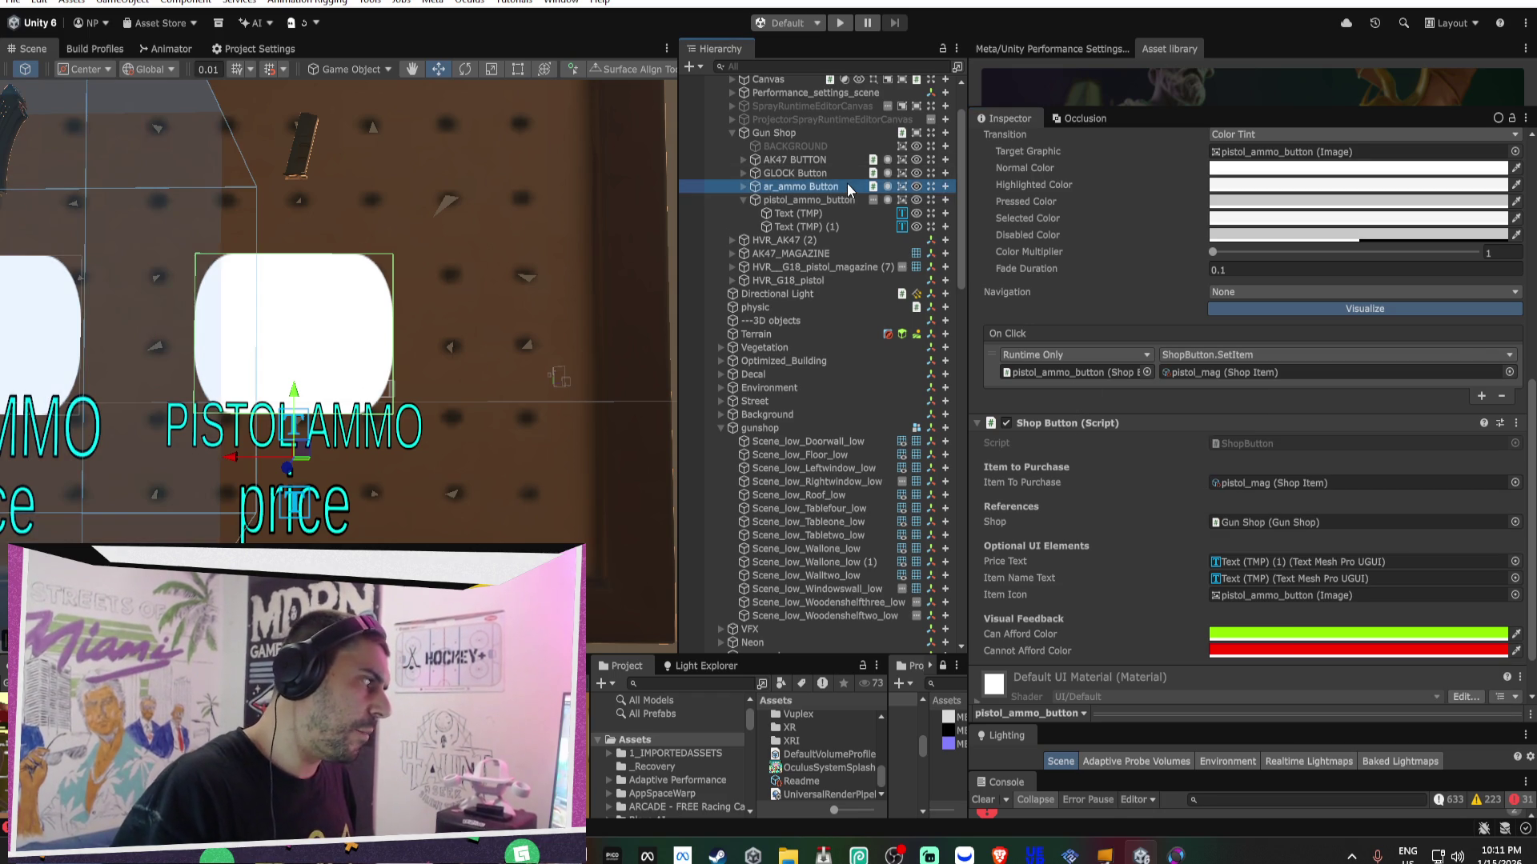
- Set the On Click of all four gun-shop buttons to ShopButton > SetItem
click(847, 183)
click(1059, 411)
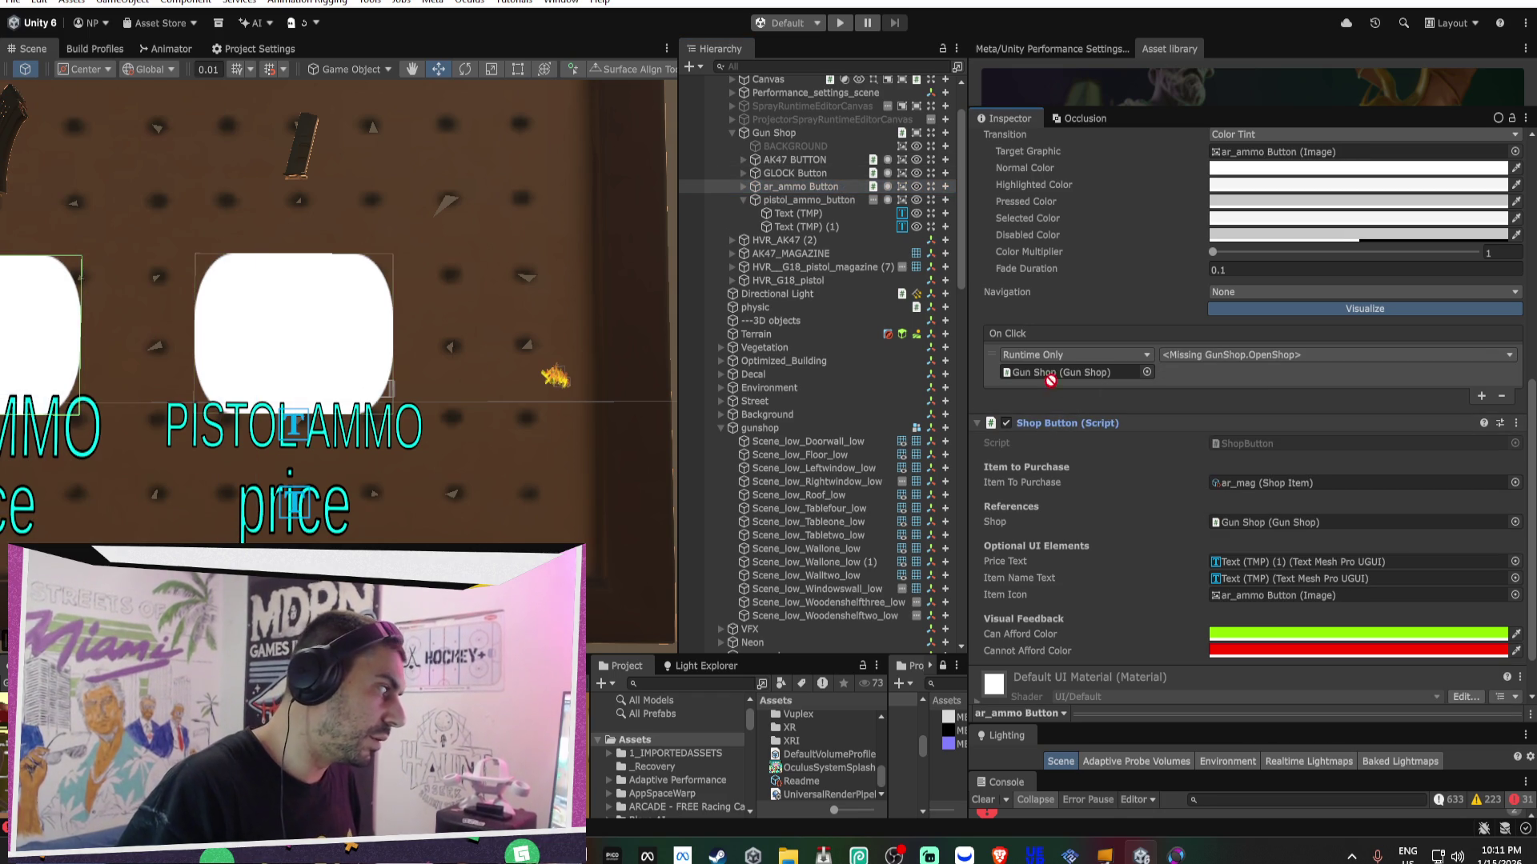
mouse_move(804, 174)
mouse_down()
mouse_move(1031, 389)
mouse_move(1039, 421)
mouse_move(1042, 377)
mouse_up()
click(795, 160)
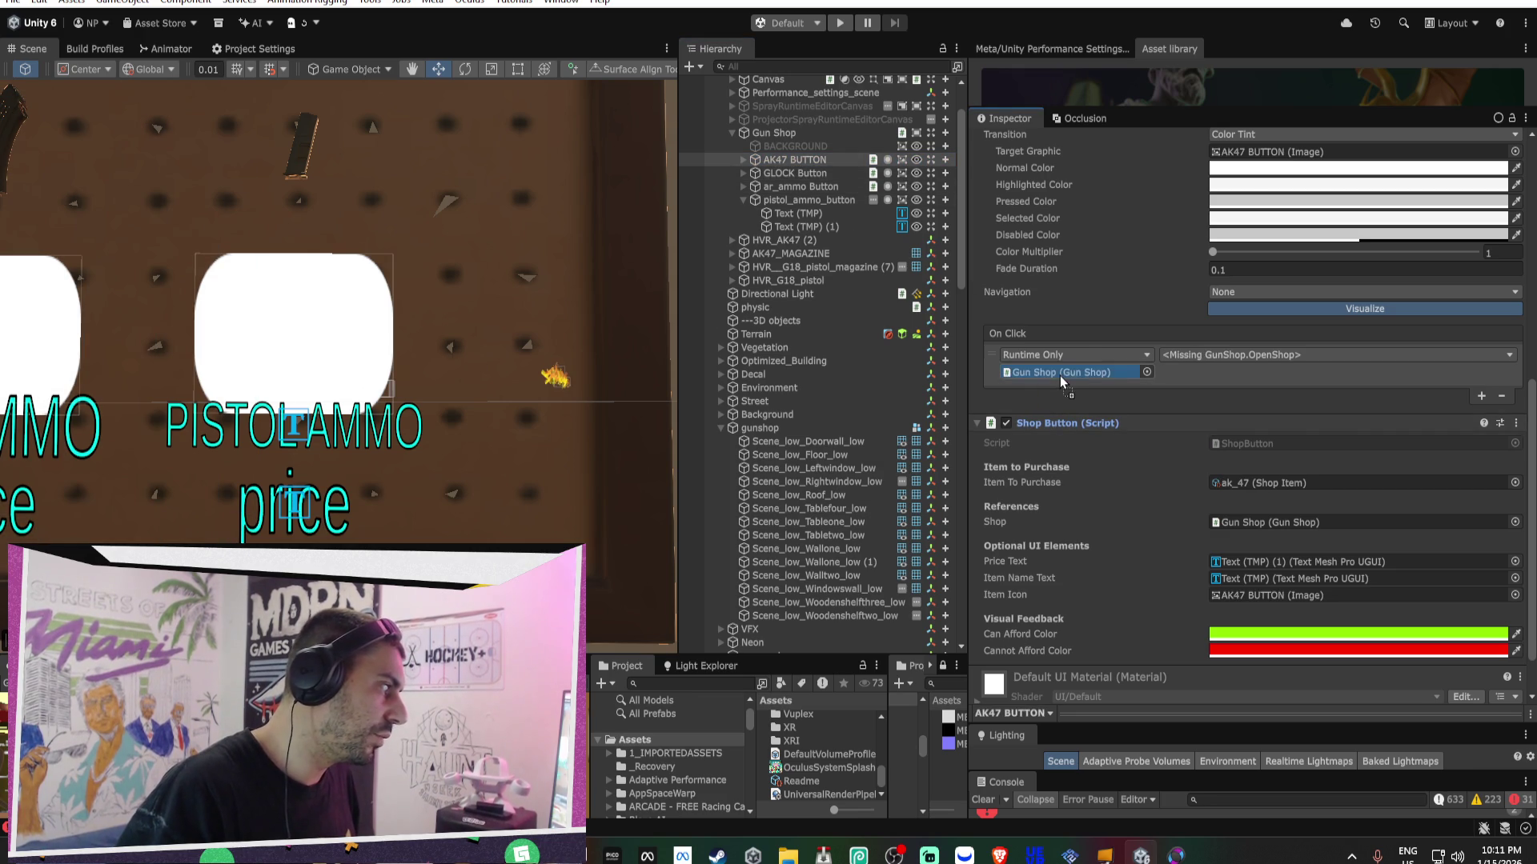
shift+click(804, 199)
click(1199, 354)
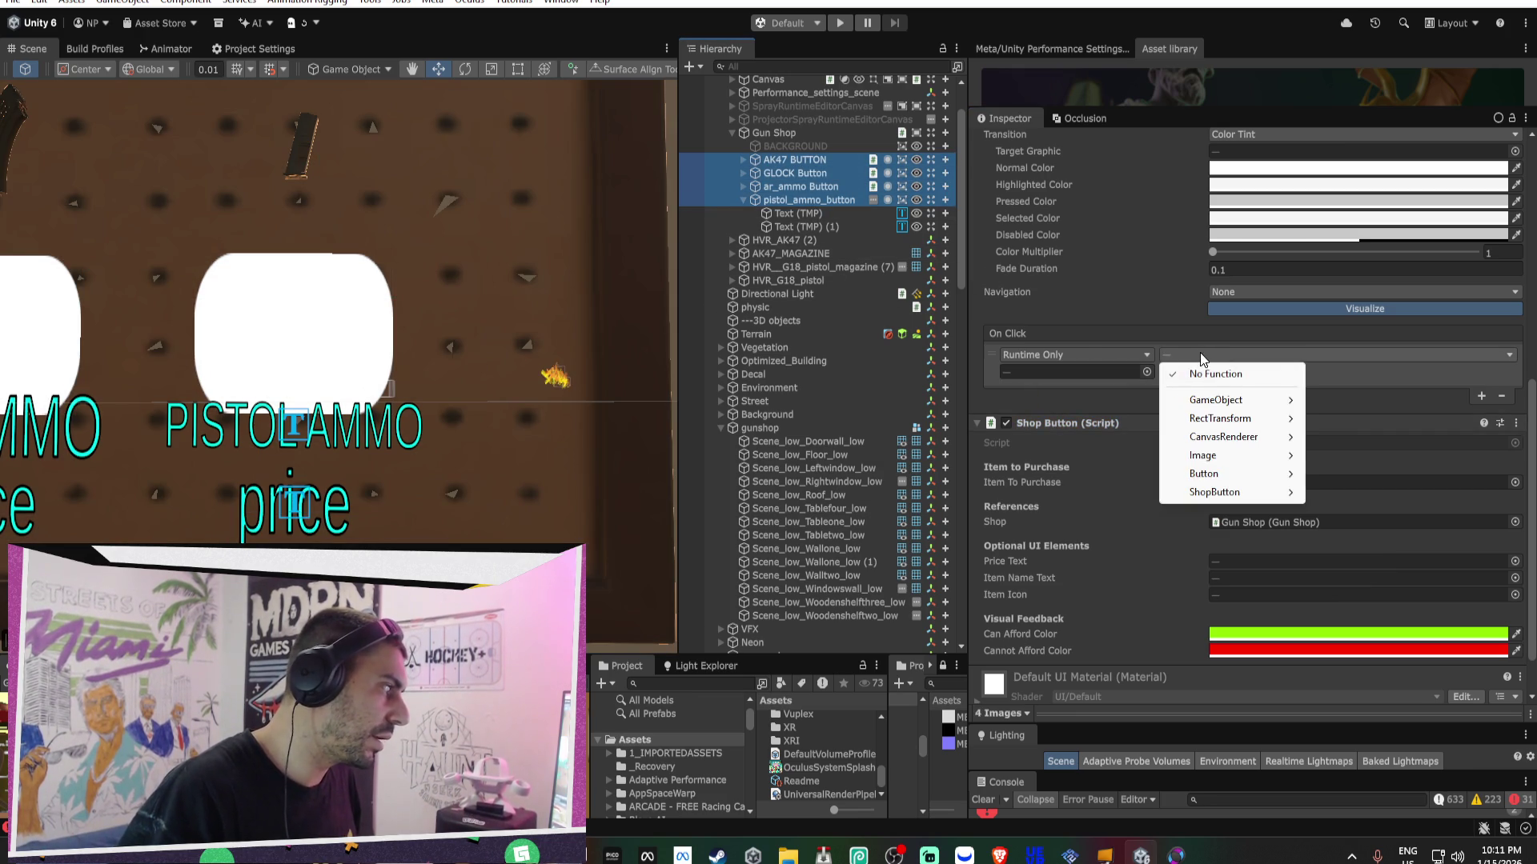
mouse_move(1231, 496)
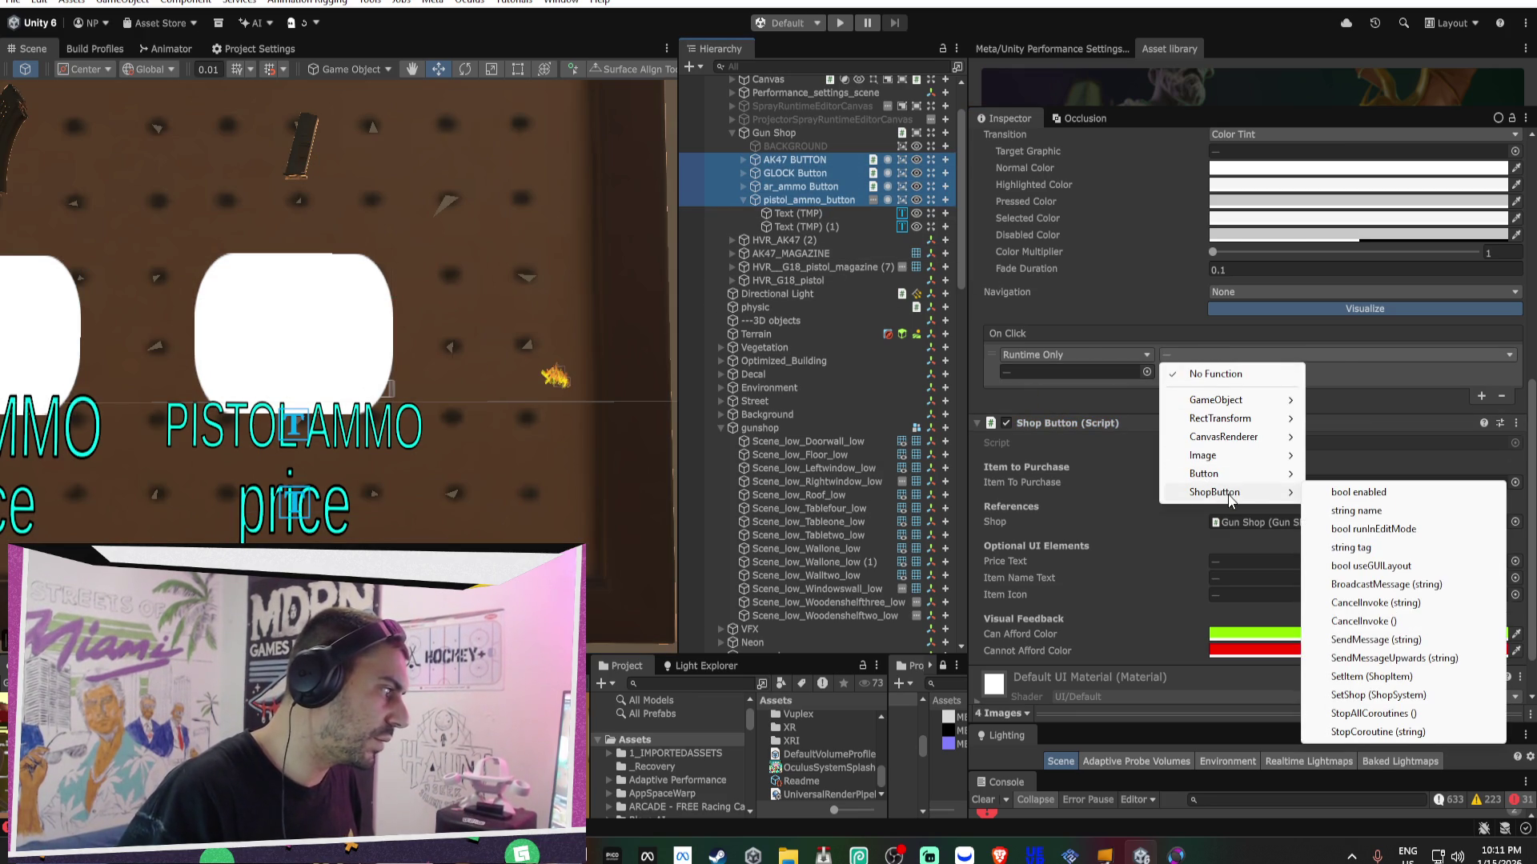
click(1371, 677)
- Assign ak_47 to the AK47 button, Glock to GLOCK and ar_mag to ar_ammo
click(792, 160)
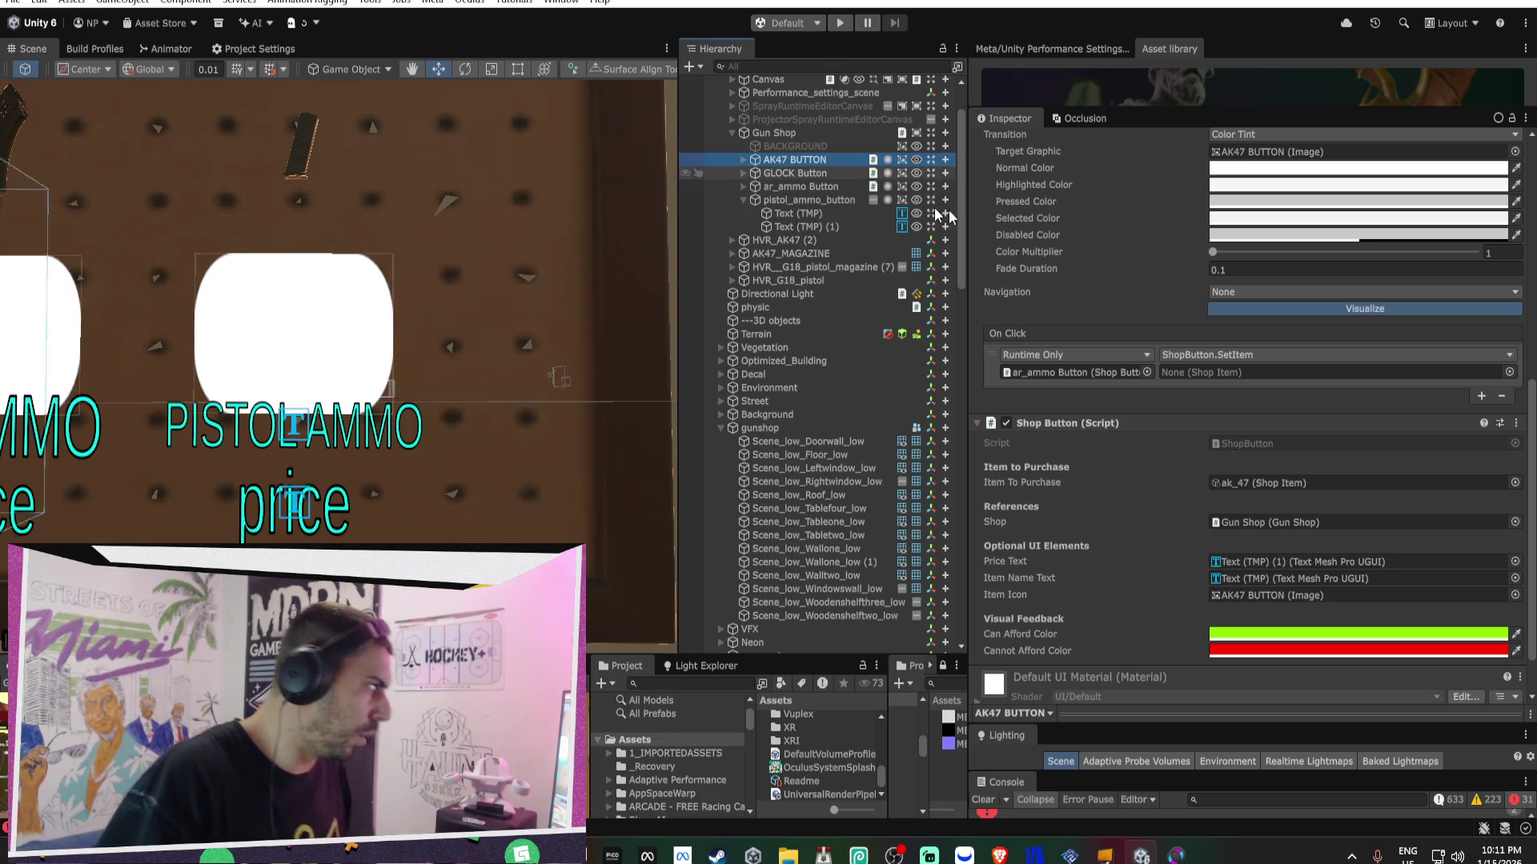
click(1509, 372)
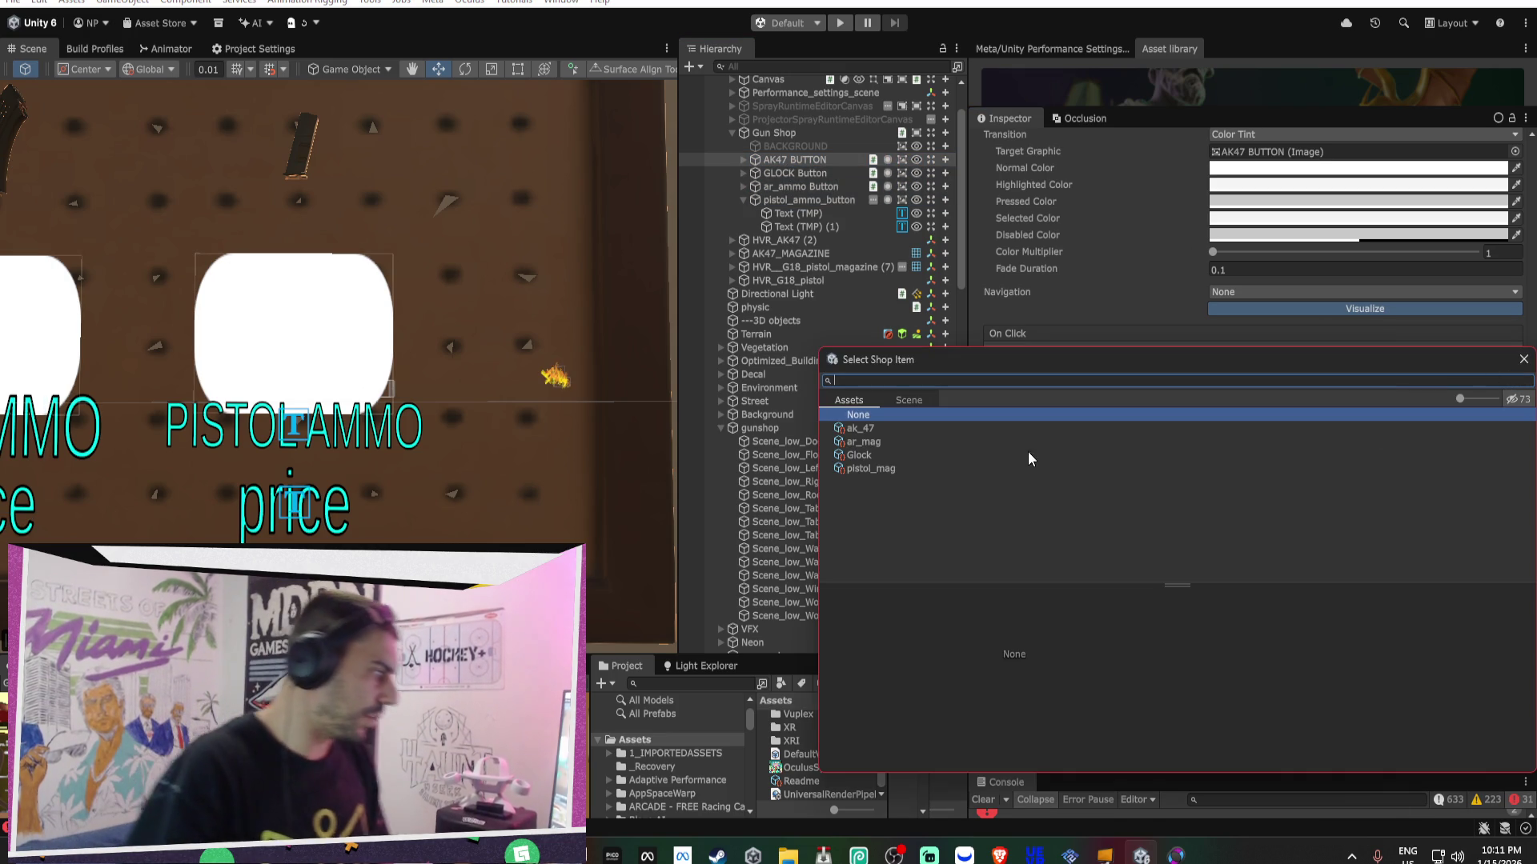
click(983, 431)
click(794, 173)
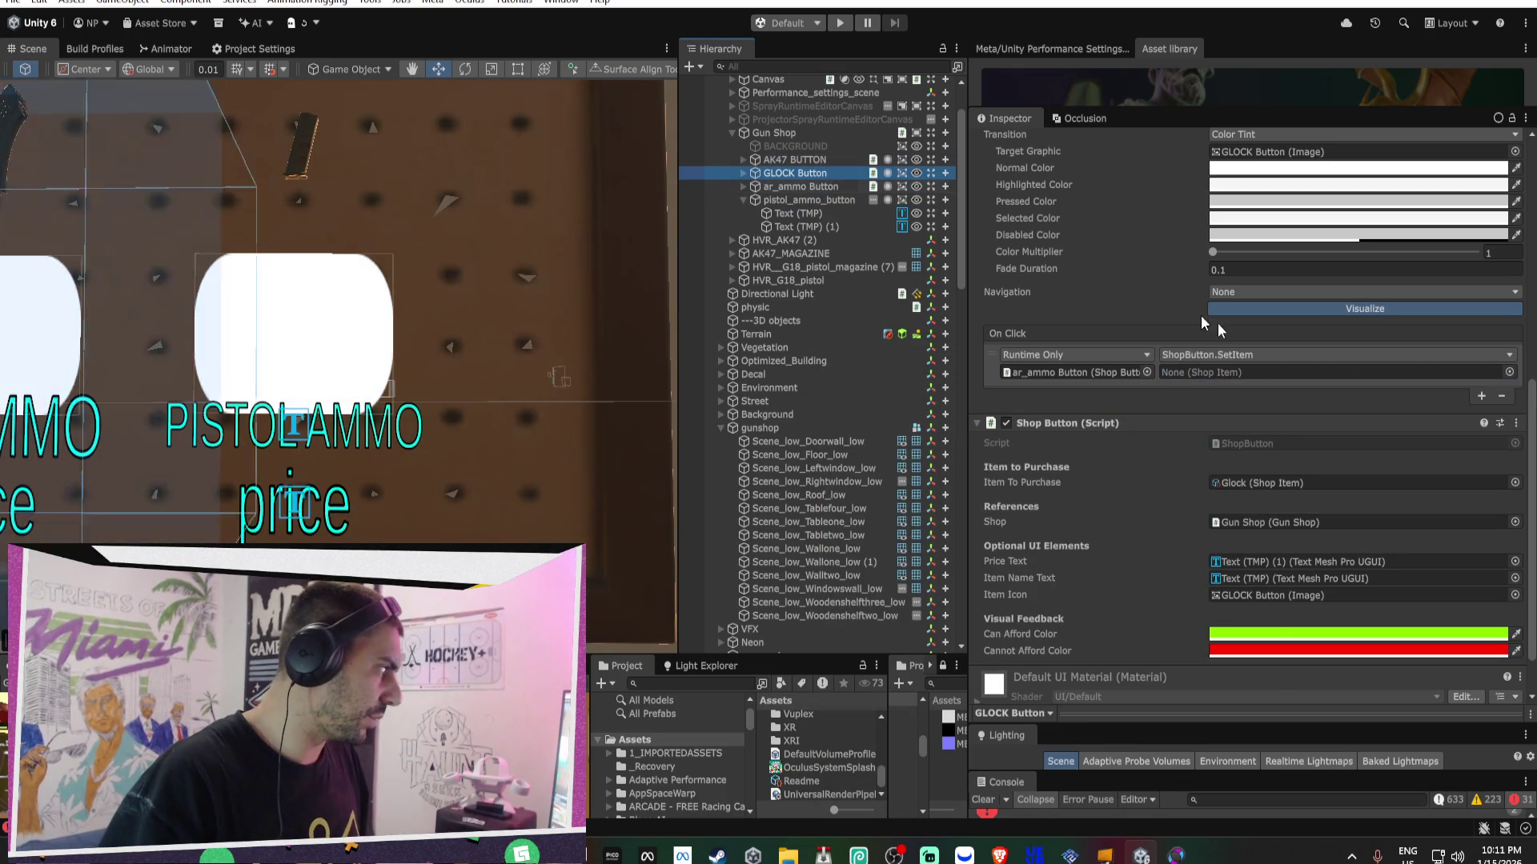
click(1508, 373)
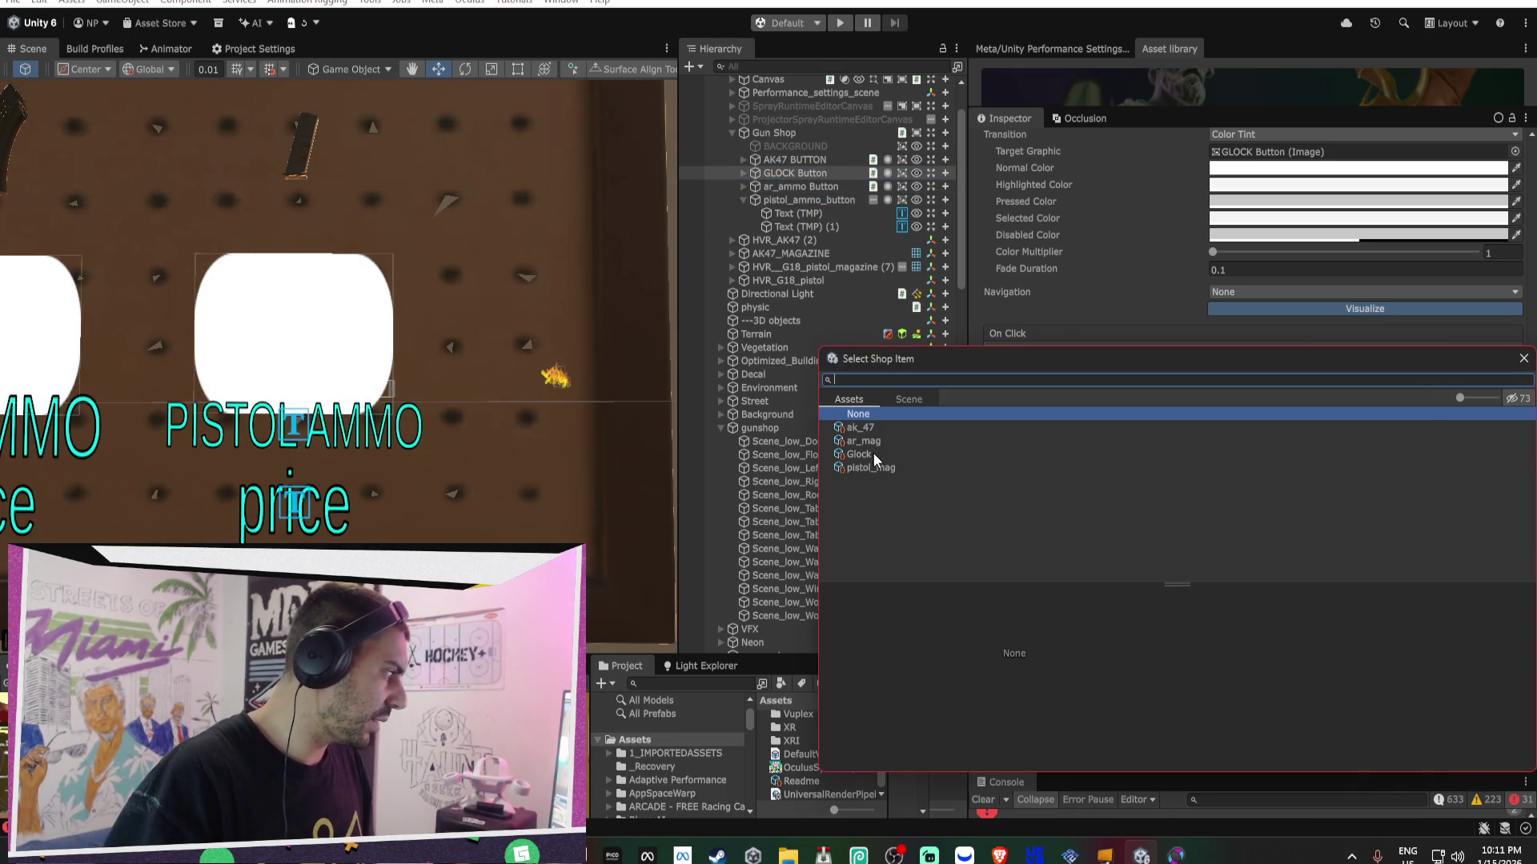
double_click(873, 450)
click(837, 185)
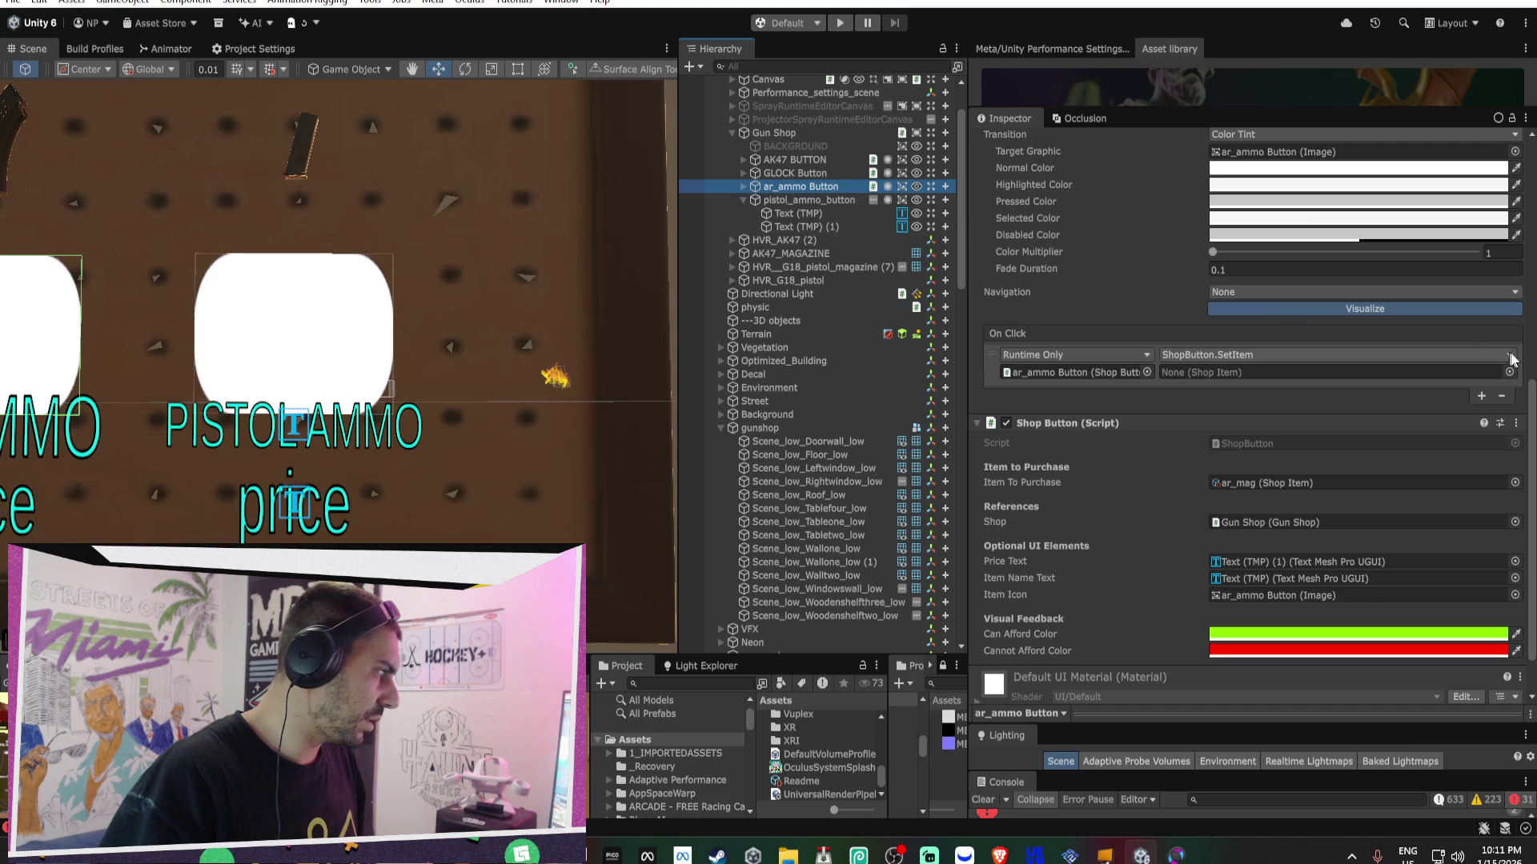
click(1510, 373)
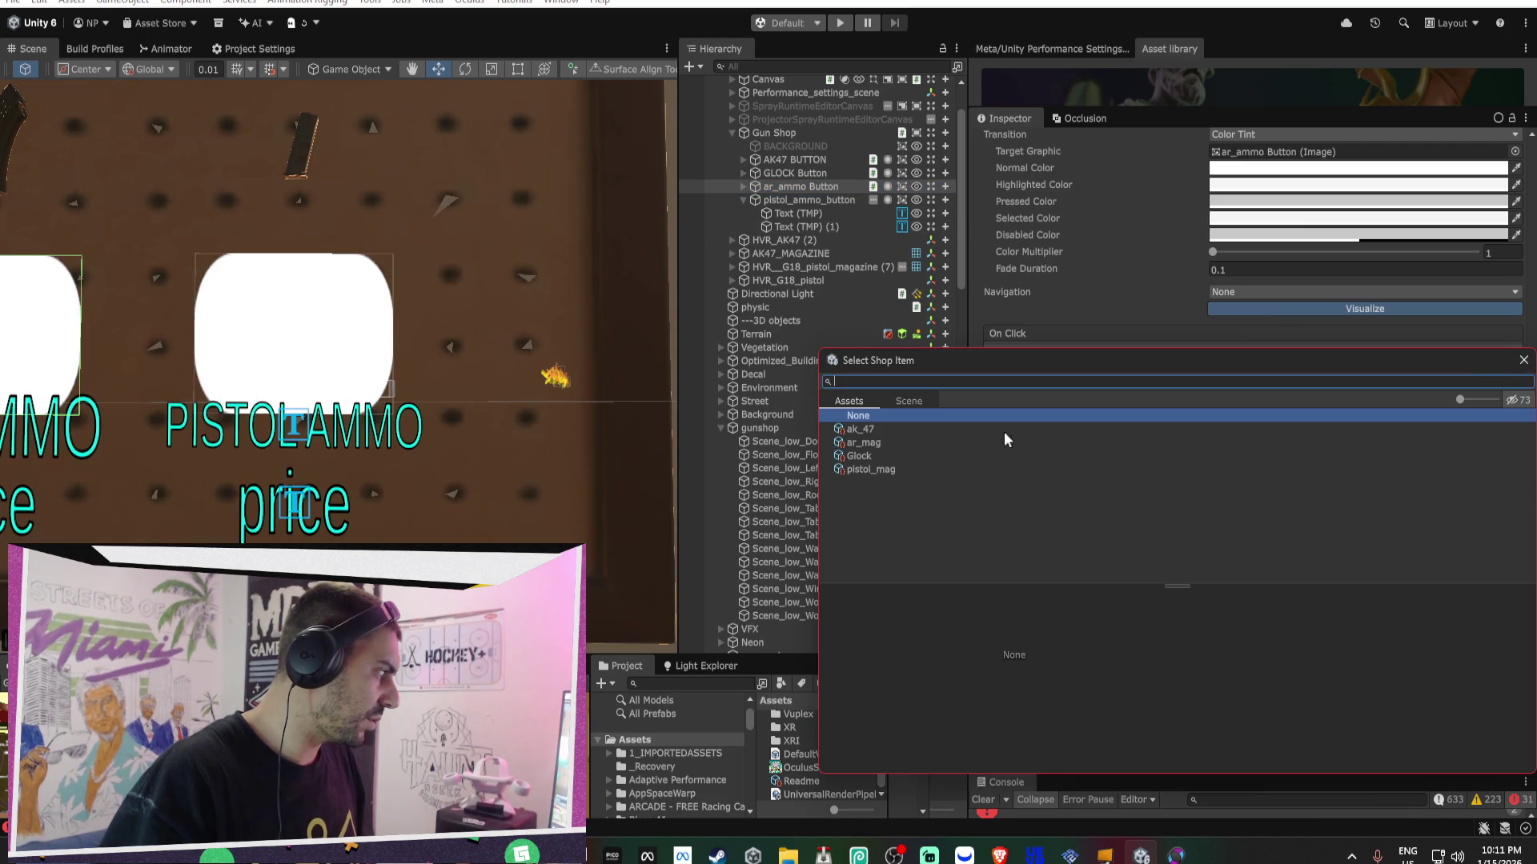
double_click(873, 443)
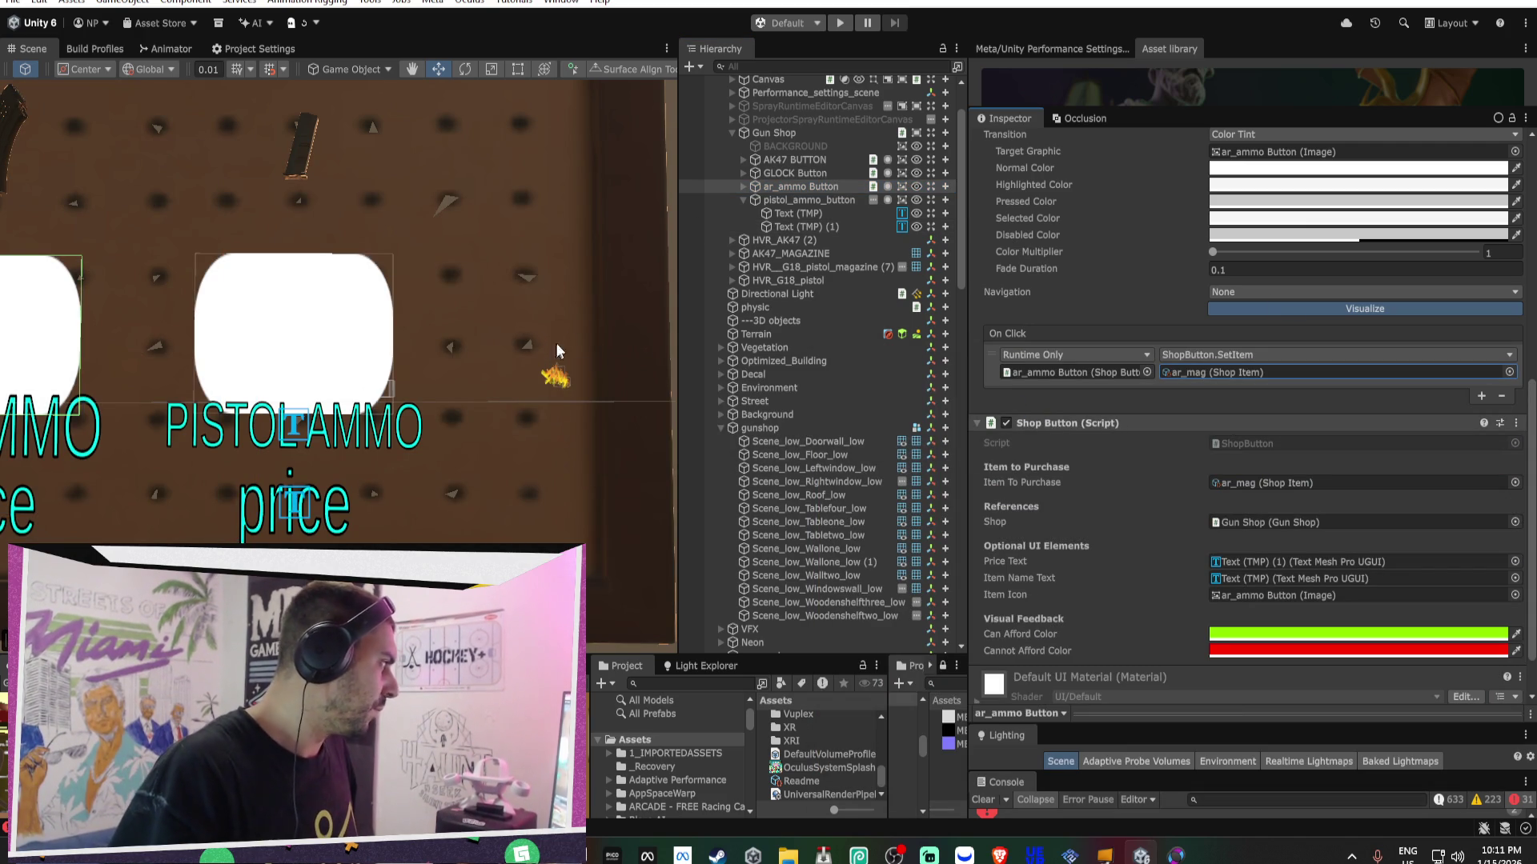
scroll(391, 365, down, 5)
mouse_move(390, 365)
mouse_down()
mouse_move(651, 346)
mouse_move(677, 288)
mouse_up()
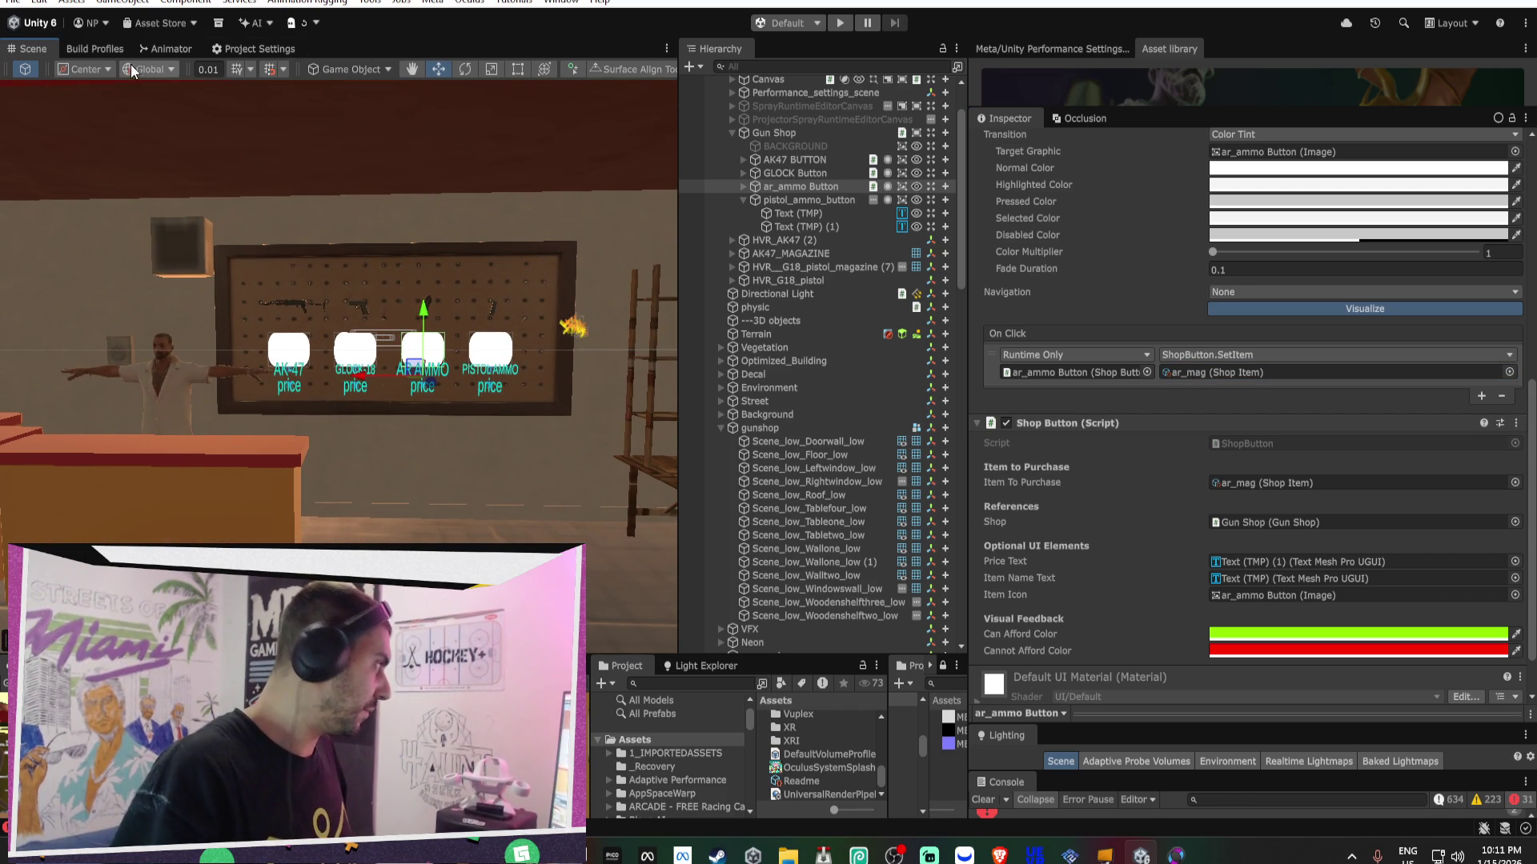
- Build the Android APK from the Android build profile, overwriting the existing APK
click(251, 49)
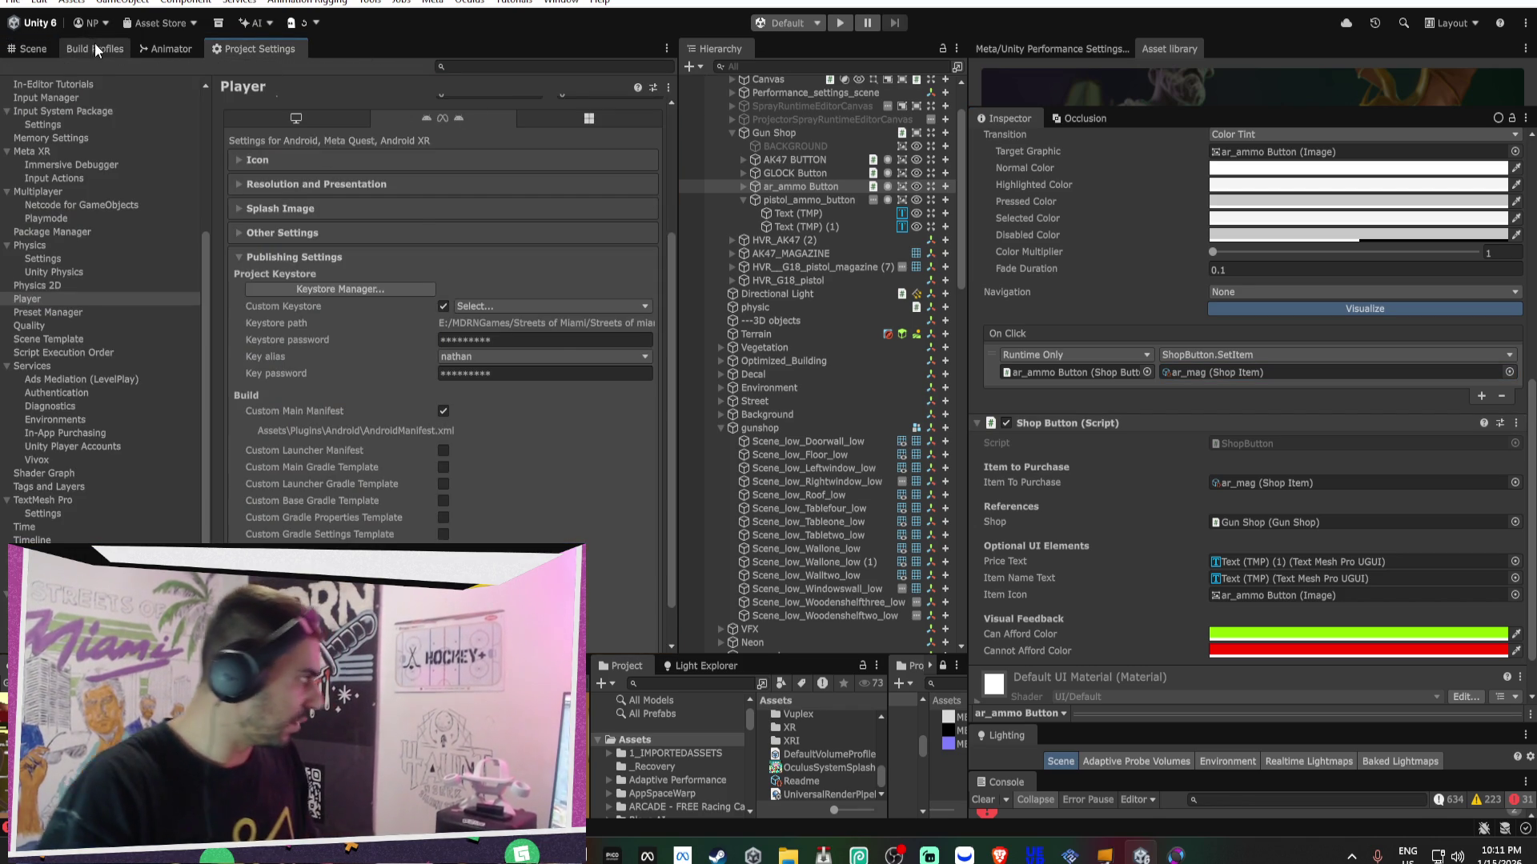
click(94, 49)
click(620, 637)
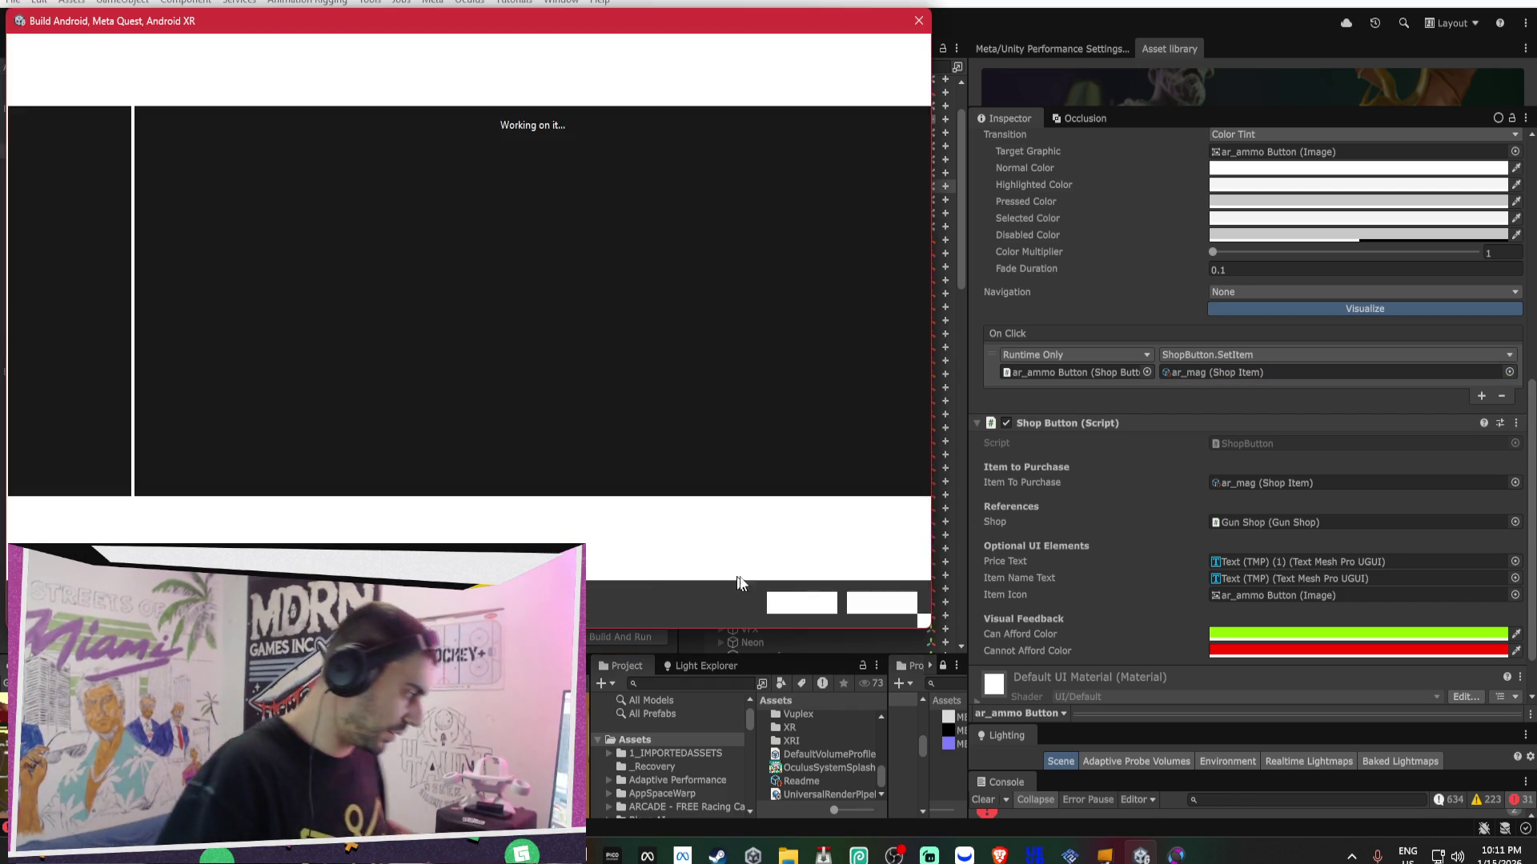
click(816, 608)
click(829, 416)
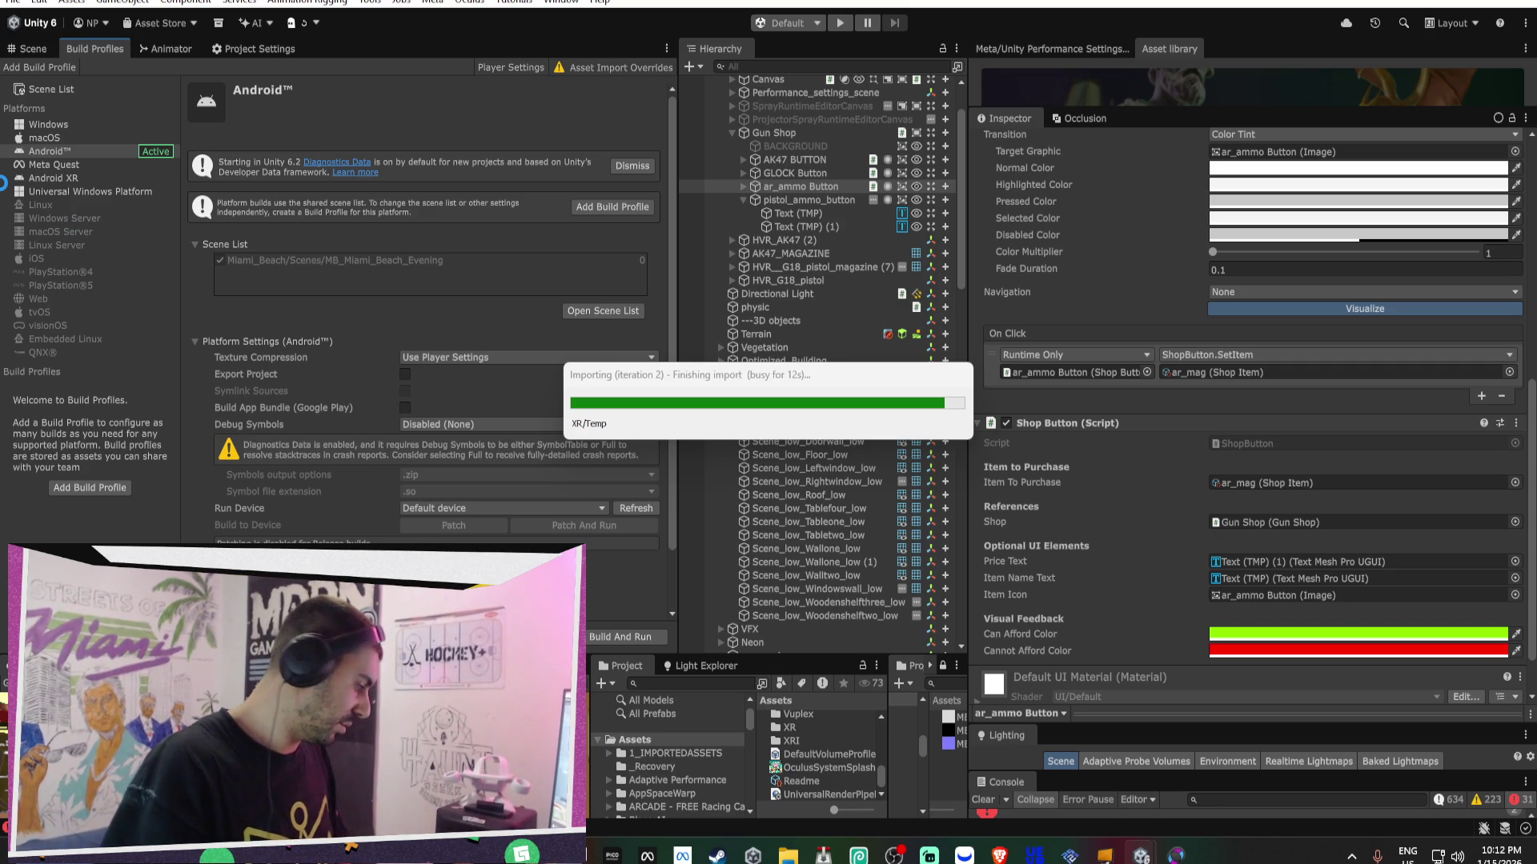
click(998, 856)
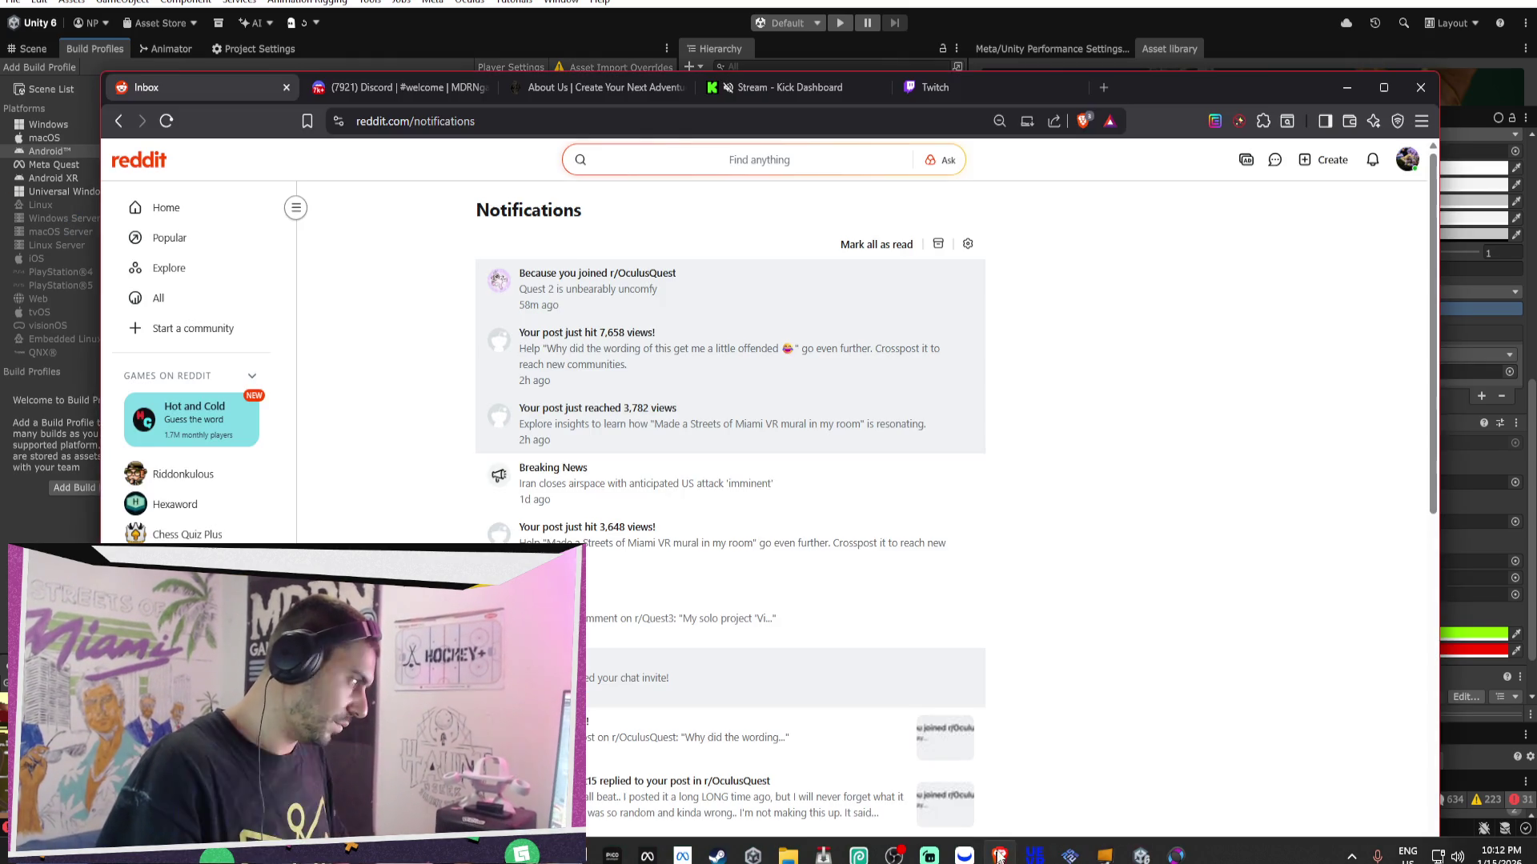
- Load YouTube in a new tab, filter to Music, and play Jesús Molina's 'Night In Tunisia'
click(1111, 91)
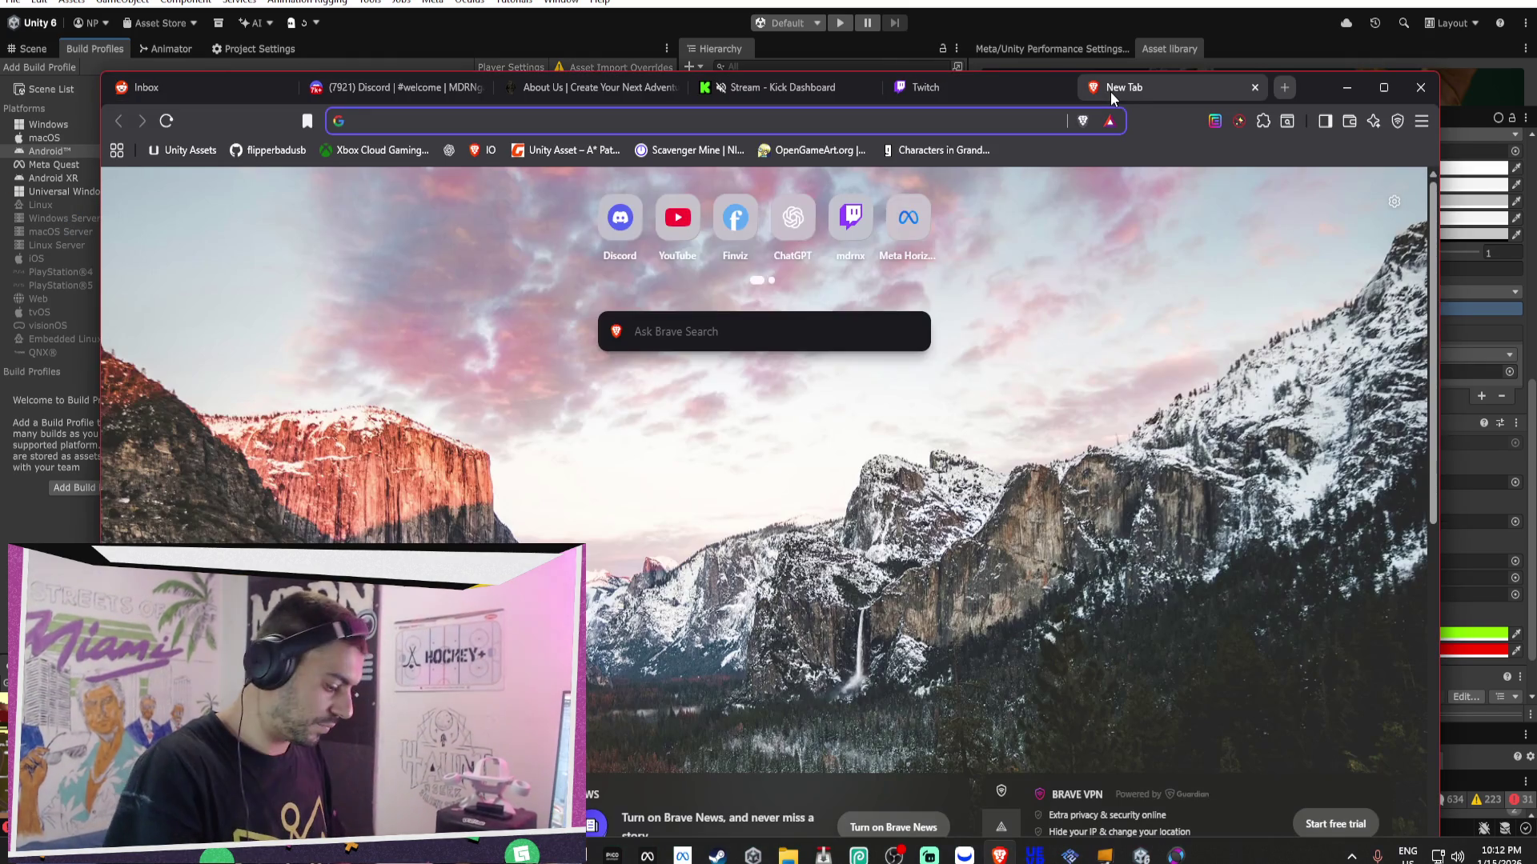
text(youtube)
key(Return)
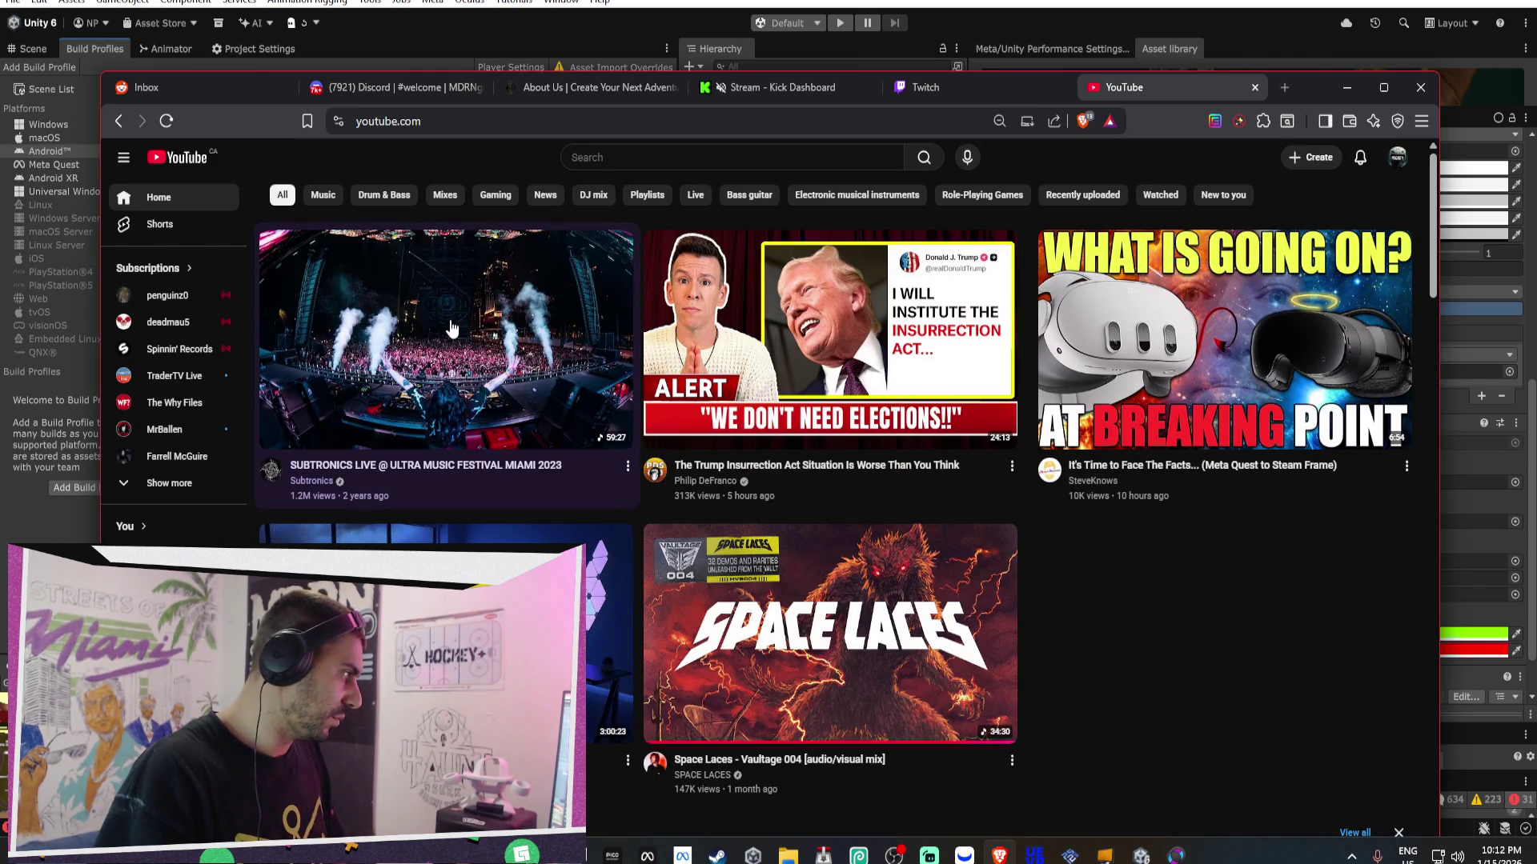
click(322, 196)
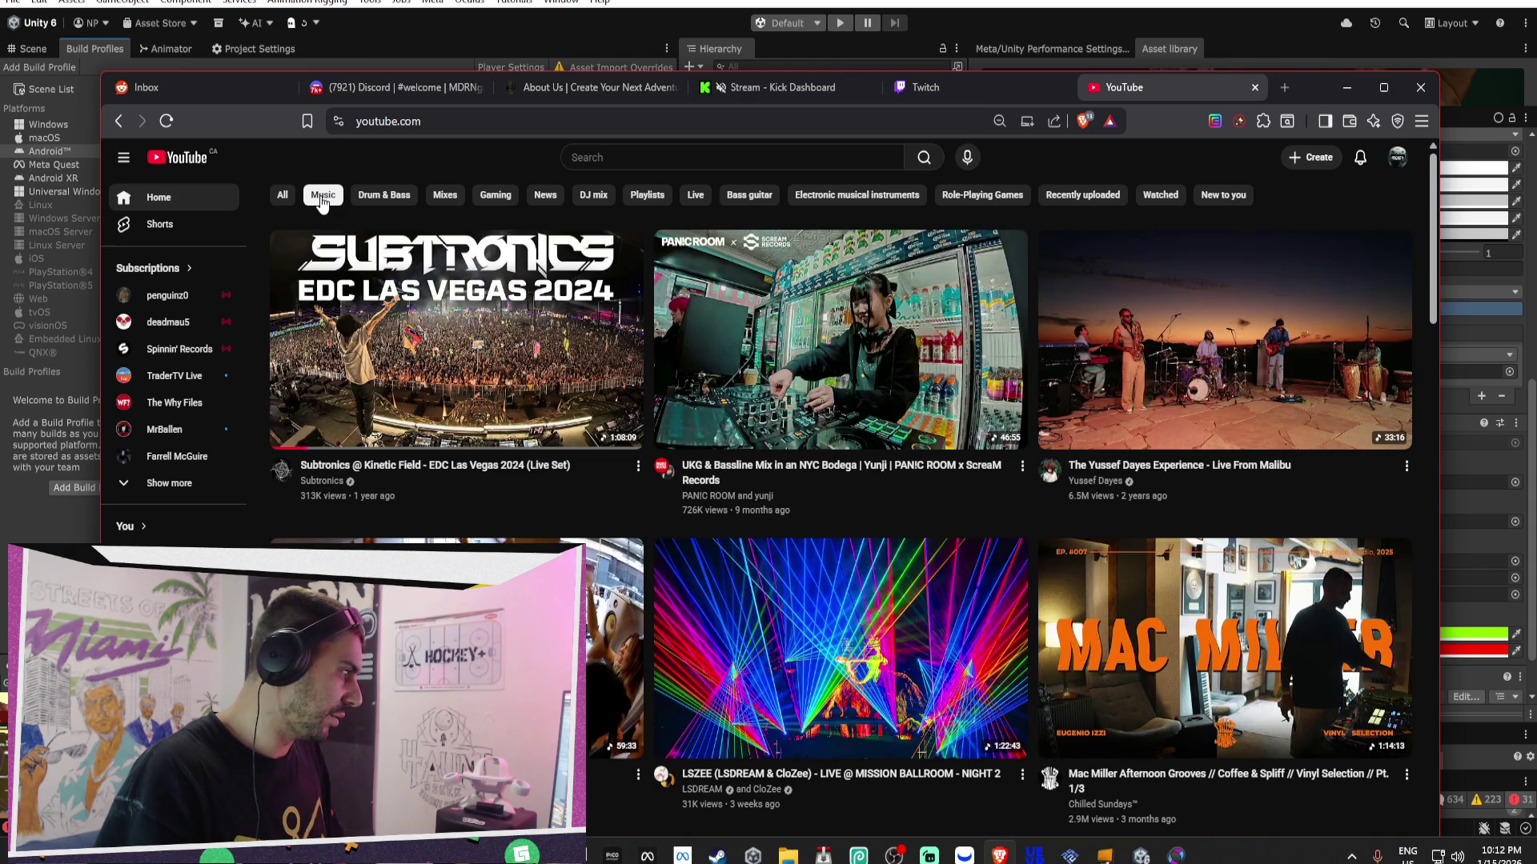
scroll(827, 453, down, 1)
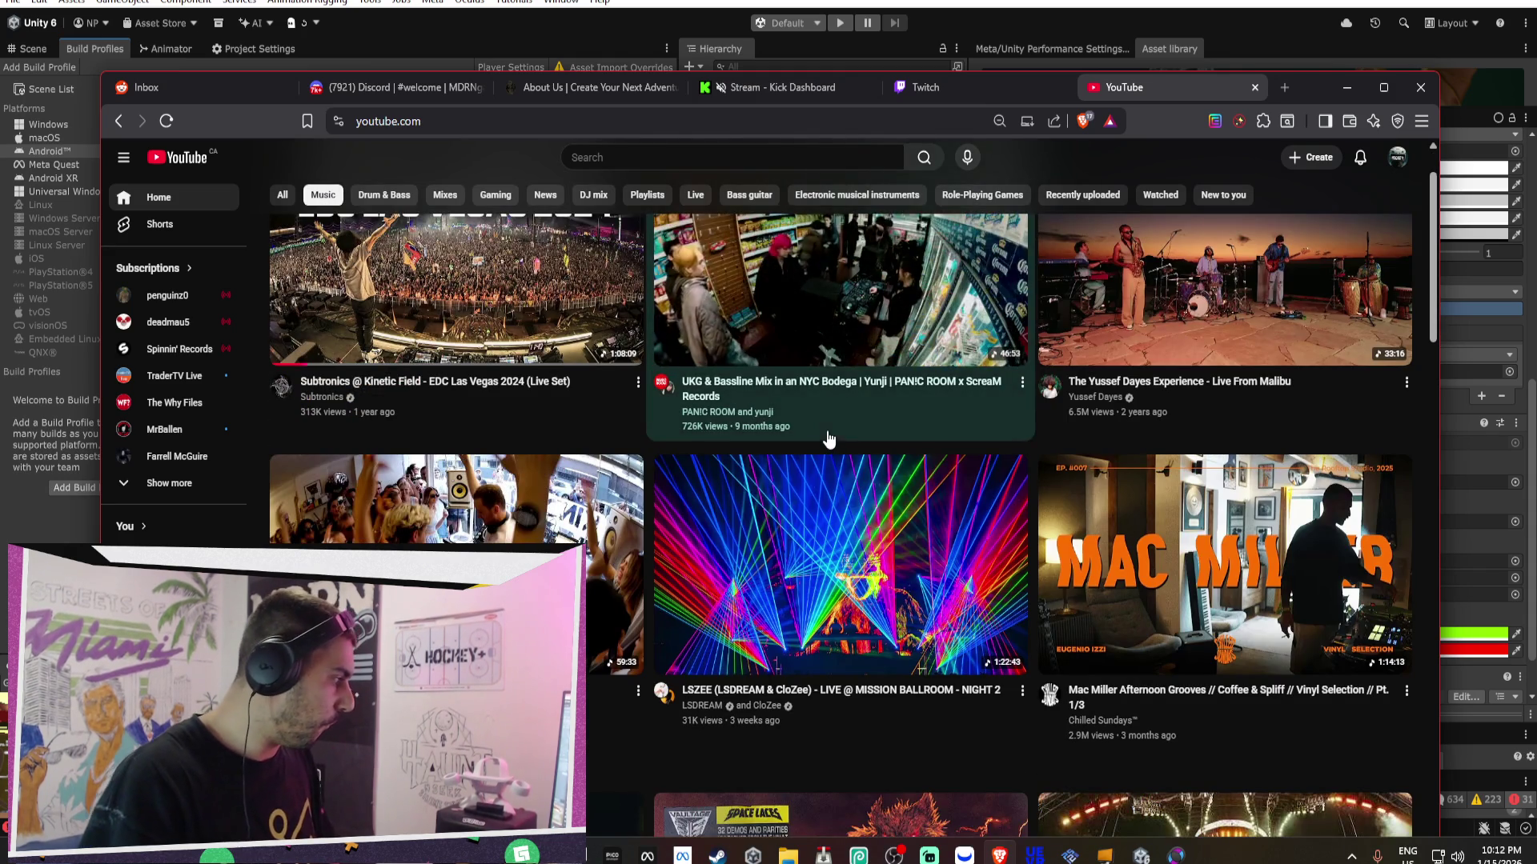
scroll(826, 436, down, 1)
scroll(825, 428, down, 4)
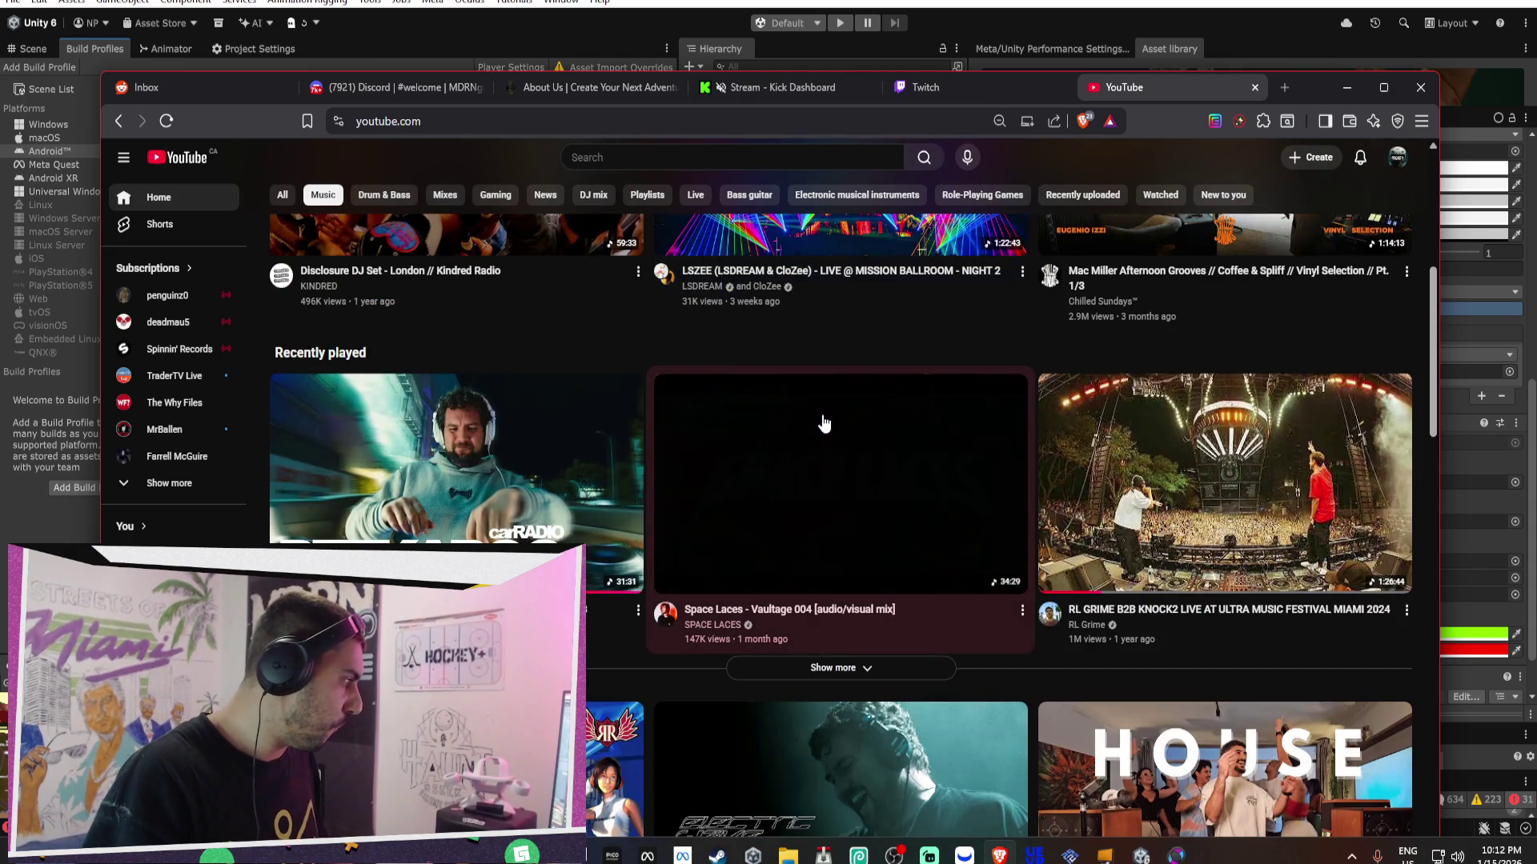
scroll(825, 424, down, 3)
scroll(824, 418, down, 4)
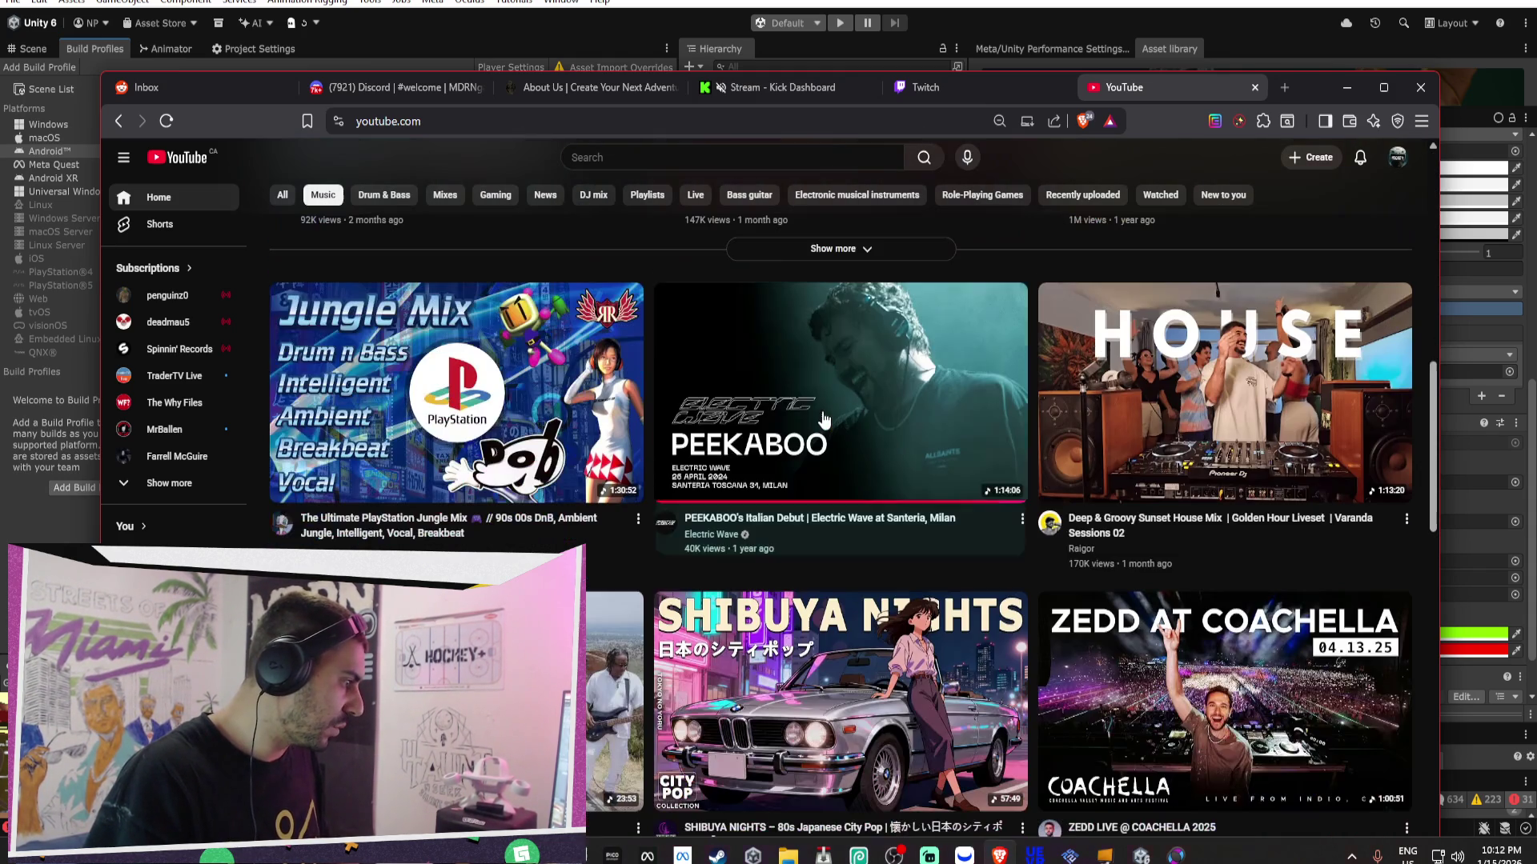
scroll(823, 412, down, 3)
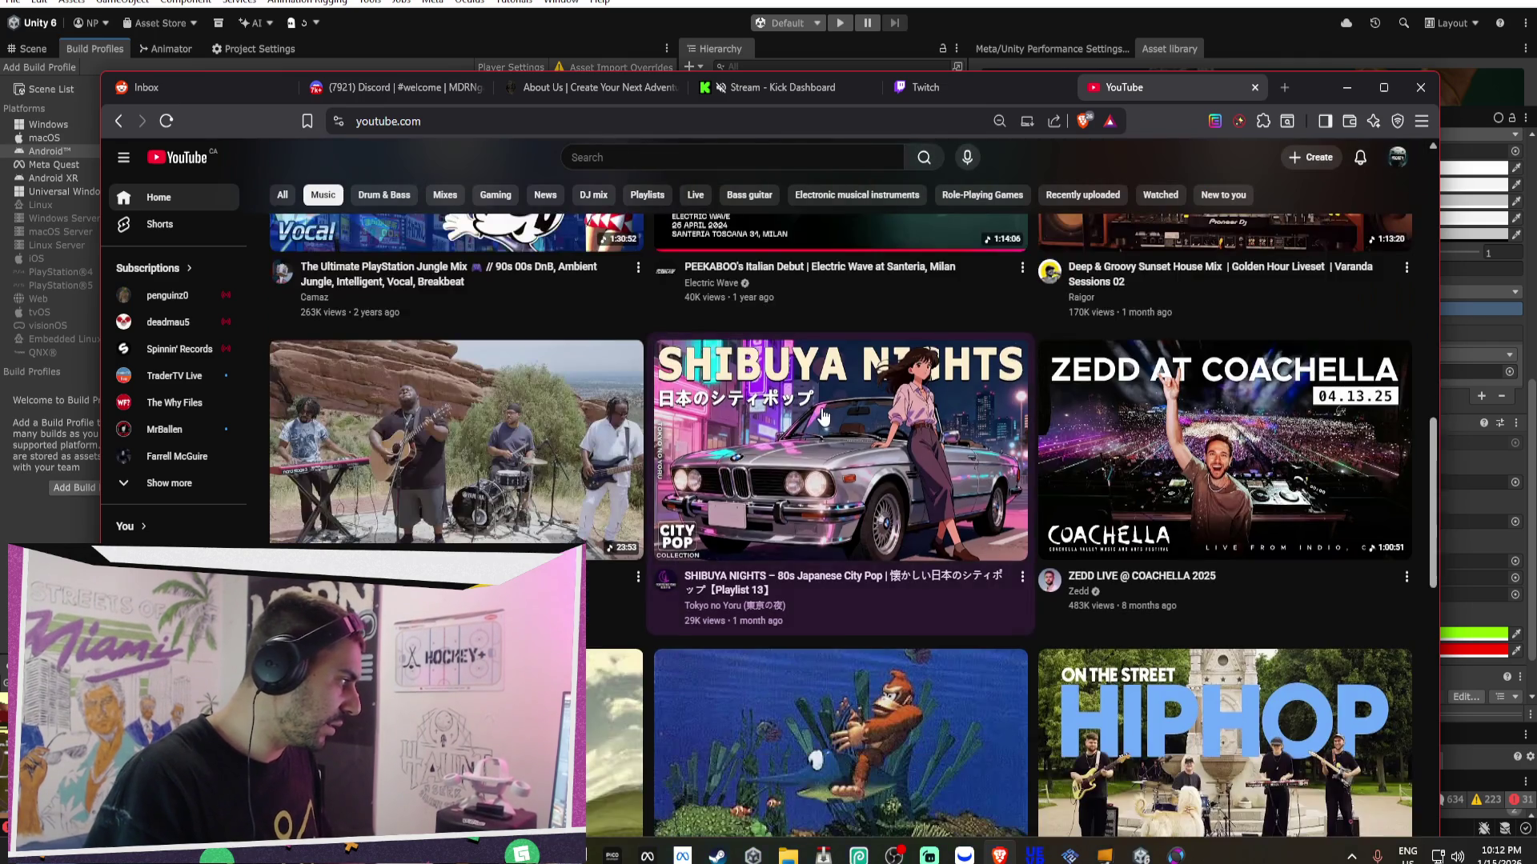
scroll(823, 412, down, 1)
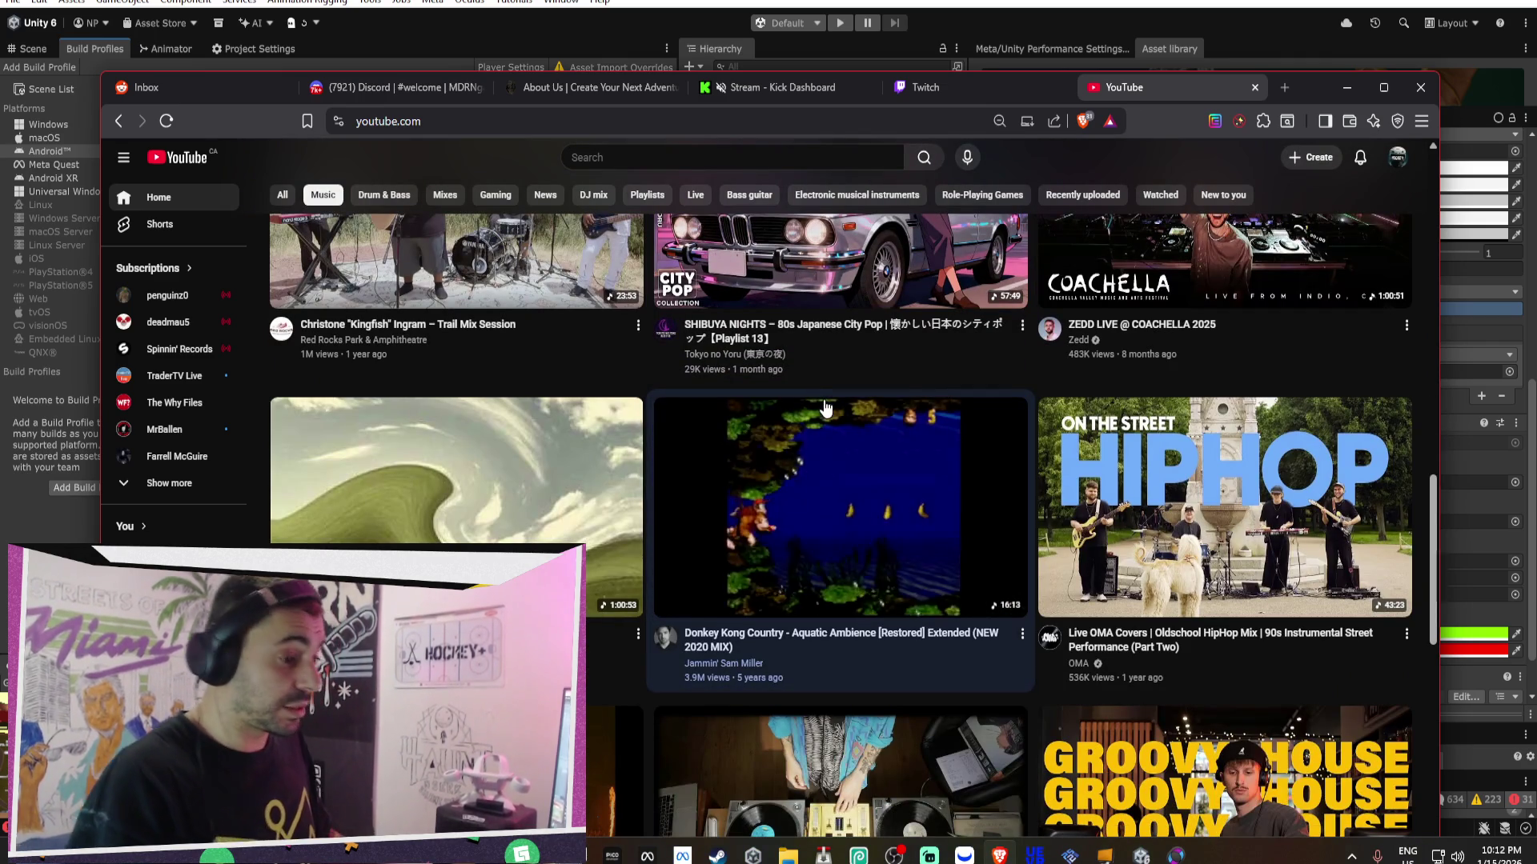
scroll(805, 406, down, 8)
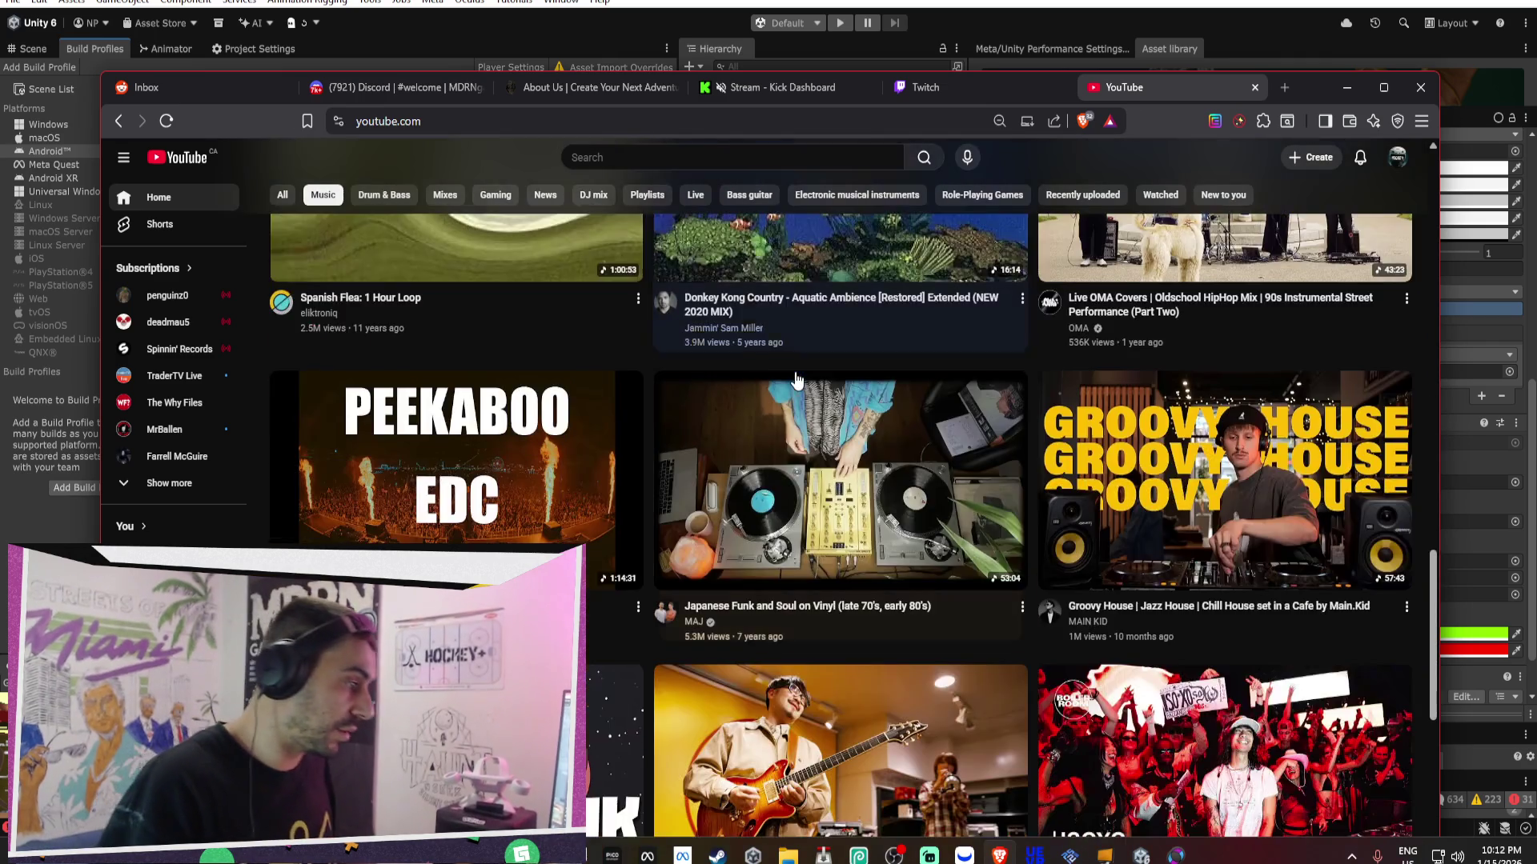
scroll(814, 356, down, 4)
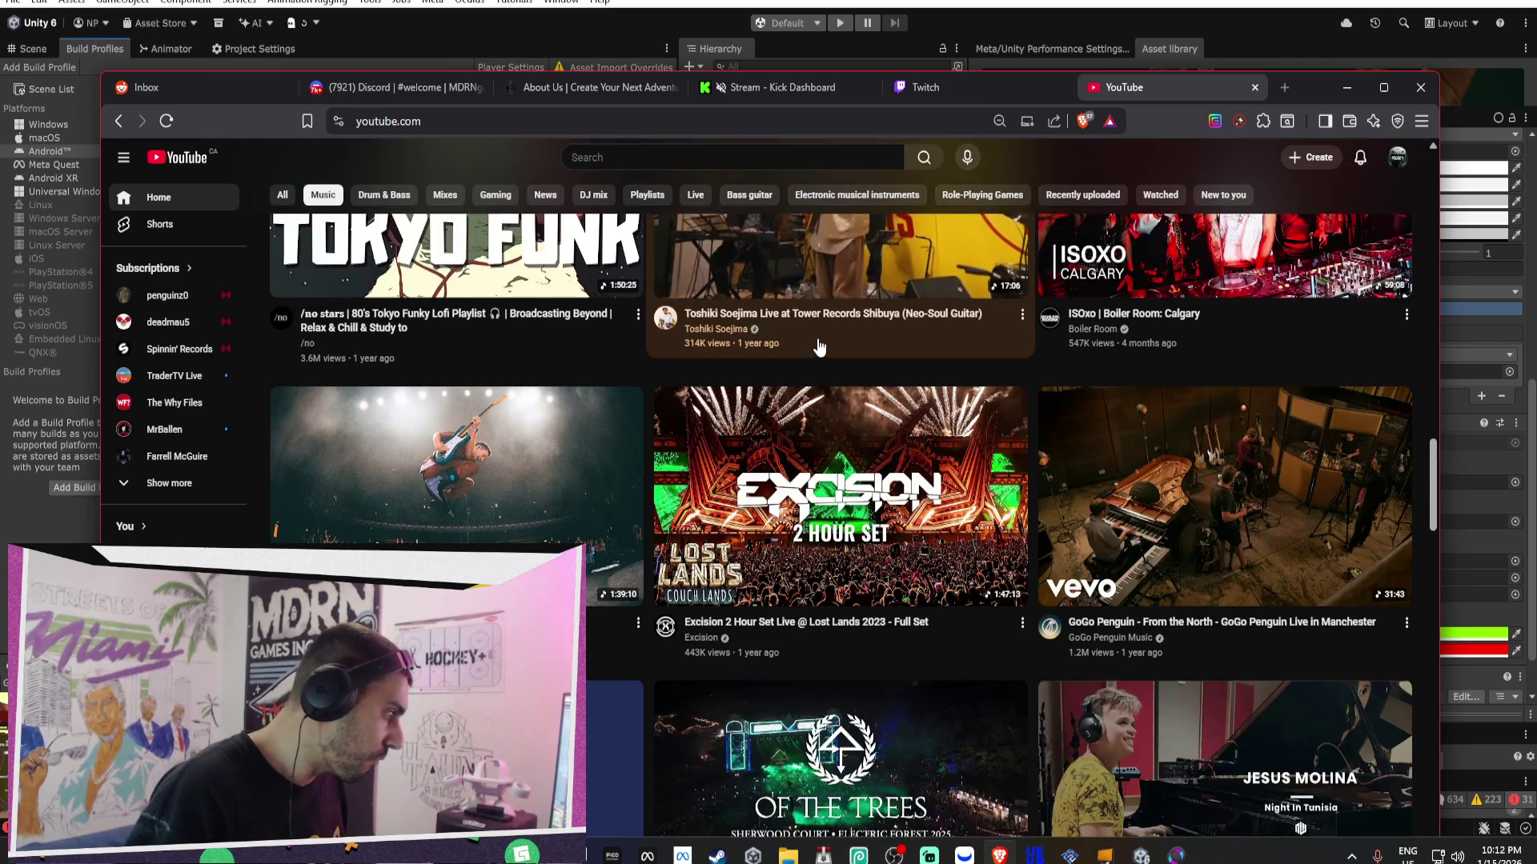
scroll(820, 334, down, 2)
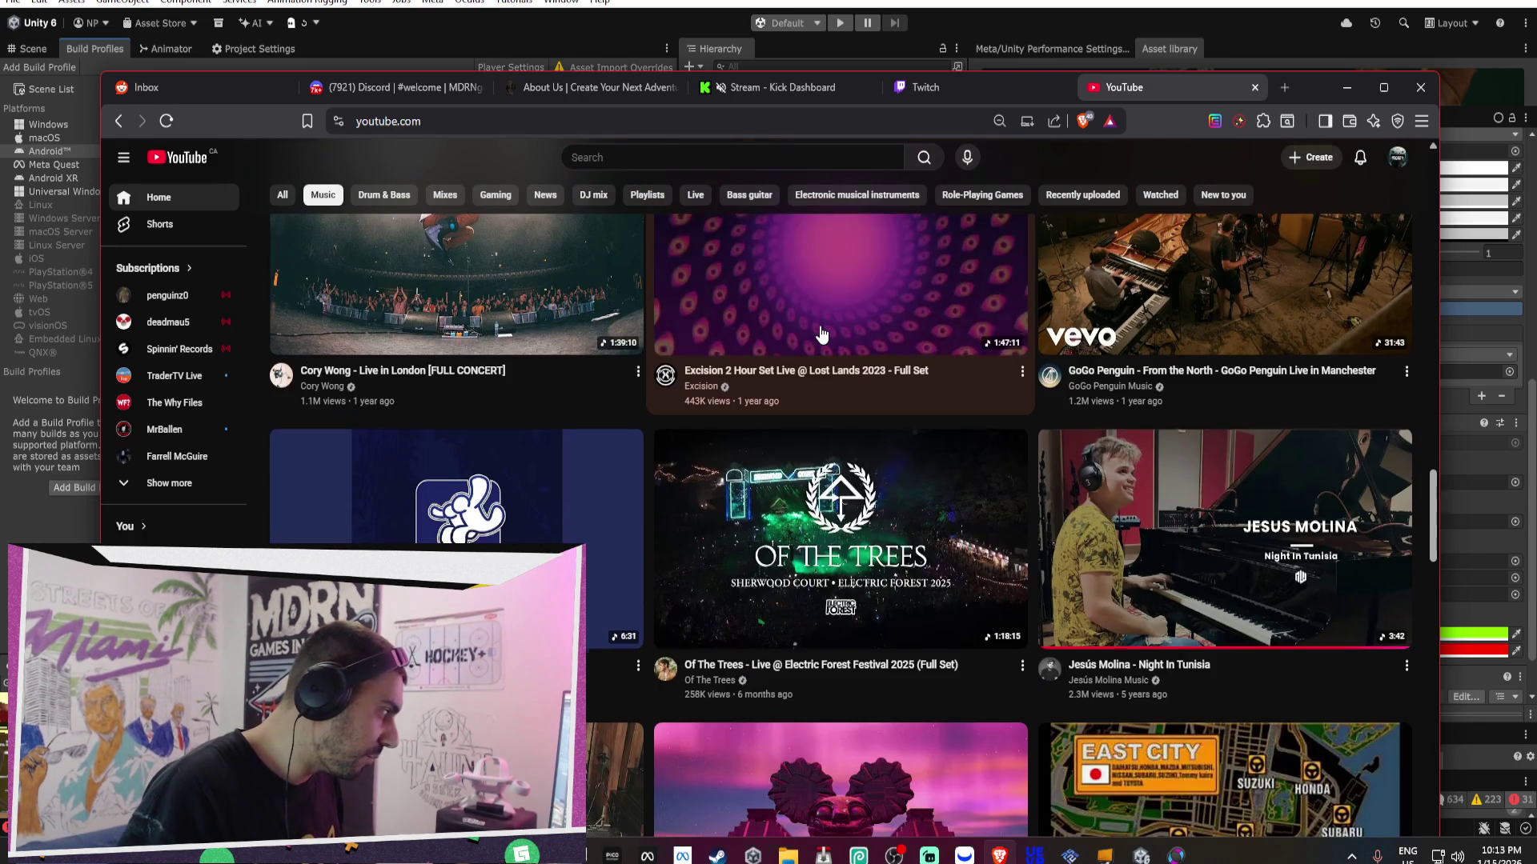
scroll(820, 333, down, 2)
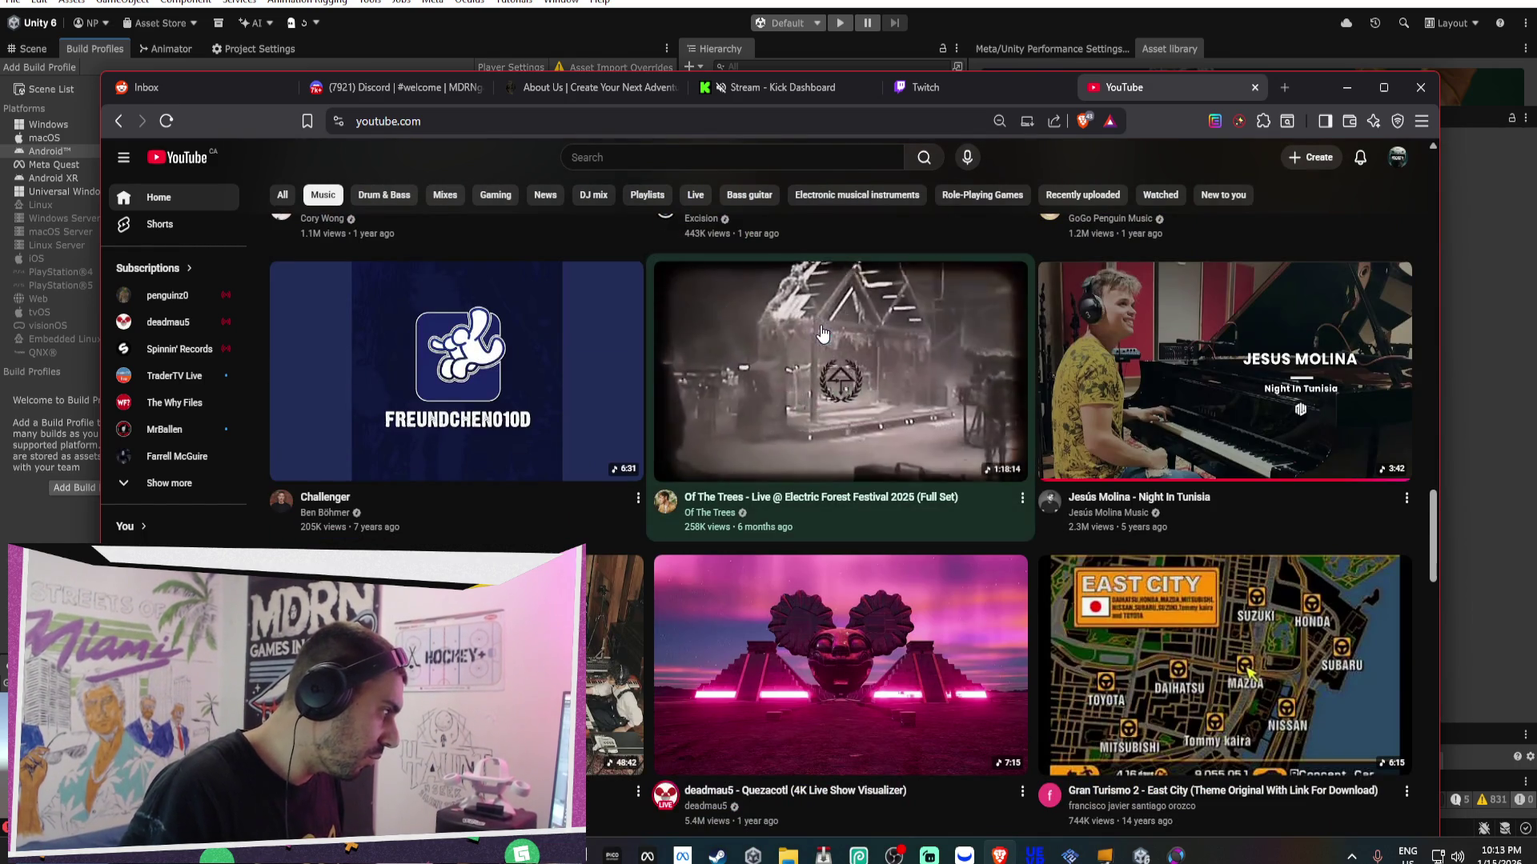
click(1074, 388)
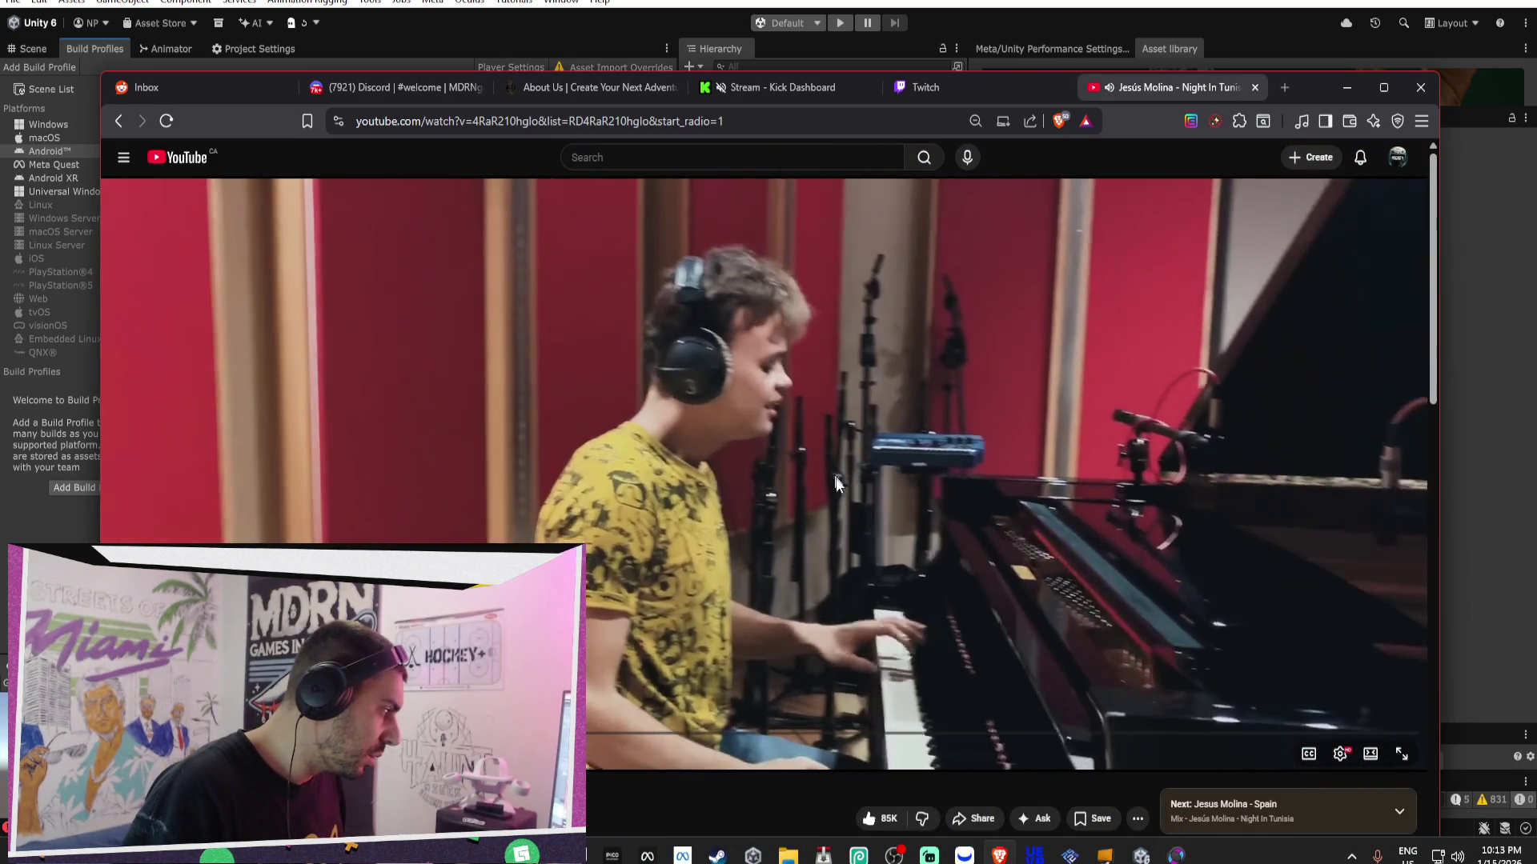
- Check on the Unity Android build progress
scroll(905, 580, down, 5)
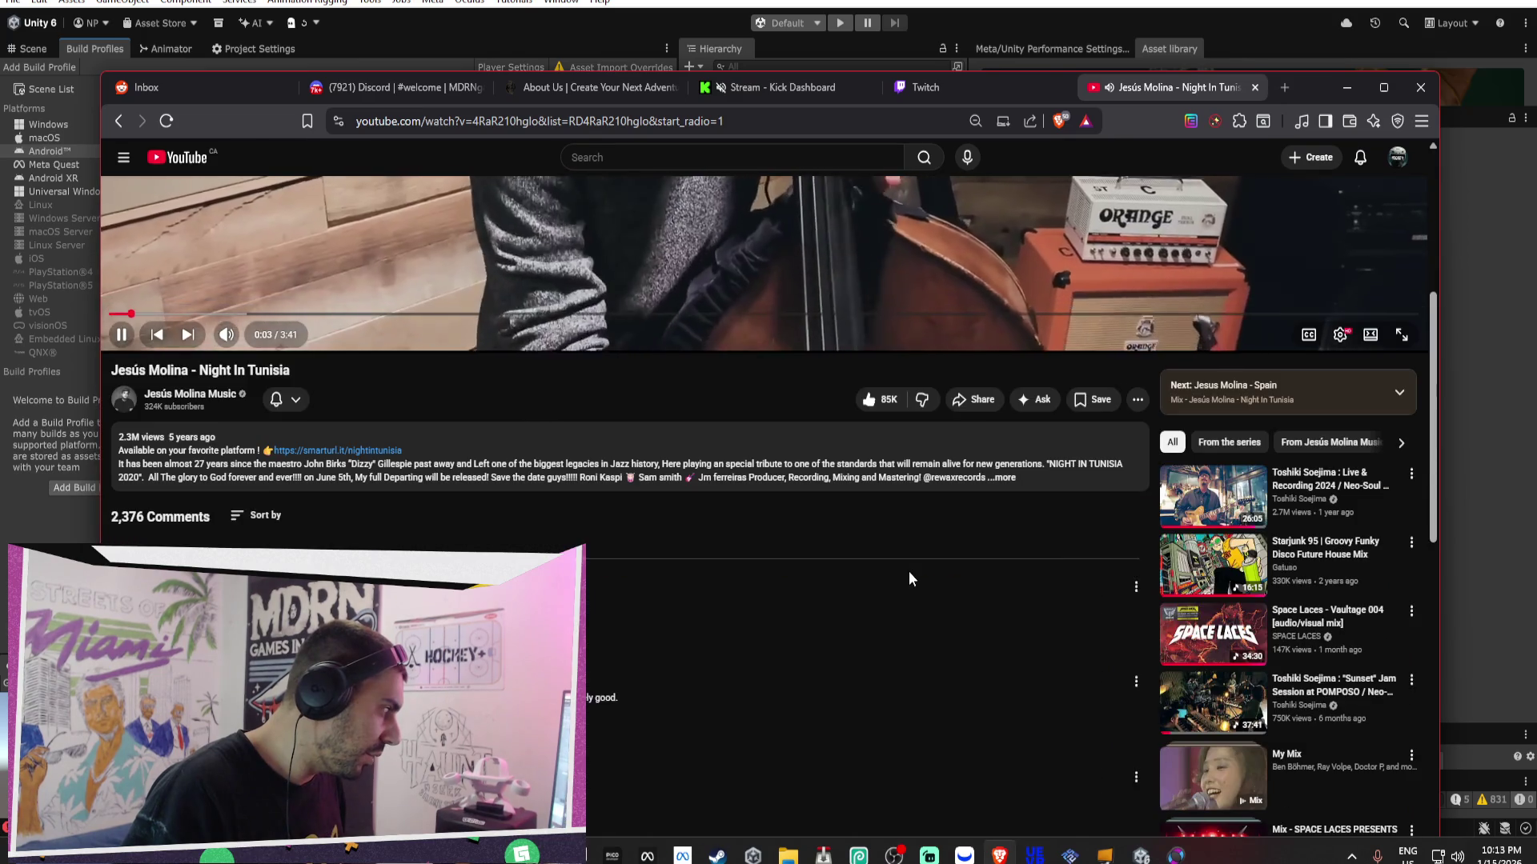
scroll(910, 570, up, 5)
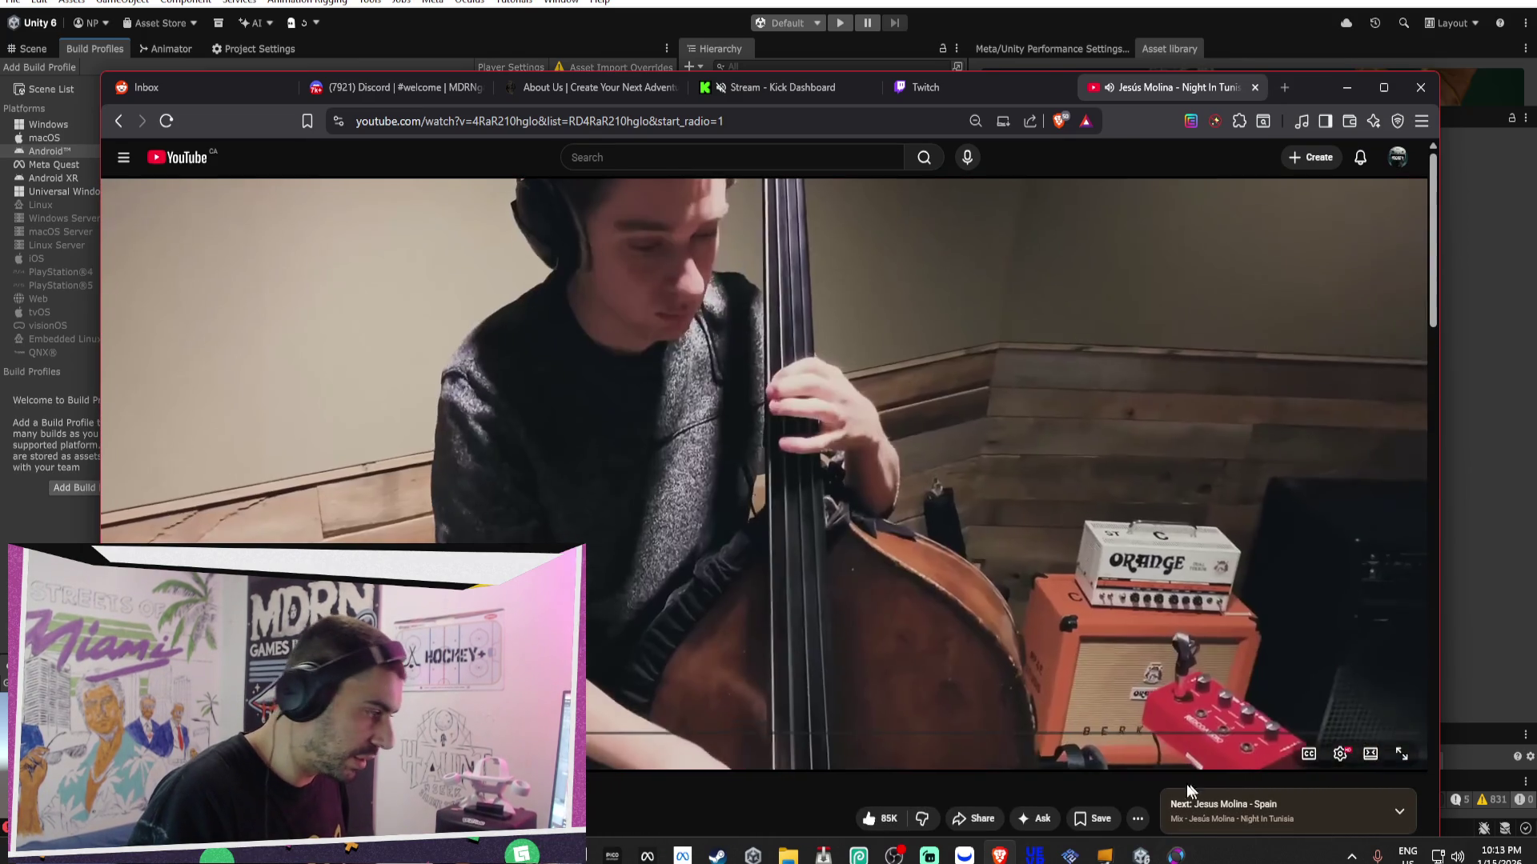
mouse_move(1140, 855)
click(1162, 769)
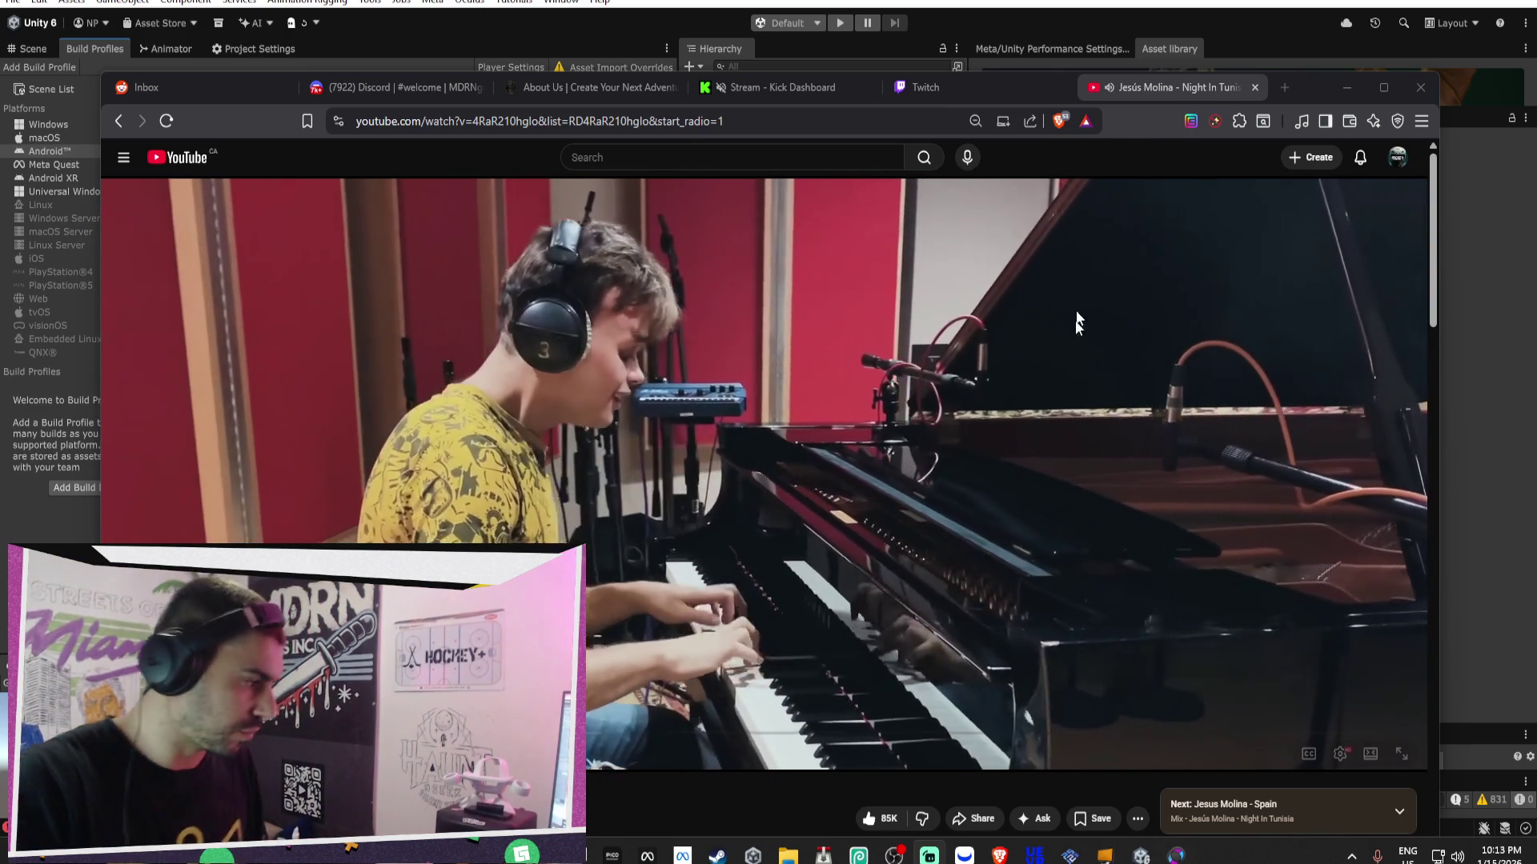
mouse_move(1140, 853)
click(1312, 768)
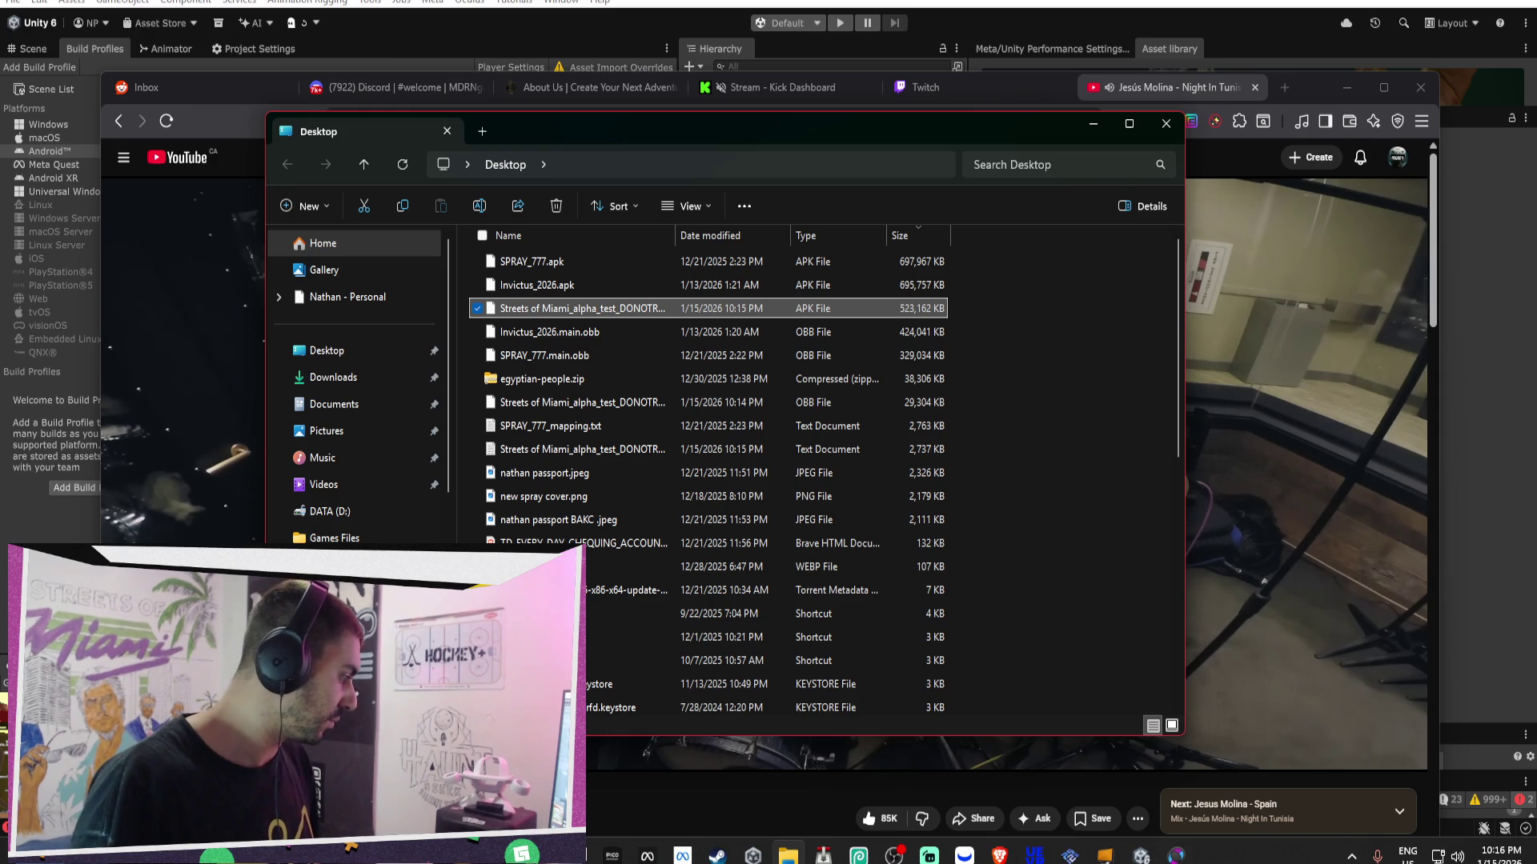
- Upload a new build to the Streets of Miami ALPHA channel, then close the hub
key(alt+Tab)
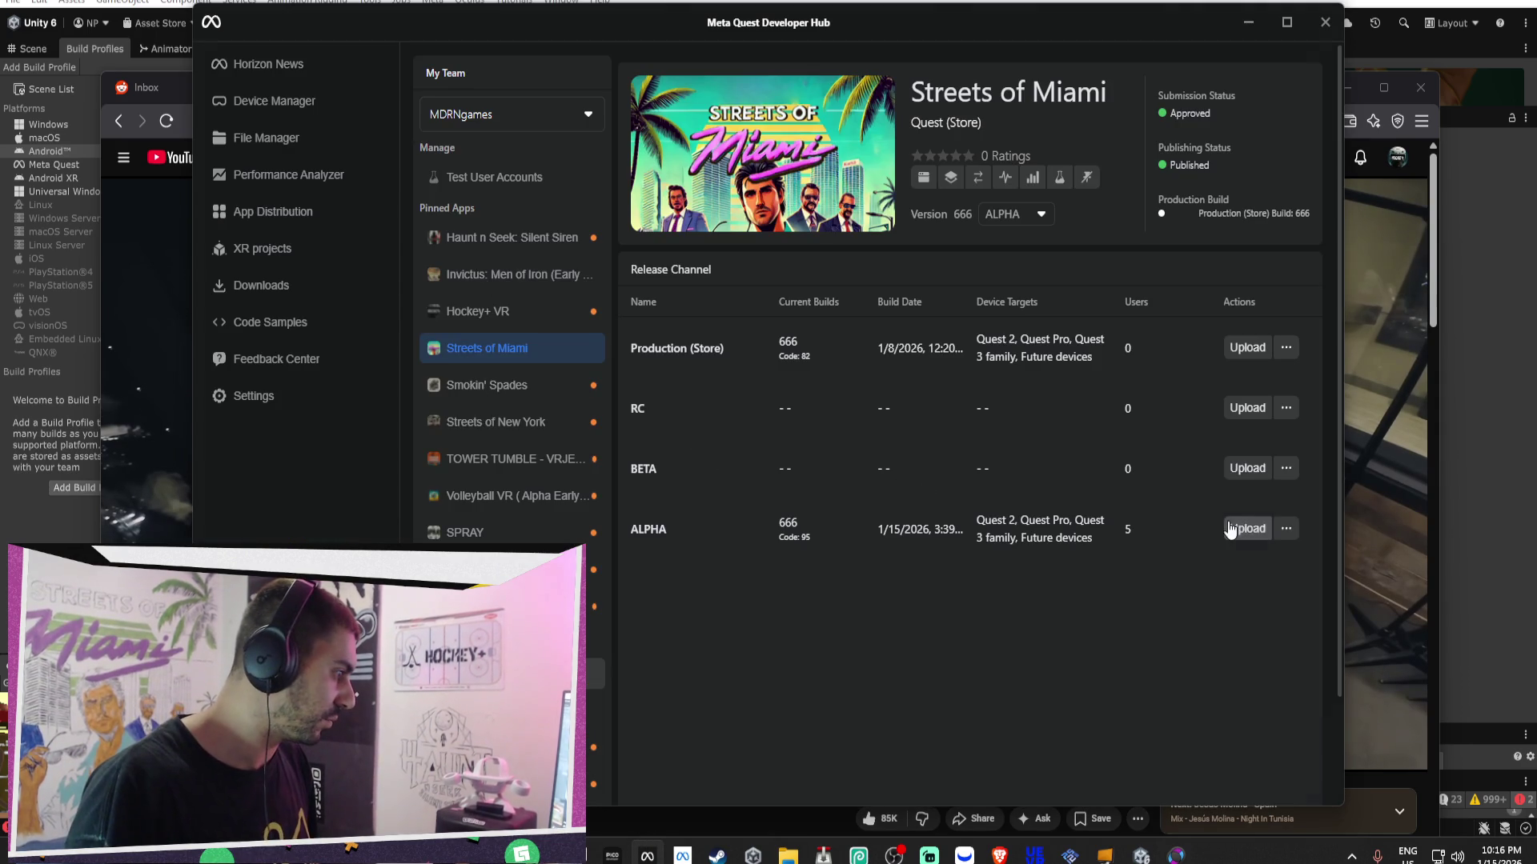
click(1247, 528)
click(919, 680)
click(926, 681)
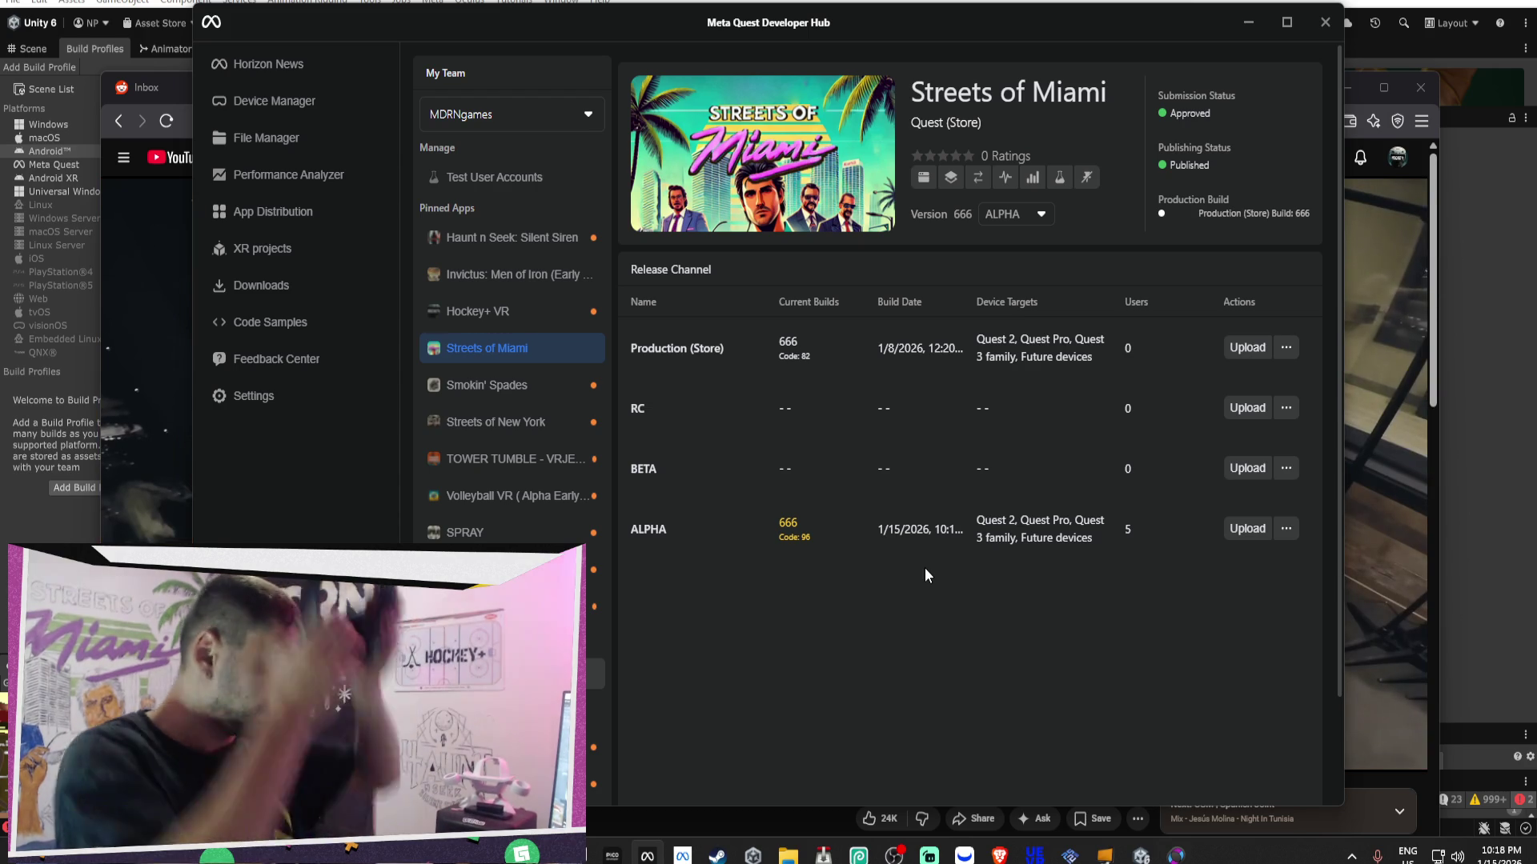
click(1248, 22)
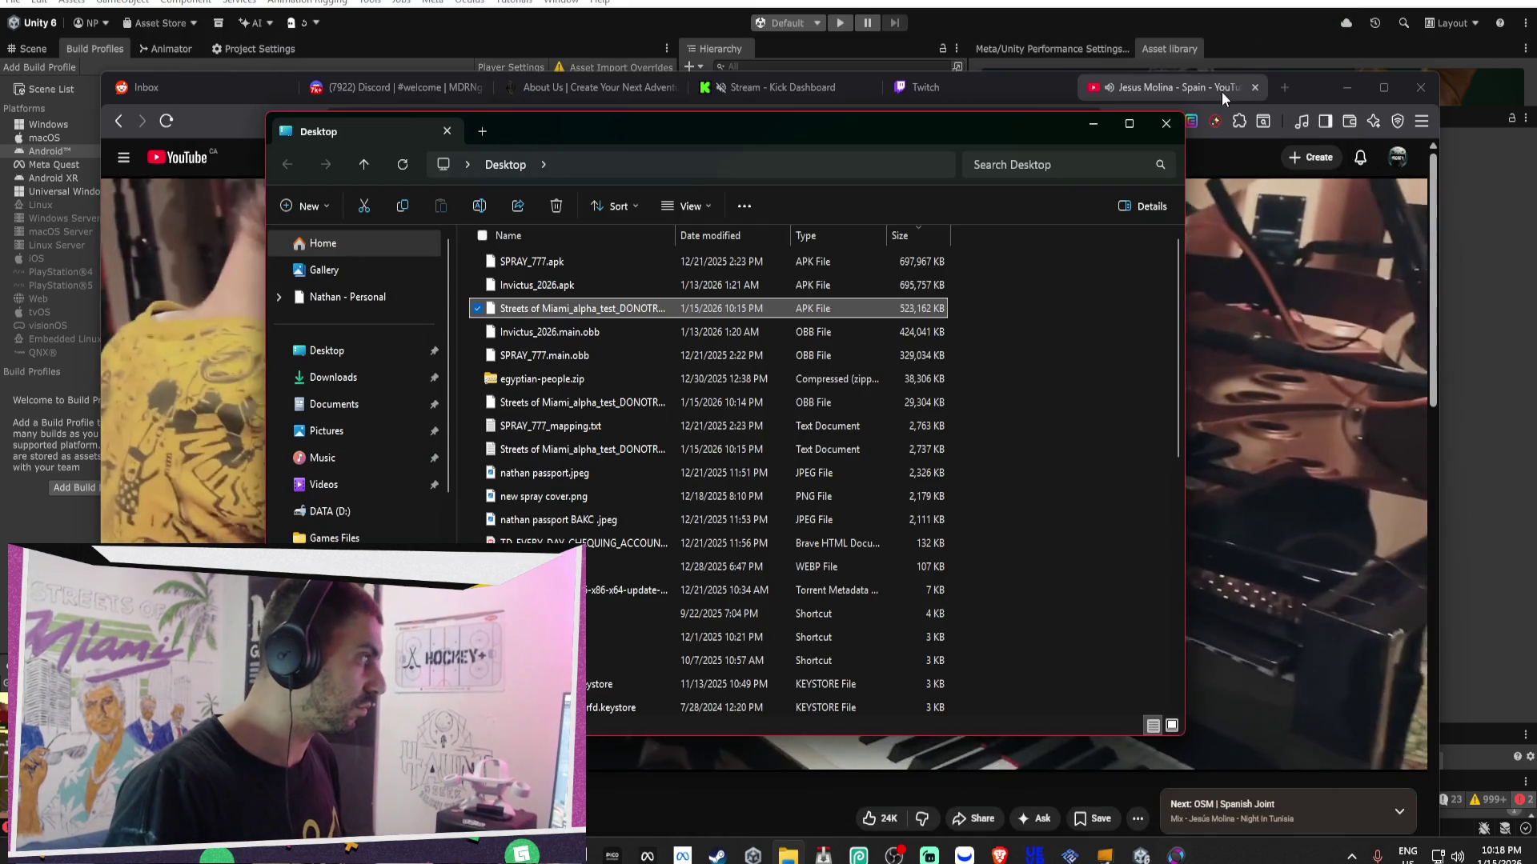
- Open the Invictus6_Fix project from Unity Hub and agree to recover scene backups
click(1095, 136)
click(1345, 89)
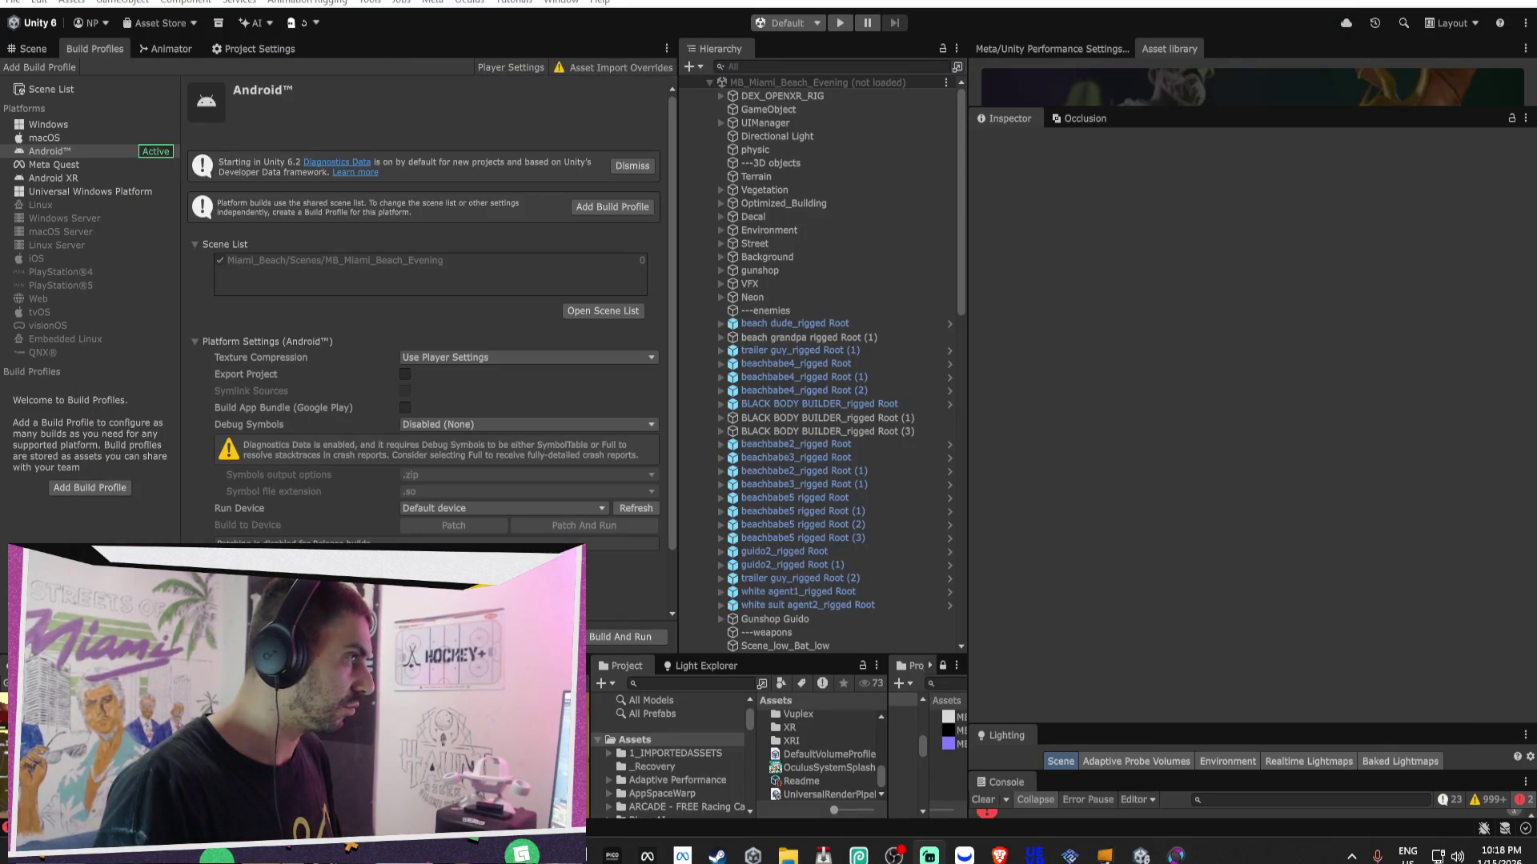
key(super+d)
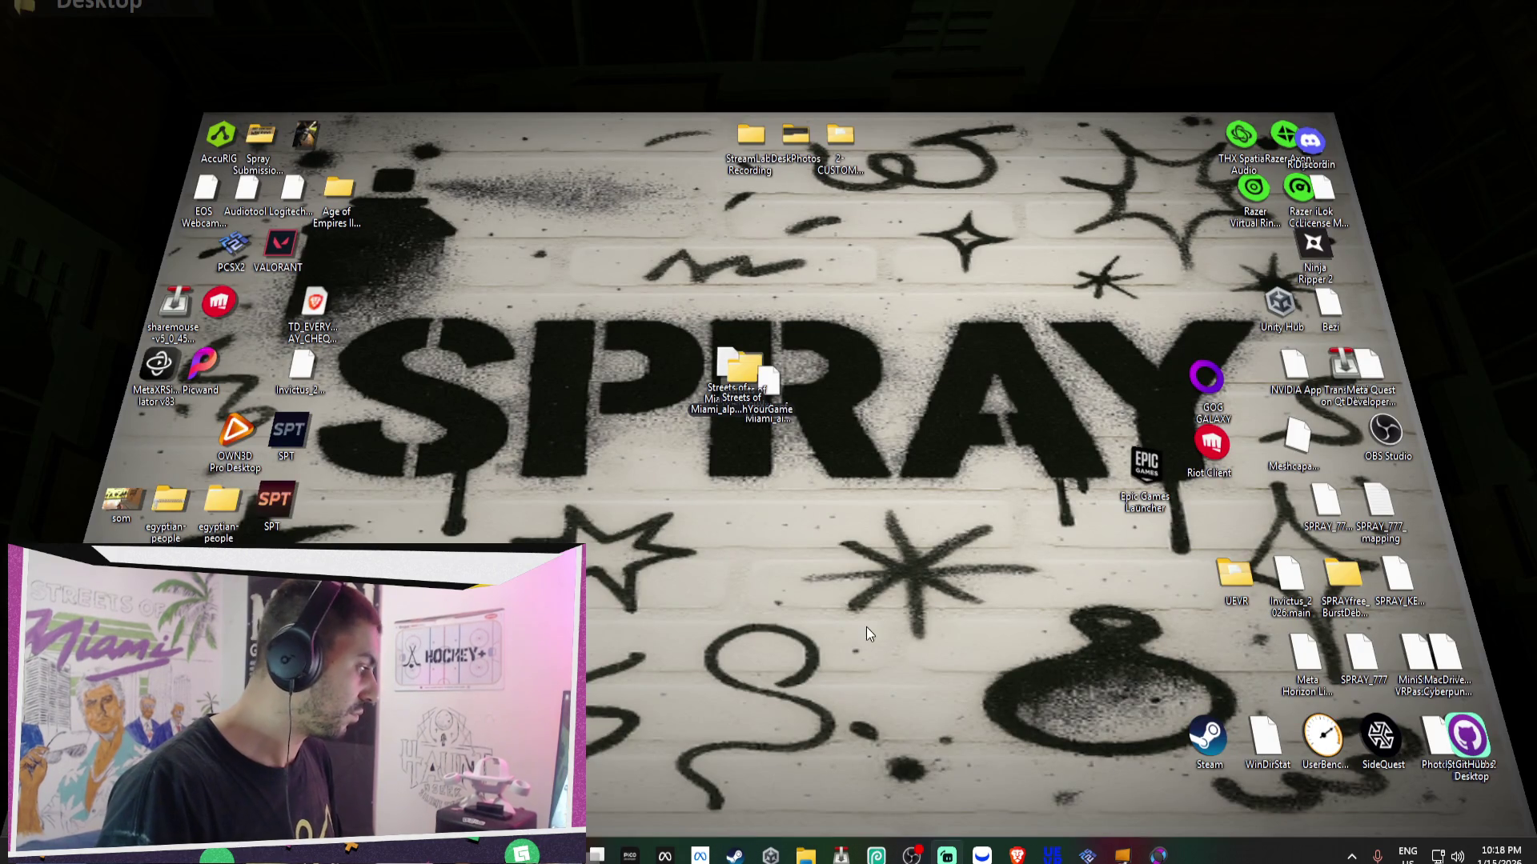
click(770, 856)
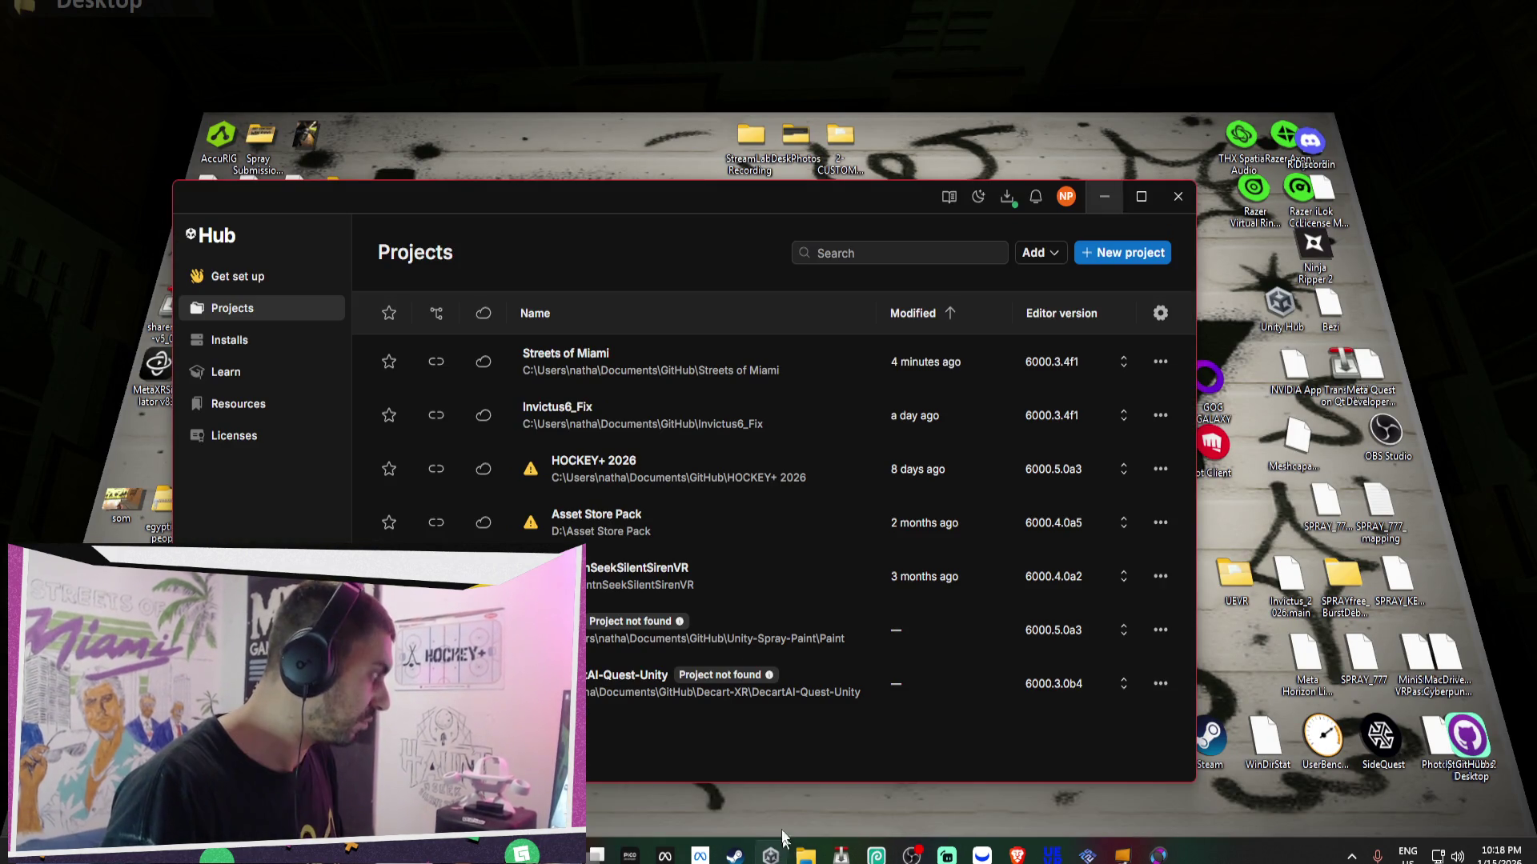
click(652, 406)
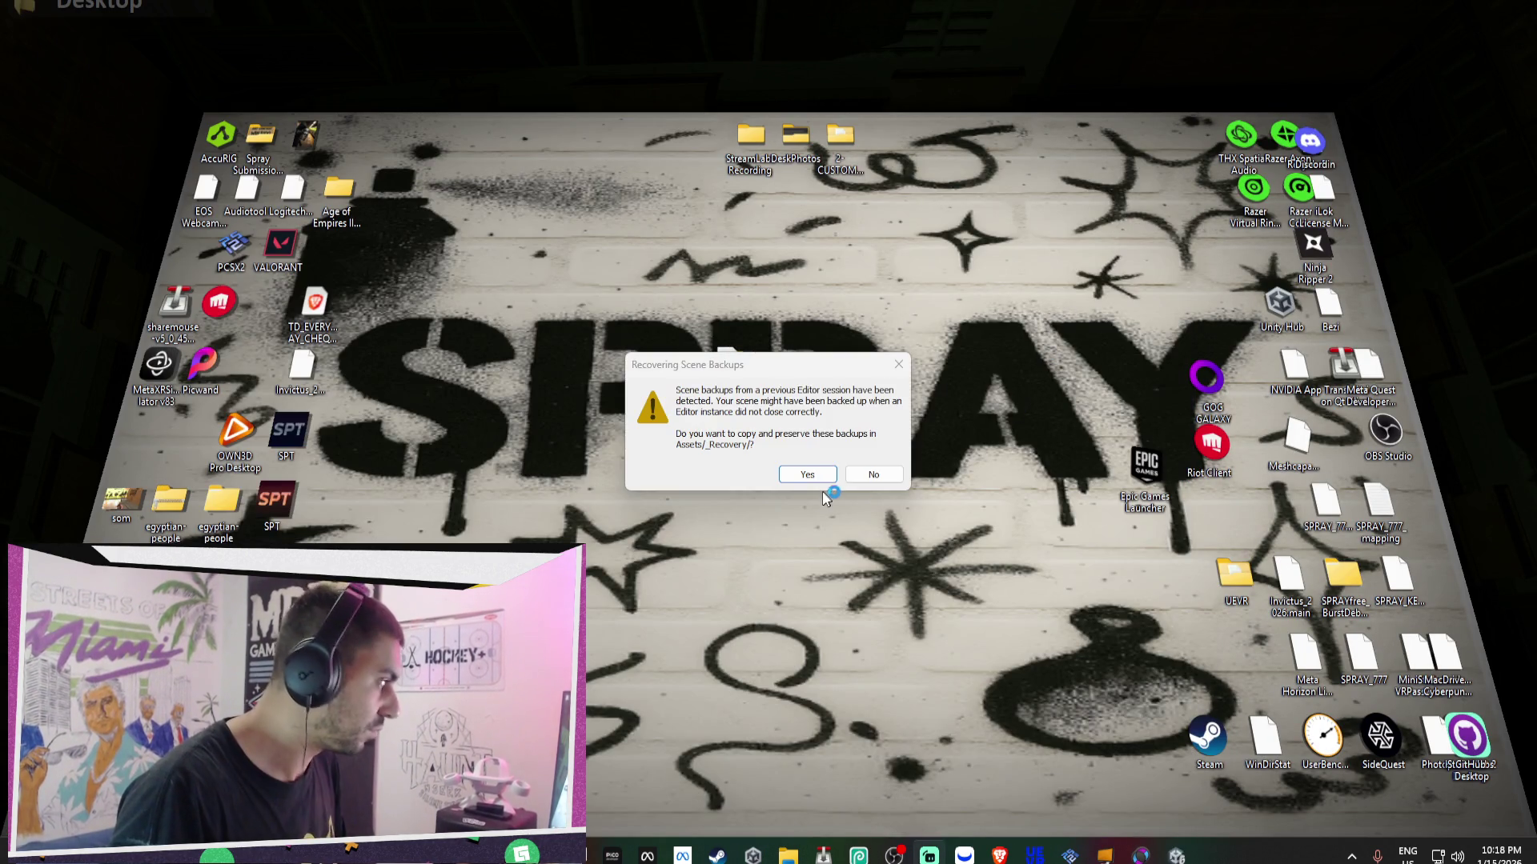
click(808, 474)
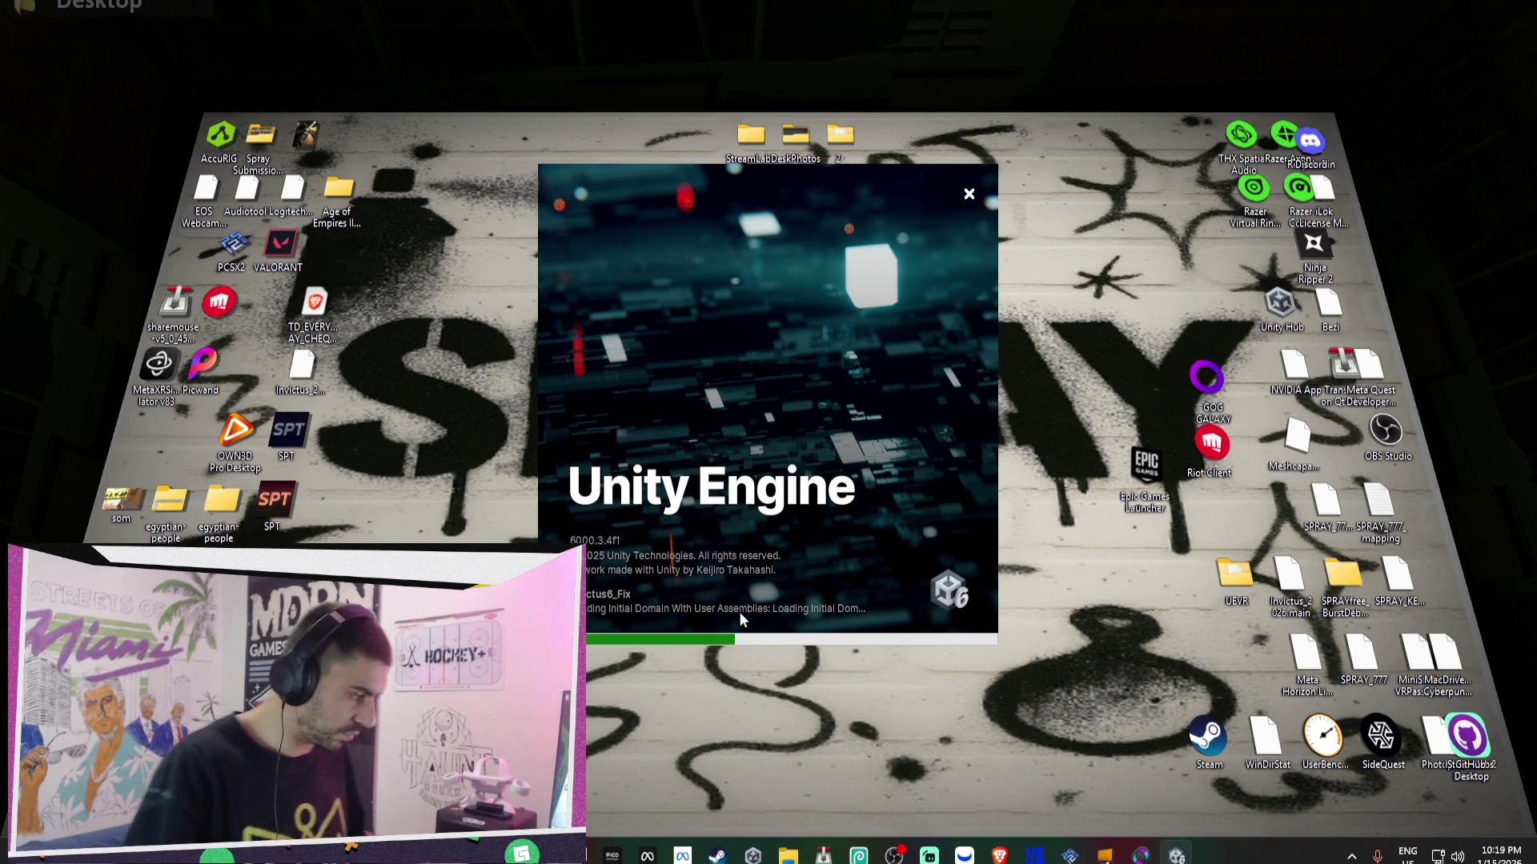
- Step back through YouTube history to the home feed
click(999, 855)
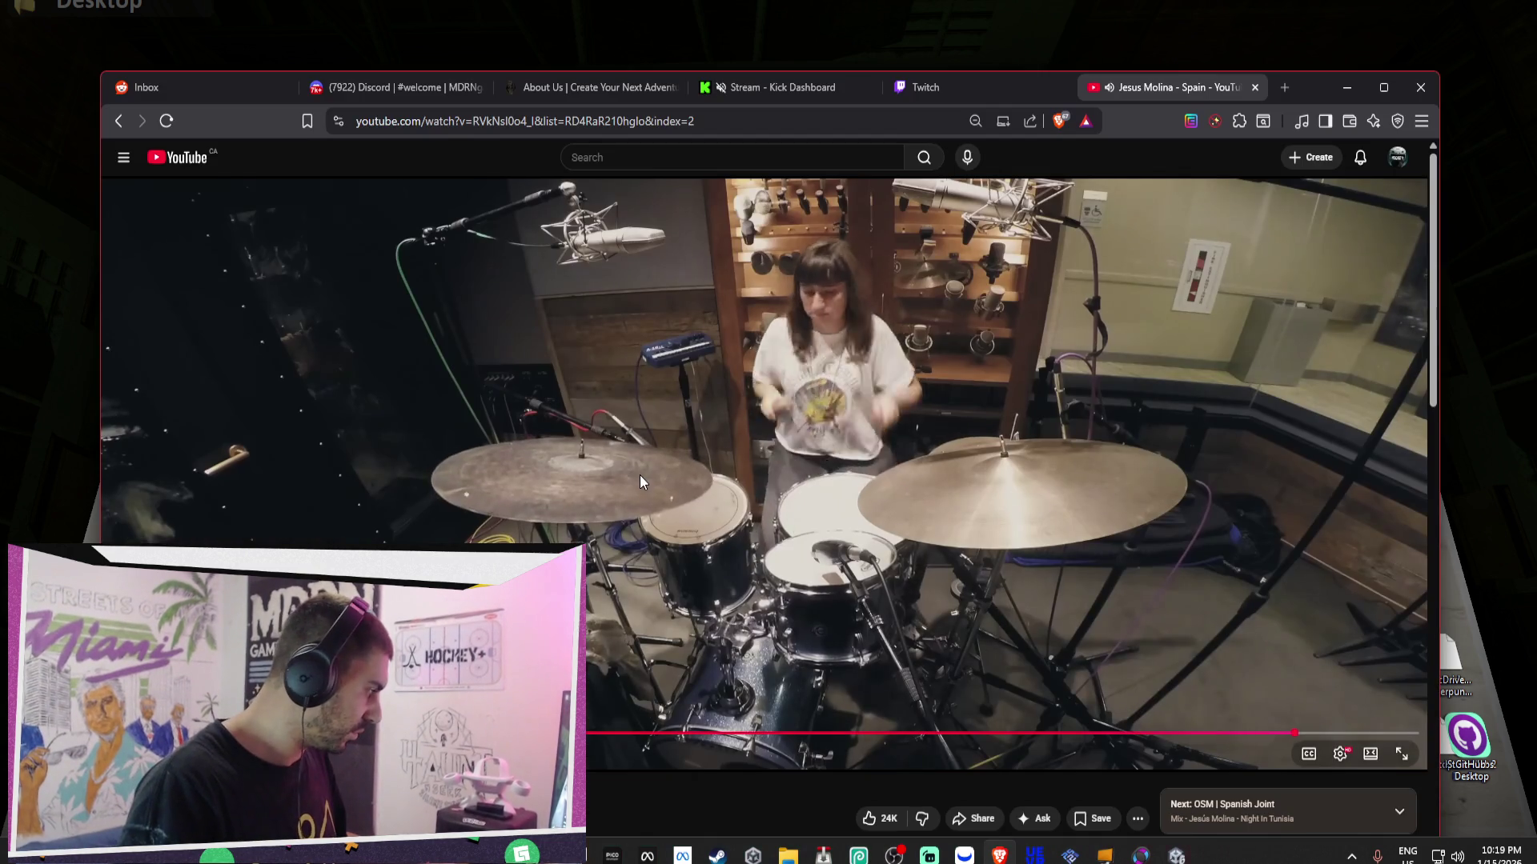
scroll(640, 474, down, 4)
scroll(1009, 501, down, 1)
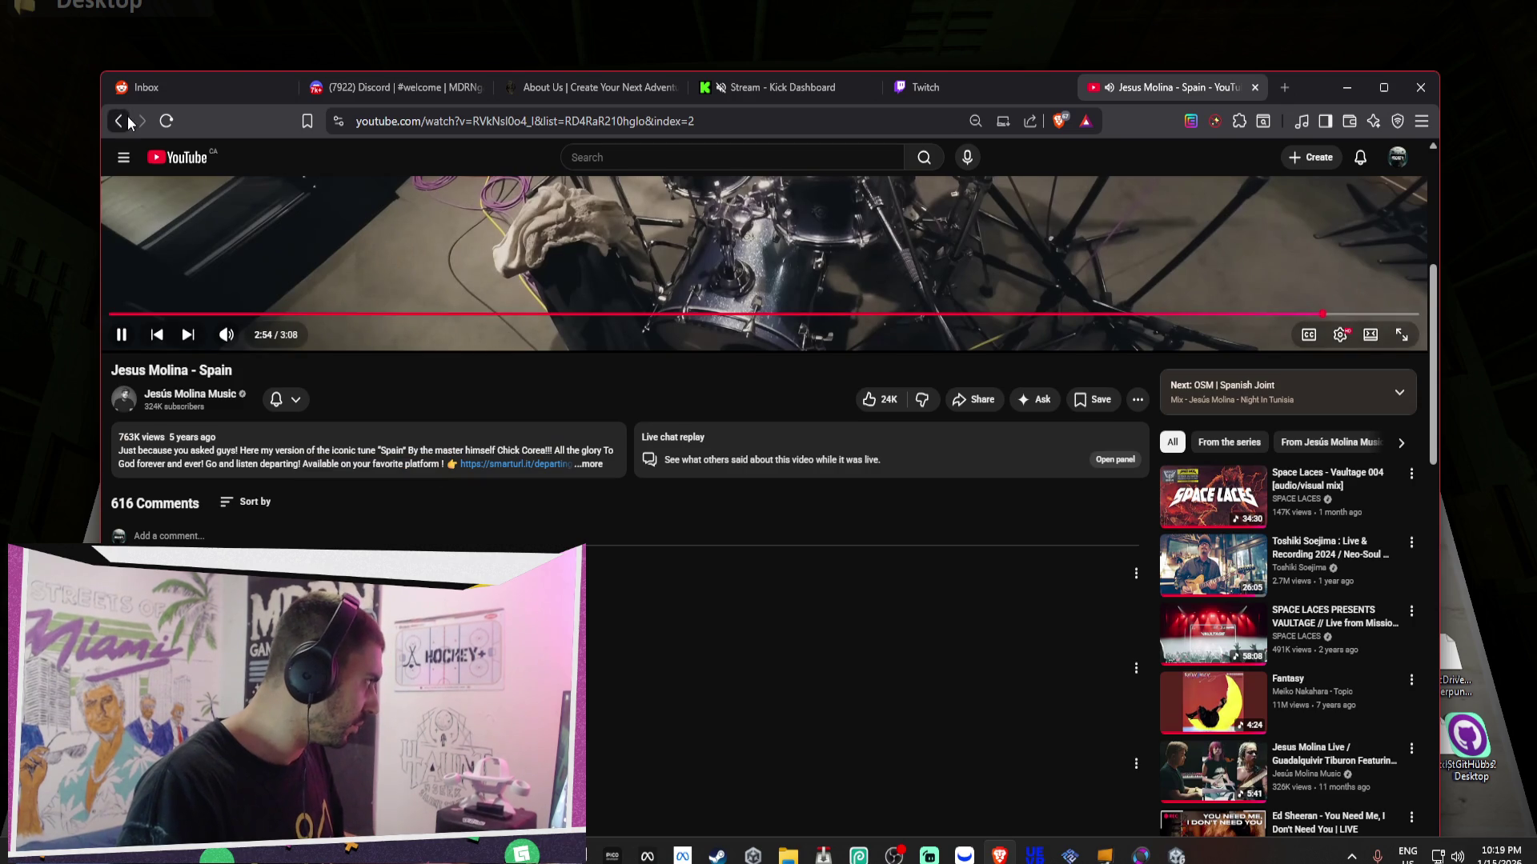
click(125, 117)
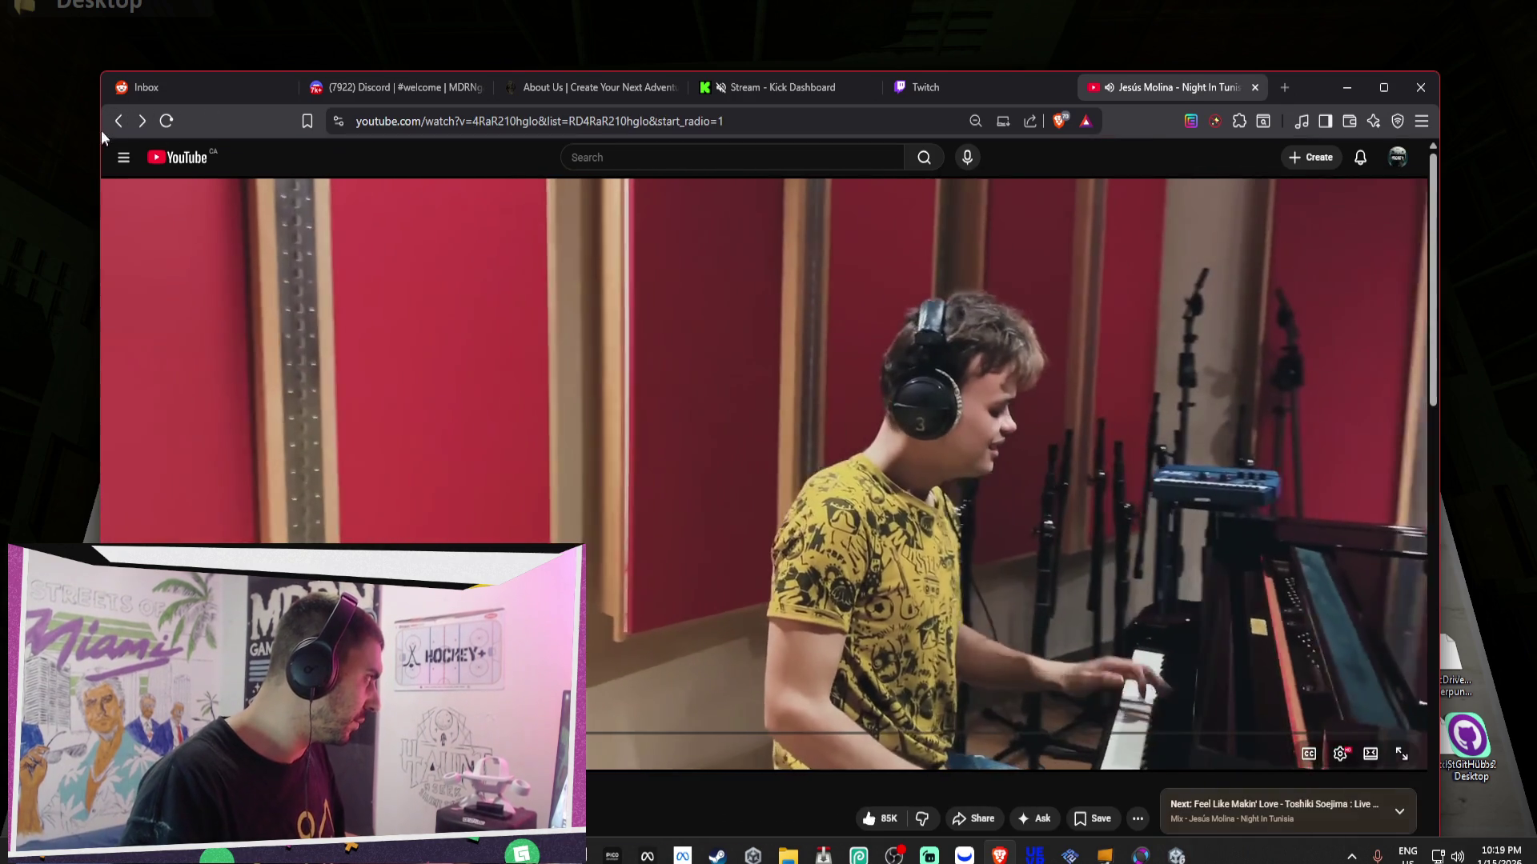
key(alt+Left)
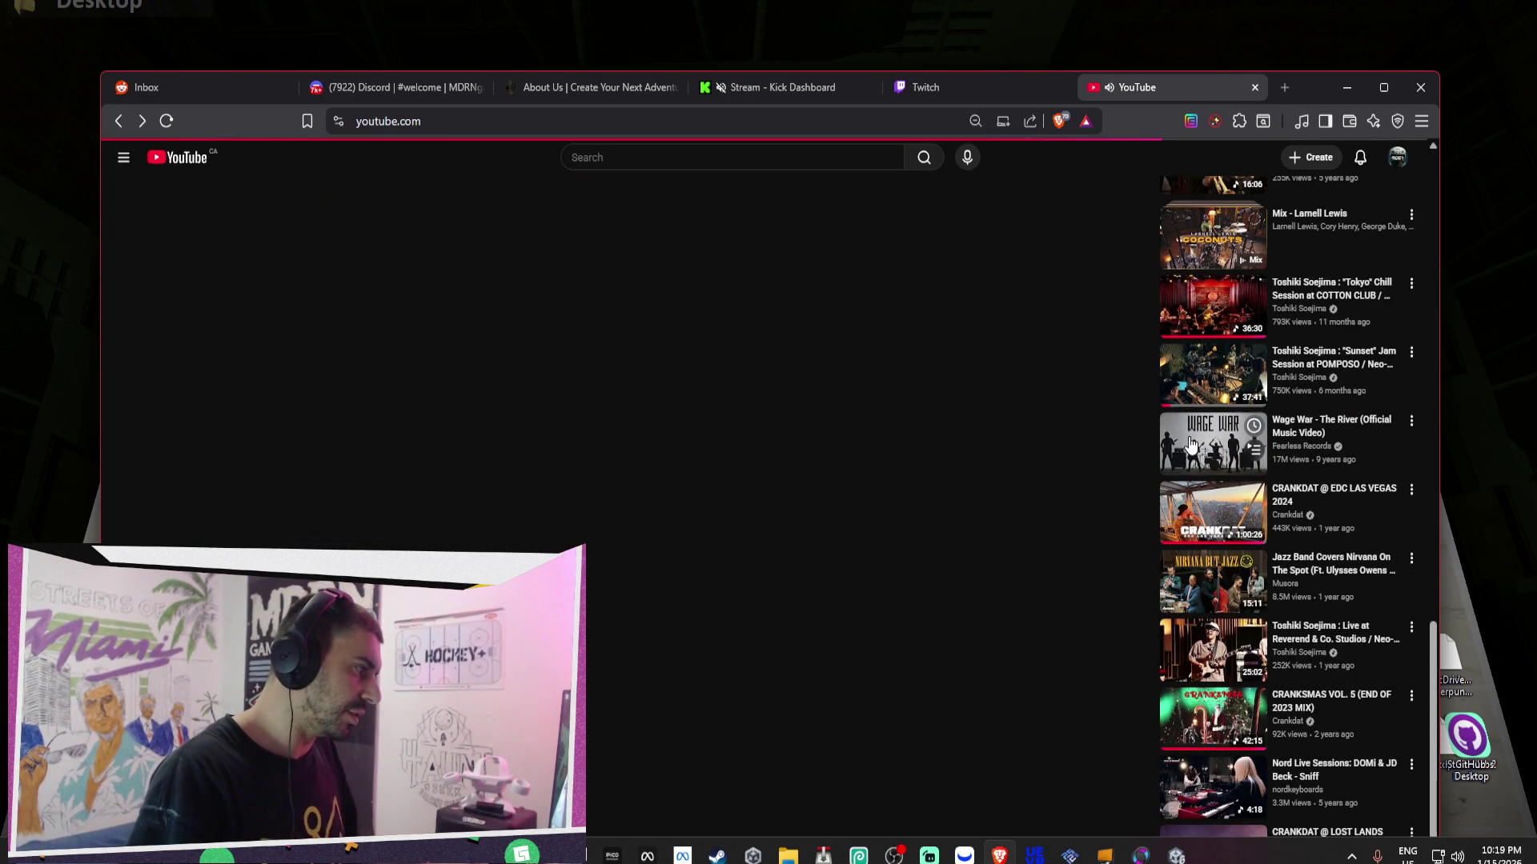
key(alt+Left)
key(alt+Left)
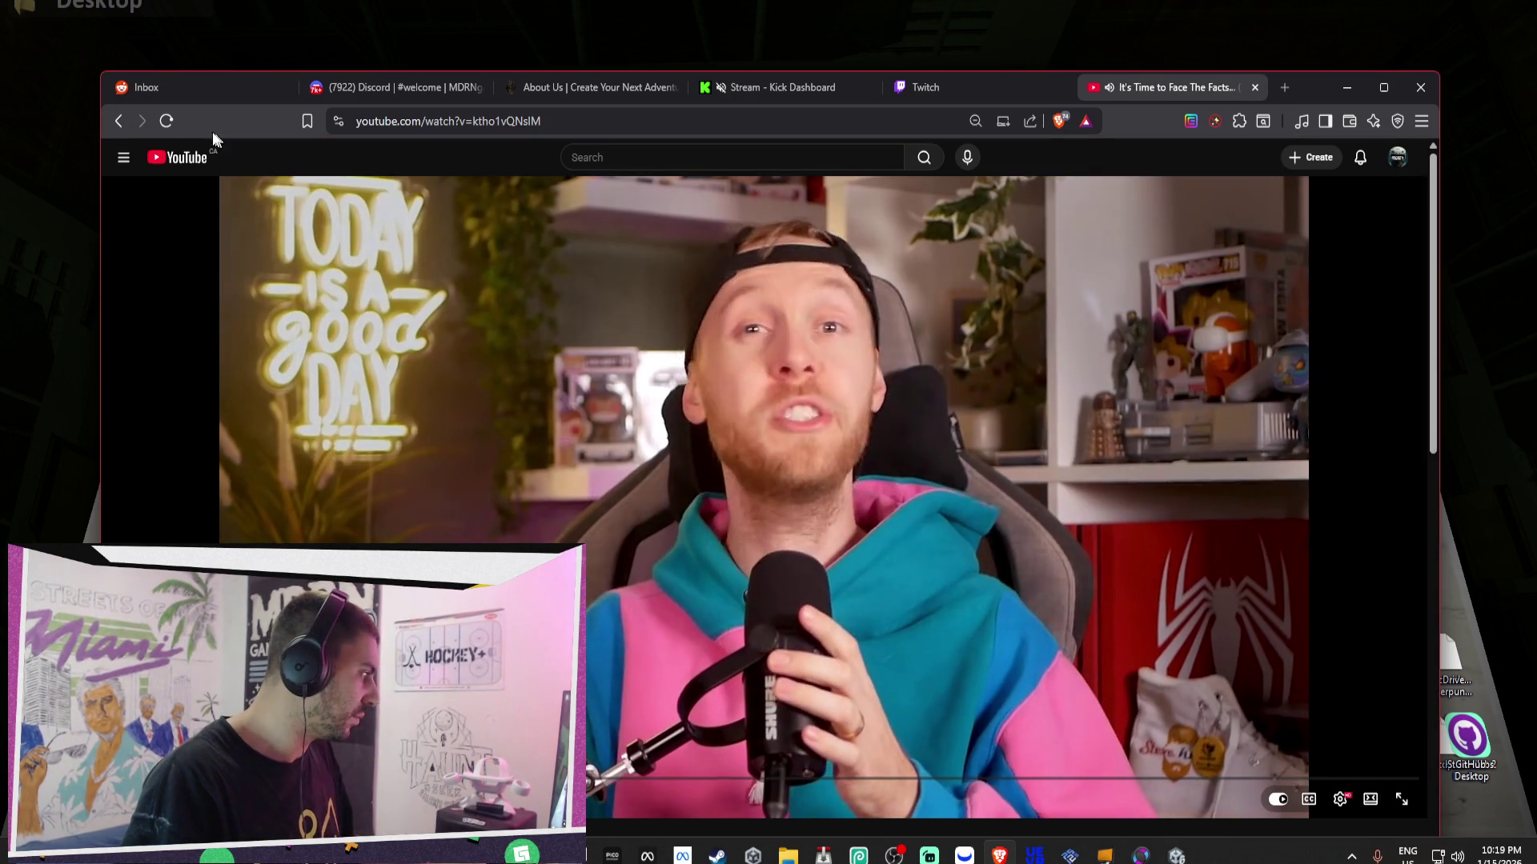
click(118, 124)
scroll(669, 380, down, 8)
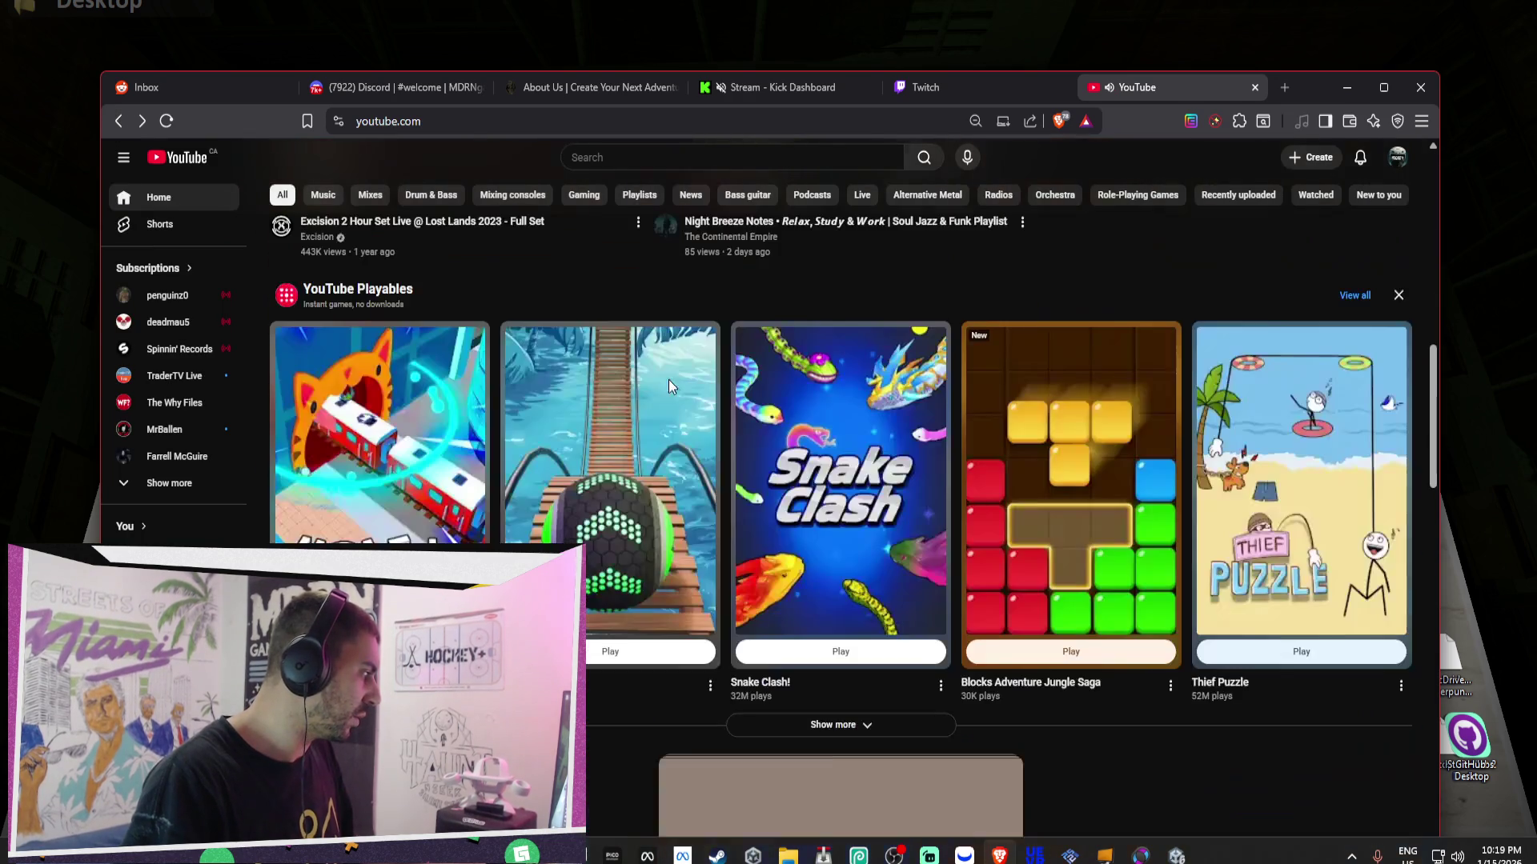
scroll(796, 148, down, 7)
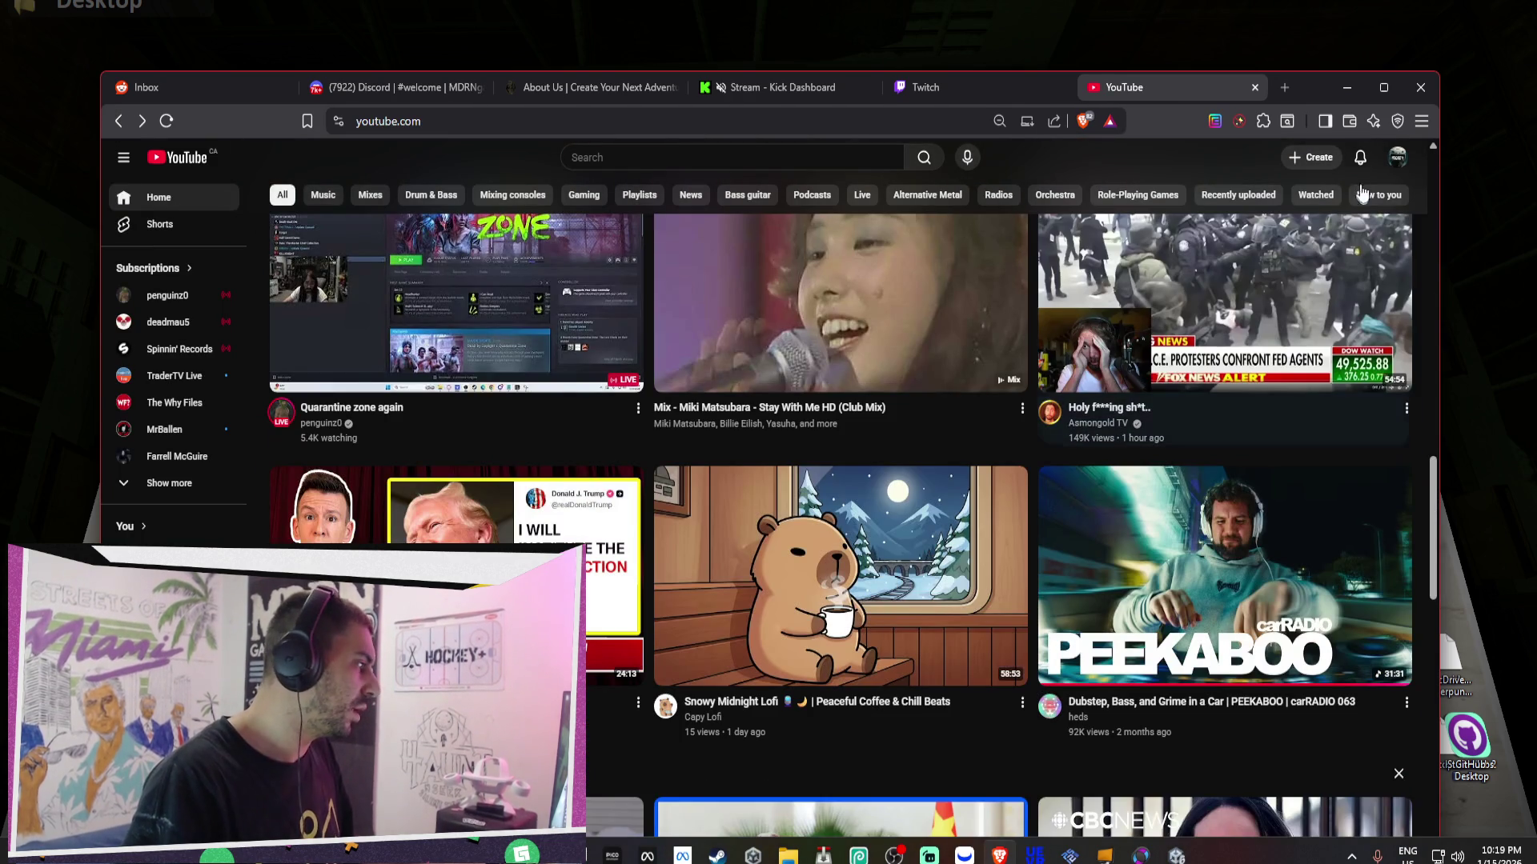
- Reopen the Jesús Molina 'Night In Tunisia' video from browser history and collapse the Mix panel
click(1421, 121)
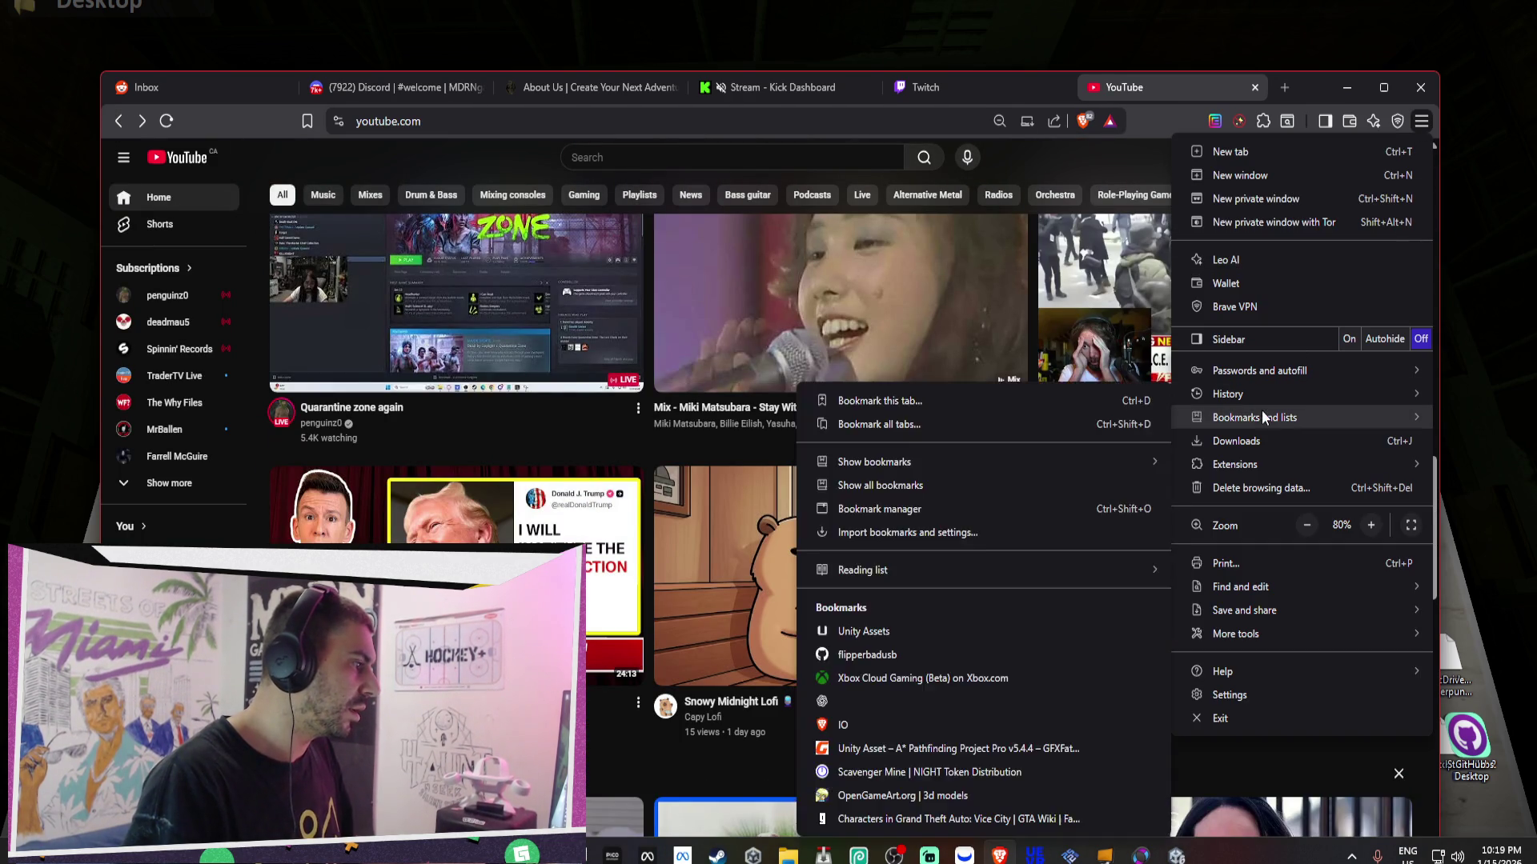
mouse_move(1238, 396)
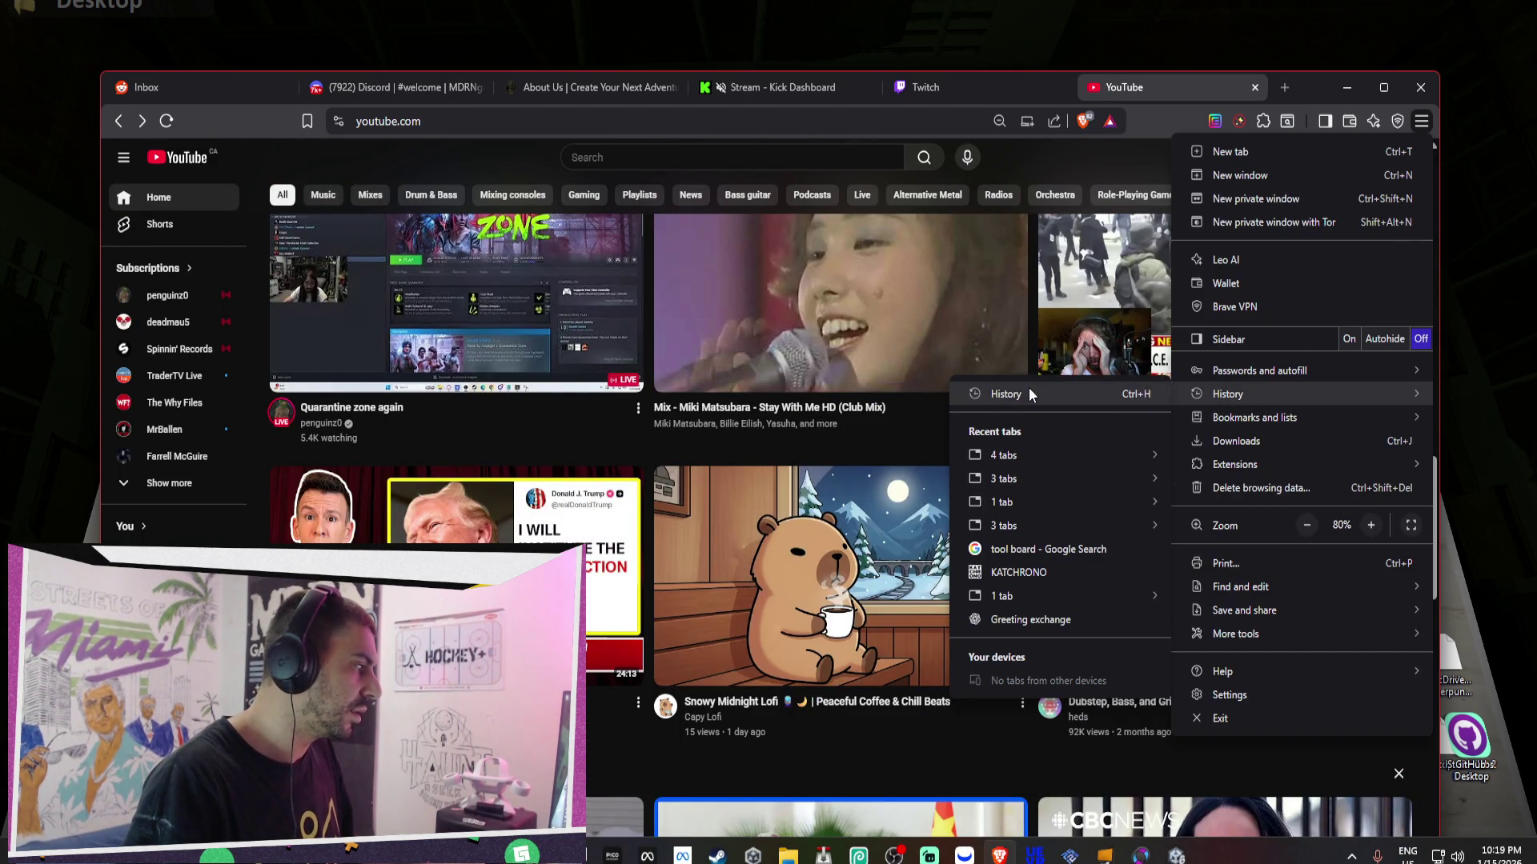
click(1030, 390)
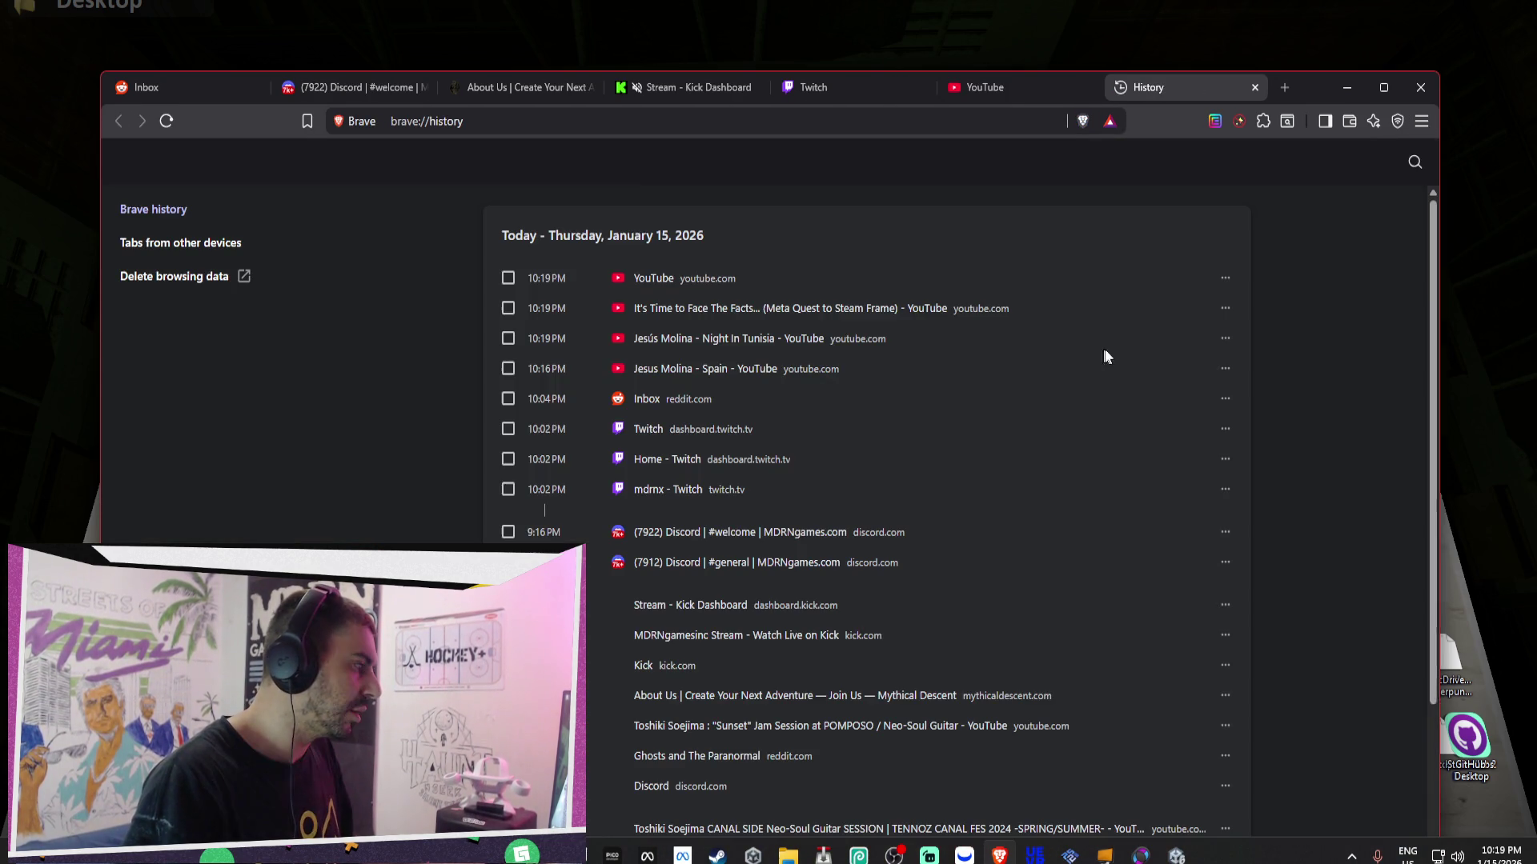
click(676, 351)
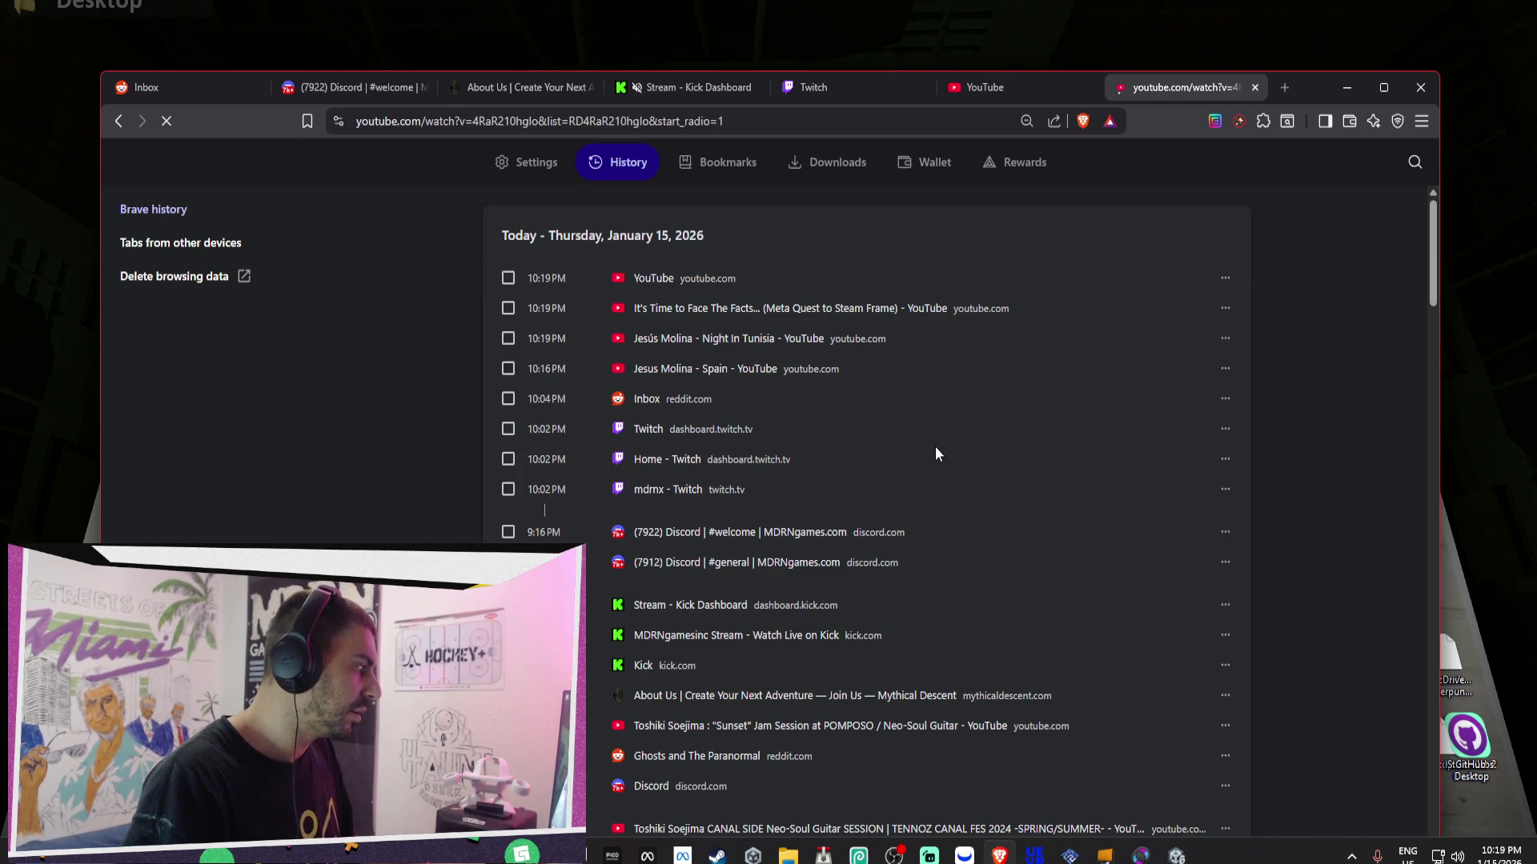
scroll(1112, 568, down, 5)
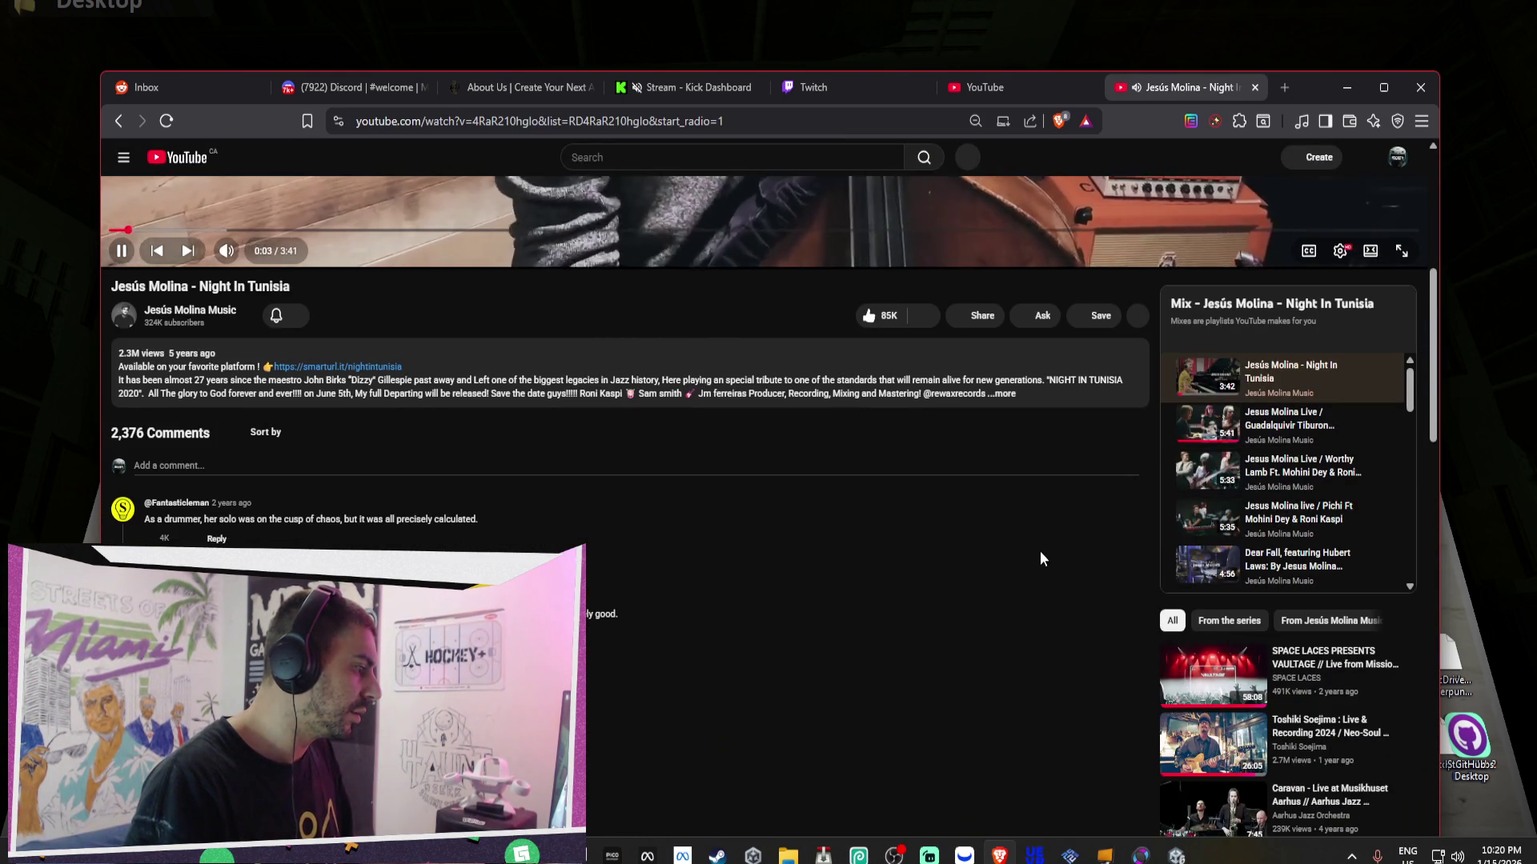
scroll(1272, 398, down, 5)
scroll(1217, 528, down, 10)
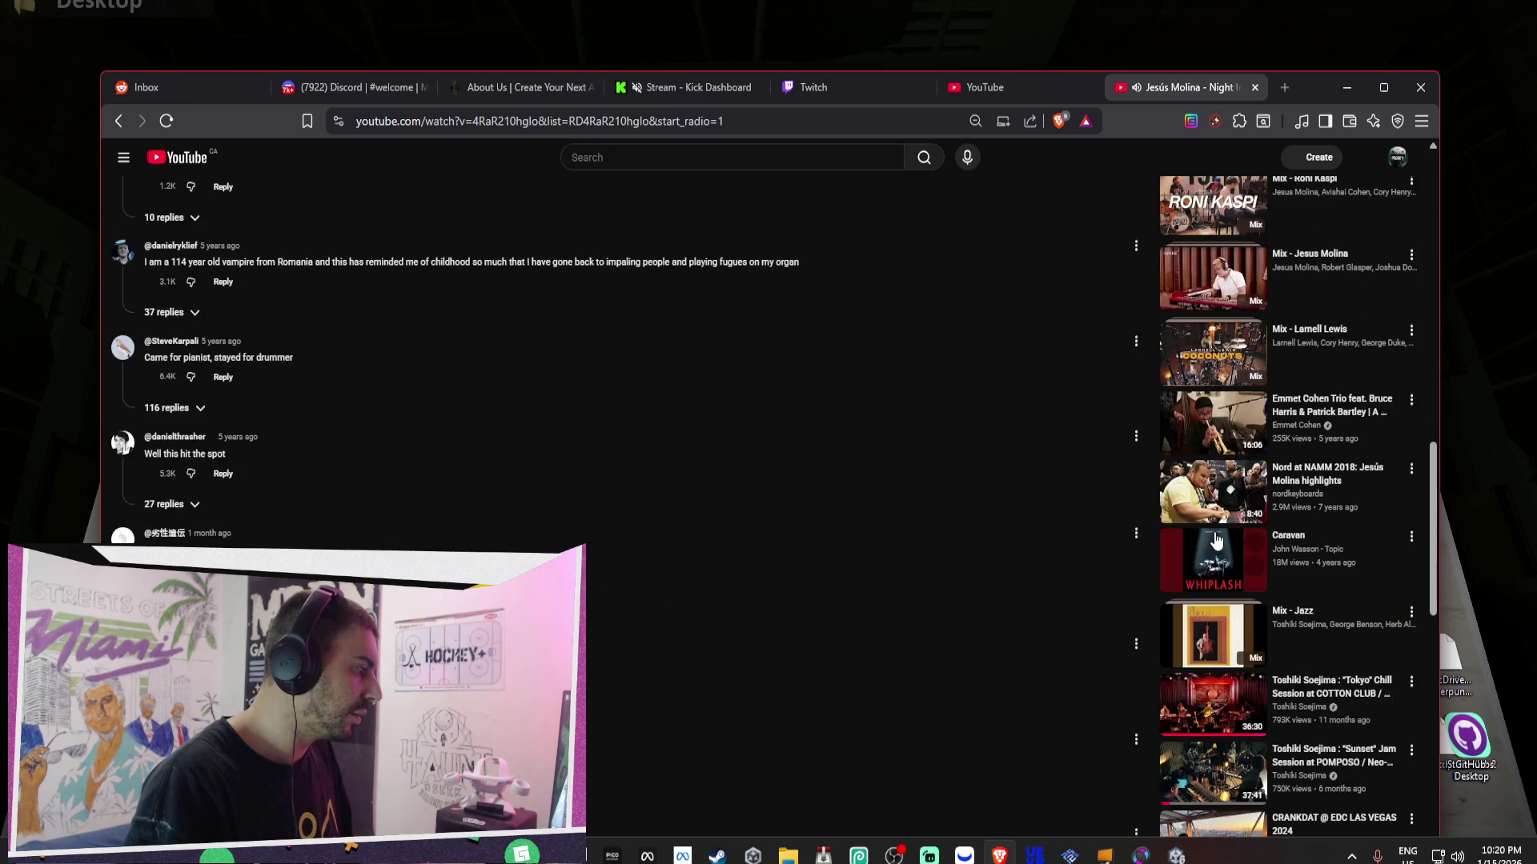
scroll(1215, 541, up, 15)
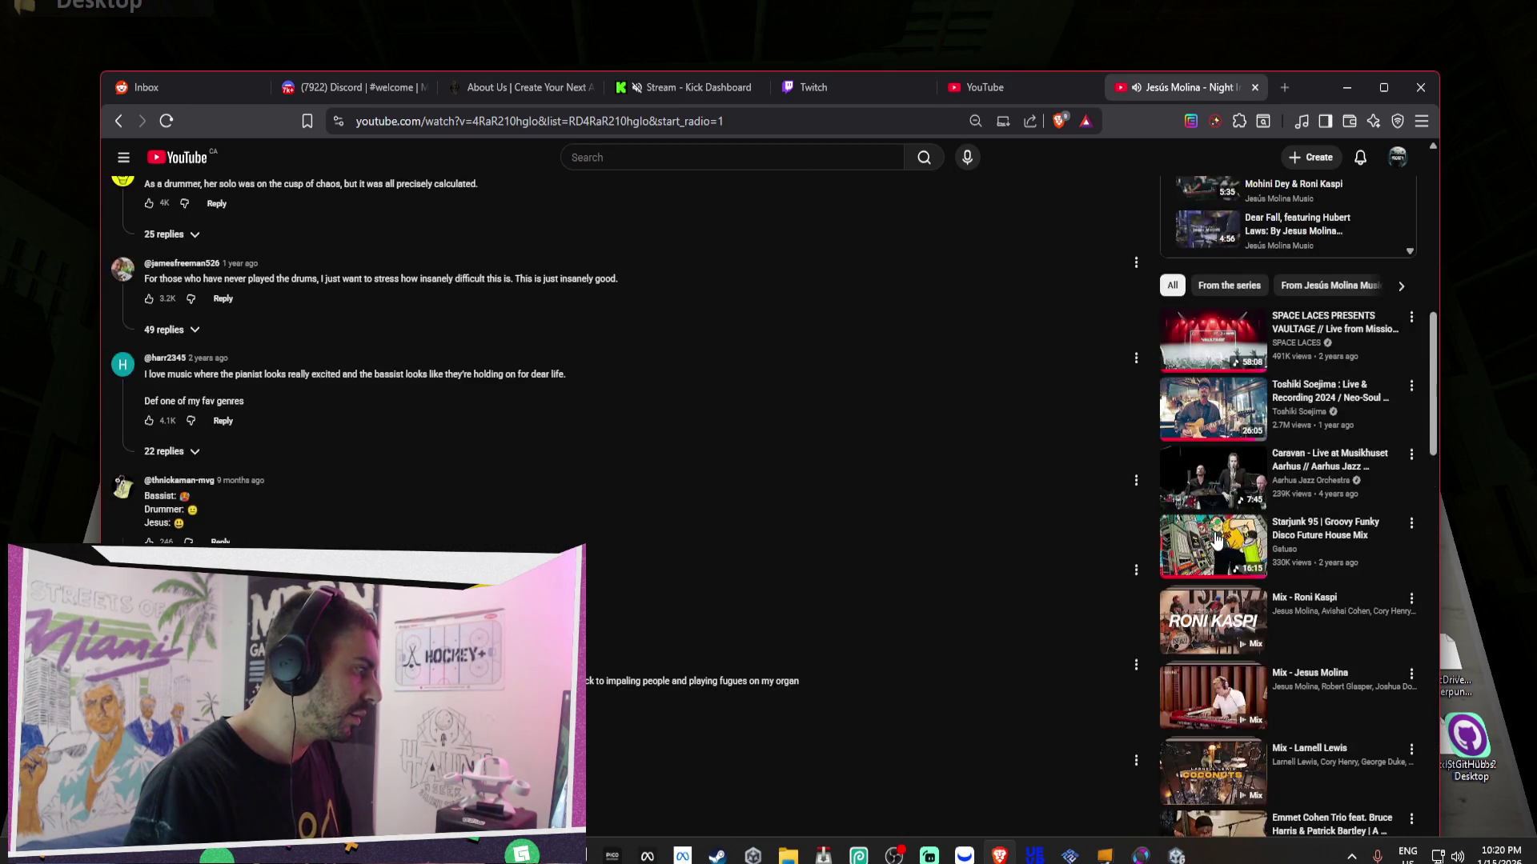
click(1396, 310)
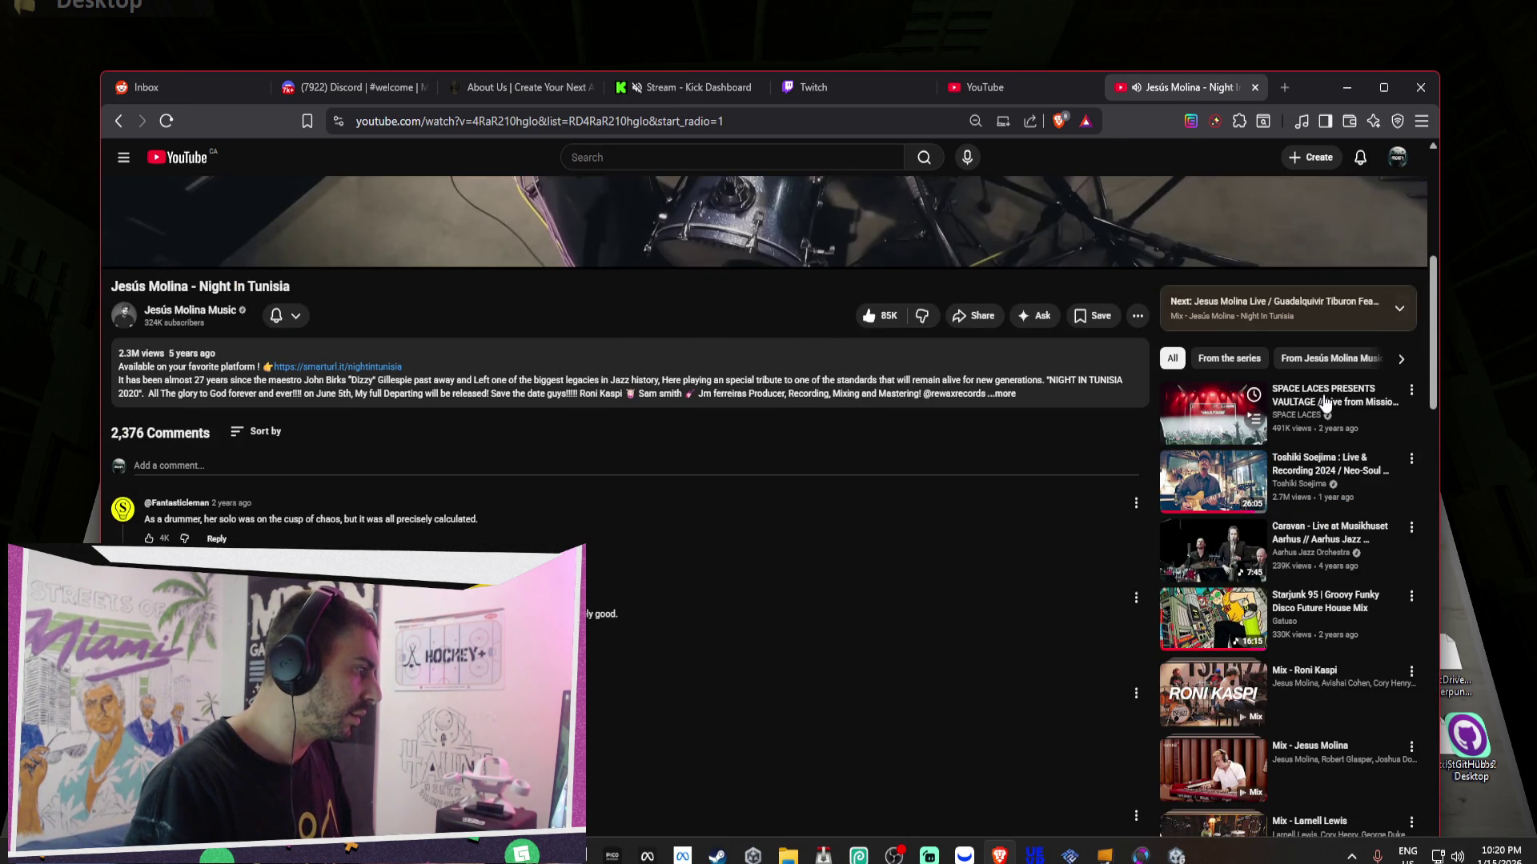
scroll(1324, 402, down, 10)
scroll(1325, 402, down, 10)
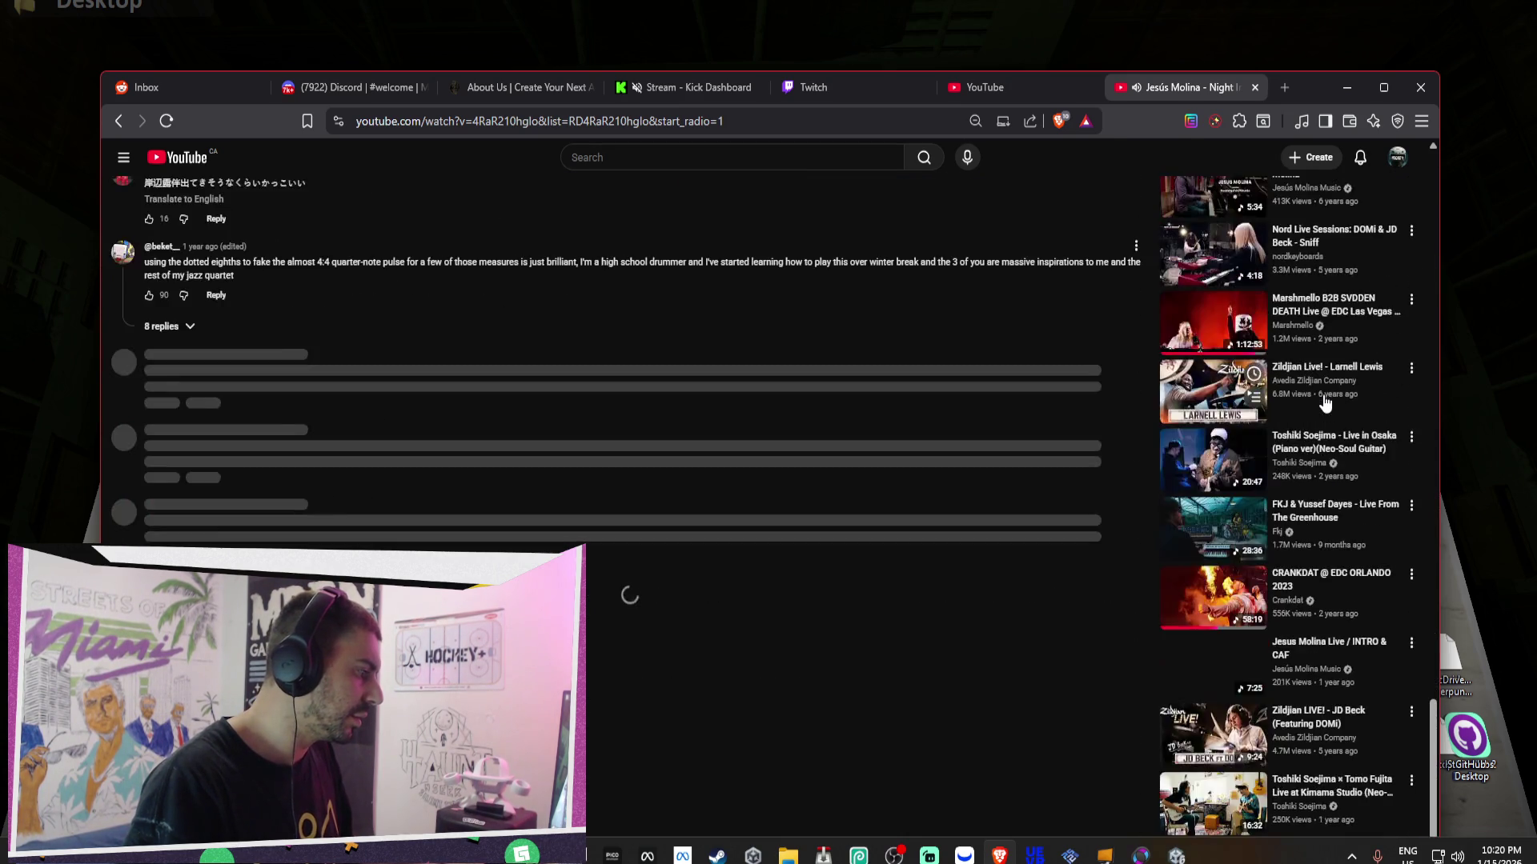
- Search YouTube for 'wager war' and return to the Unity editor
click(666, 157)
text(wager war)
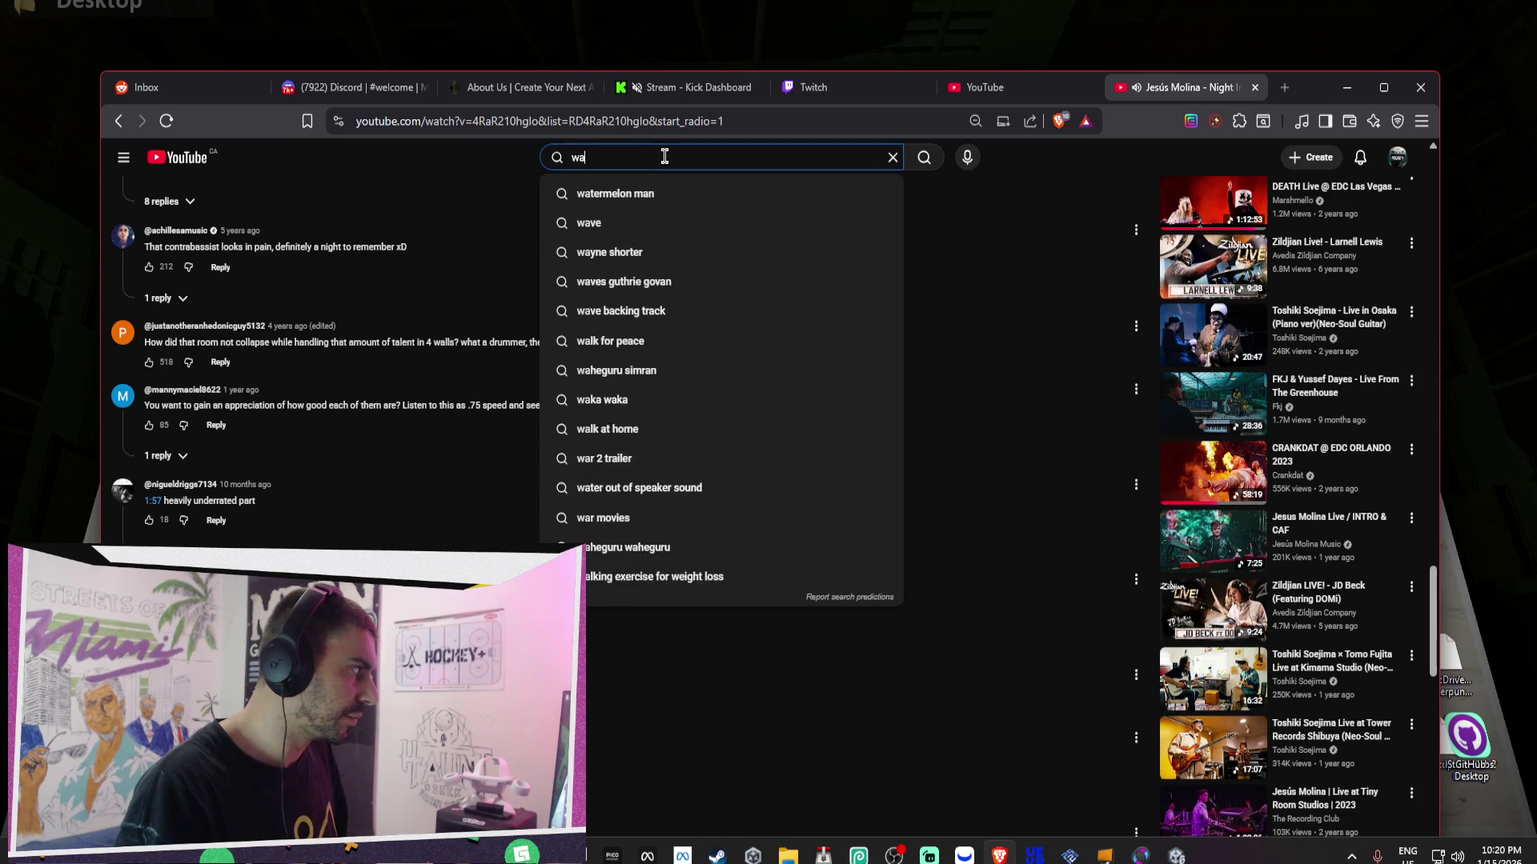
key(Return)
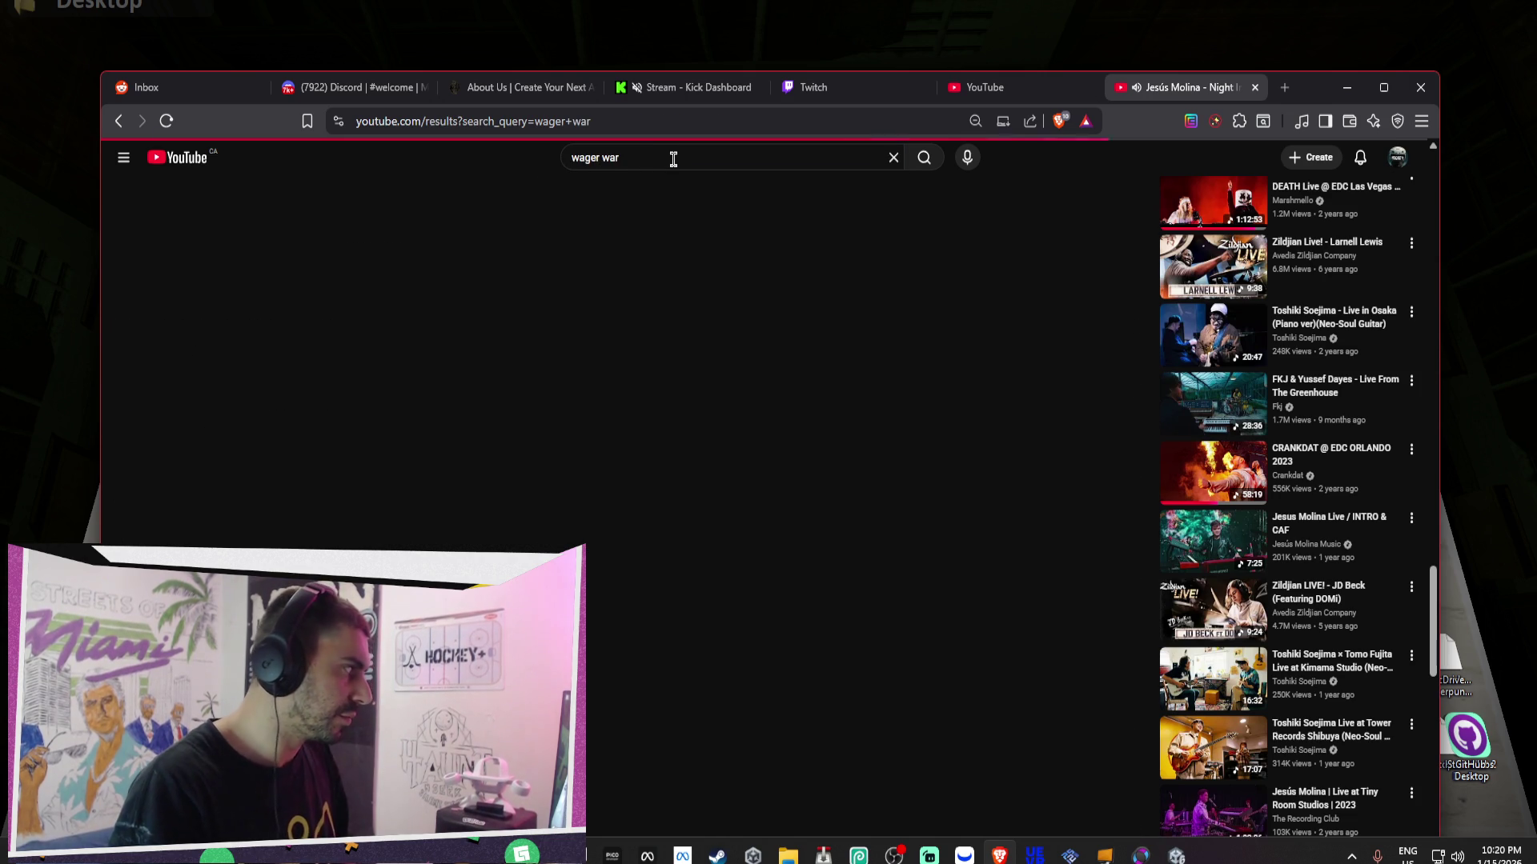
key(alt+Tab)
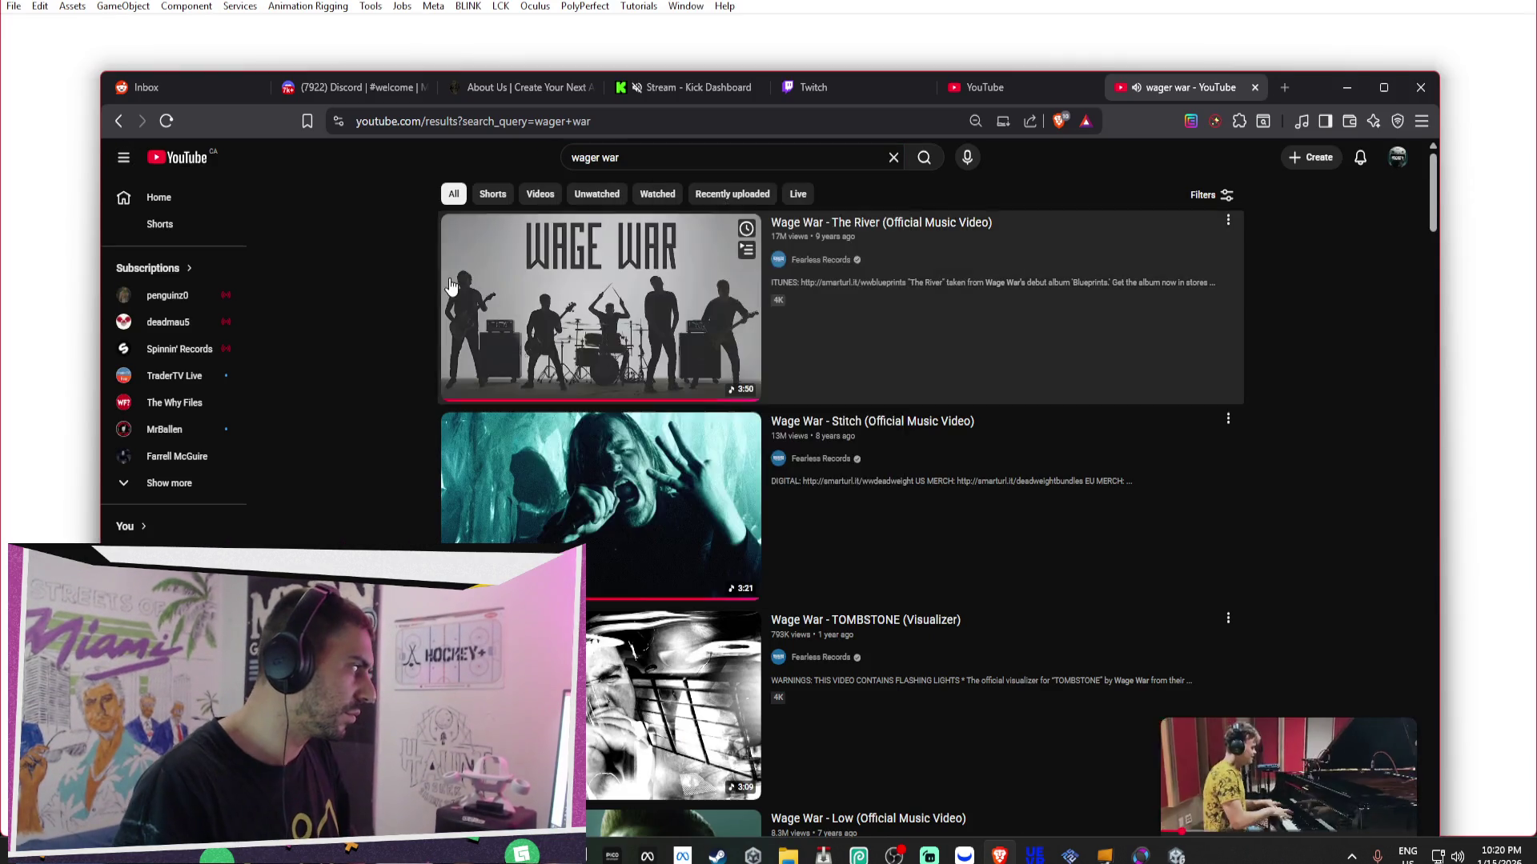
- Play the first Wage War result and minimize the browser
click(848, 288)
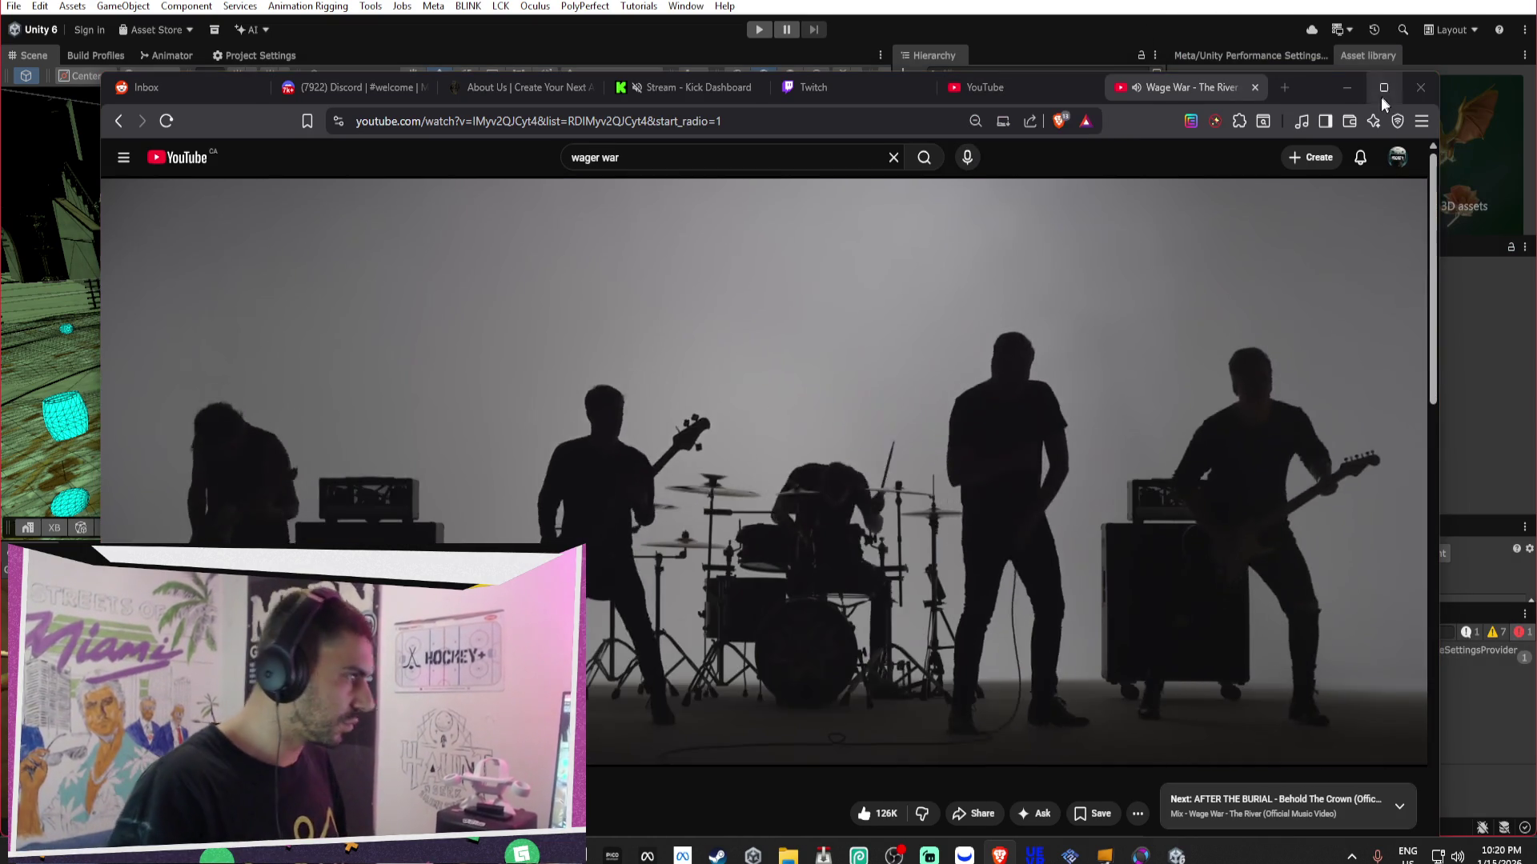
click(1347, 88)
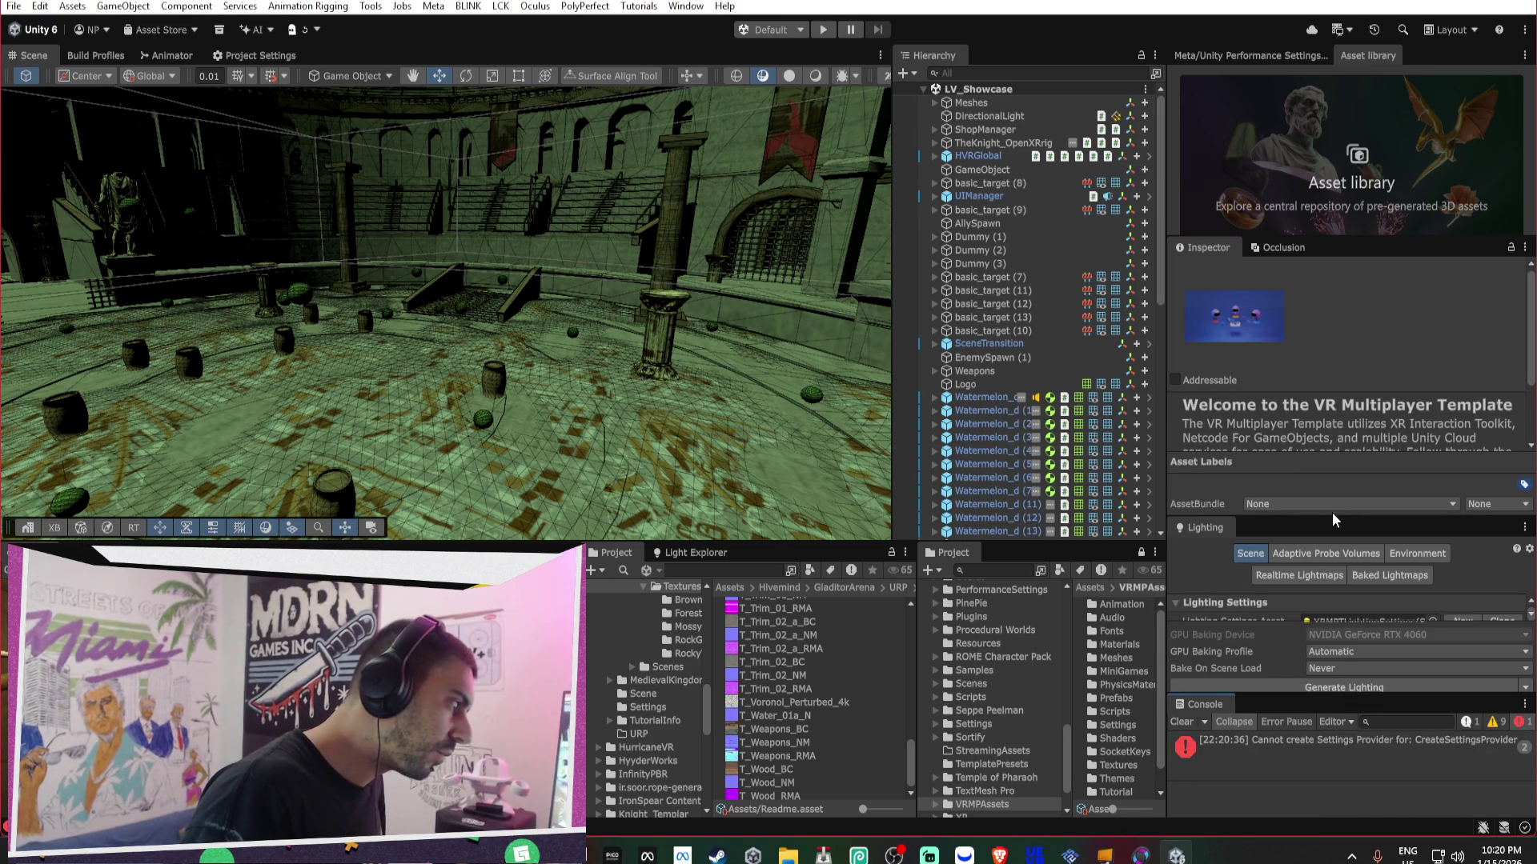
- Enlarge the Inspector and survey the arena seats, banner gallery and wide arena view
drag(1354, 237, 1354, 118)
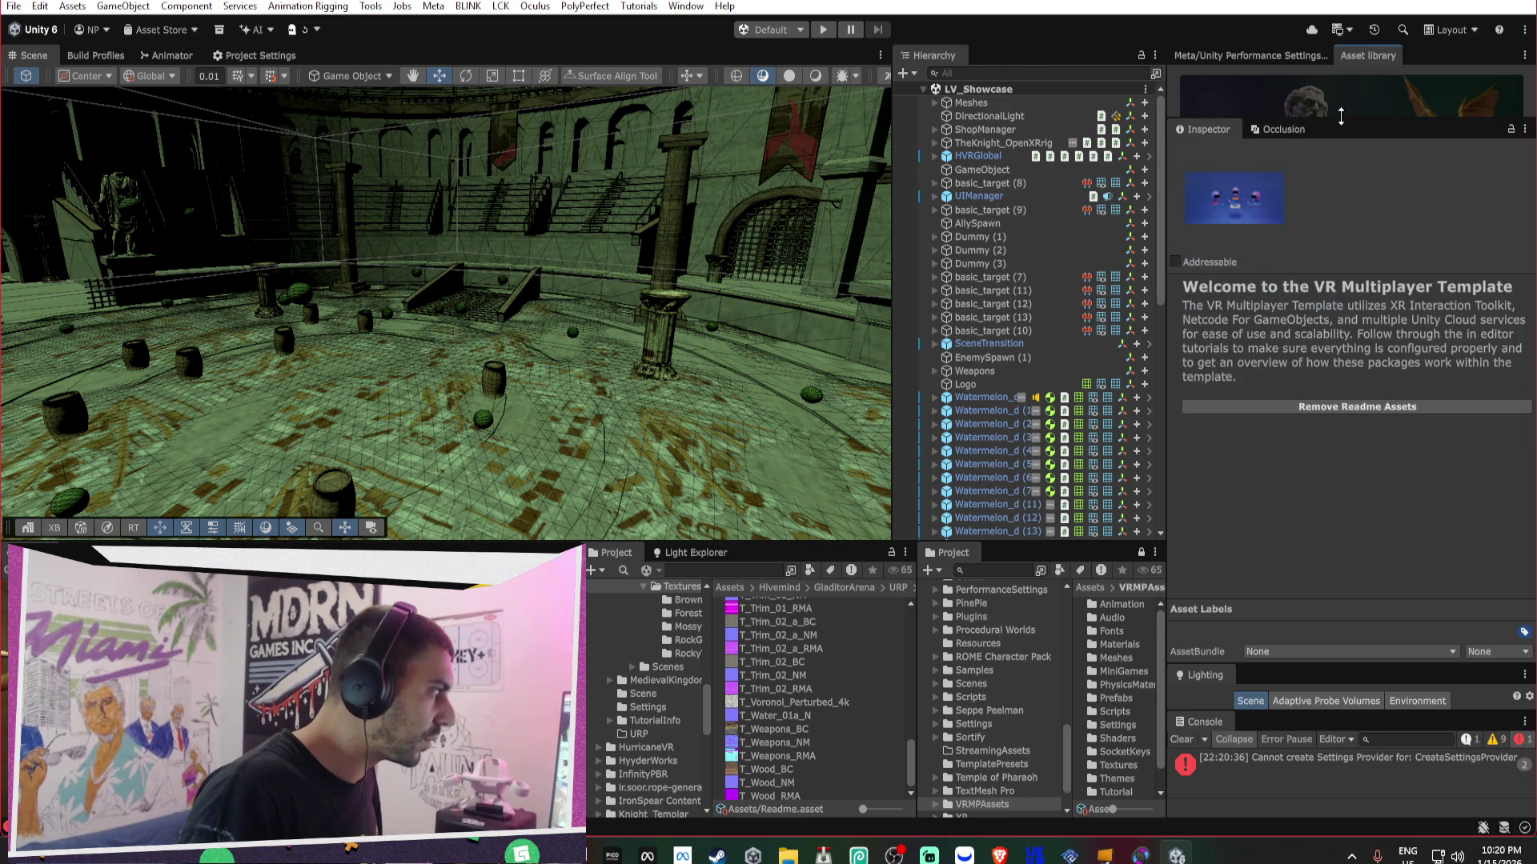
scroll(574, 354, up, 3)
double_click(970, 118)
scroll(616, 240, down, 5)
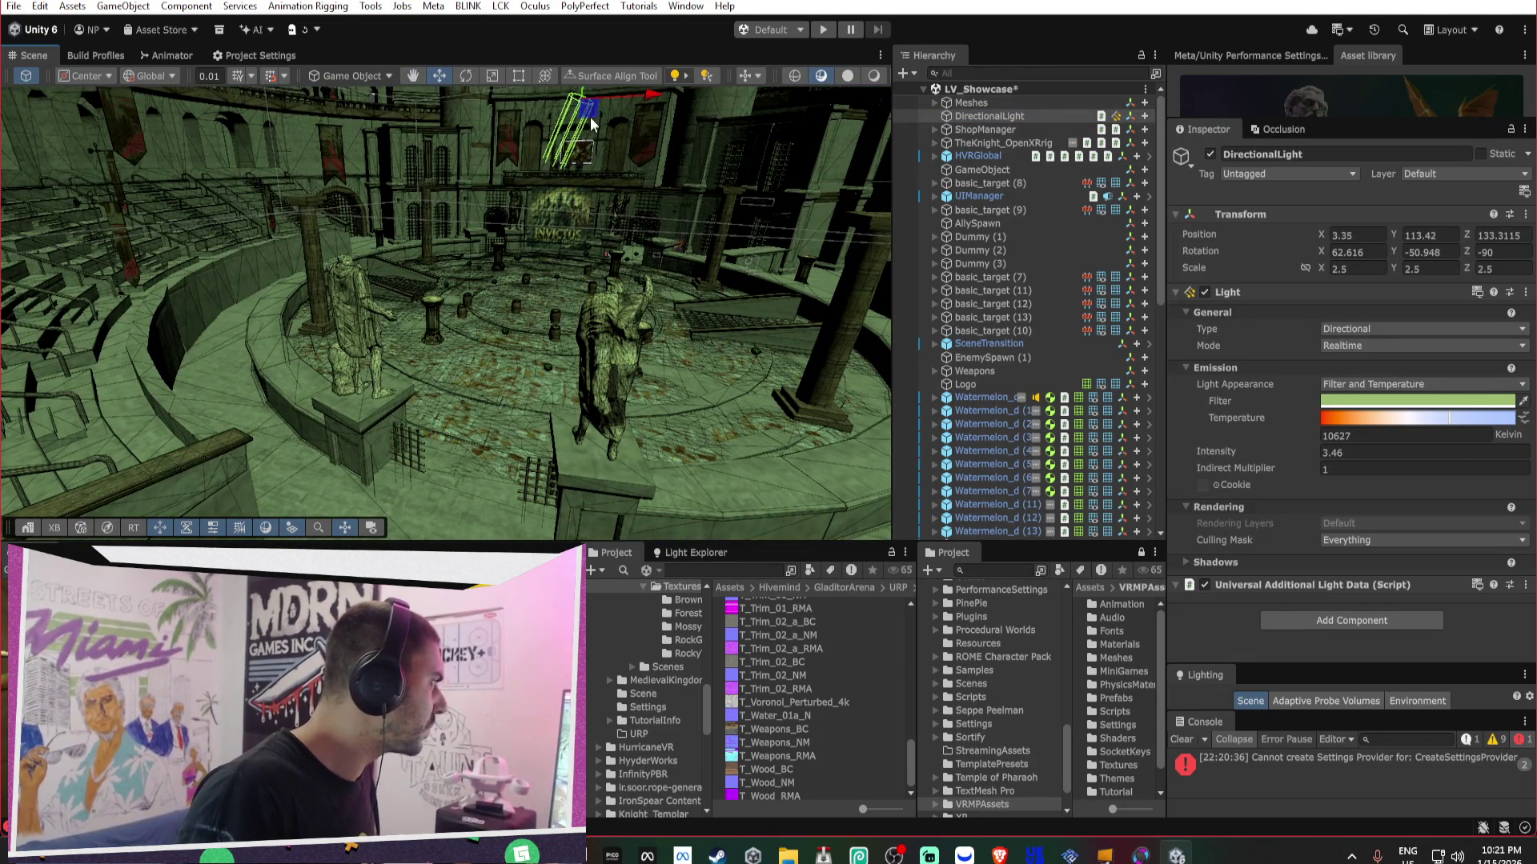
drag(560, 336, 623, 384)
mouse_move(268, 255)
mouse_down()
mouse_move(614, 257)
mouse_move(611, 290)
mouse_move(628, 153)
mouse_move(185, 113)
mouse_move(72, 148)
mouse_move(46, 64)
mouse_up()
double_click(40, 58)
mouse_move(392, 293)
mouse_down()
mouse_move(508, 319)
mouse_move(702, 402)
mouse_move(882, 508)
mouse_move(1005, 542)
mouse_move(861, 480)
mouse_move(584, 429)
mouse_up()
double_click(45, 55)
scroll(430, 297, up, 3)
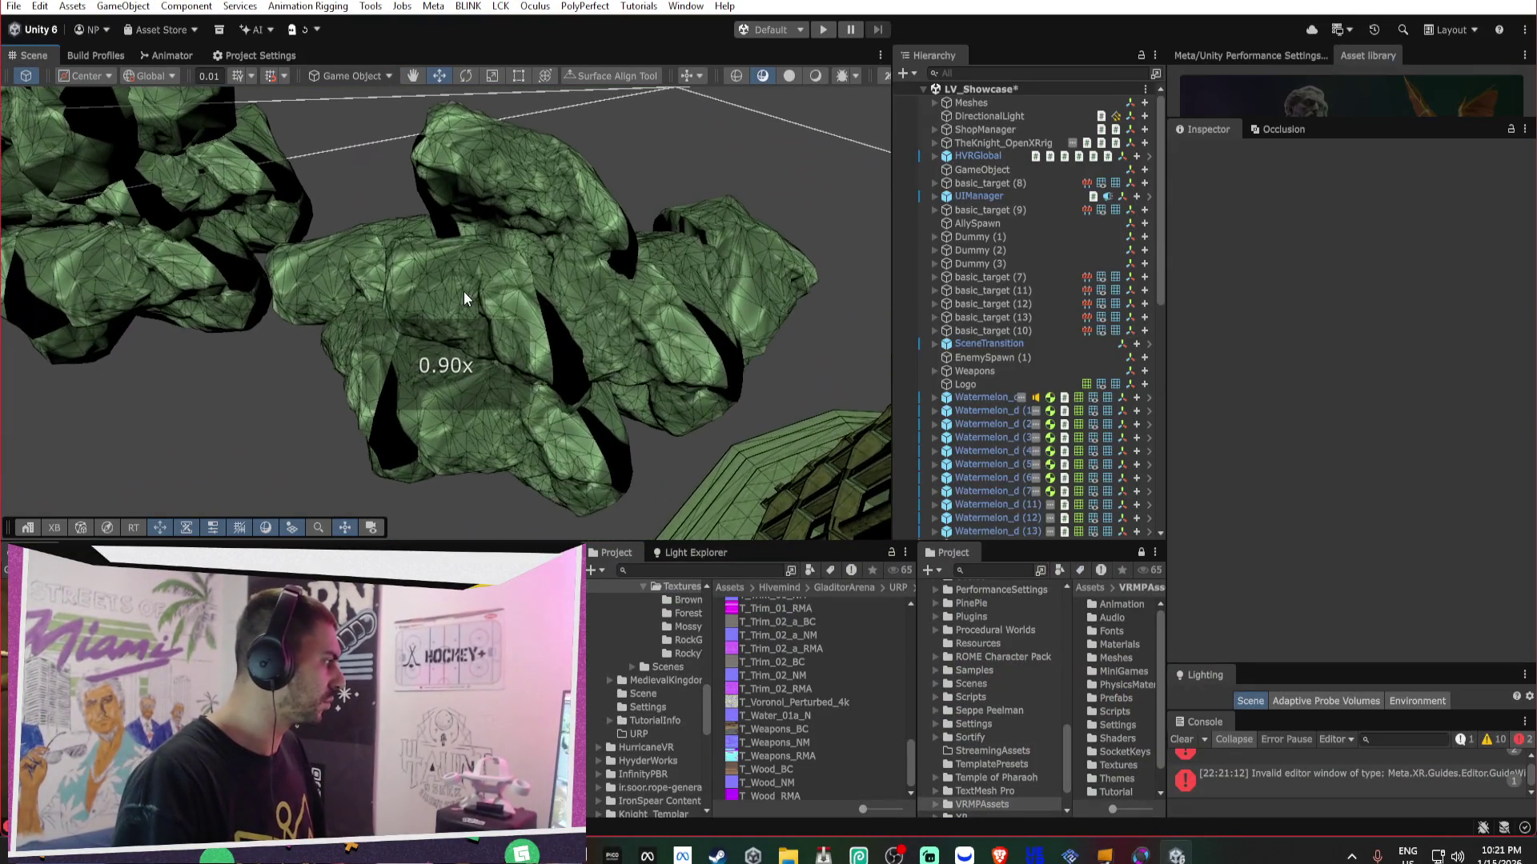
- Filter the Hierarchy for SM_Rock, delete all 366 results and clear the search
click(463, 295)
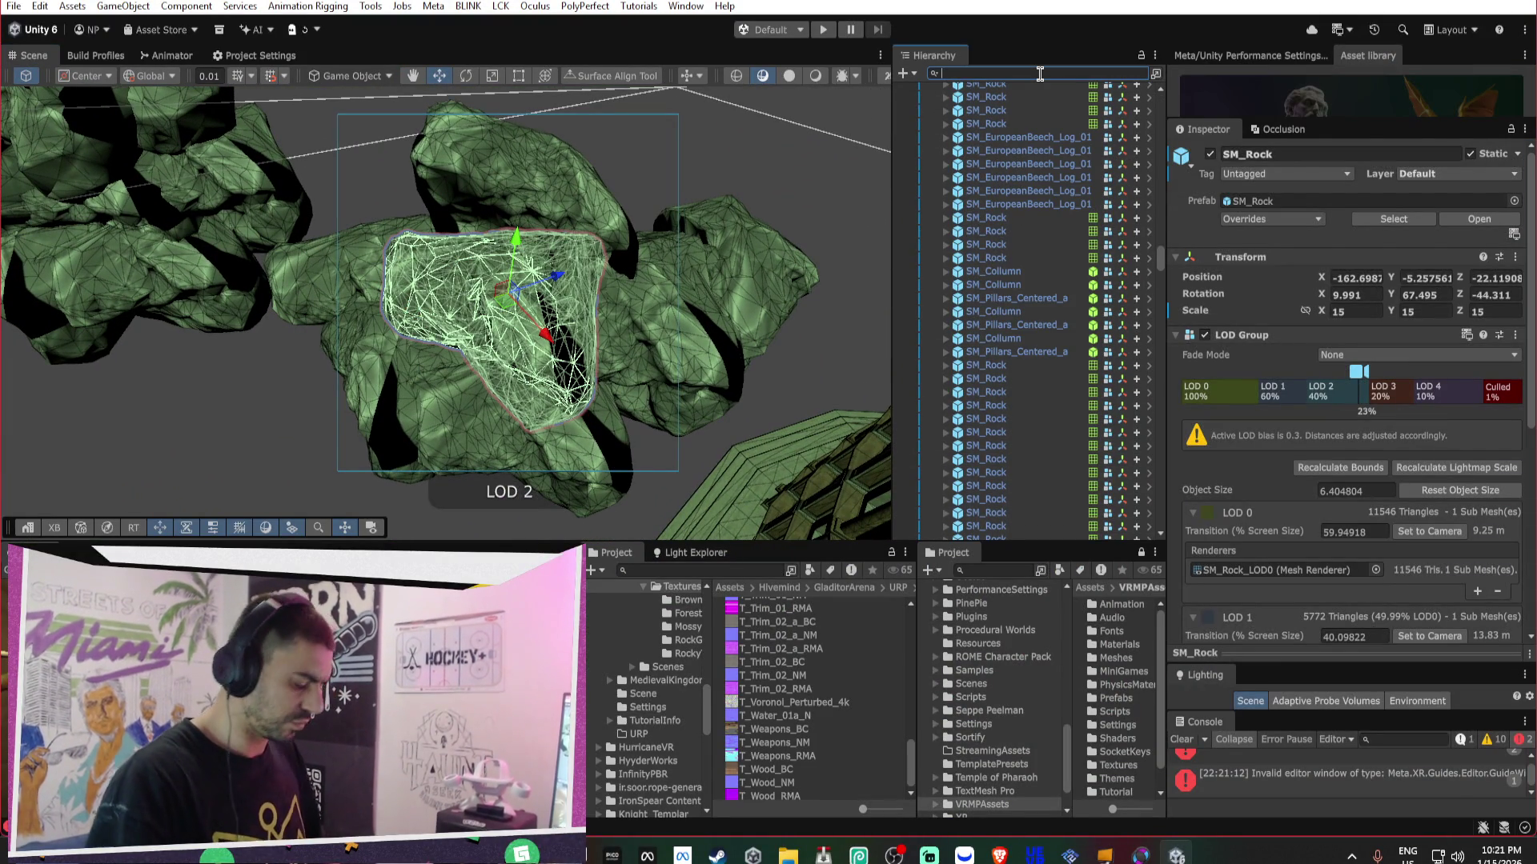
text(sm_roc)
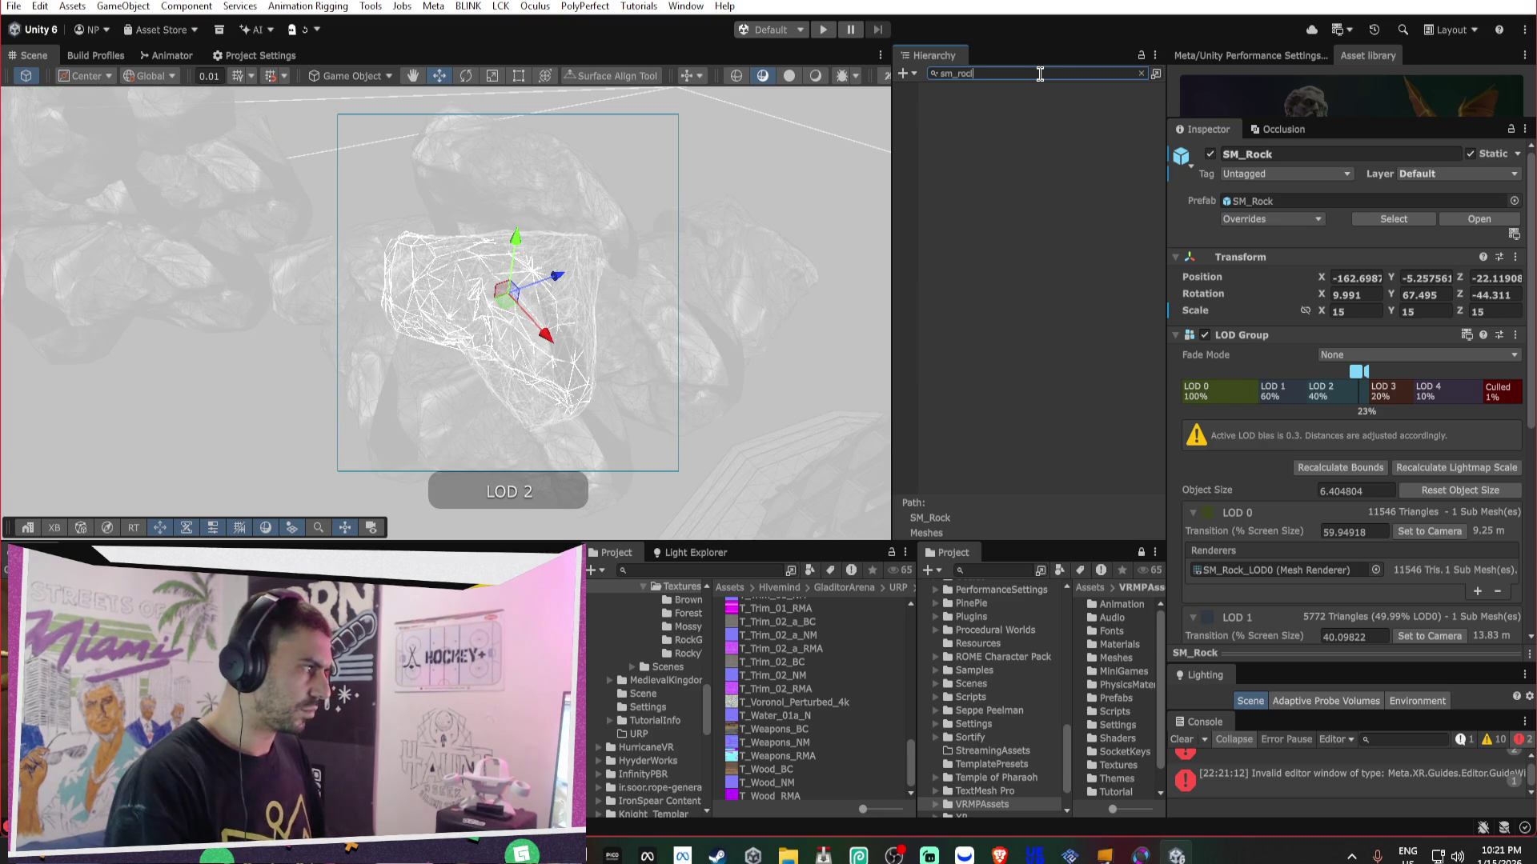
key(BackSpace)
text(k)
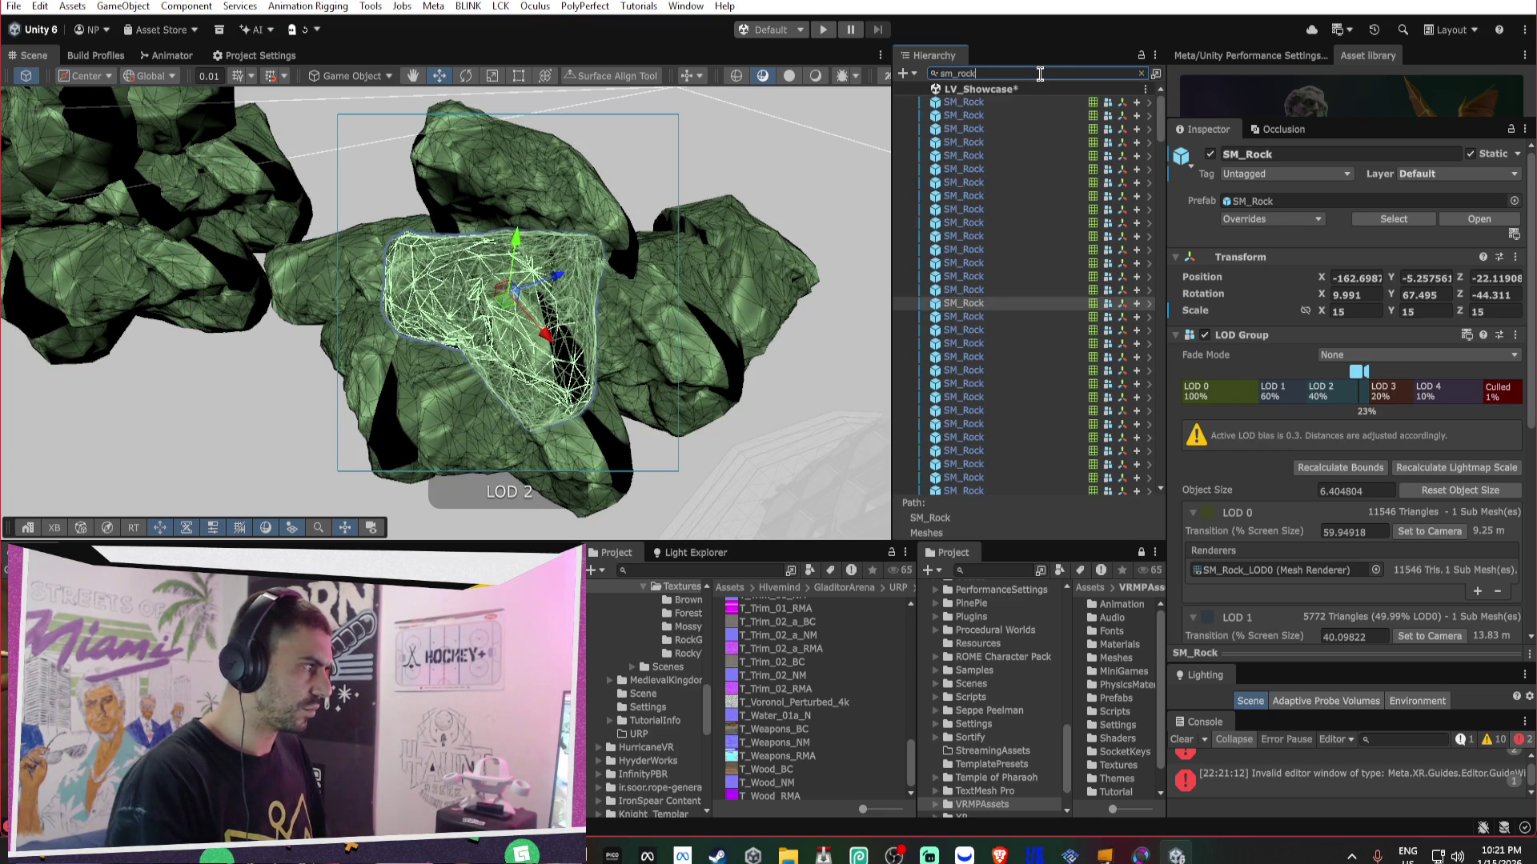
click(1034, 206)
key(ctrl+a)
scroll(1012, 149, down, 3)
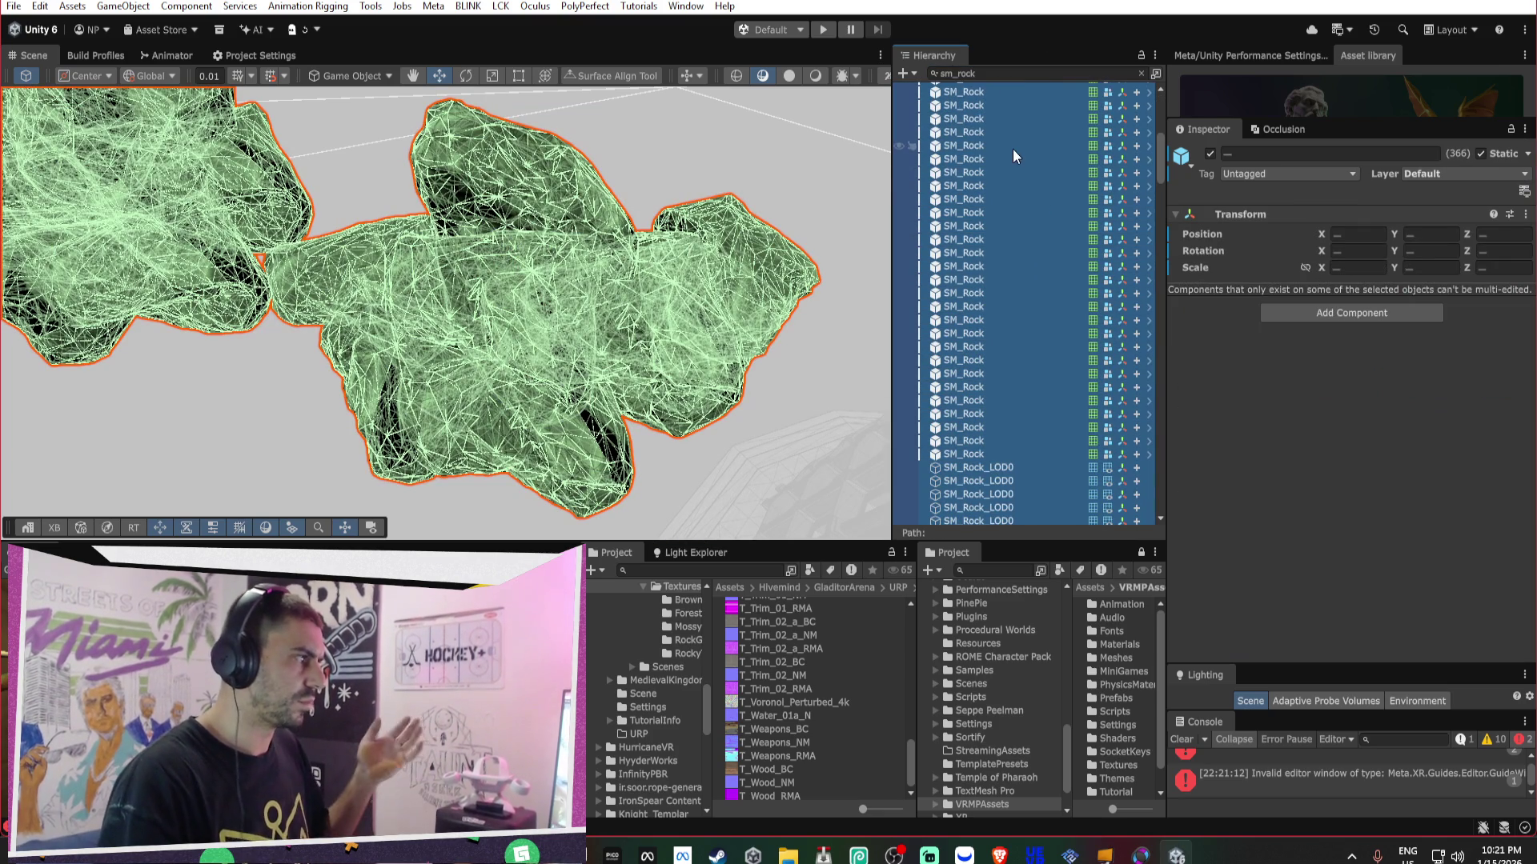
scroll(952, 420, up, 2)
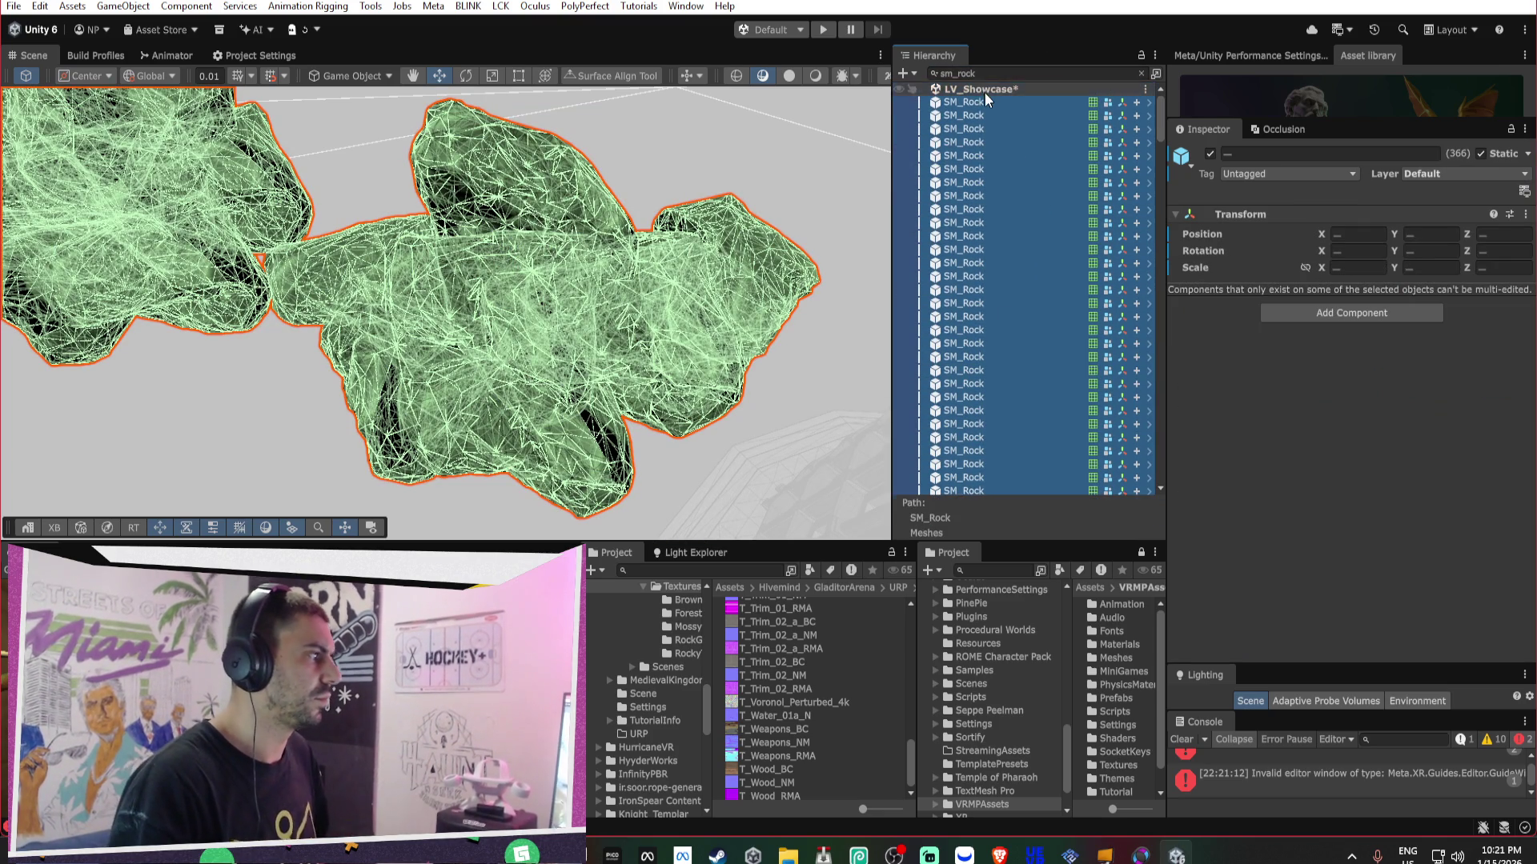
key(Delete)
click(1141, 72)
mouse_move(352, 215)
mouse_down()
mouse_move(691, 170)
mouse_move(624, 257)
mouse_move(576, 240)
mouse_up()
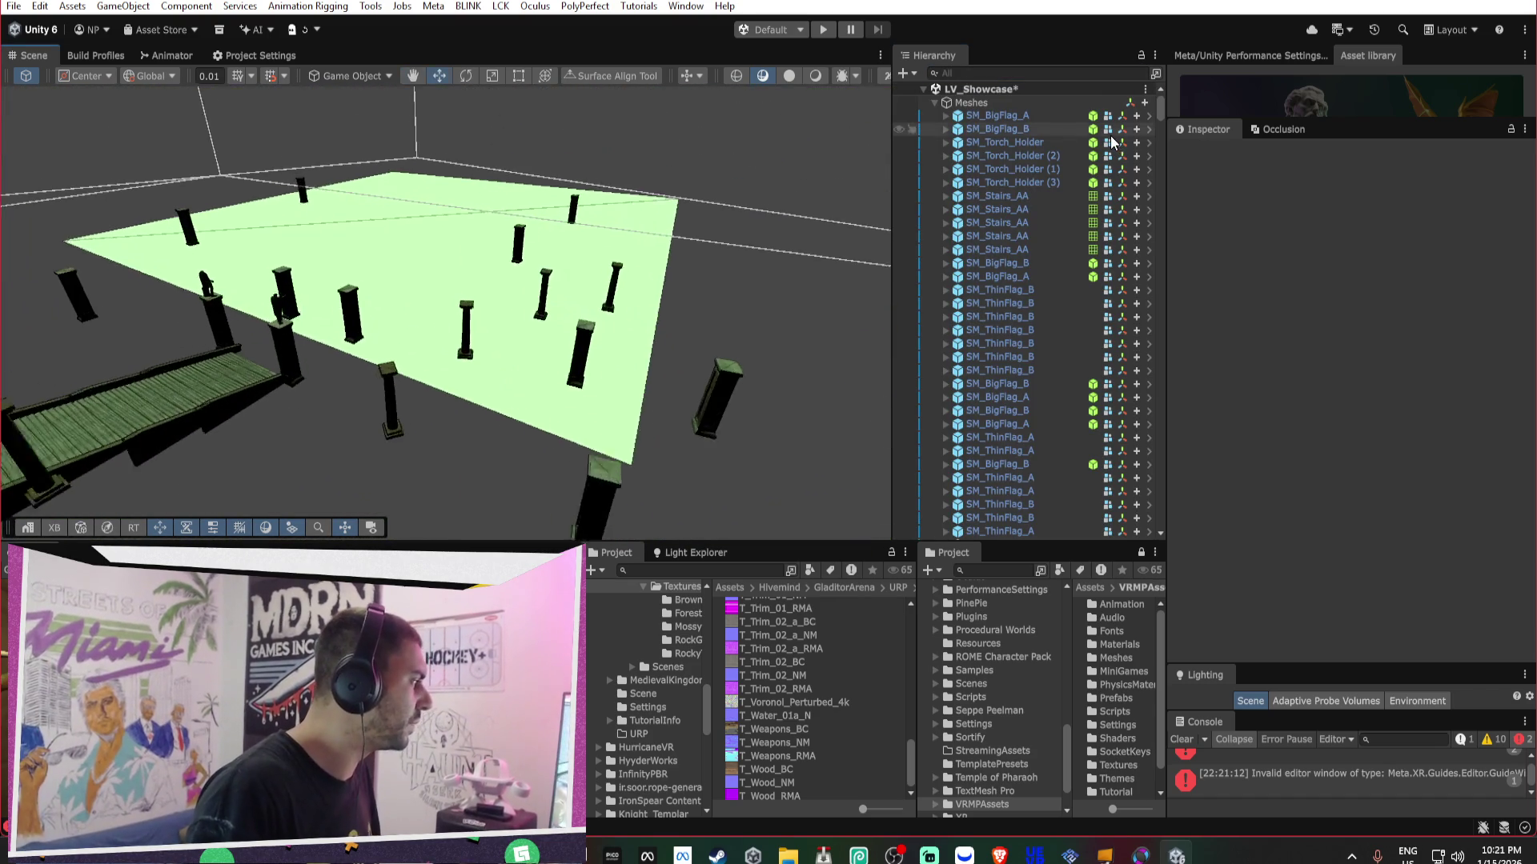
- Delete the SM_Water plane from the scene
right_click(1111, 141)
click(560, 320)
mouse_move(560, 320)
mouse_down()
mouse_move(623, 288)
mouse_move(566, 161)
mouse_move(662, 227)
mouse_move(648, 261)
mouse_move(688, 208)
mouse_move(670, 299)
mouse_move(445, 229)
mouse_move(354, 247)
mouse_move(431, 348)
mouse_up()
- Shift-select several pillars and the statue to inspect their LOD Groups
click(615, 216)
ctrl+click(675, 310)
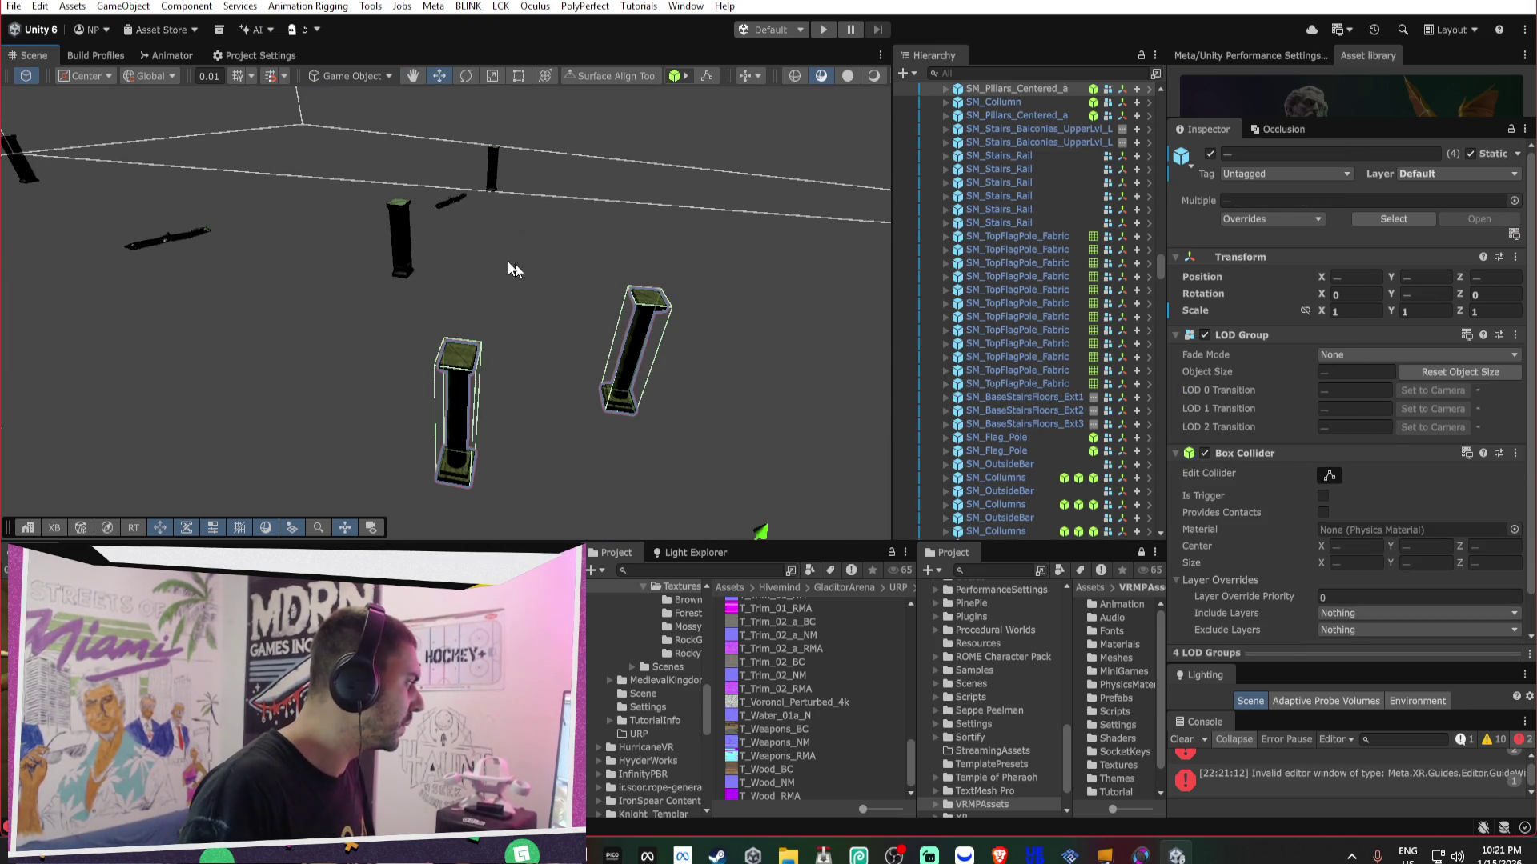
mouse_move(602, 196)
mouse_down()
mouse_move(514, 223)
mouse_move(413, 326)
mouse_up()
ctrl+click(413, 327)
drag(48, 335, 395, 352)
ctrl+click(395, 352)
ctrl+click(396, 352)
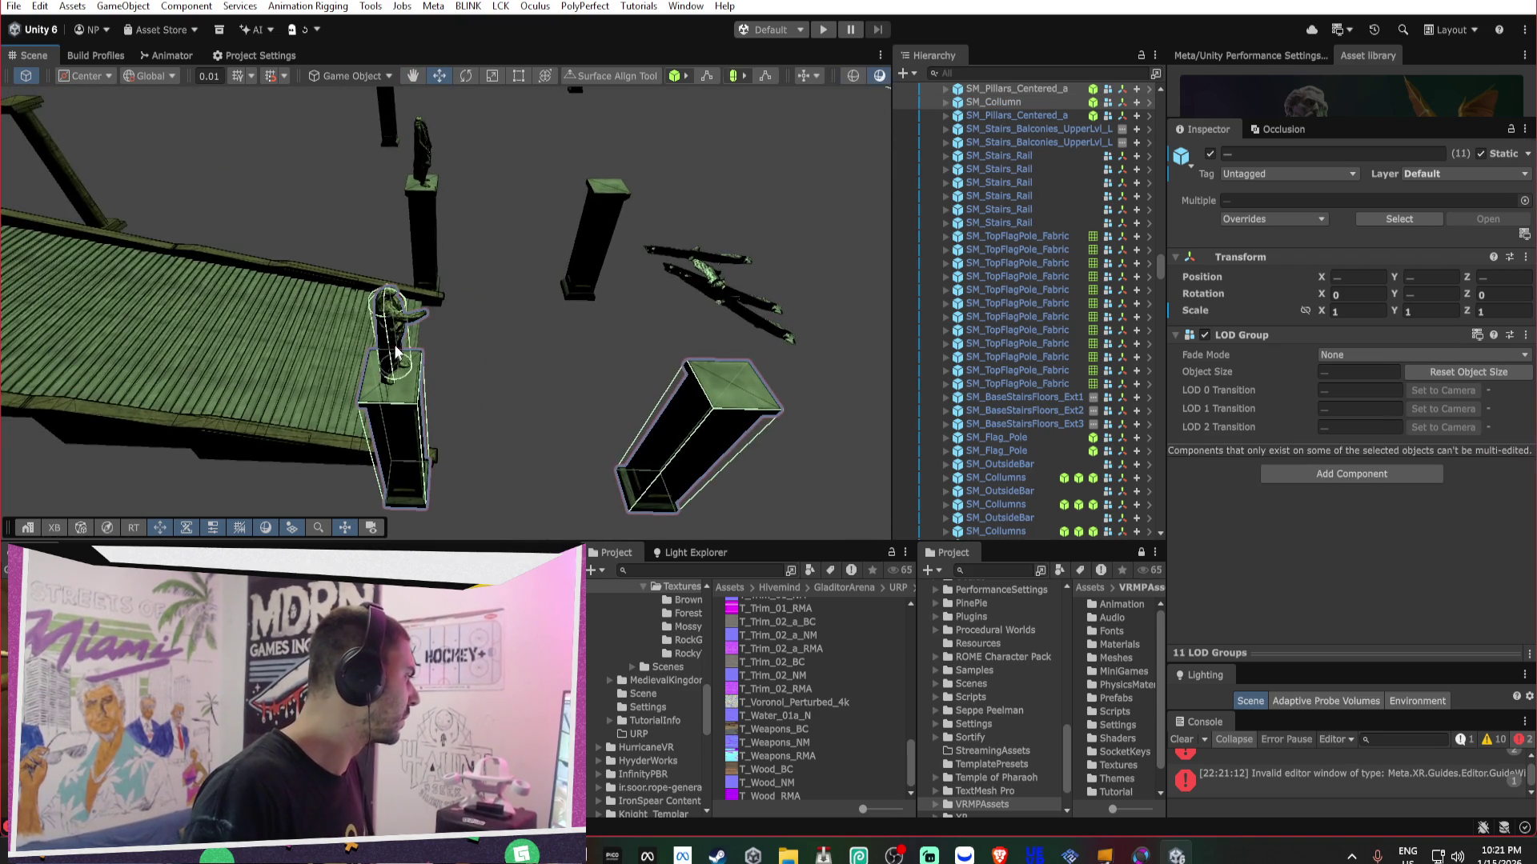
ctrl+click(429, 213)
scroll(429, 212, down, 10)
drag(641, 161, 635, 231)
- Move closer to the pillars, clear the selection and select the SM_Hermeas statue
scroll(558, 237, down, 10)
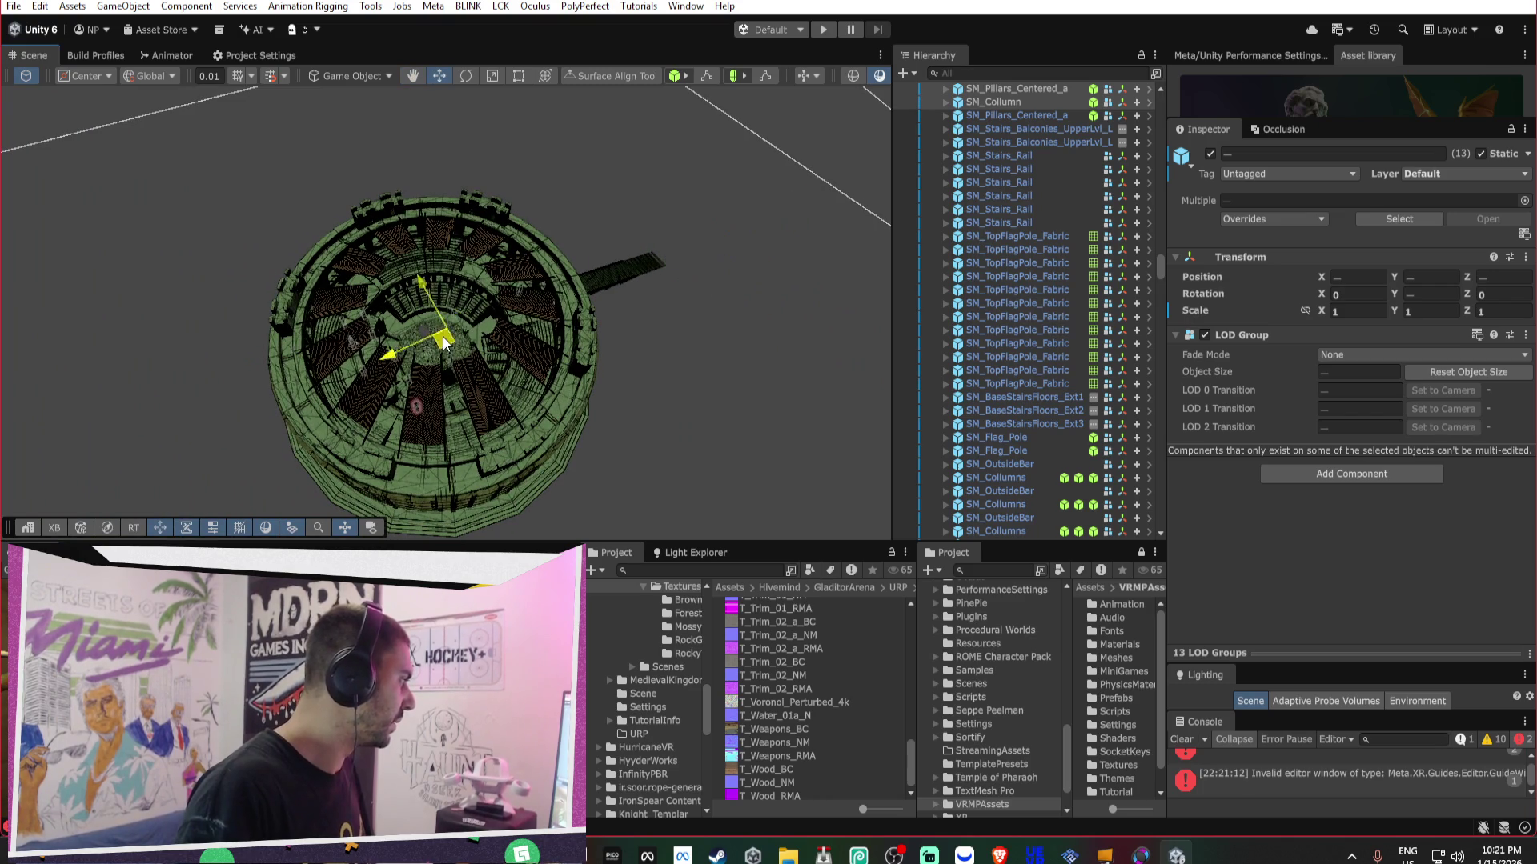
scroll(473, 286, up, 15)
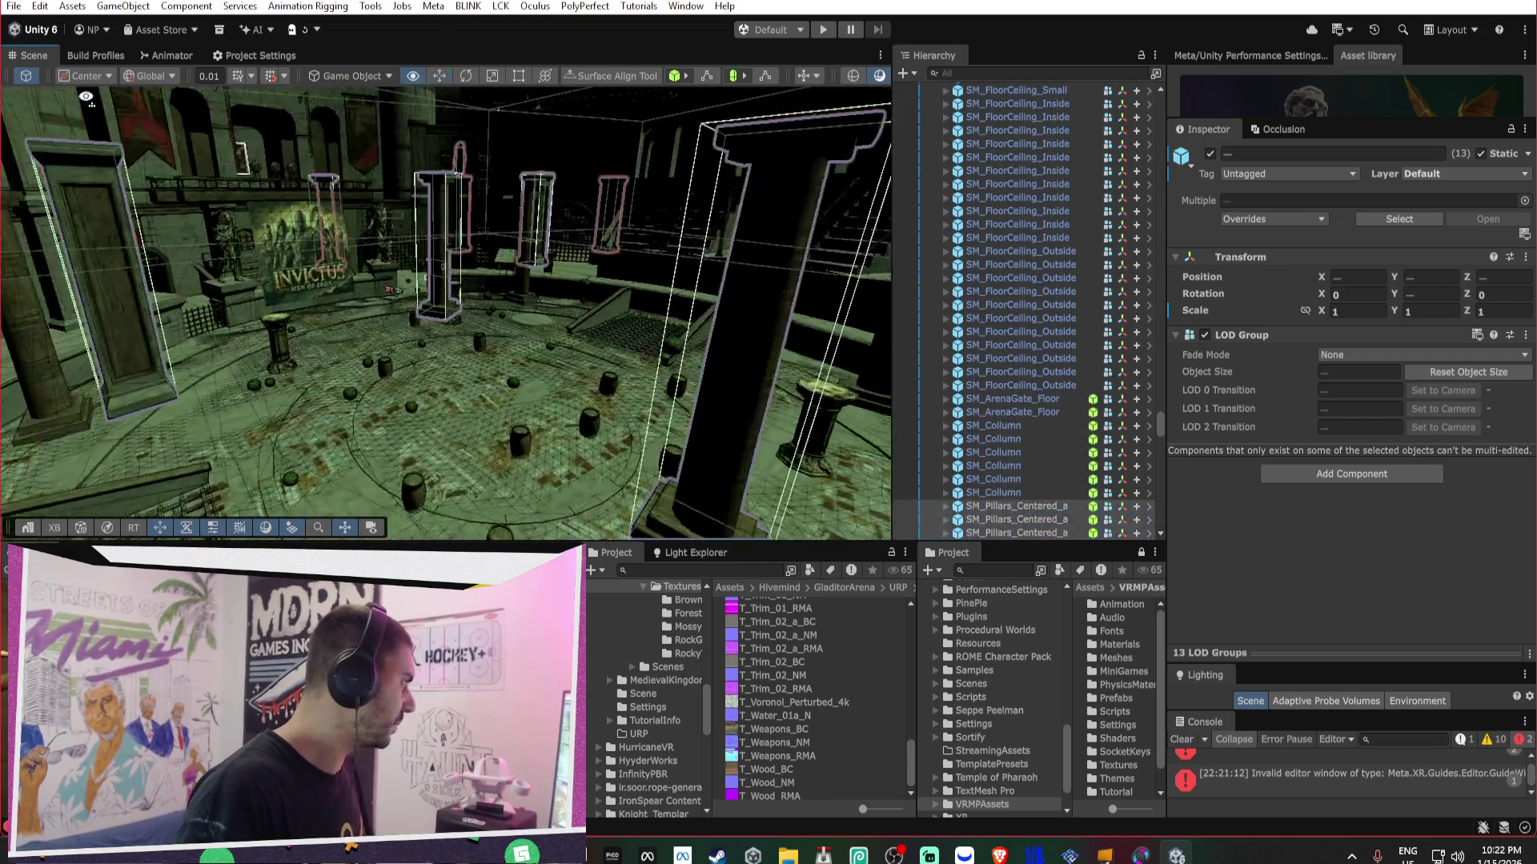
mouse_move(86, 96)
mouse_down()
mouse_move(544, 181)
mouse_move(583, 171)
mouse_move(491, 179)
mouse_up()
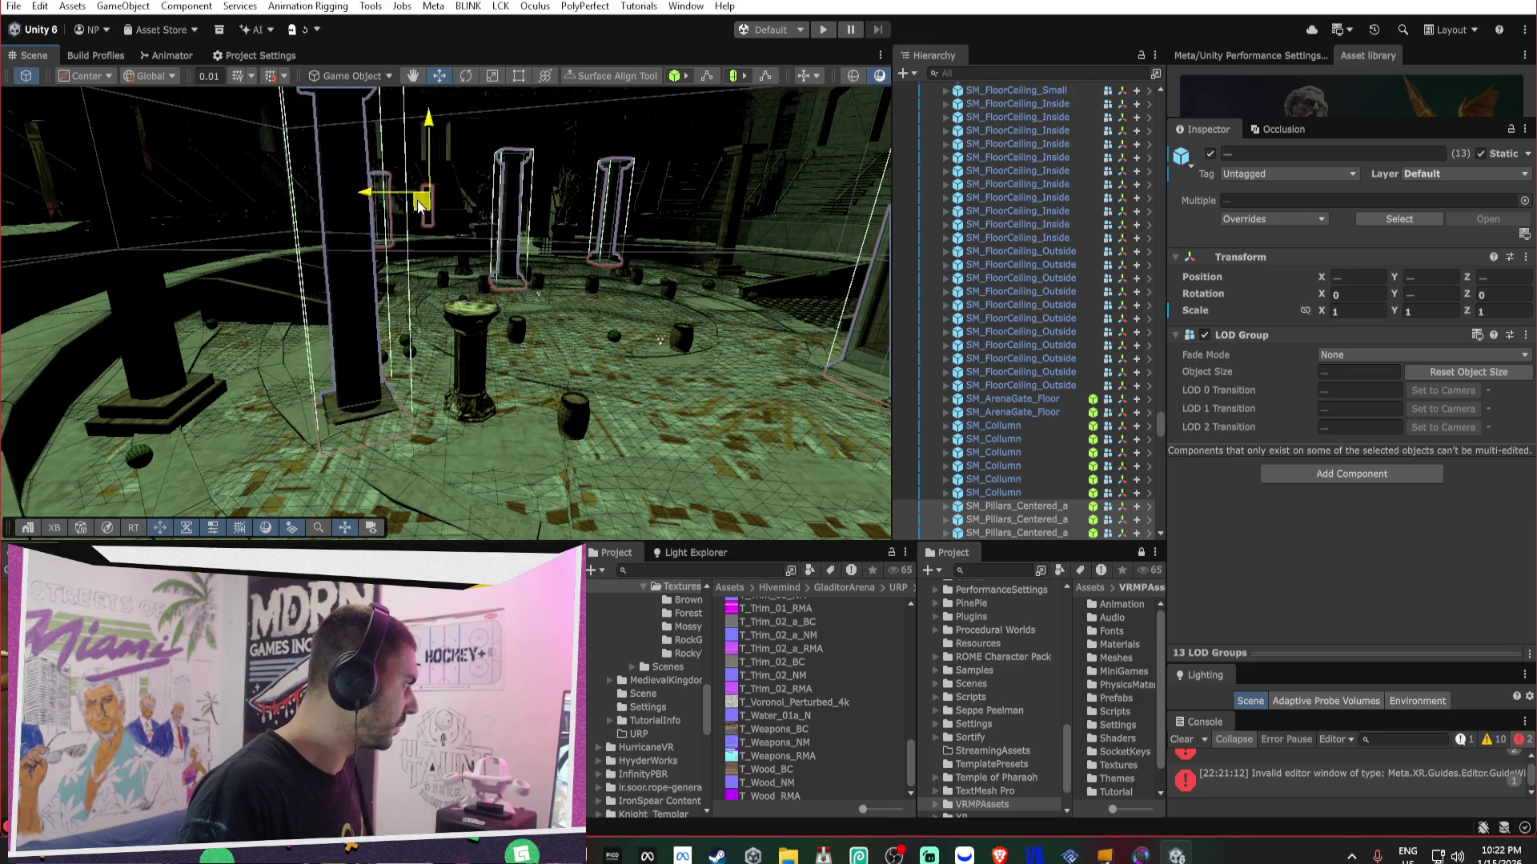
mouse_move(405, 203)
mouse_down()
mouse_move(633, 179)
mouse_move(608, 197)
mouse_move(588, 178)
mouse_move(498, 182)
mouse_move(599, 185)
mouse_move(732, 234)
mouse_move(56, 230)
mouse_move(876, 249)
mouse_move(868, 240)
mouse_move(862, 300)
mouse_move(652, 298)
mouse_move(736, 297)
mouse_move(670, 272)
mouse_move(680, 260)
mouse_move(713, 315)
mouse_move(789, 364)
mouse_move(603, 340)
mouse_up()
click(736, 296)
click(450, 336)
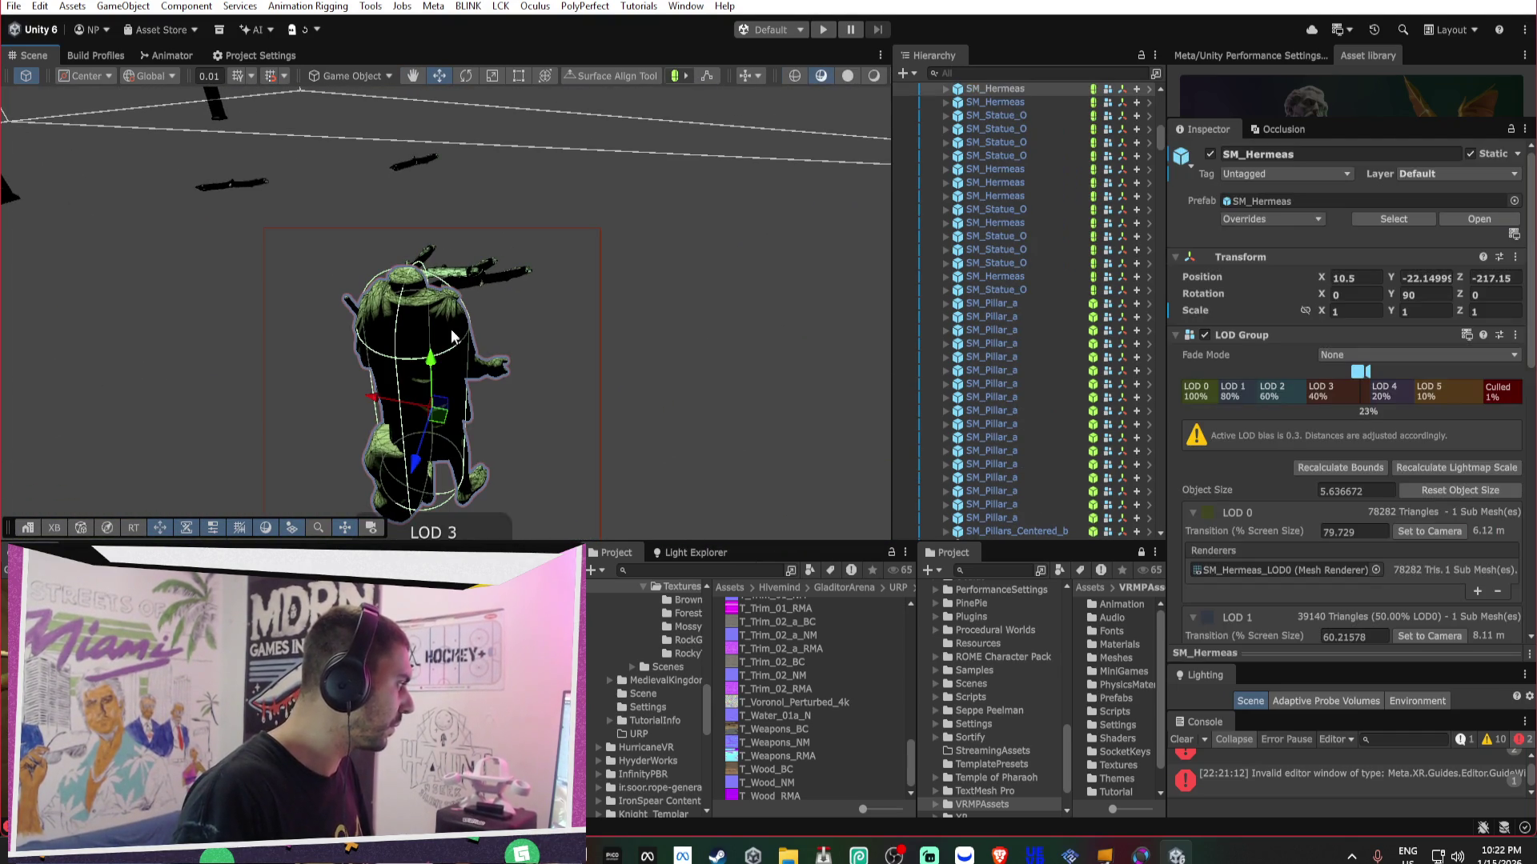
- Delete the SM_Hermeas statue and all SM_EuropeanBeech_Log_01 logs, then clear the search
key(Delete)
drag(456, 301, 461, 278)
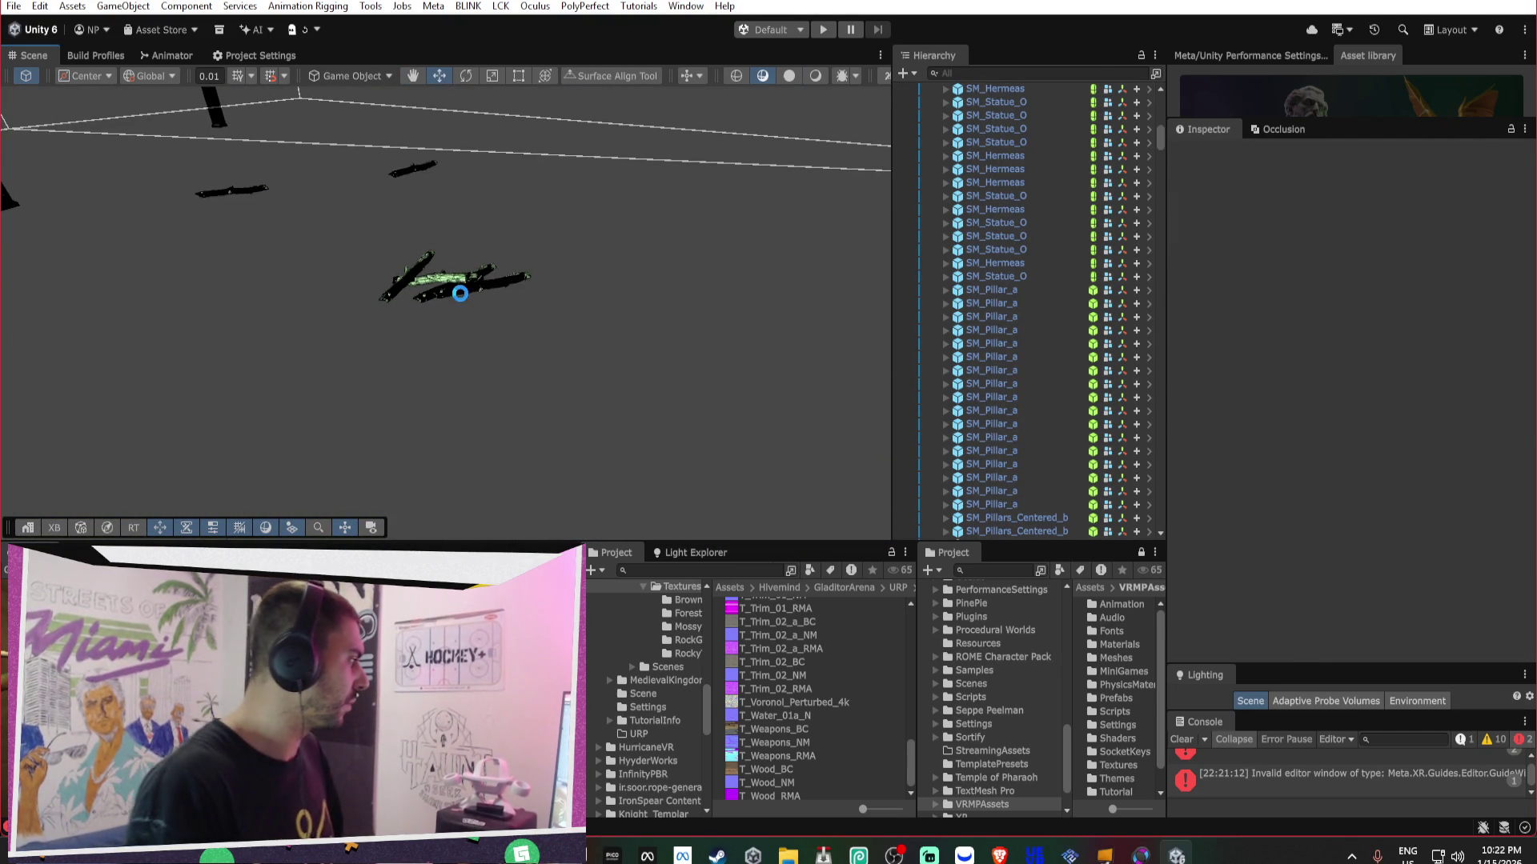
click(459, 281)
shift+click(1069, 488)
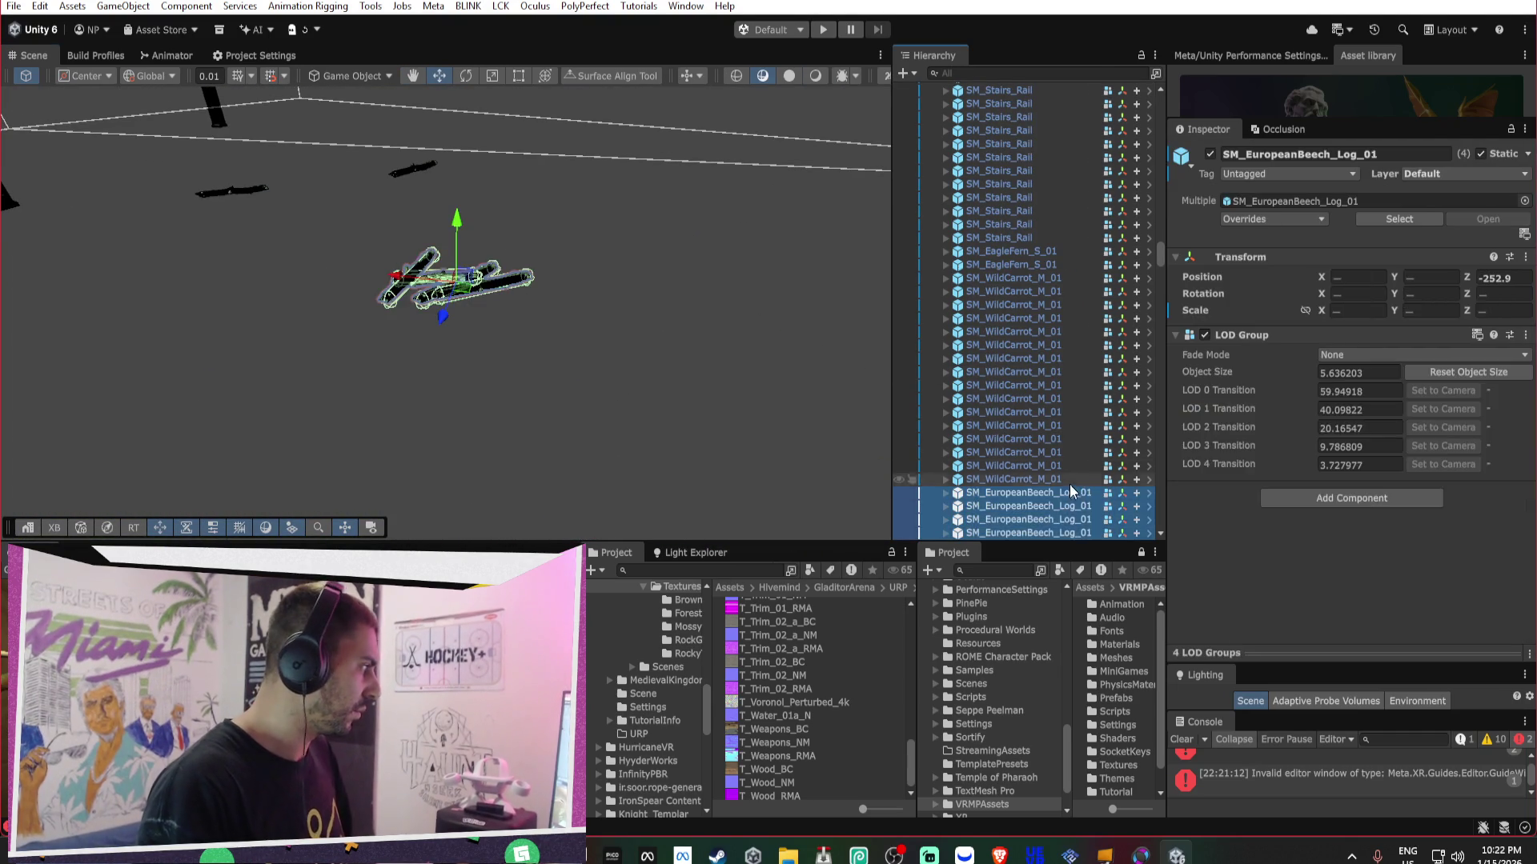
key(Delete)
click(417, 171)
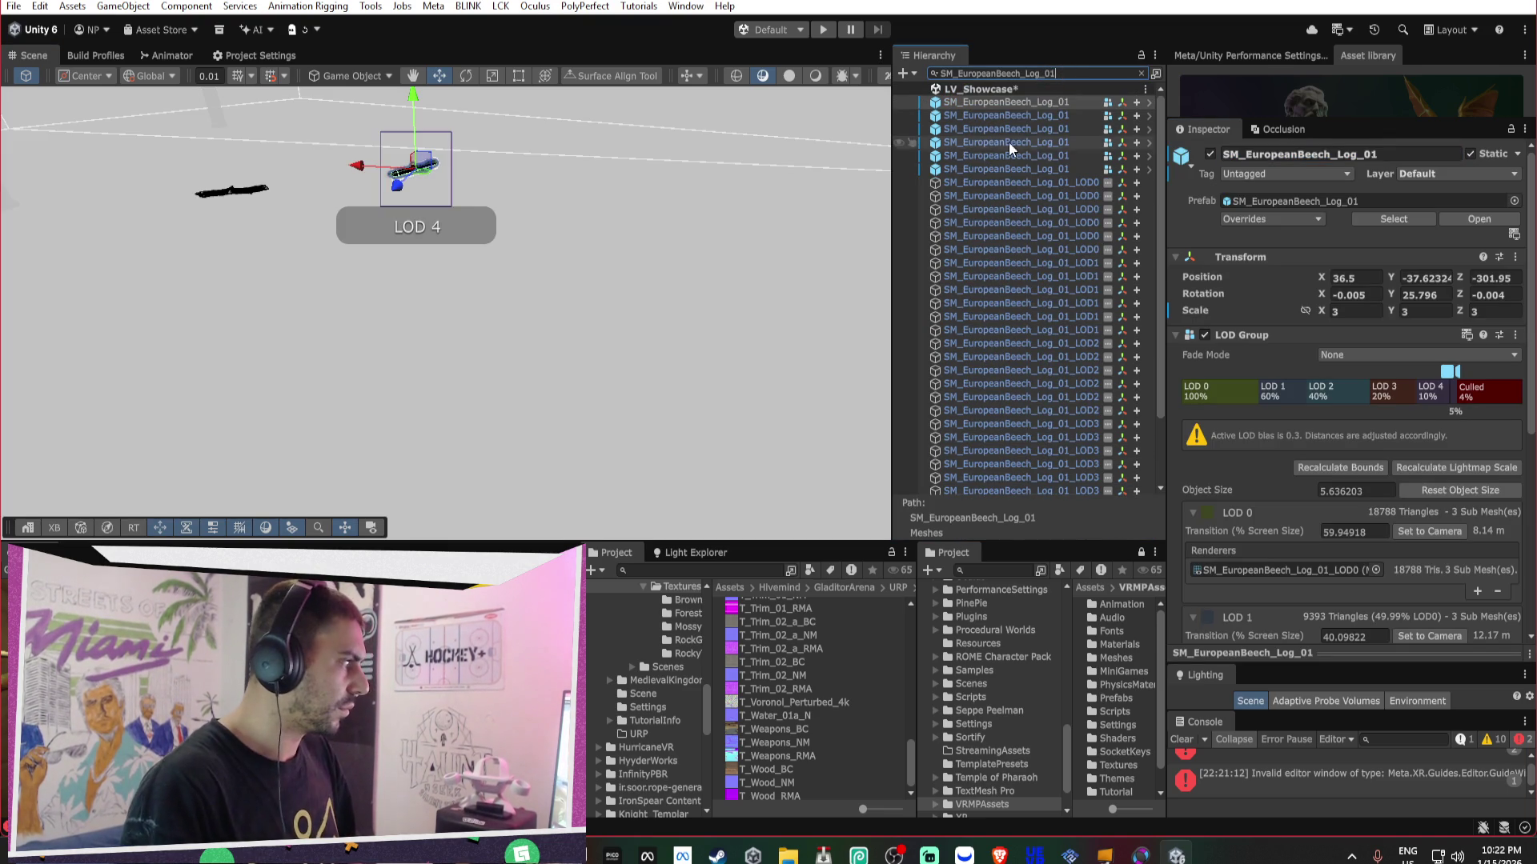
shift+click(1007, 163)
key(Delete)
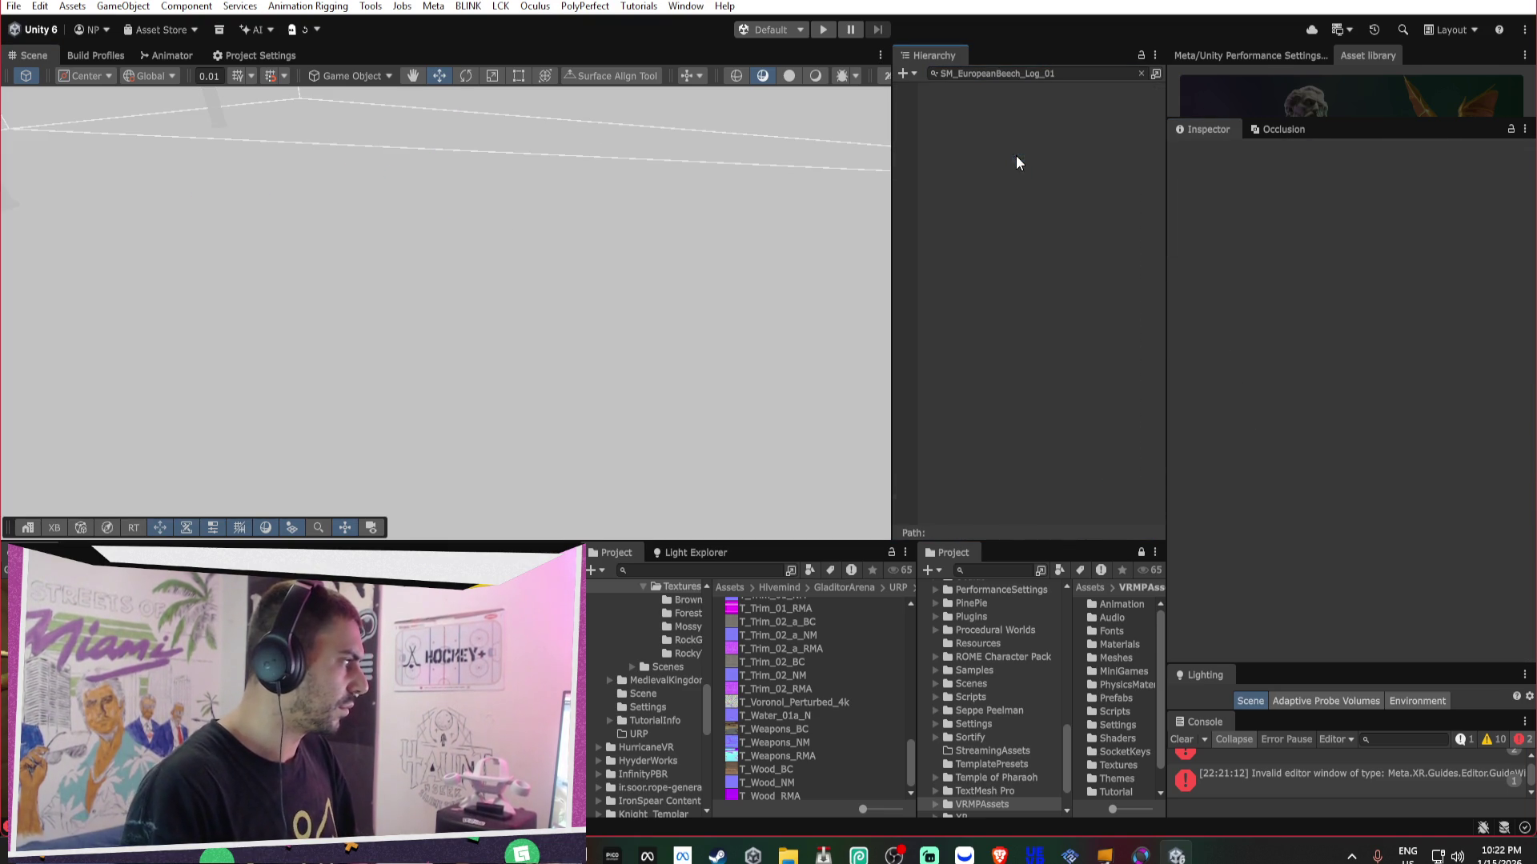
click(1140, 73)
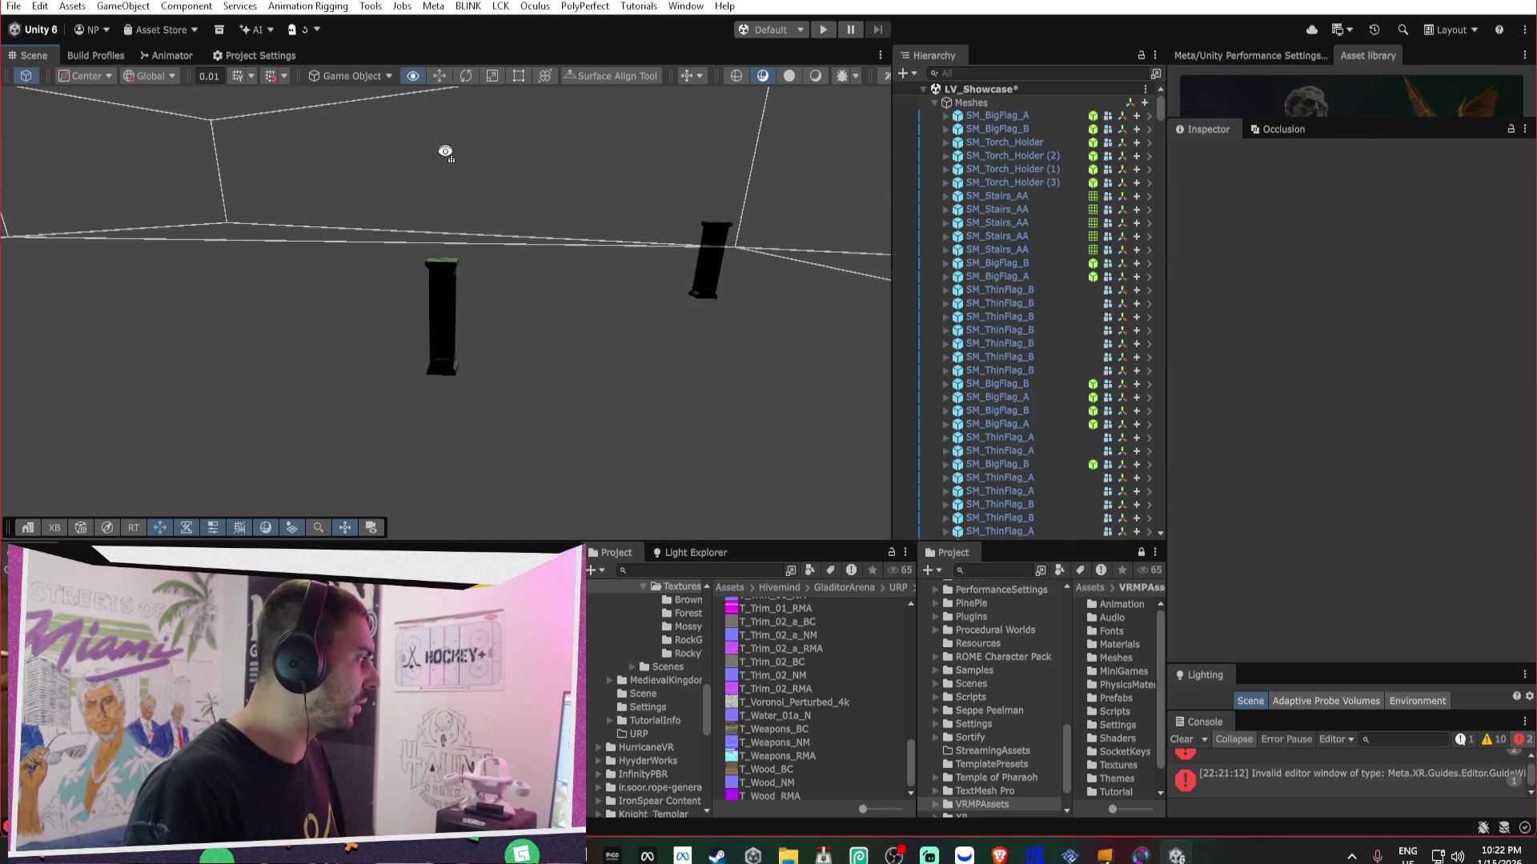
- Select pillars to locate their prefab, then orbit around the arena building and walkway
click(545, 251)
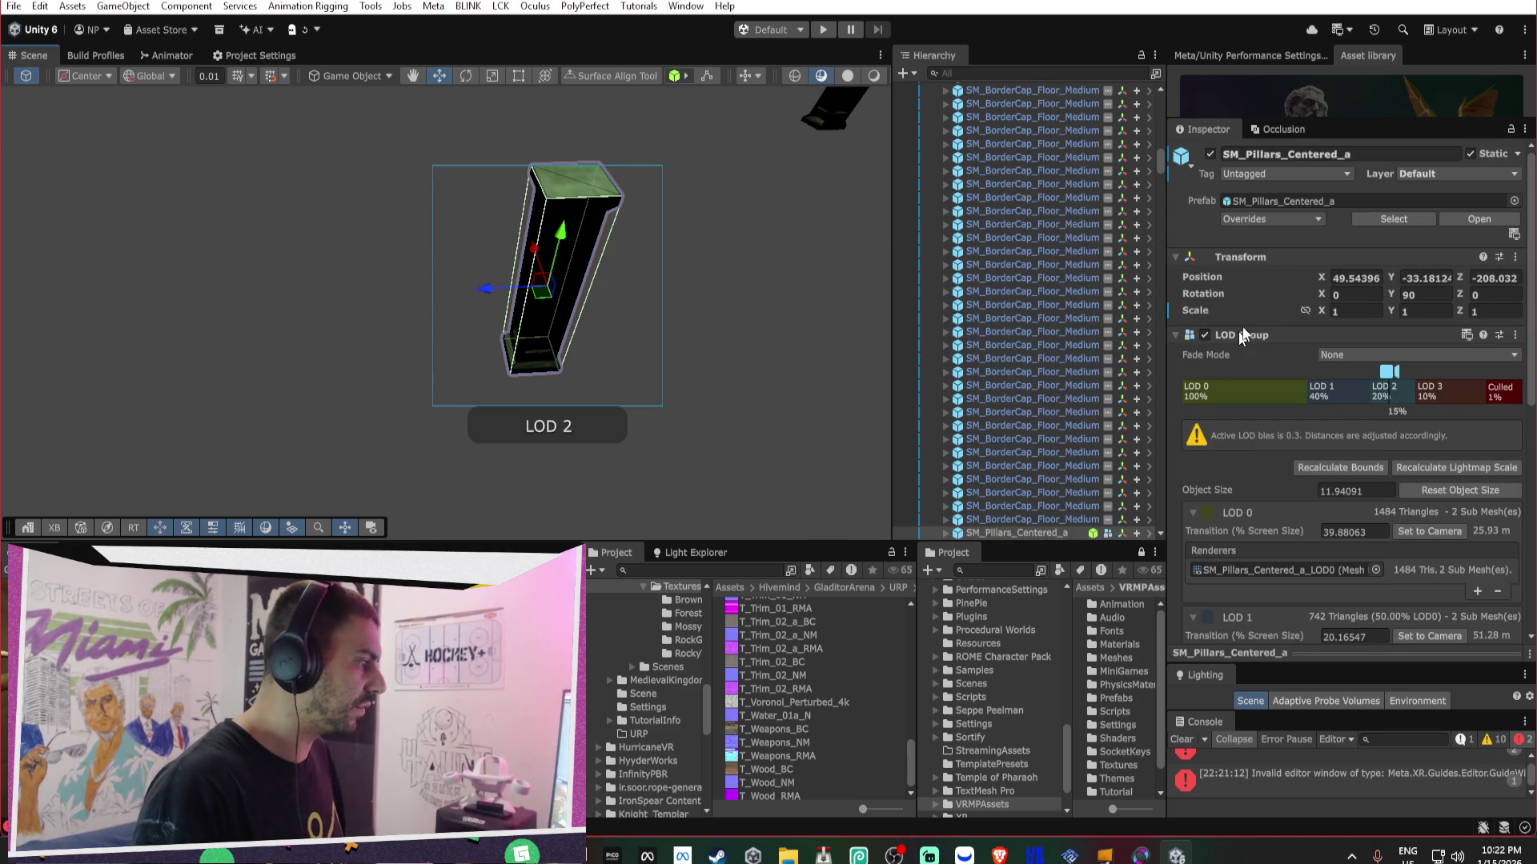
click(1290, 199)
mouse_move(649, 282)
mouse_down()
mouse_move(779, 188)
mouse_move(845, 207)
mouse_move(597, 319)
mouse_up()
shift+click(597, 318)
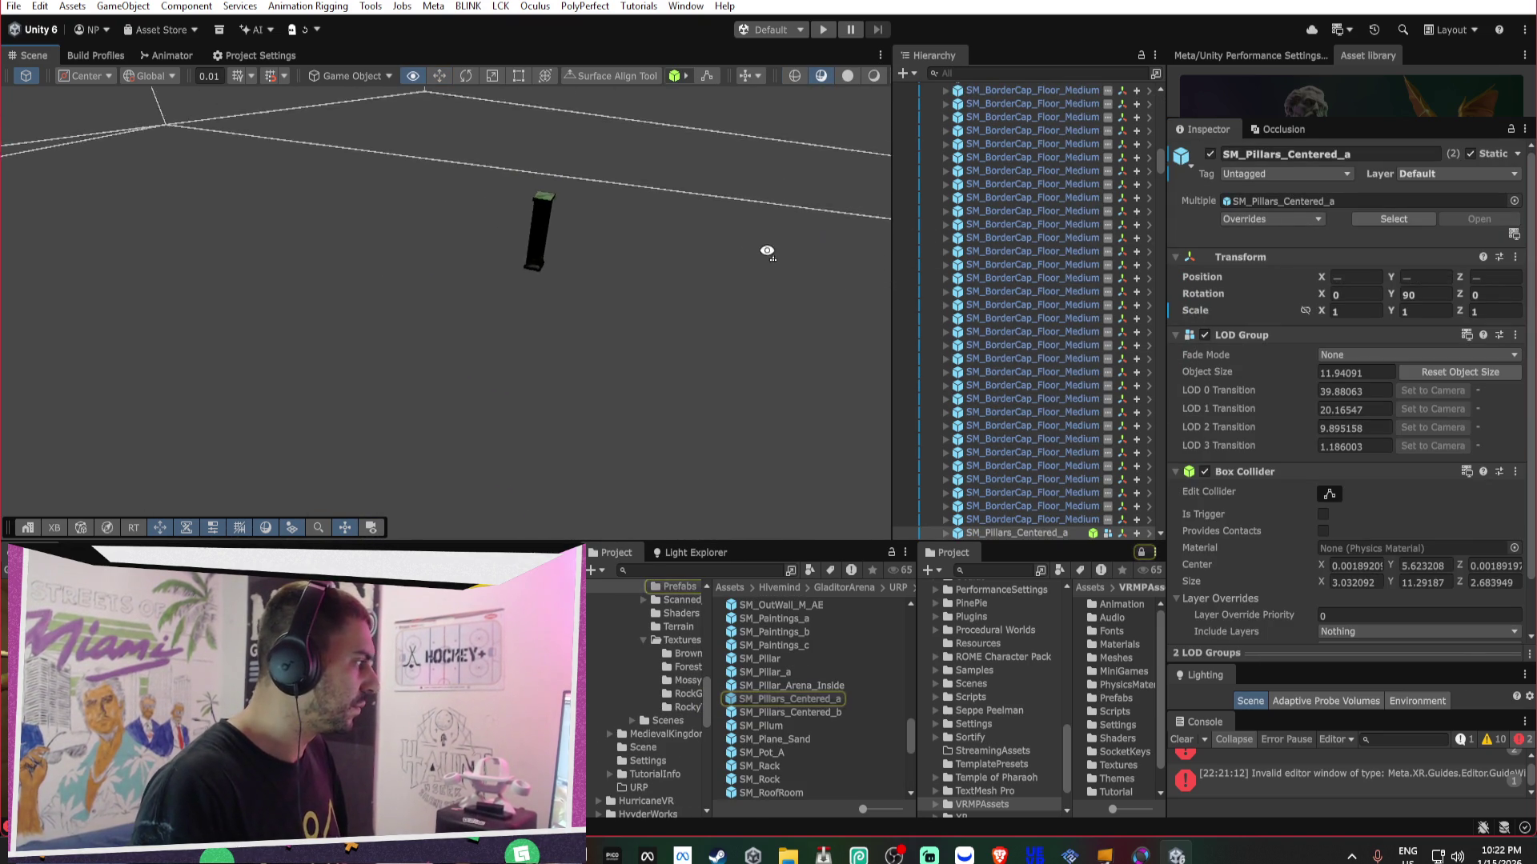
click(568, 274)
mouse_move(574, 272)
mouse_down()
mouse_move(874, 240)
mouse_move(774, 295)
mouse_move(675, 323)
mouse_up()
click(680, 328)
drag(748, 285, 509, 289)
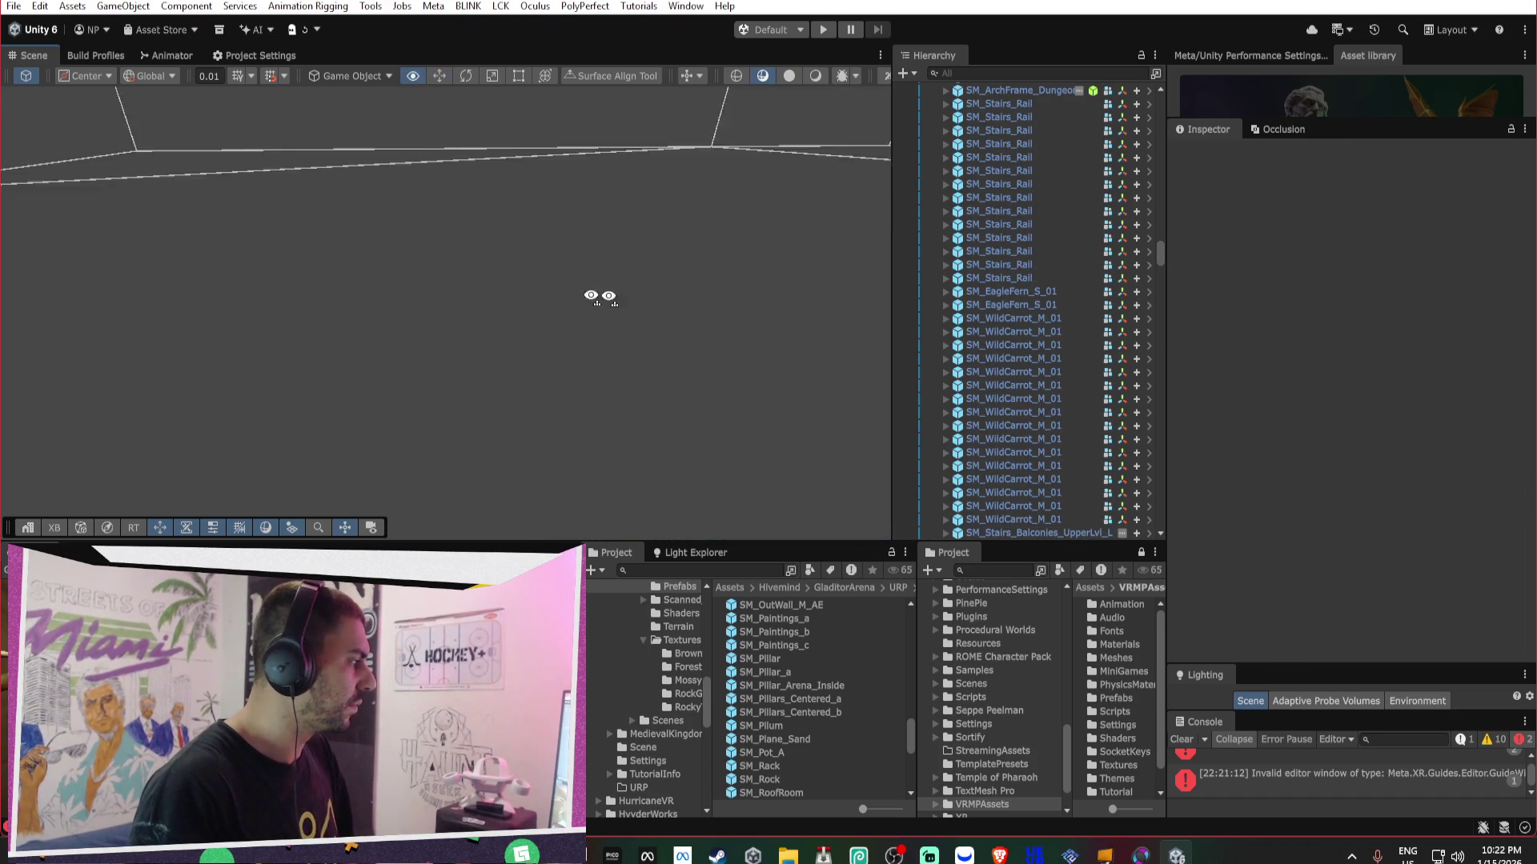
- Delete the fanned green stair pieces, including the large piece and the SM_Stairs_AA piece
mouse_move(804, 251)
mouse_down()
mouse_move(690, 254)
mouse_move(573, 302)
mouse_up()
click(582, 300)
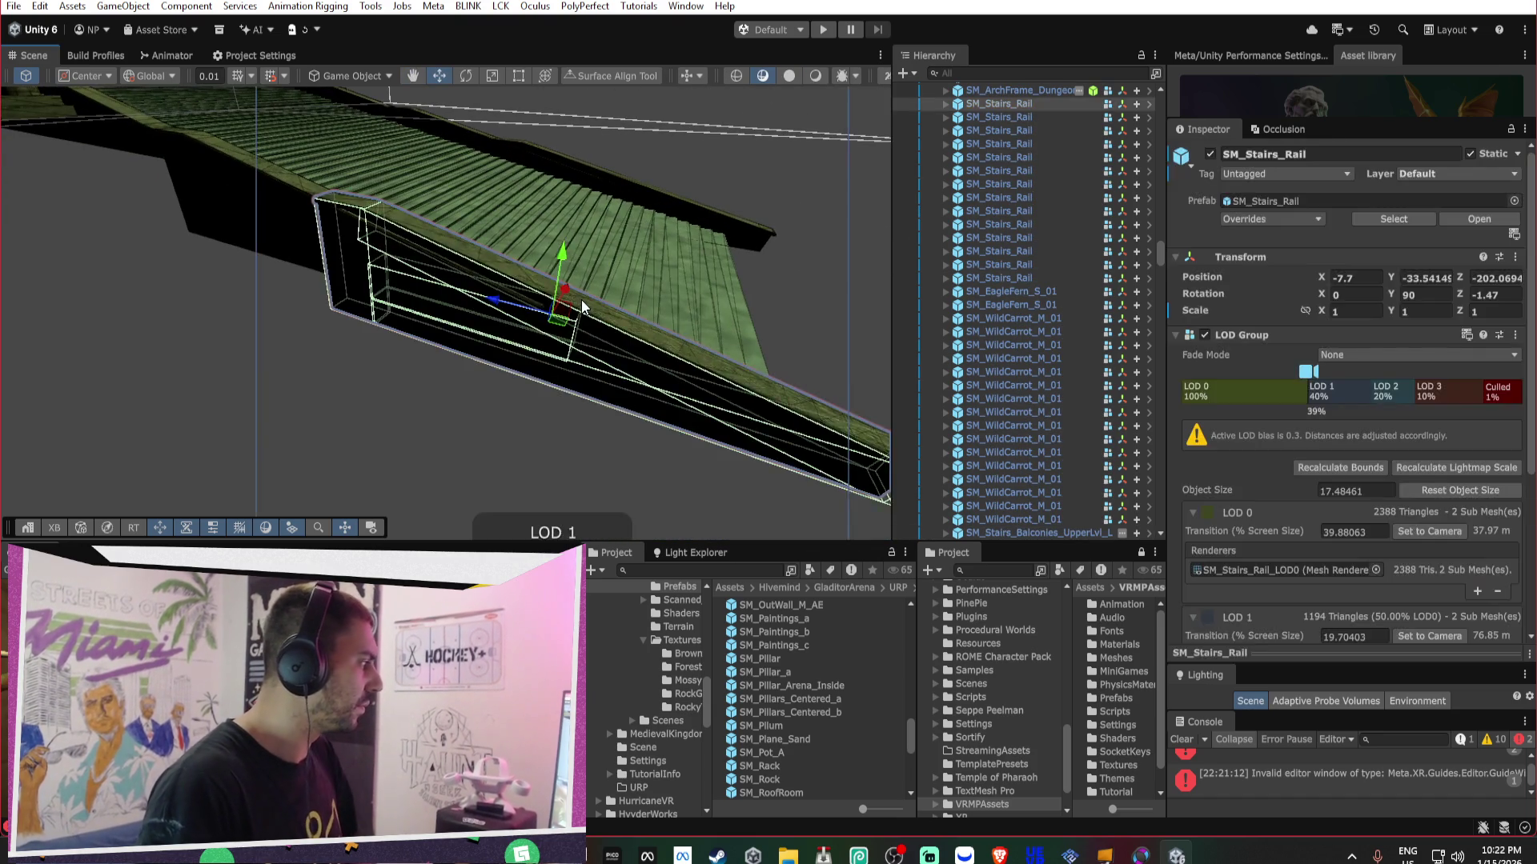
key(Delete)
click(680, 288)
key(Delete)
click(711, 300)
key(Delete)
click(608, 256)
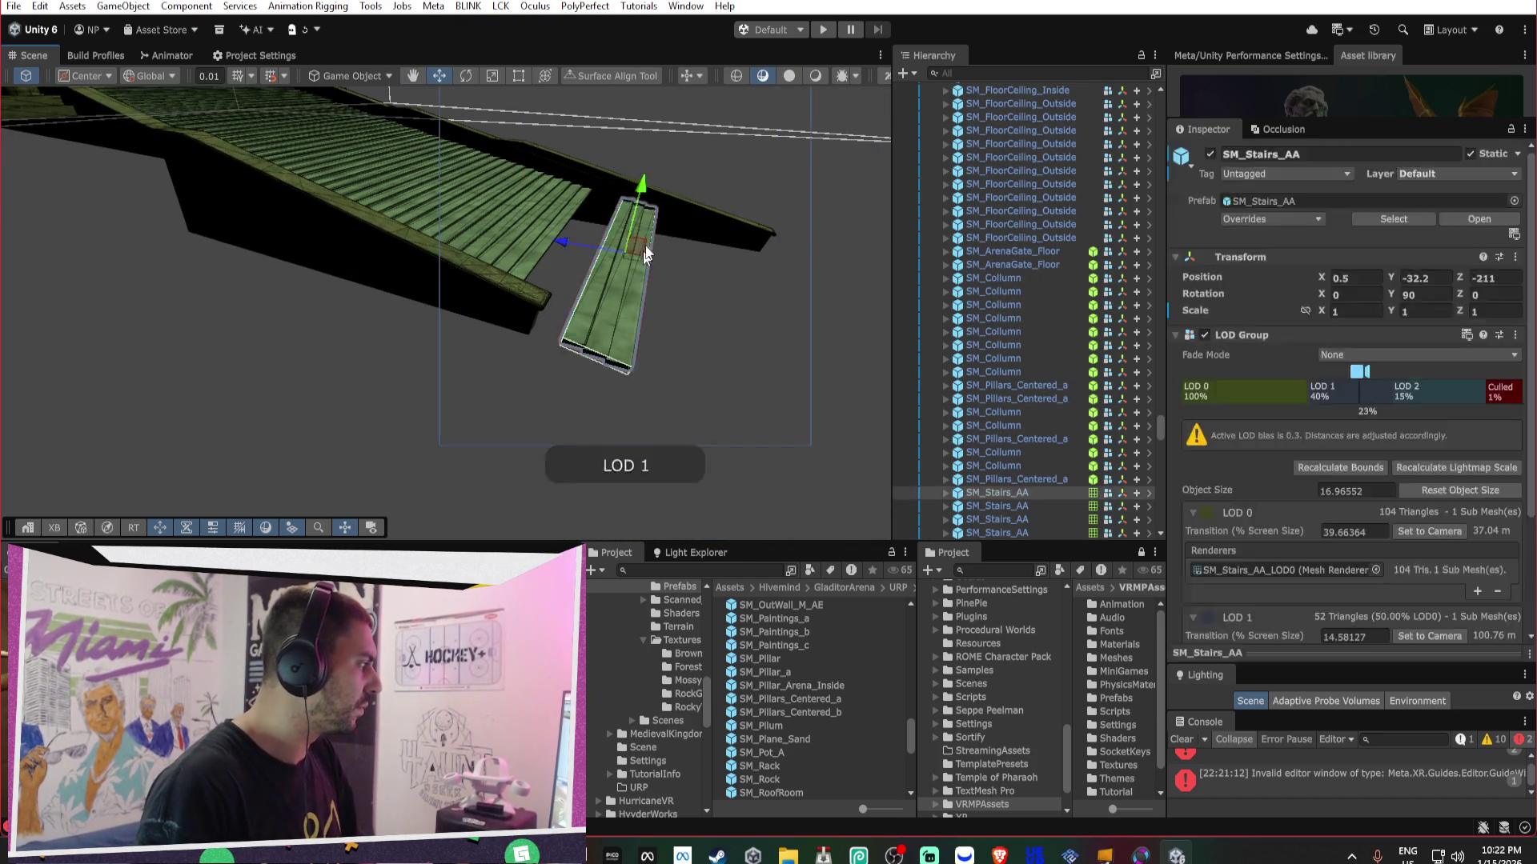
key(Delete)
click(568, 184)
key(Delete)
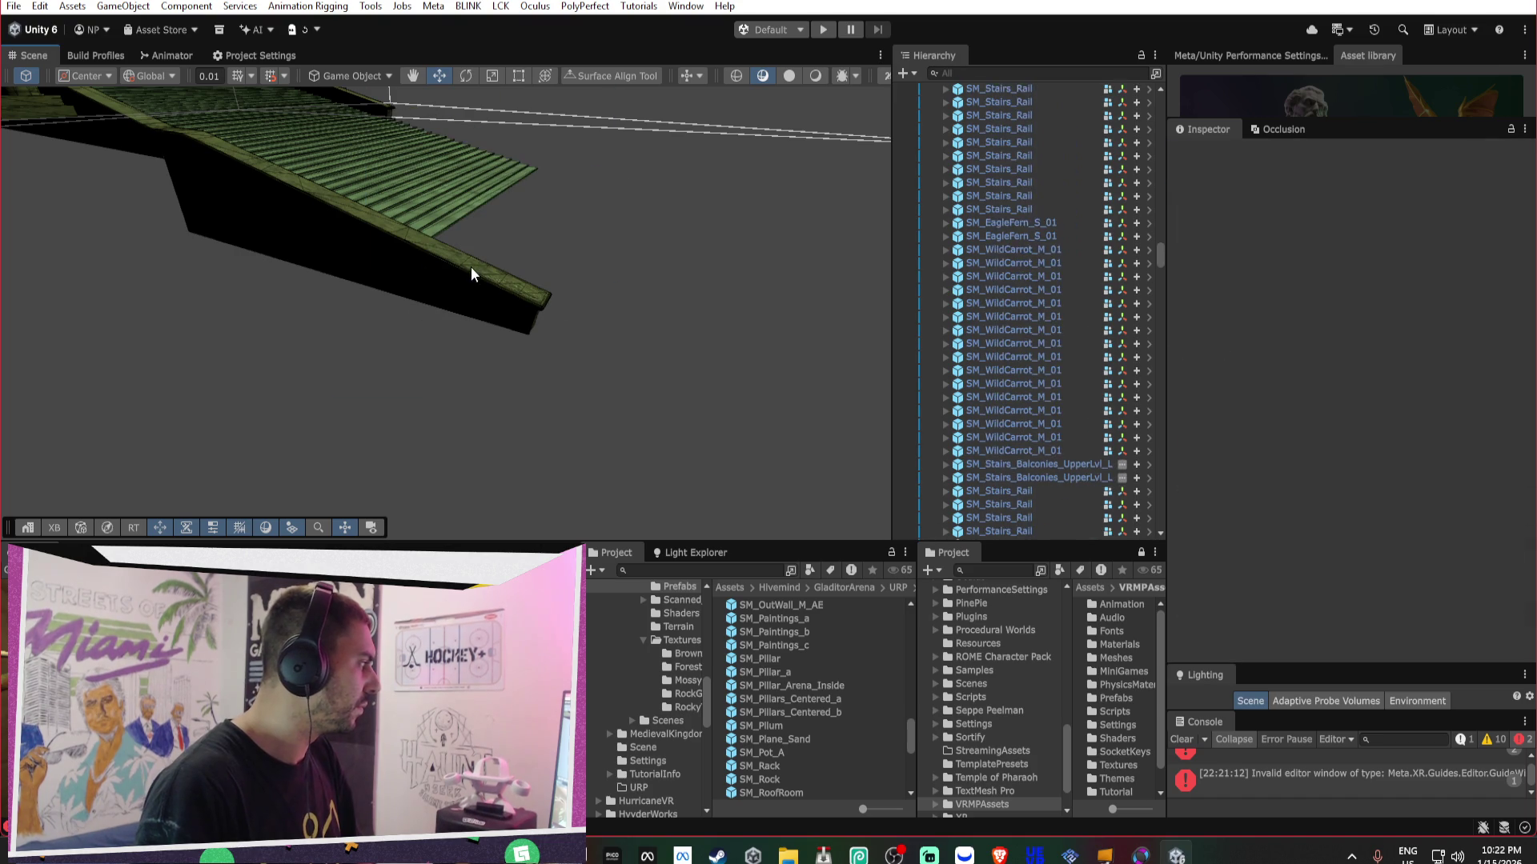
click(457, 196)
key(Delete)
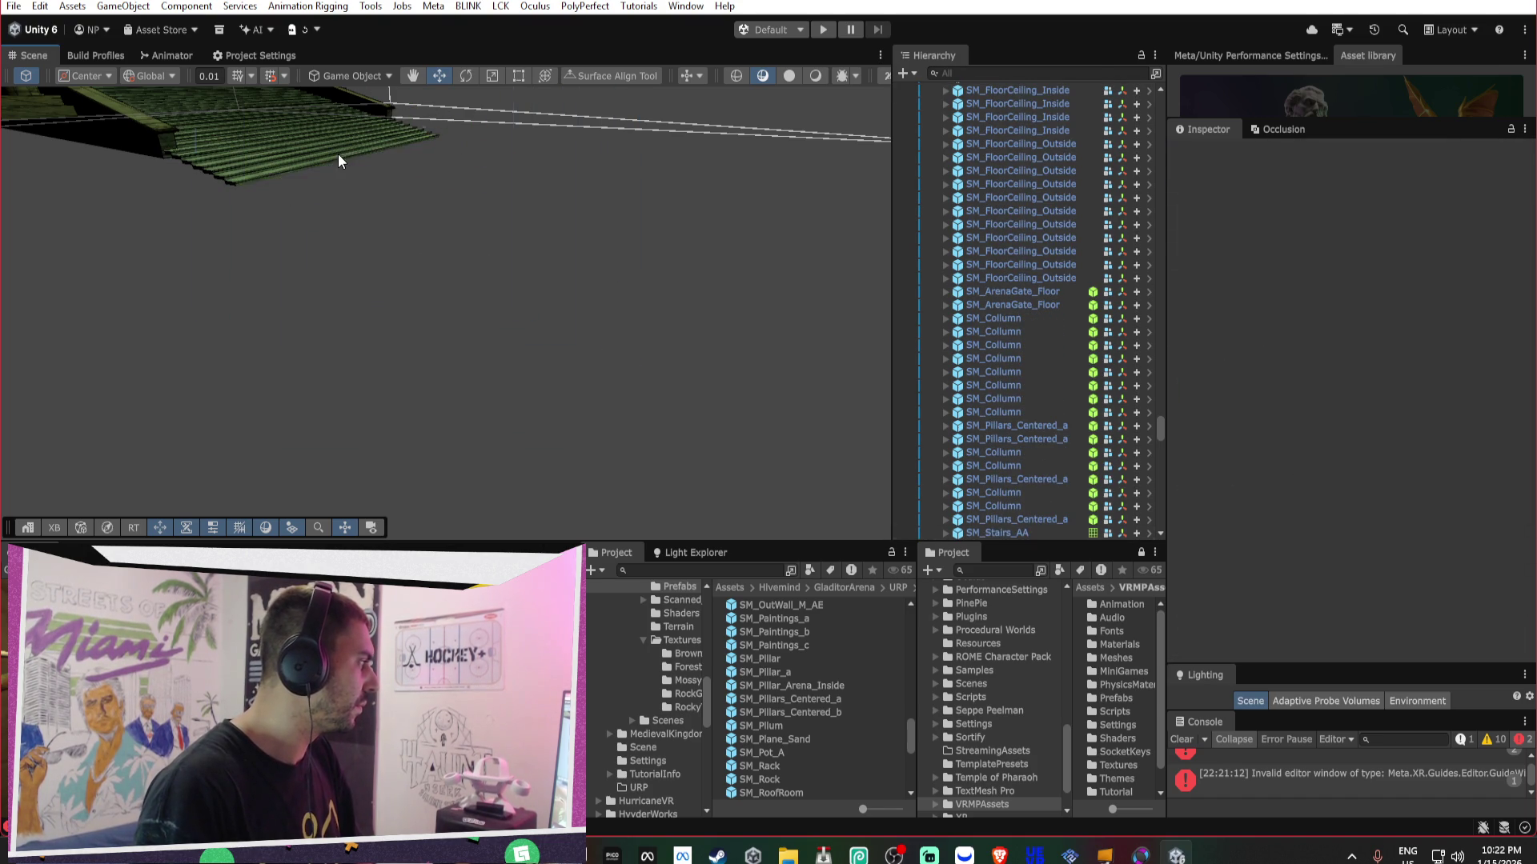
- Remove the stray stair piece, plank sections, crossbar and SM_Stairs_AA plank from the green bridge
mouse_move(311, 146)
mouse_down()
mouse_move(54, 188)
mouse_move(546, 400)
mouse_up()
click(546, 400)
key(Delete)
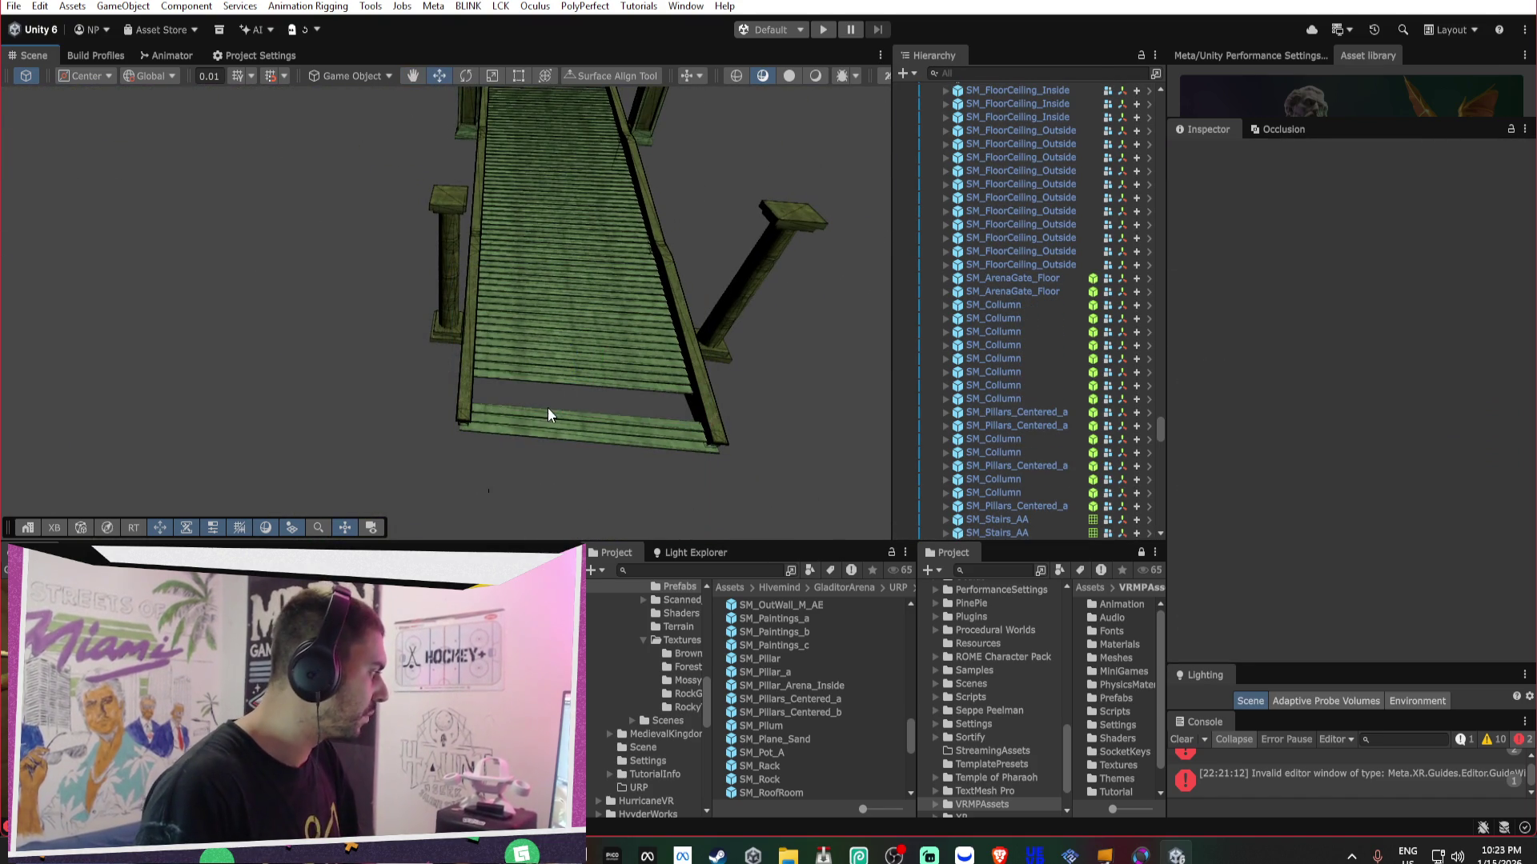
click(516, 334)
key(Delete)
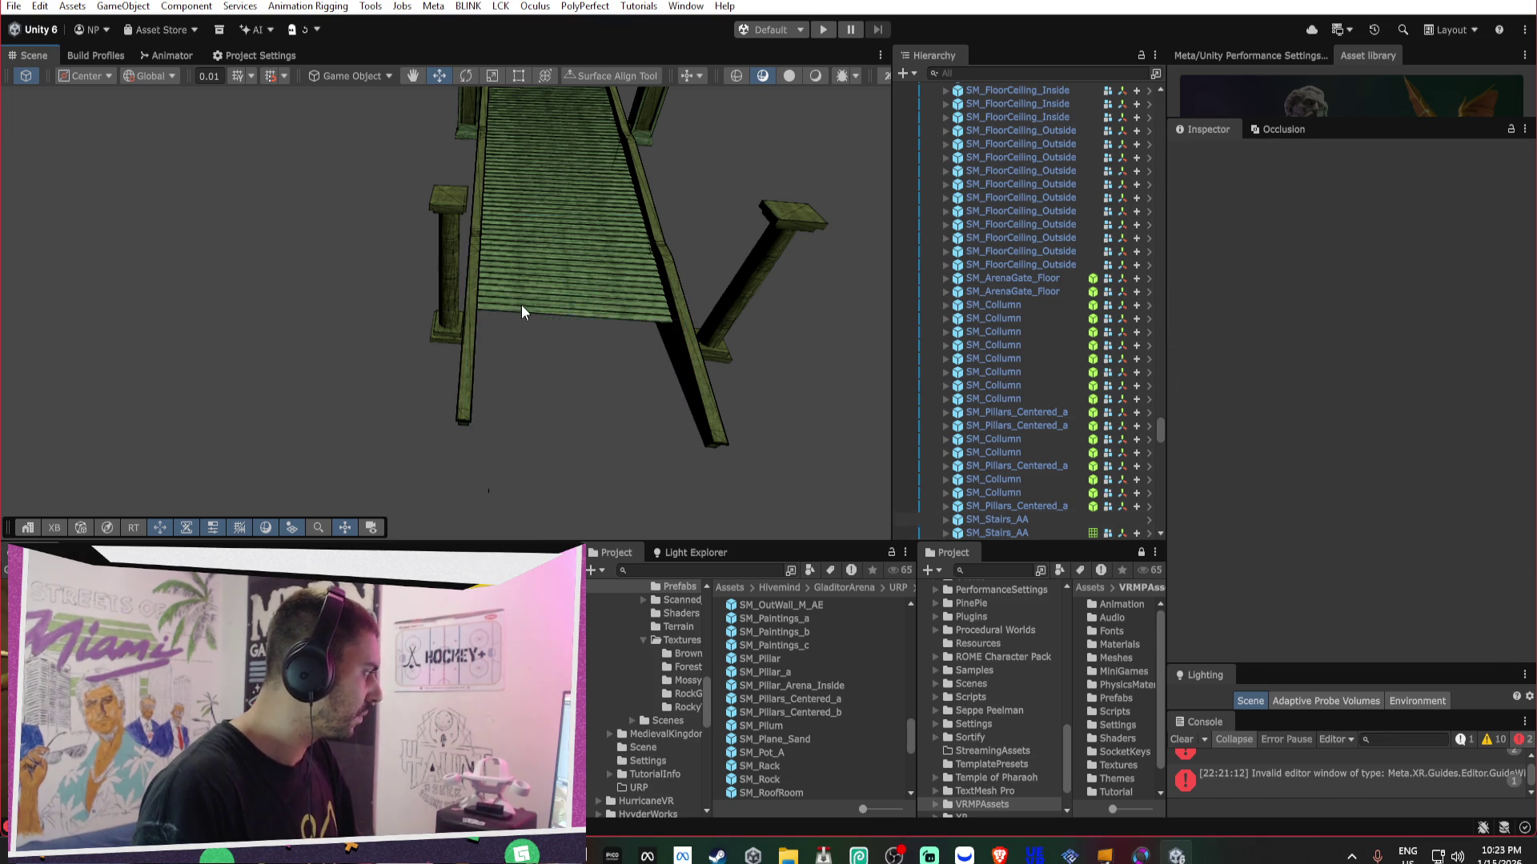
click(525, 262)
key(Delete)
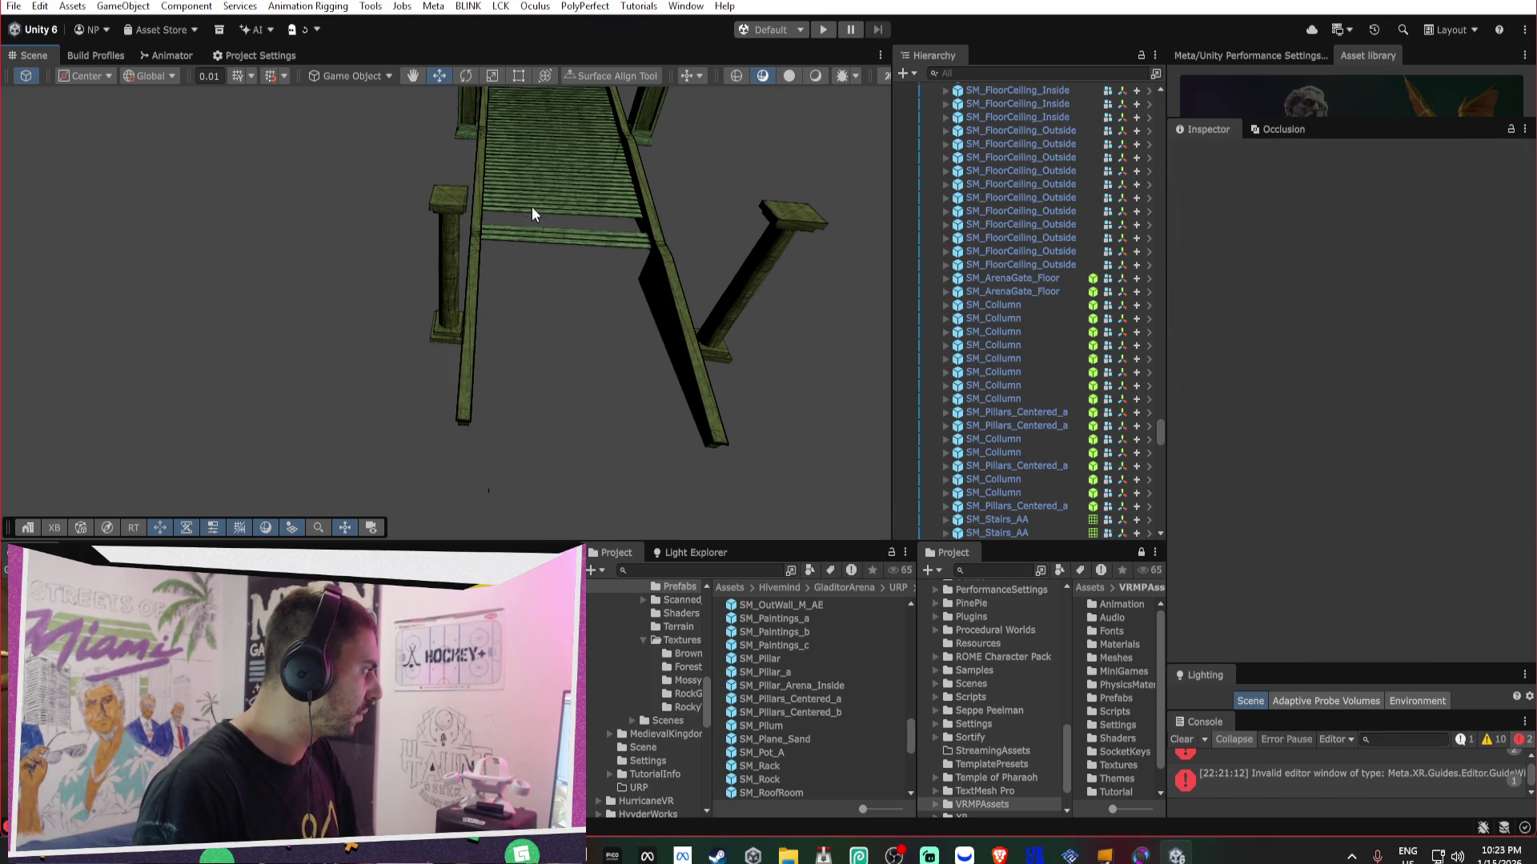
click(527, 230)
key(Delete)
click(541, 182)
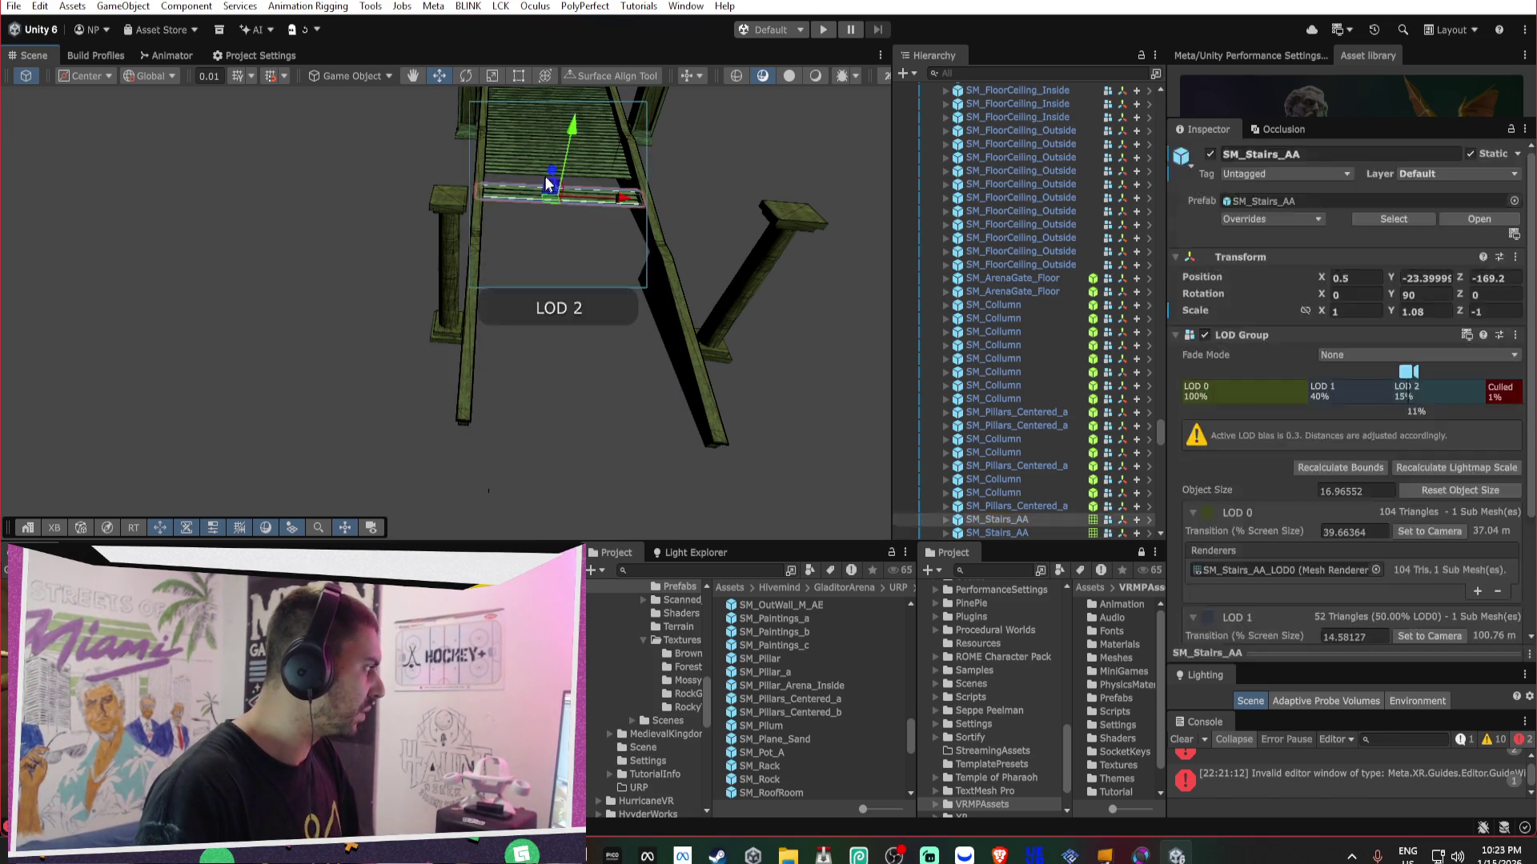
key(Delete)
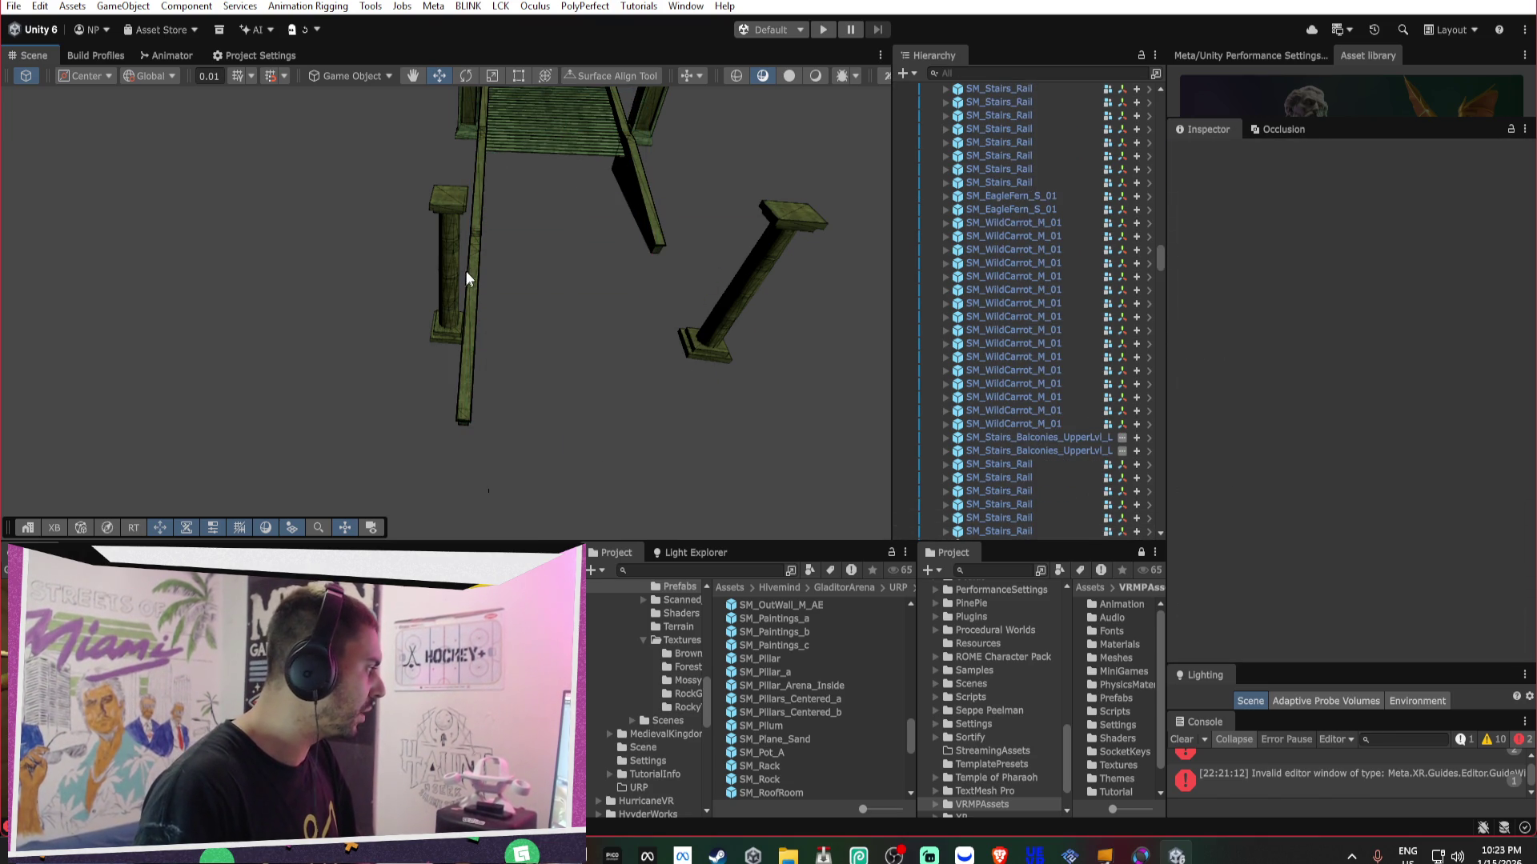
- Delete the diagonal pillar, the diagonal stair rail and two small stray pieces
click(759, 261)
key(Delete)
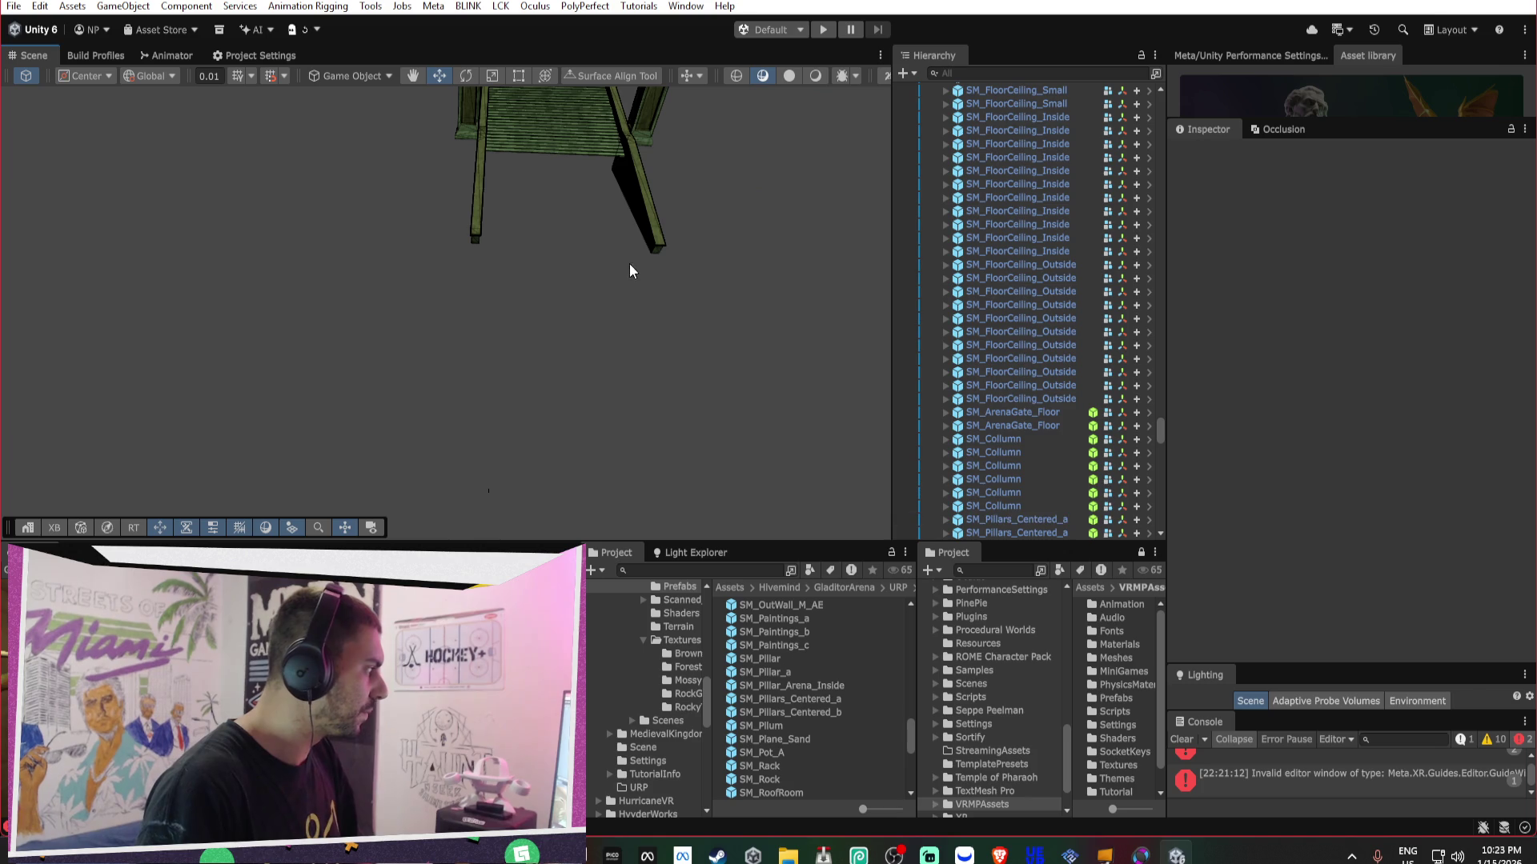
click(660, 213)
key(f)
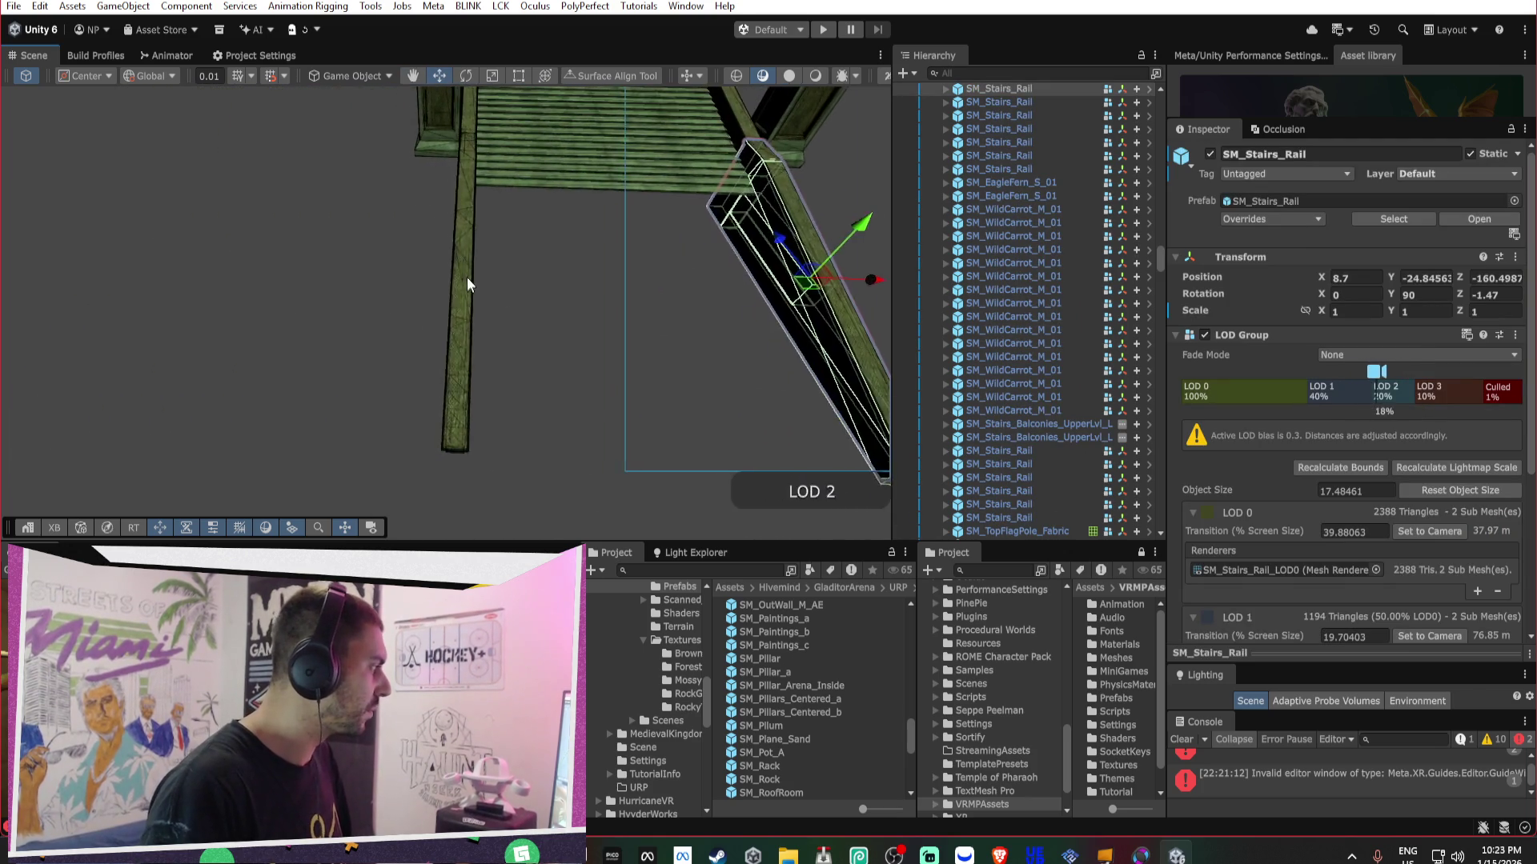
key(Delete)
click(450, 141)
key(Delete)
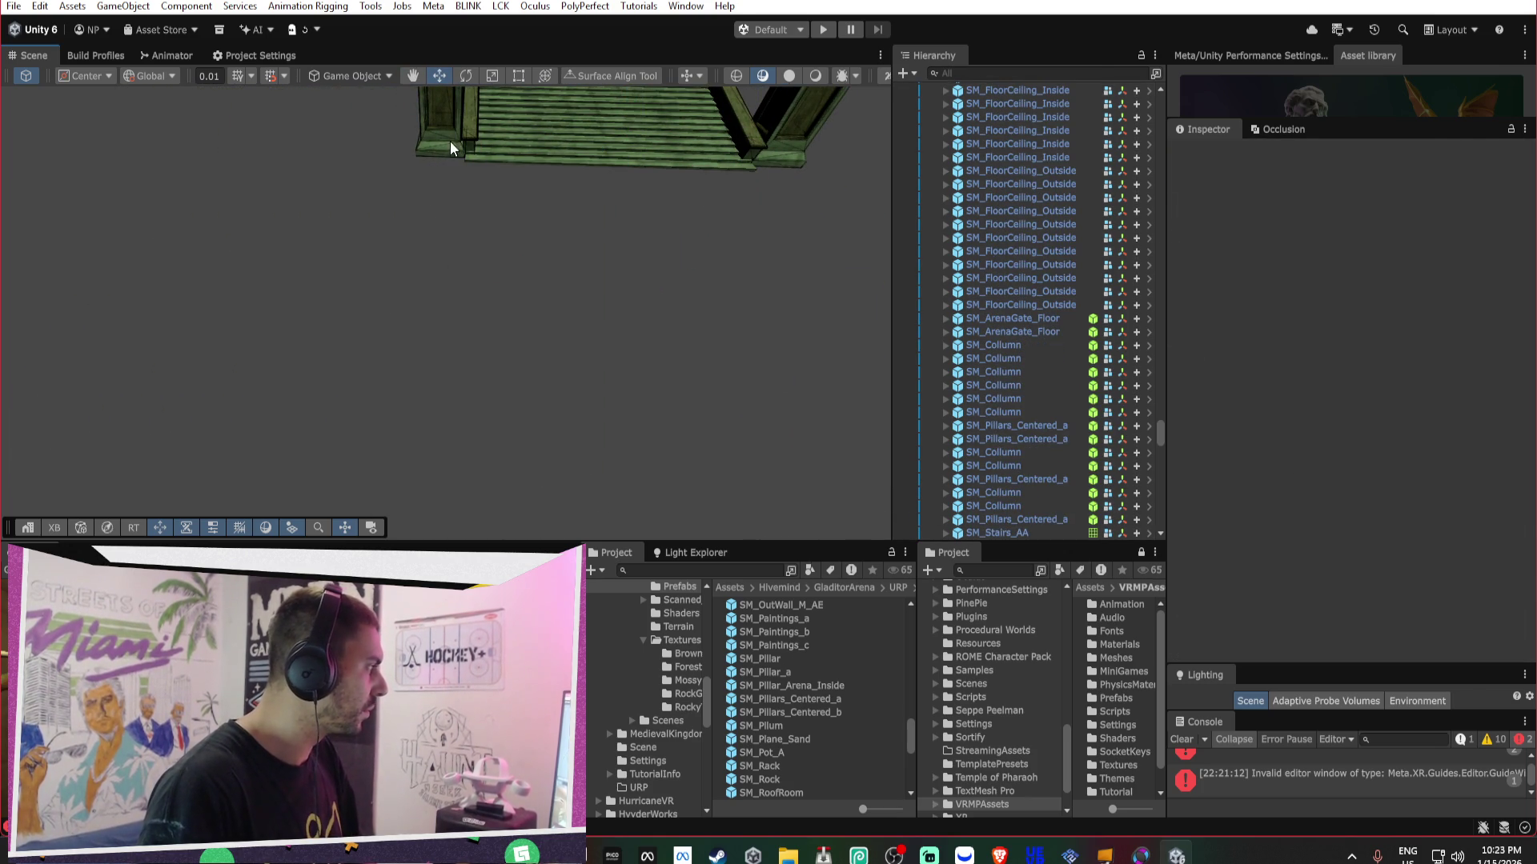
key(Delete)
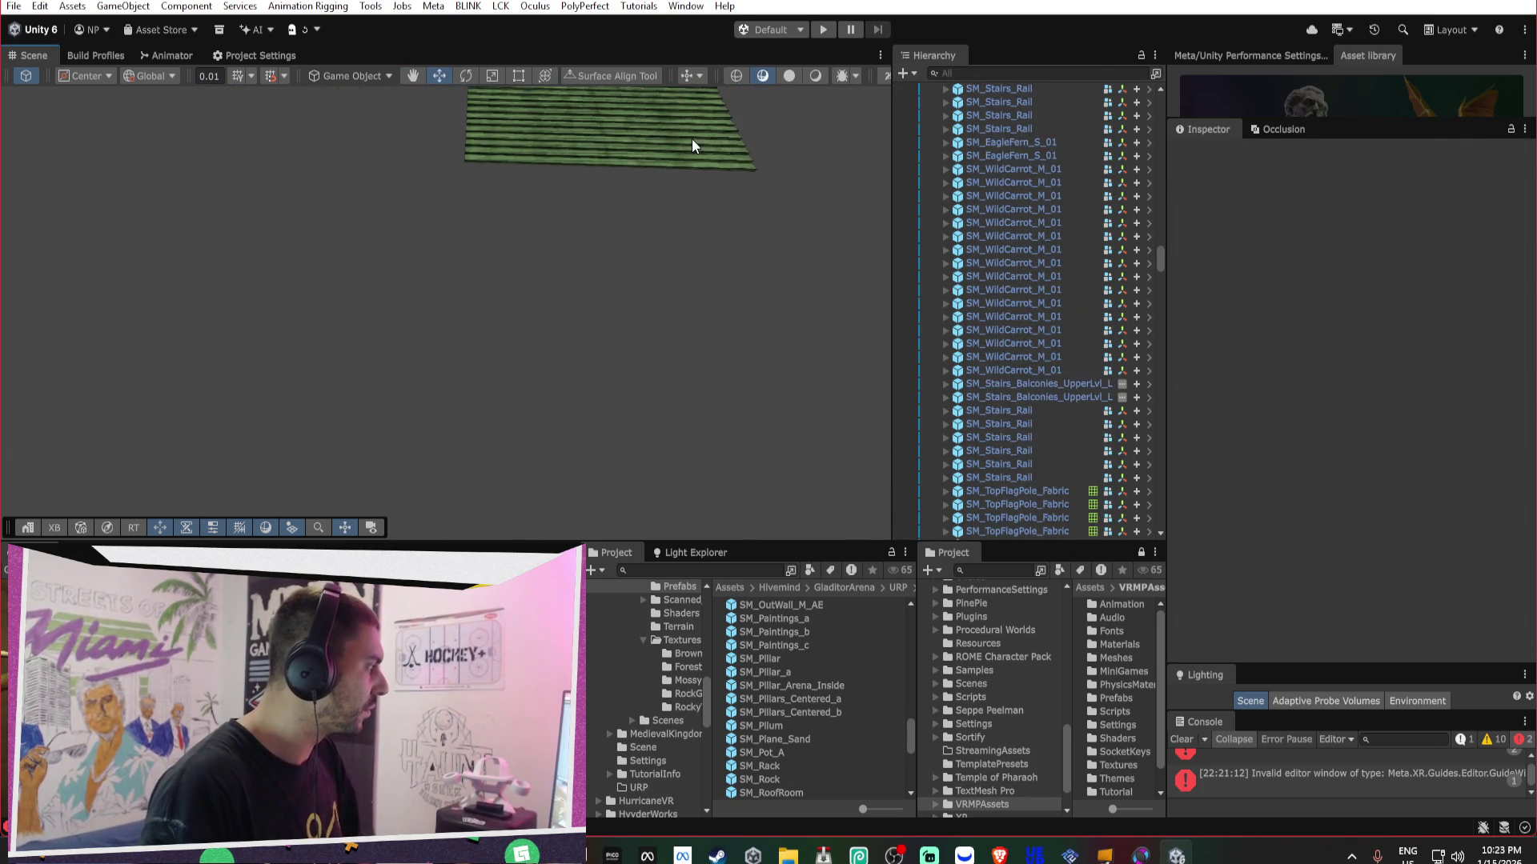
- Delete the SM_Stairs_AA stair slab and its lower slab pieces by the right pillar
click(692, 137)
key(f)
scroll(688, 143, down, 5)
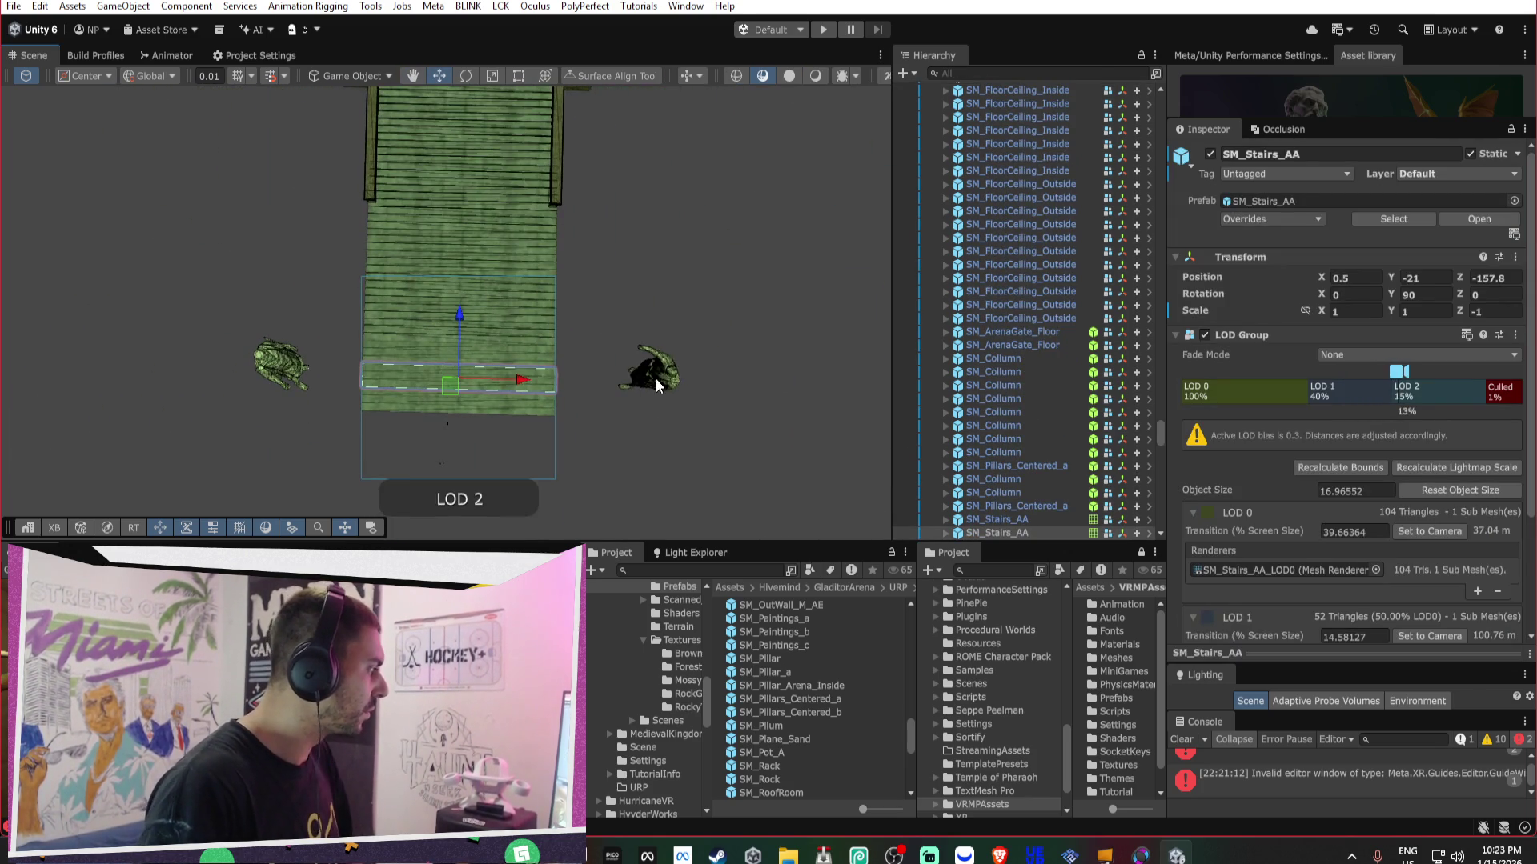
key(Delete)
click(460, 387)
key(Delete)
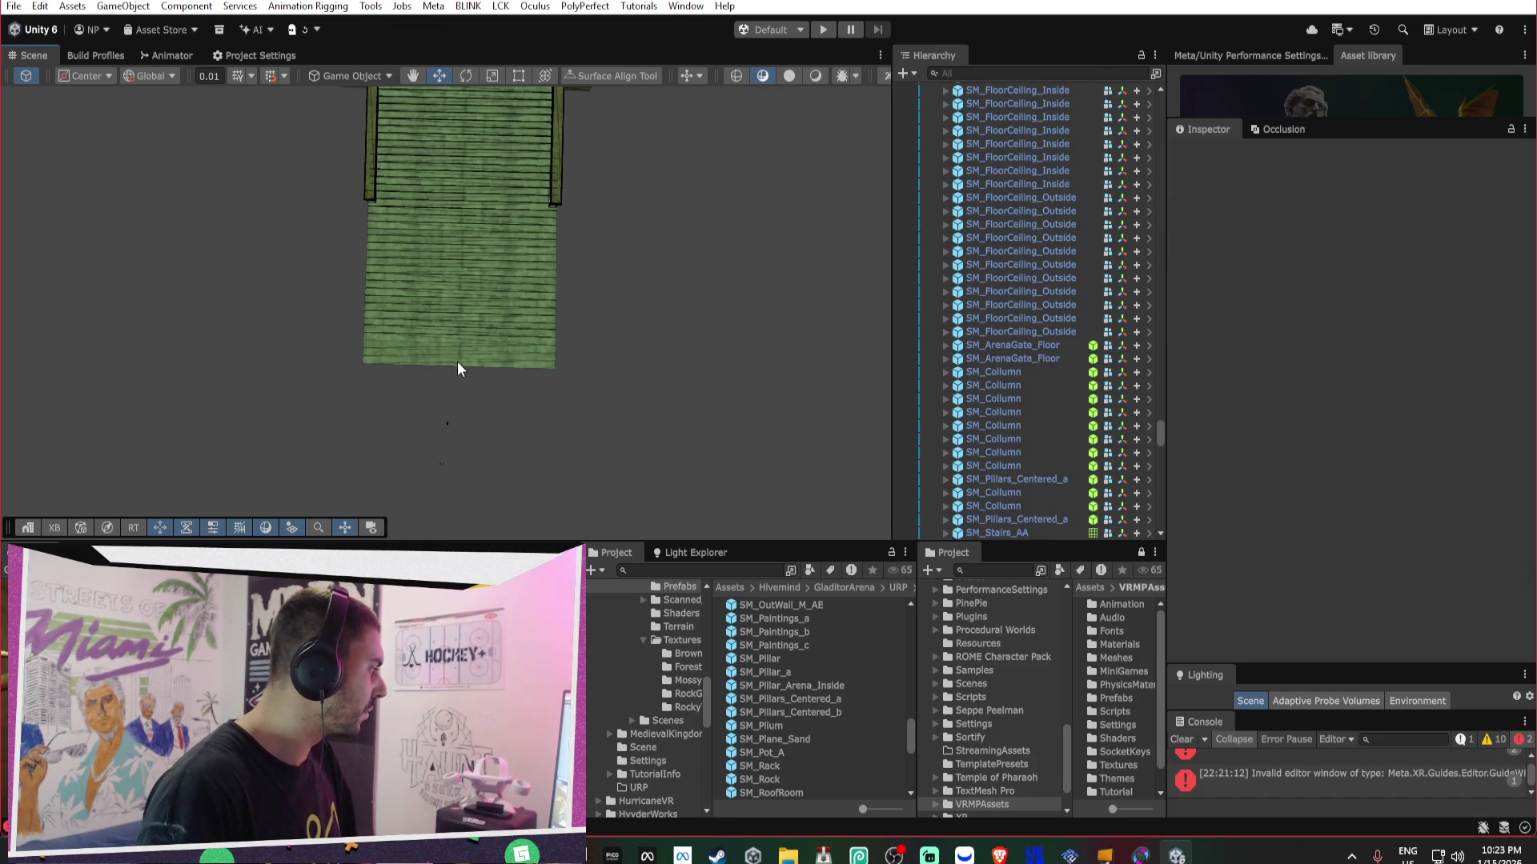
click(483, 249)
key(Delete)
click(551, 186)
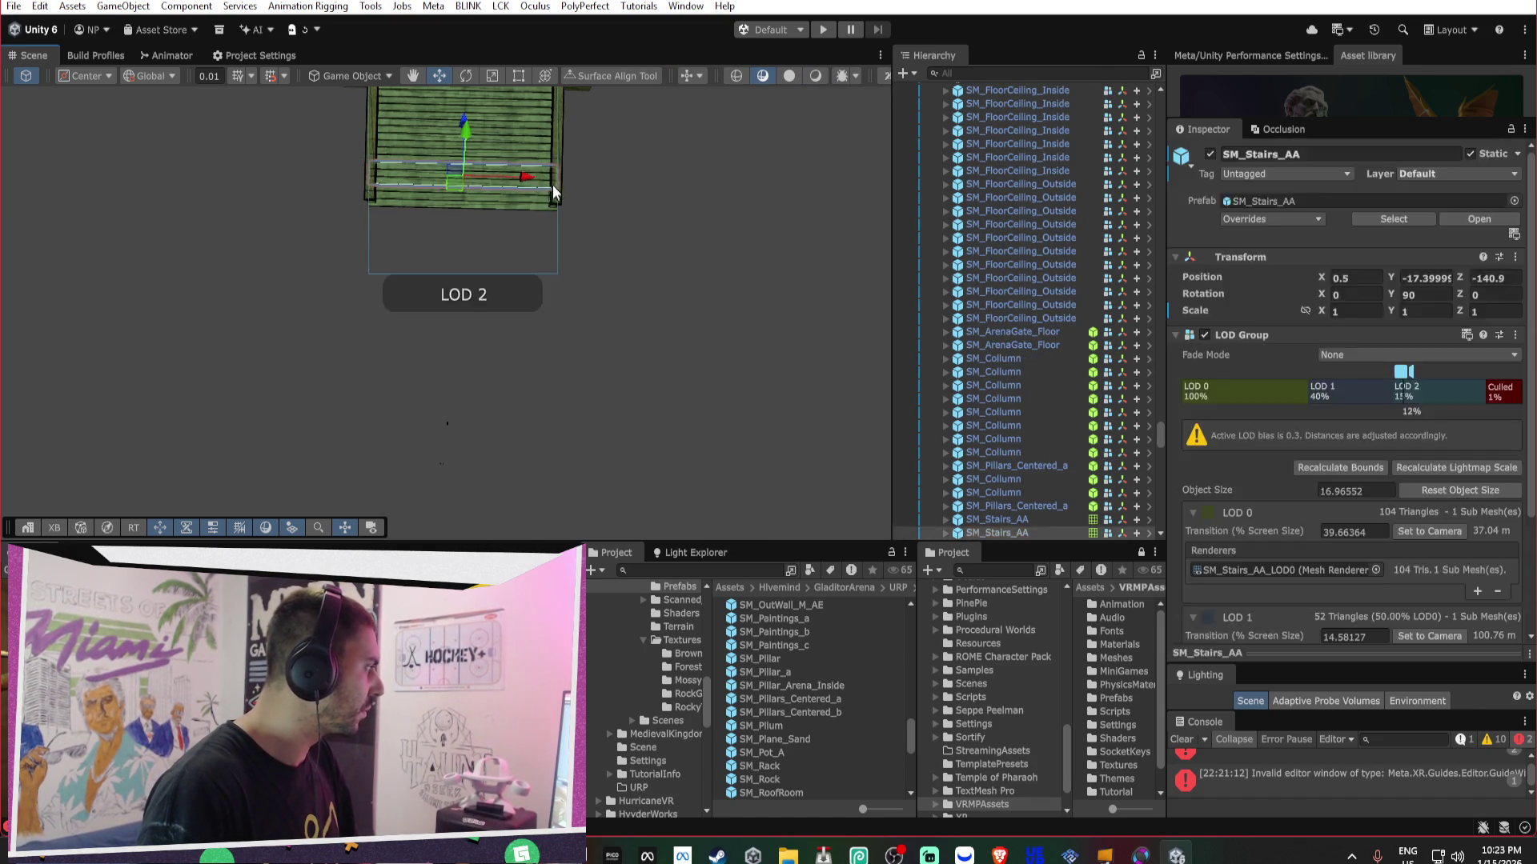
key(Delete)
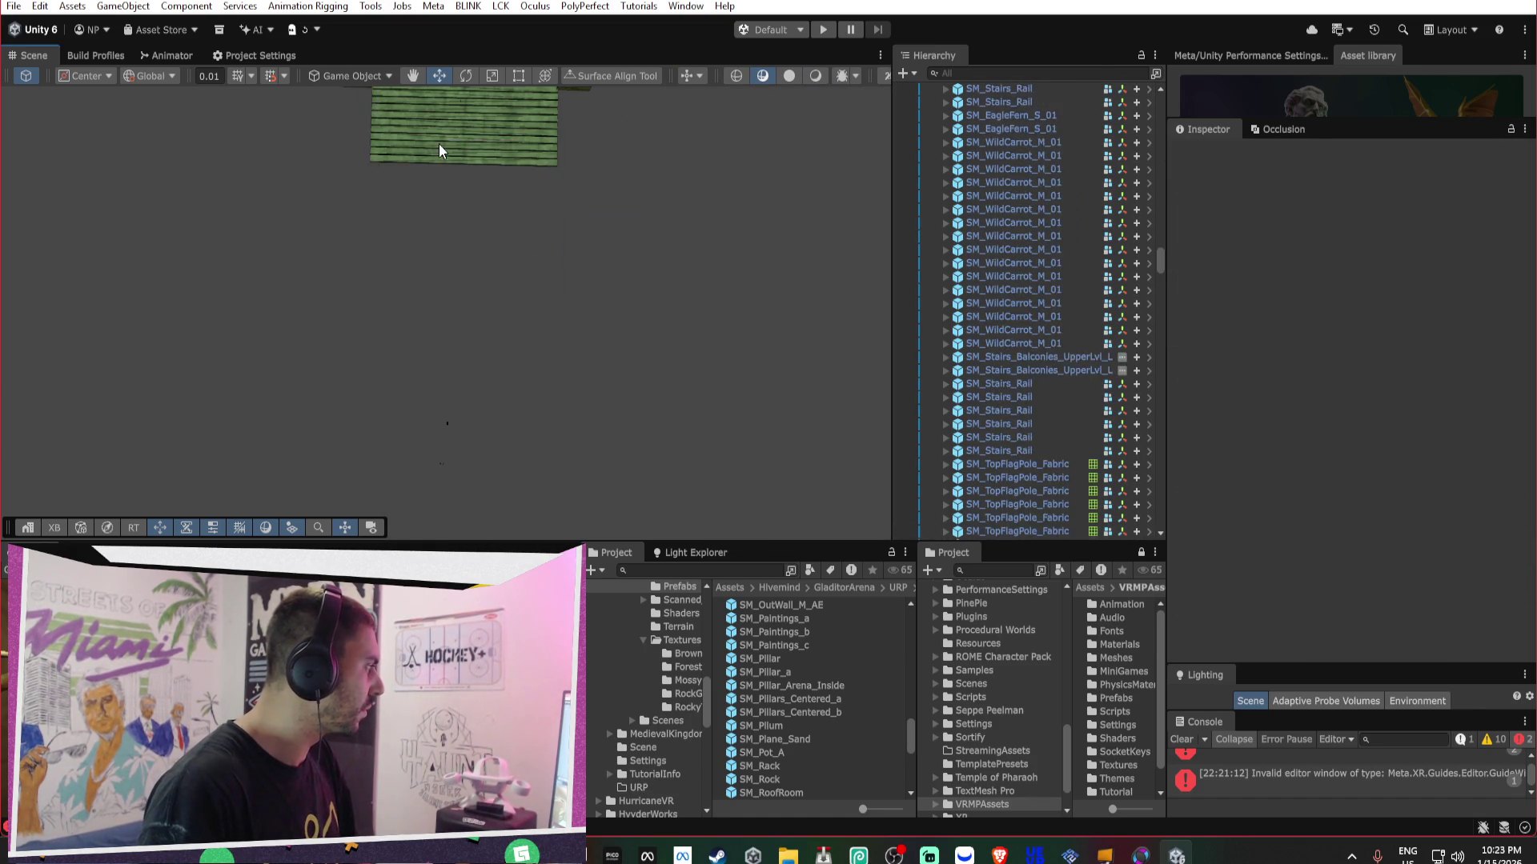
key(ctrl+z)
- Delete the lower stair section, the right front pillar and three front columns
click(462, 299)
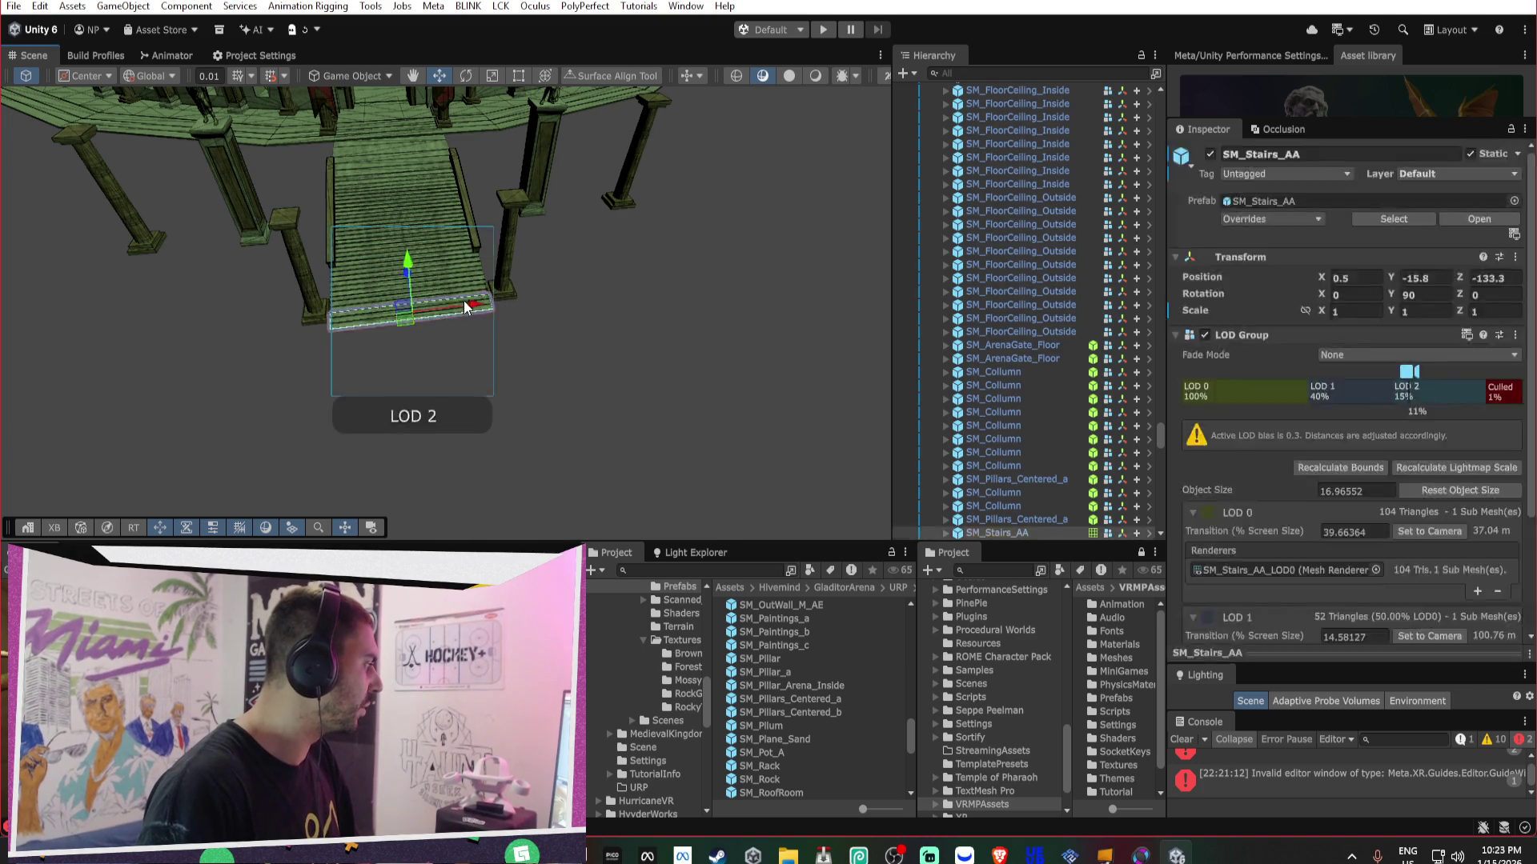
key(Delete)
click(505, 256)
key(Delete)
click(317, 287)
key(Delete)
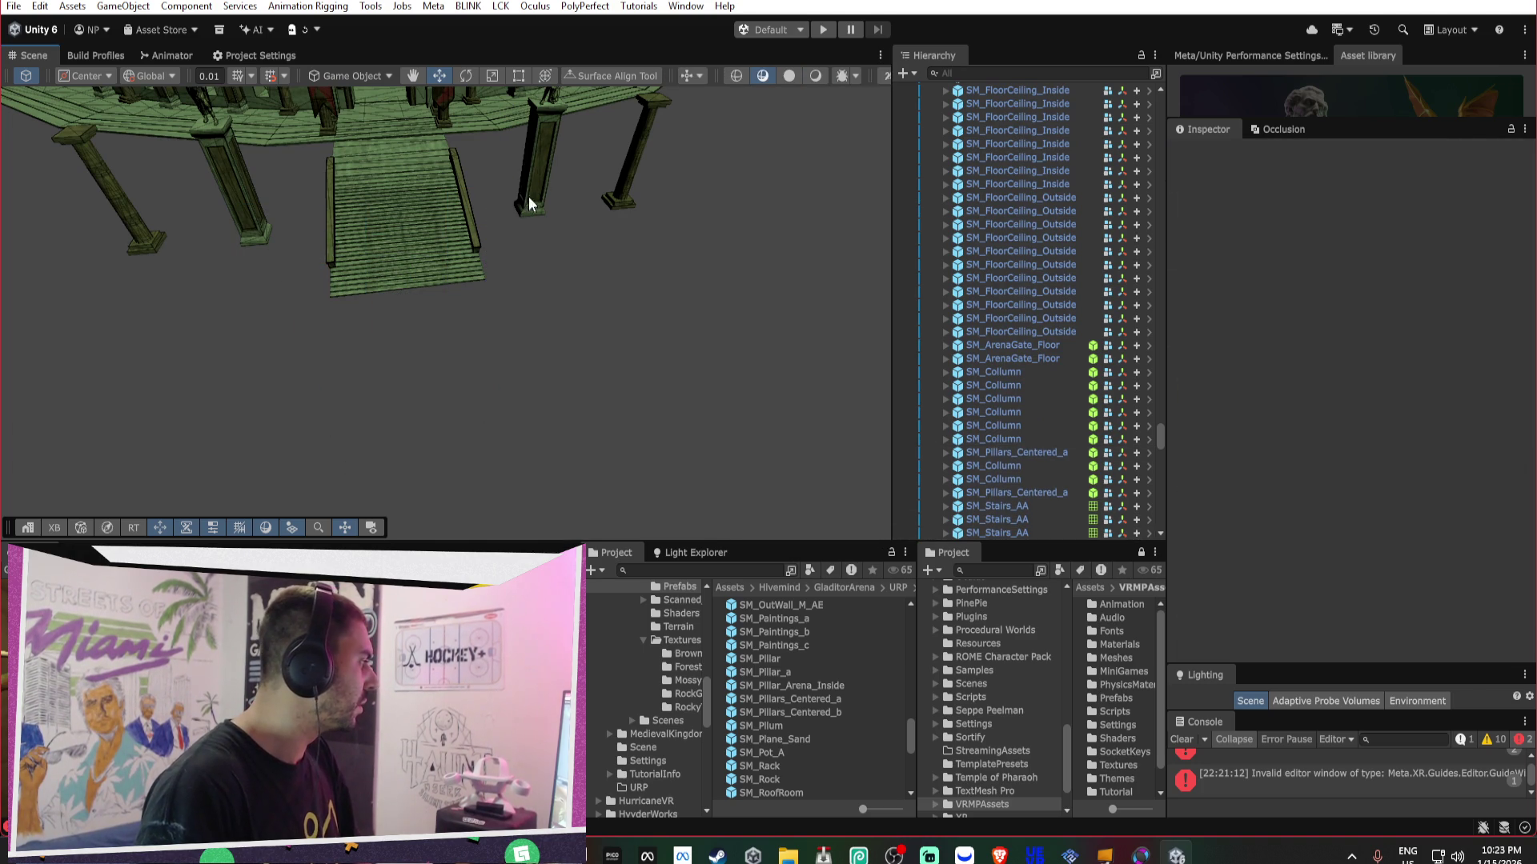
click(608, 160)
key(Delete)
click(649, 160)
key(Delete)
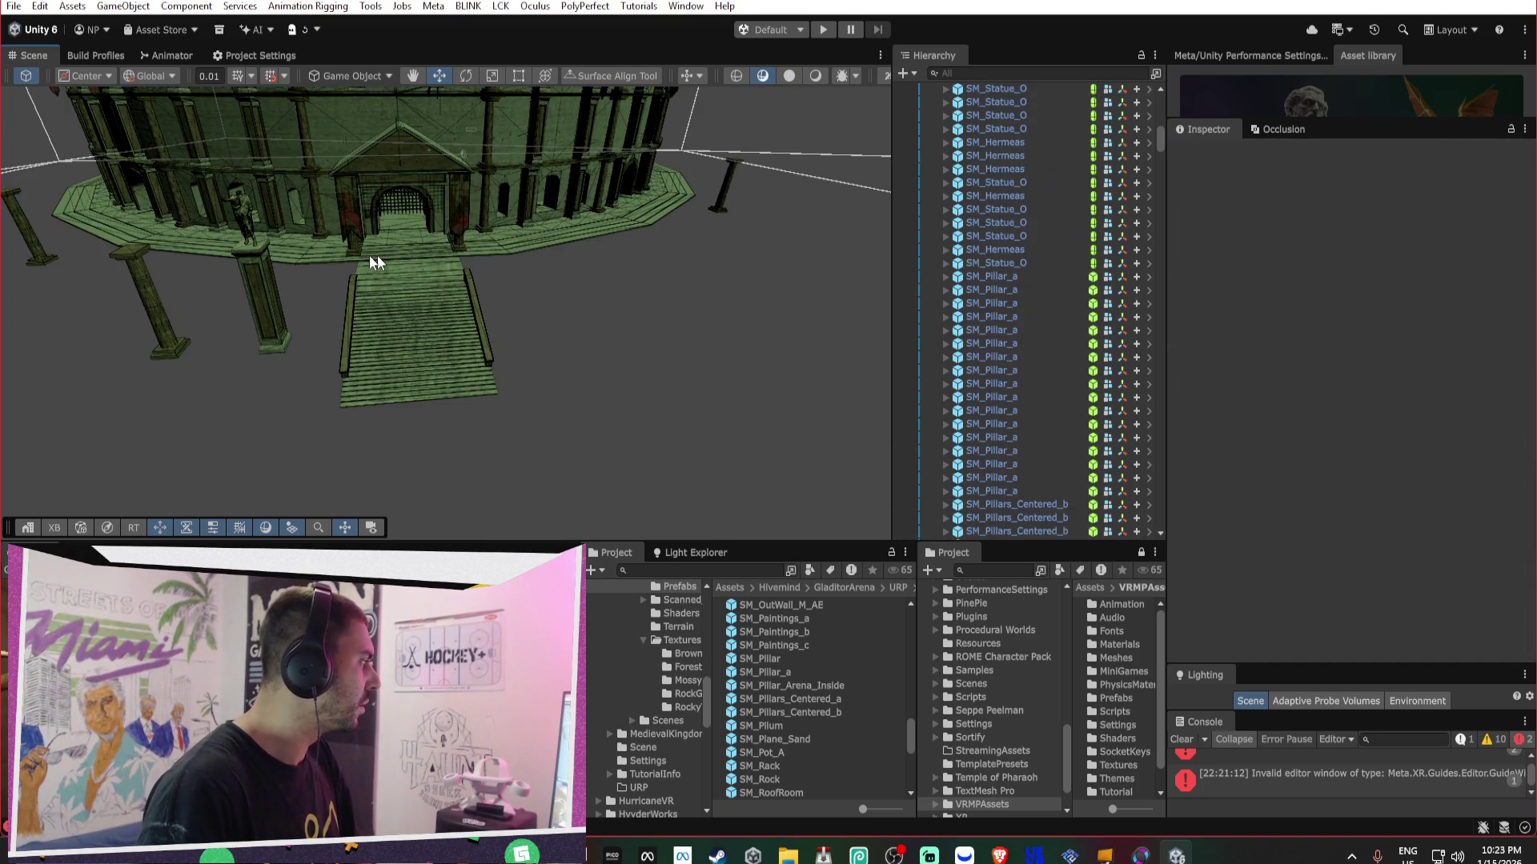
- Delete the left front pillar, its statue, the left pillar and a stair part
click(271, 257)
key(Delete)
click(247, 209)
key(Delete)
click(166, 308)
key(Delete)
click(386, 324)
key(Delete)
- Delete the bottom stair steps, including the SM_Stairs_AA and SM_Stairs_AB steps
click(301, 252)
click(343, 357)
key(Delete)
click(383, 382)
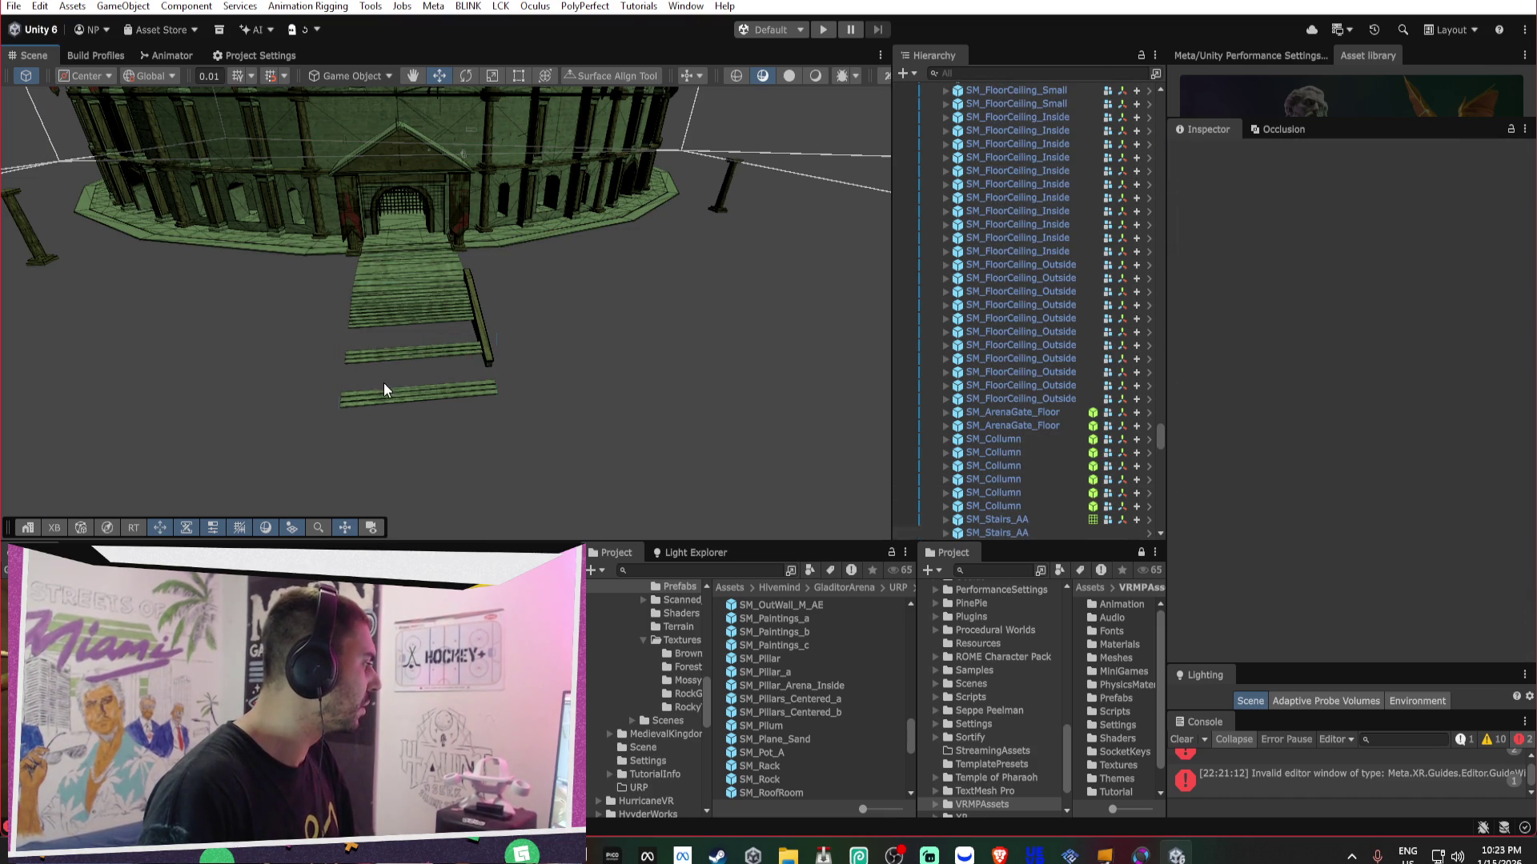
key(Delete)
click(429, 307)
key(Delete)
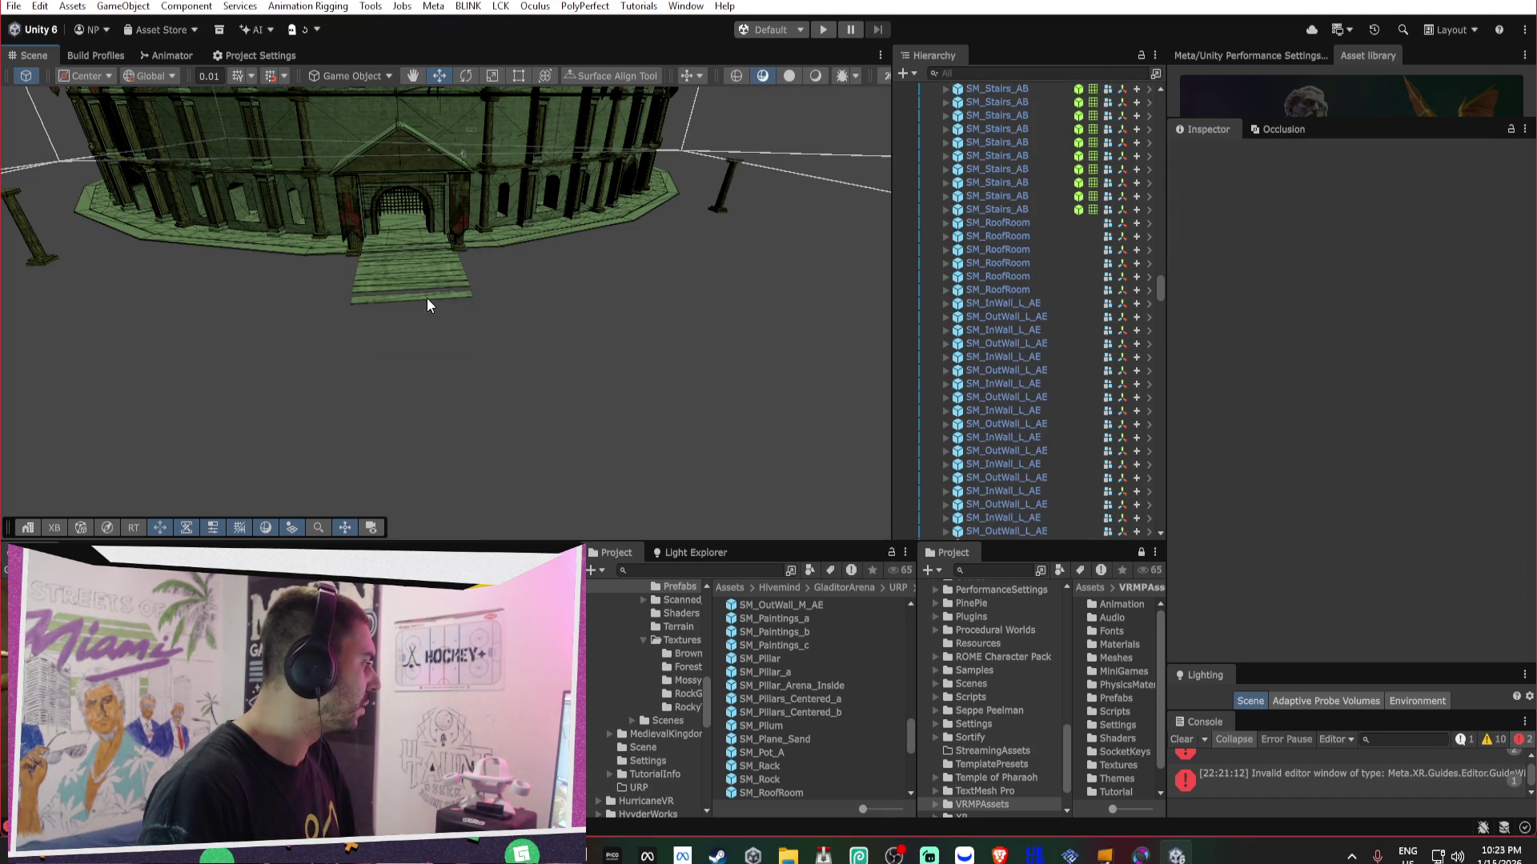
click(425, 297)
key(Delete)
click(423, 277)
key(Delete)
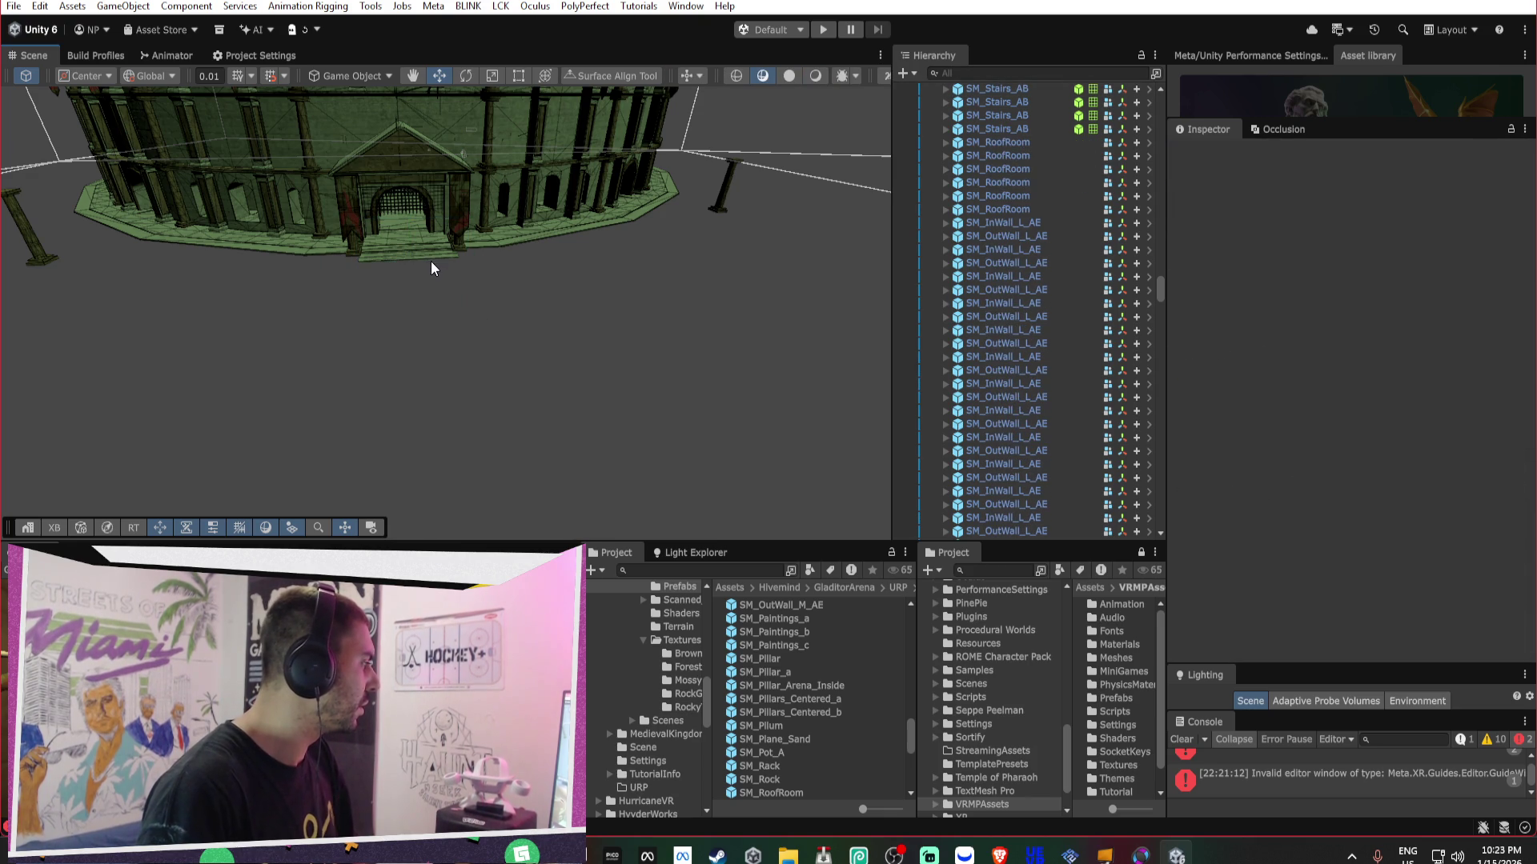
click(431, 263)
key(f)
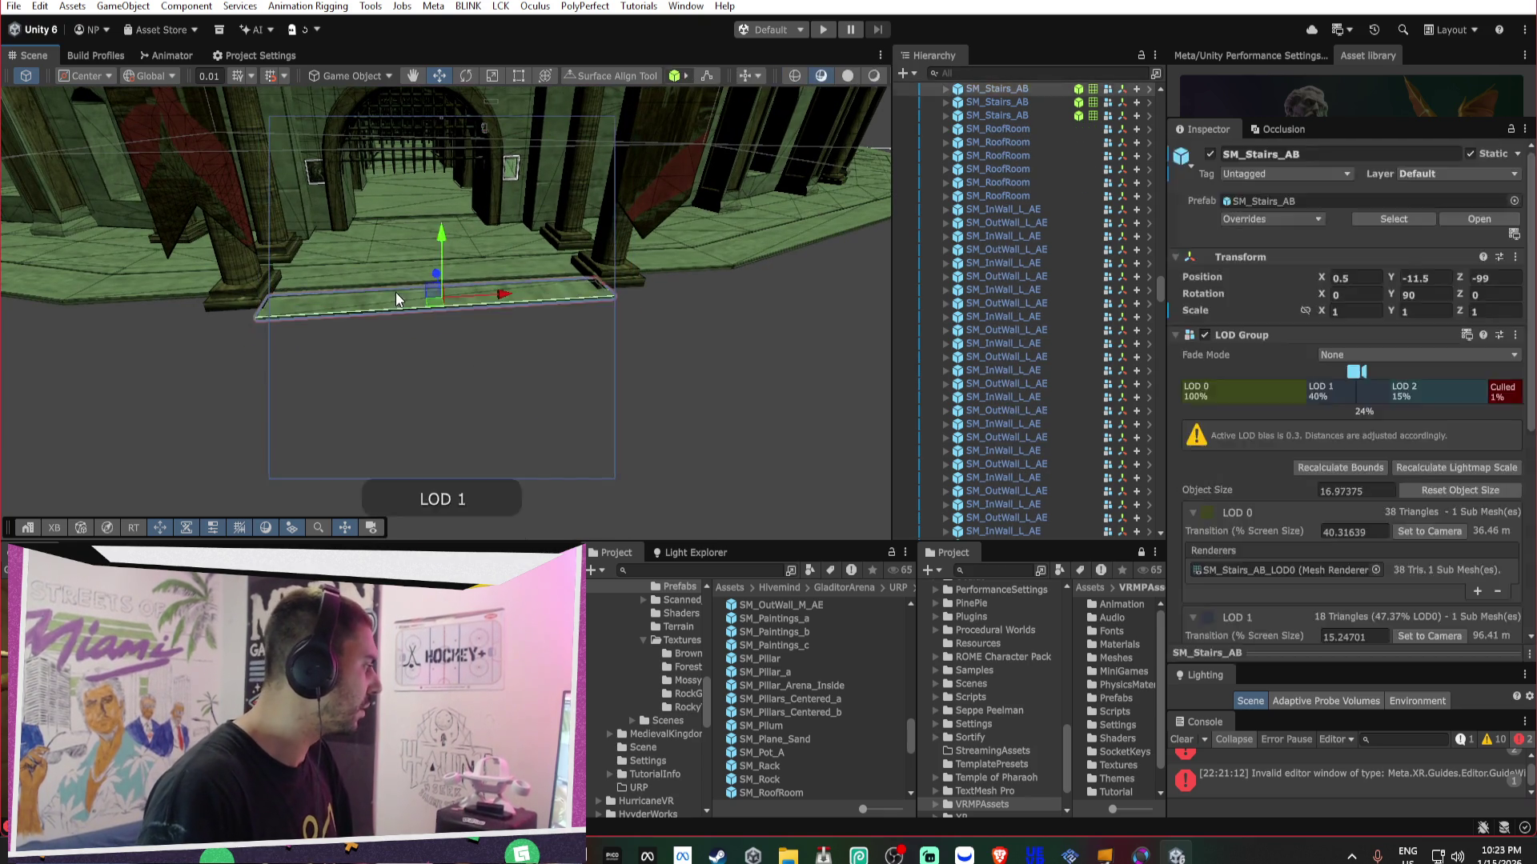
key(Delete)
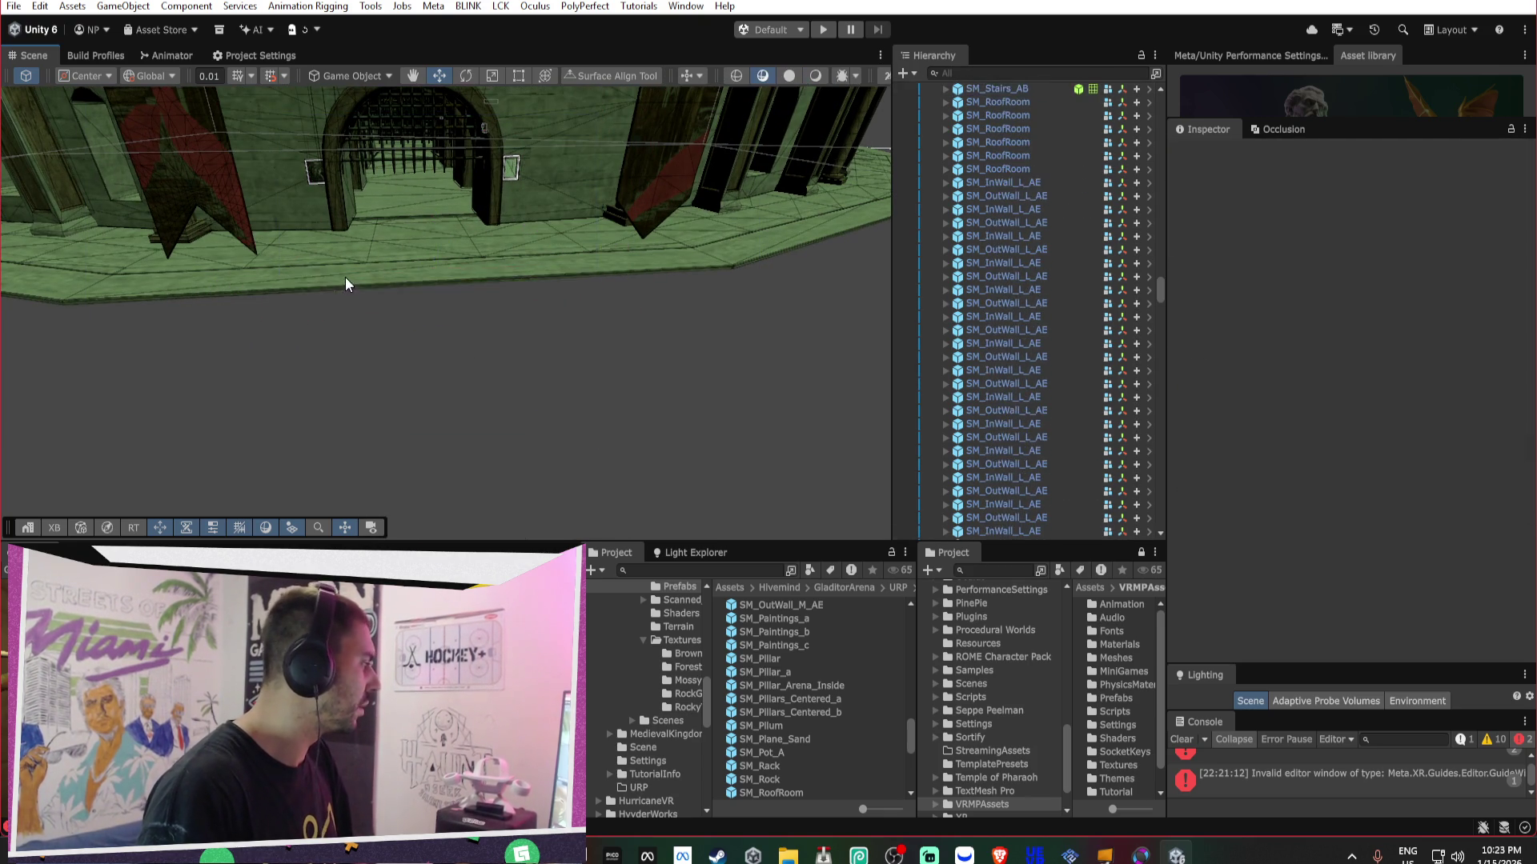
- Find a stair rail in the stands, search SM_Stairs_Rail and delete all 36 results
mouse_move(522, 283)
mouse_down()
mouse_move(343, 230)
mouse_move(401, 334)
mouse_move(328, 409)
mouse_up()
mouse_move(504, 326)
mouse_down()
mouse_move(539, 265)
mouse_move(590, 240)
mouse_move(884, 271)
mouse_up()
mouse_move(1009, 276)
mouse_down()
mouse_move(1228, 275)
mouse_move(342, 290)
mouse_move(635, 251)
mouse_move(590, 241)
mouse_move(789, 267)
mouse_move(824, 217)
mouse_move(905, 232)
mouse_move(388, 326)
mouse_move(304, 266)
mouse_up()
click(194, 262)
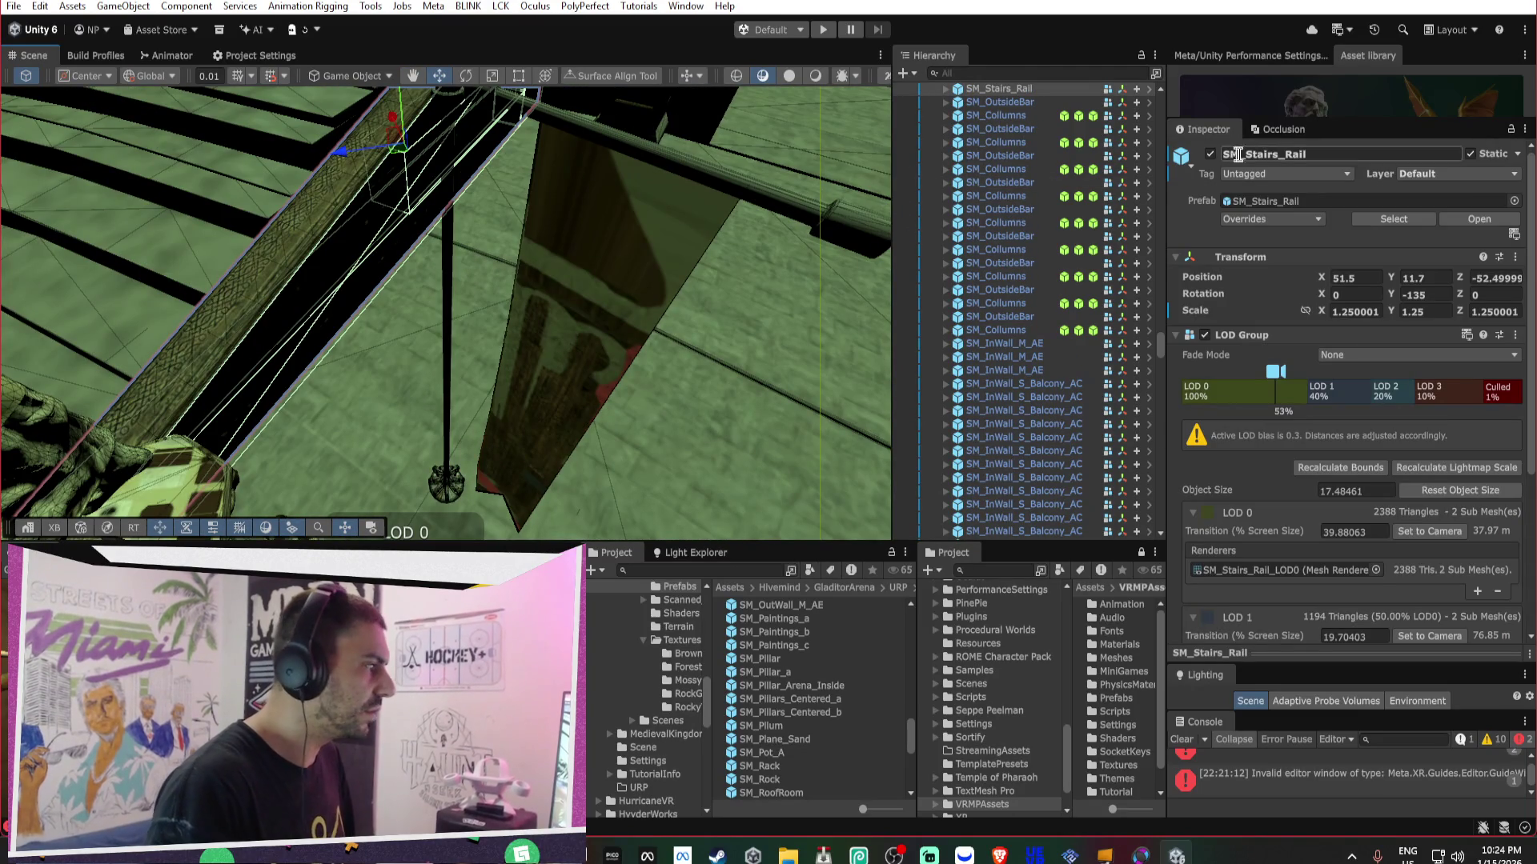
drag(352, 96, 419, 155)
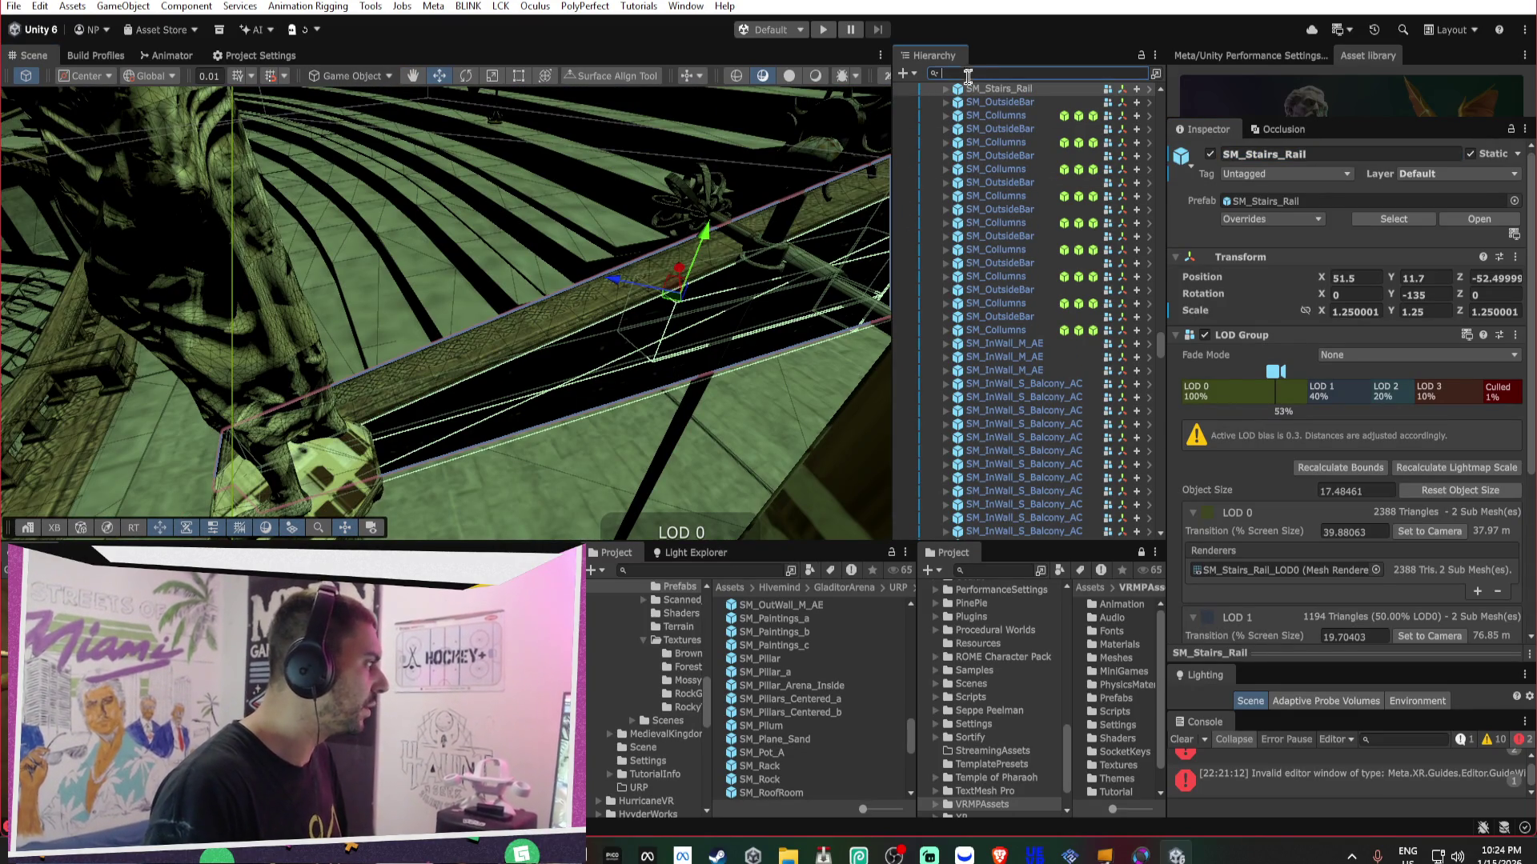
text(SM_Stairs_Rail)
mouse_move(704, 186)
mouse_down()
mouse_move(435, 216)
mouse_move(144, 151)
mouse_move(590, 230)
mouse_move(505, 336)
mouse_move(675, 285)
mouse_move(604, 276)
mouse_move(645, 292)
mouse_move(758, 248)
mouse_move(727, 226)
mouse_move(341, 192)
mouse_move(560, 216)
mouse_up()
click(1279, 157)
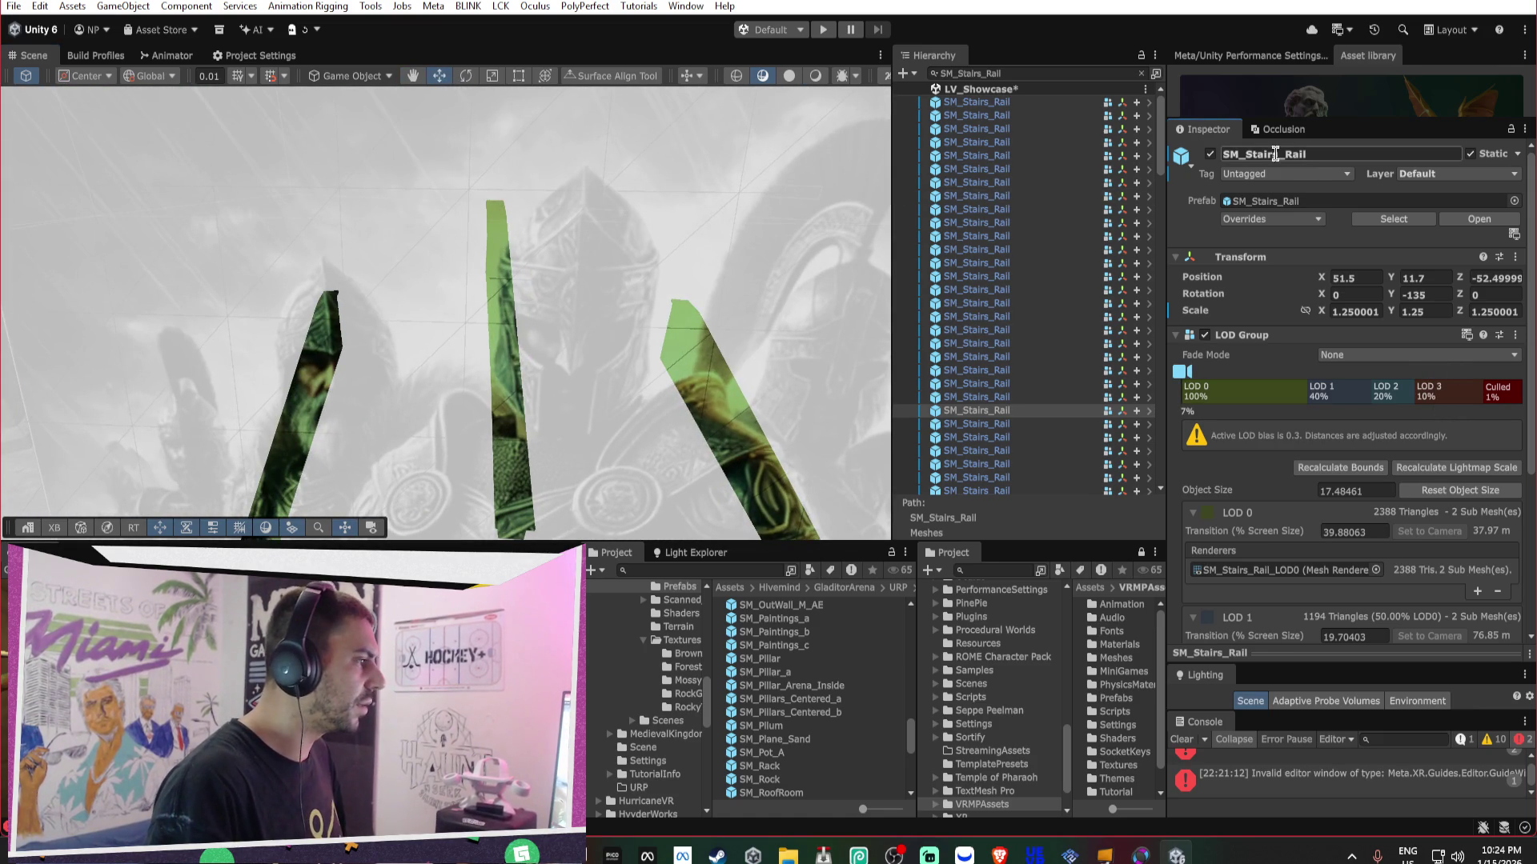
click(983, 107)
scroll(1018, 137, down, 10)
shift+click(1001, 208)
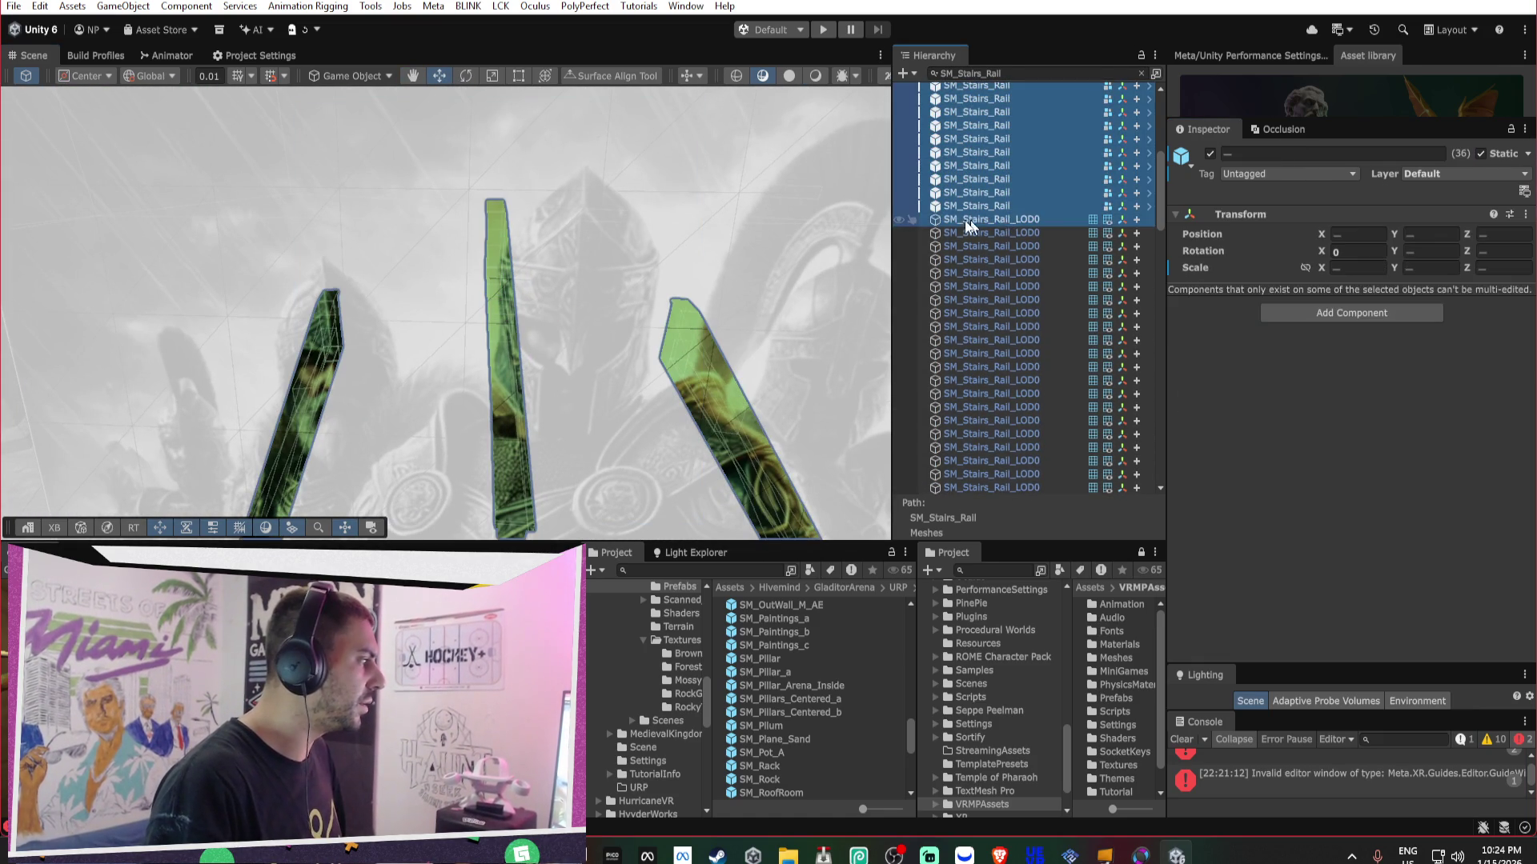
key(f)
key(Delete)
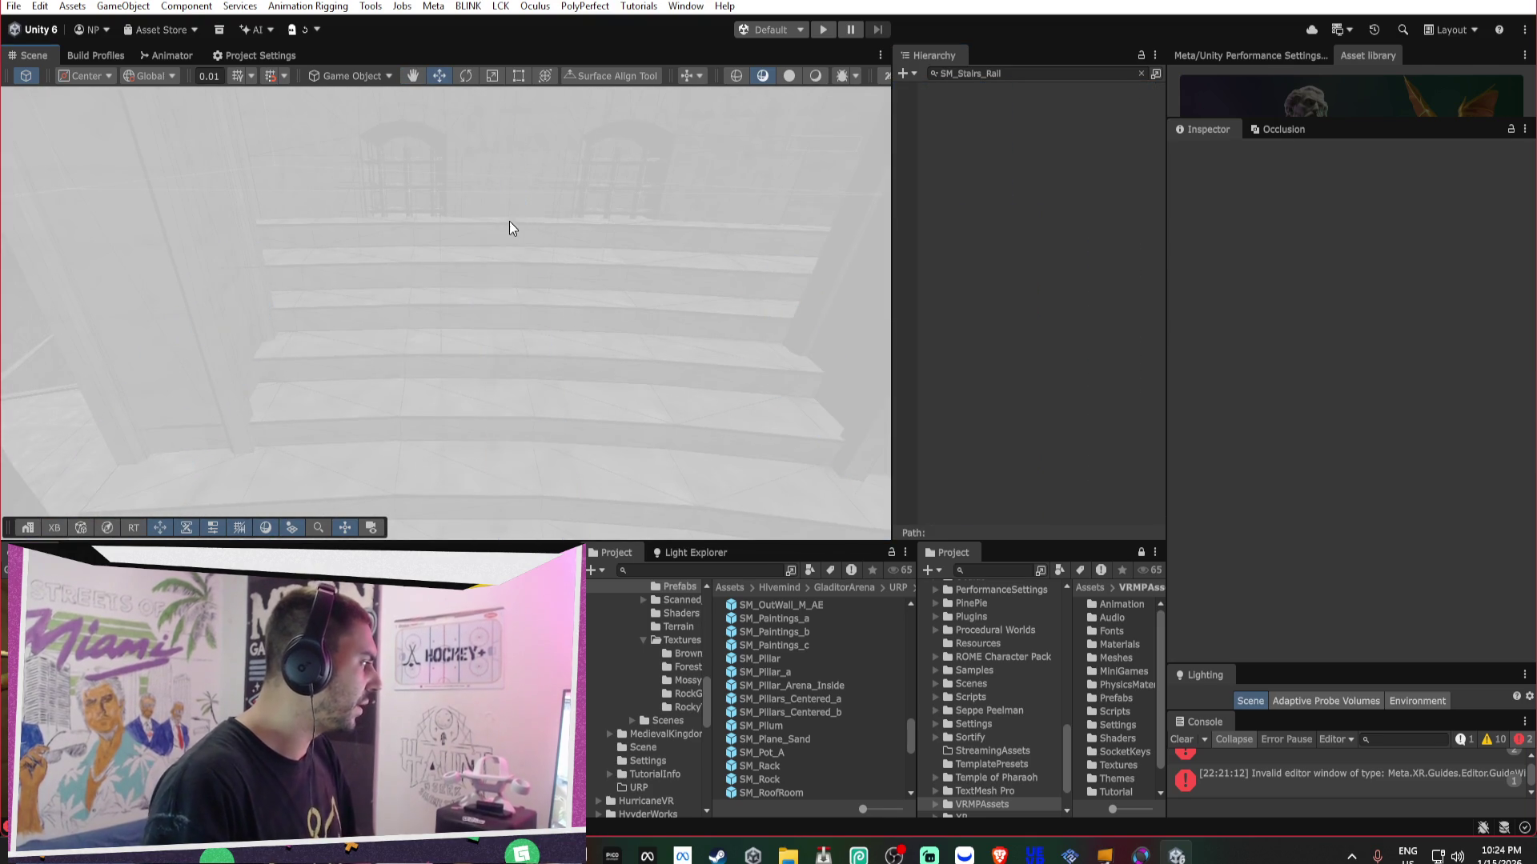
mouse_move(586, 256)
mouse_down()
mouse_move(905, 237)
mouse_move(988, 257)
mouse_move(593, 223)
mouse_move(566, 267)
mouse_move(256, 261)
mouse_move(454, 261)
mouse_up()
- Search SM_Stairs_Balconies and delete all ten balcony staircases, then clear the search
click(454, 260)
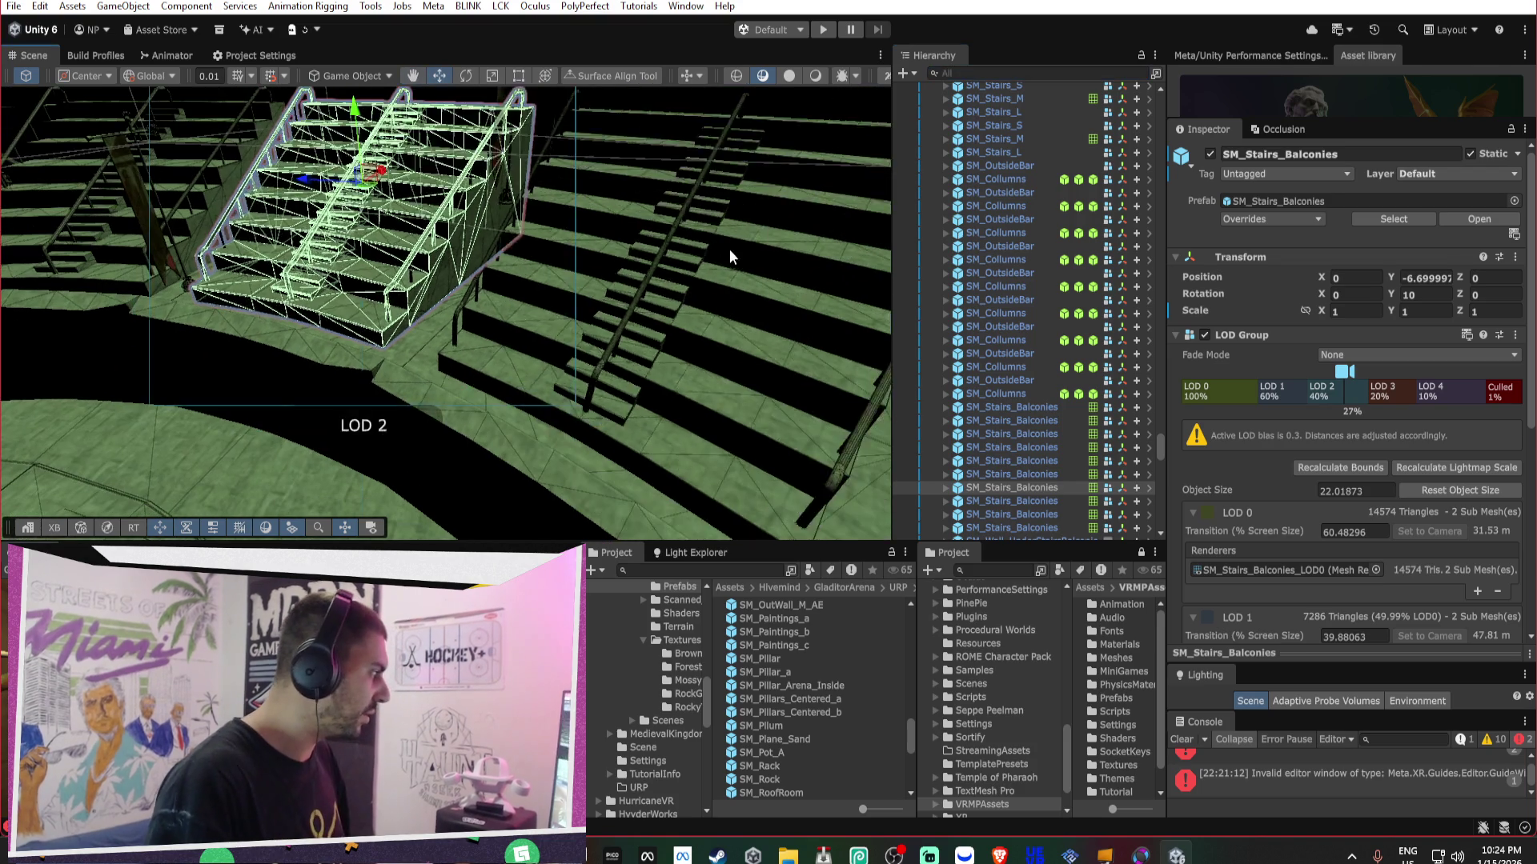
click(631, 295)
key(f)
click(685, 328)
mouse_move(685, 328)
mouse_down()
mouse_move(548, 294)
mouse_move(1136, 306)
mouse_up()
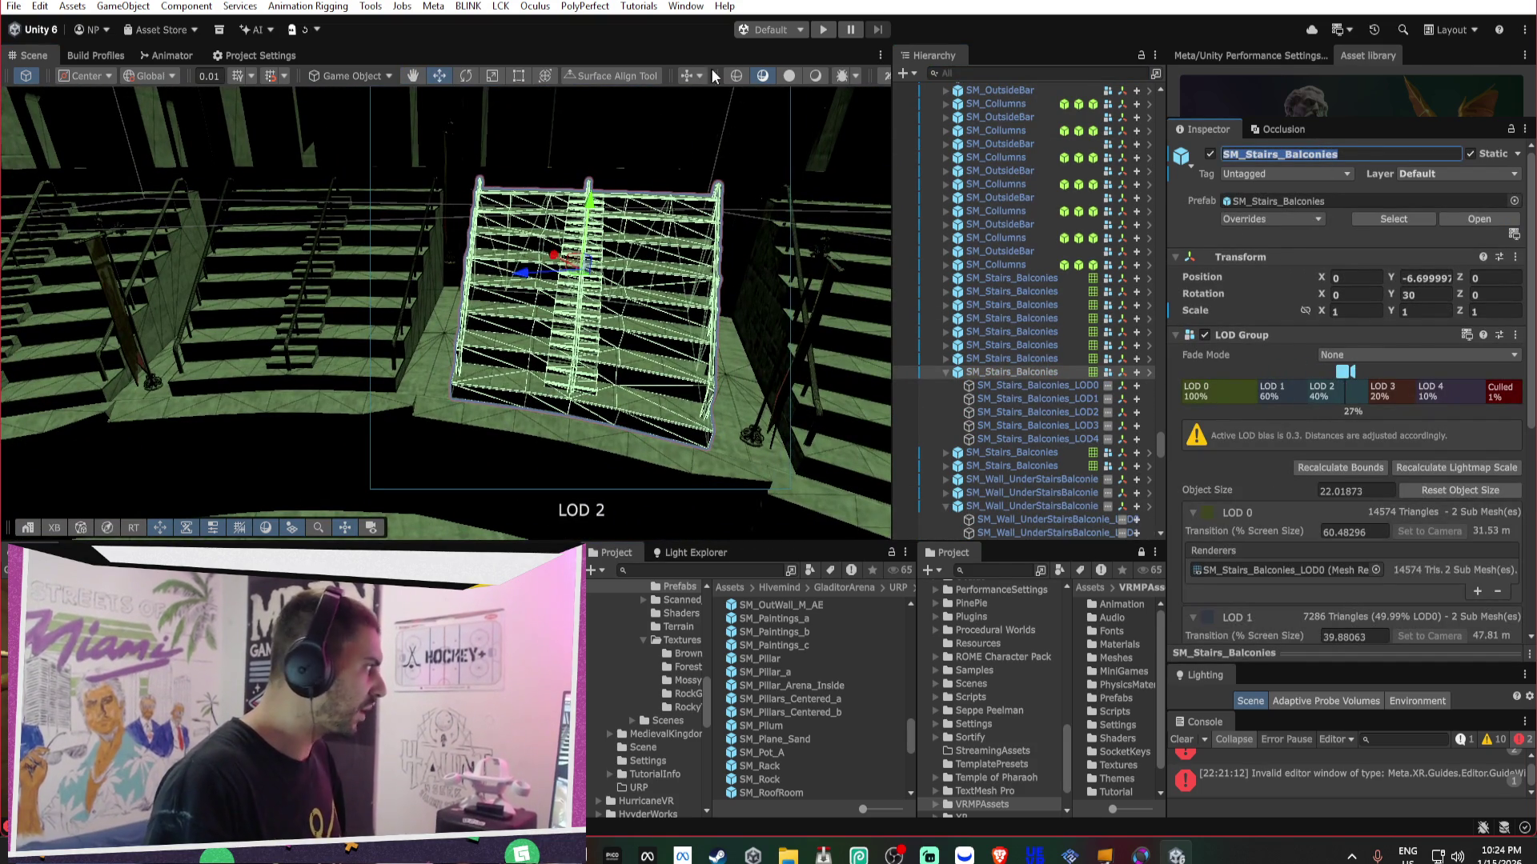
text(SM_Stairs_Balconies)
click(1032, 103)
shift+click(978, 223)
key(Delete)
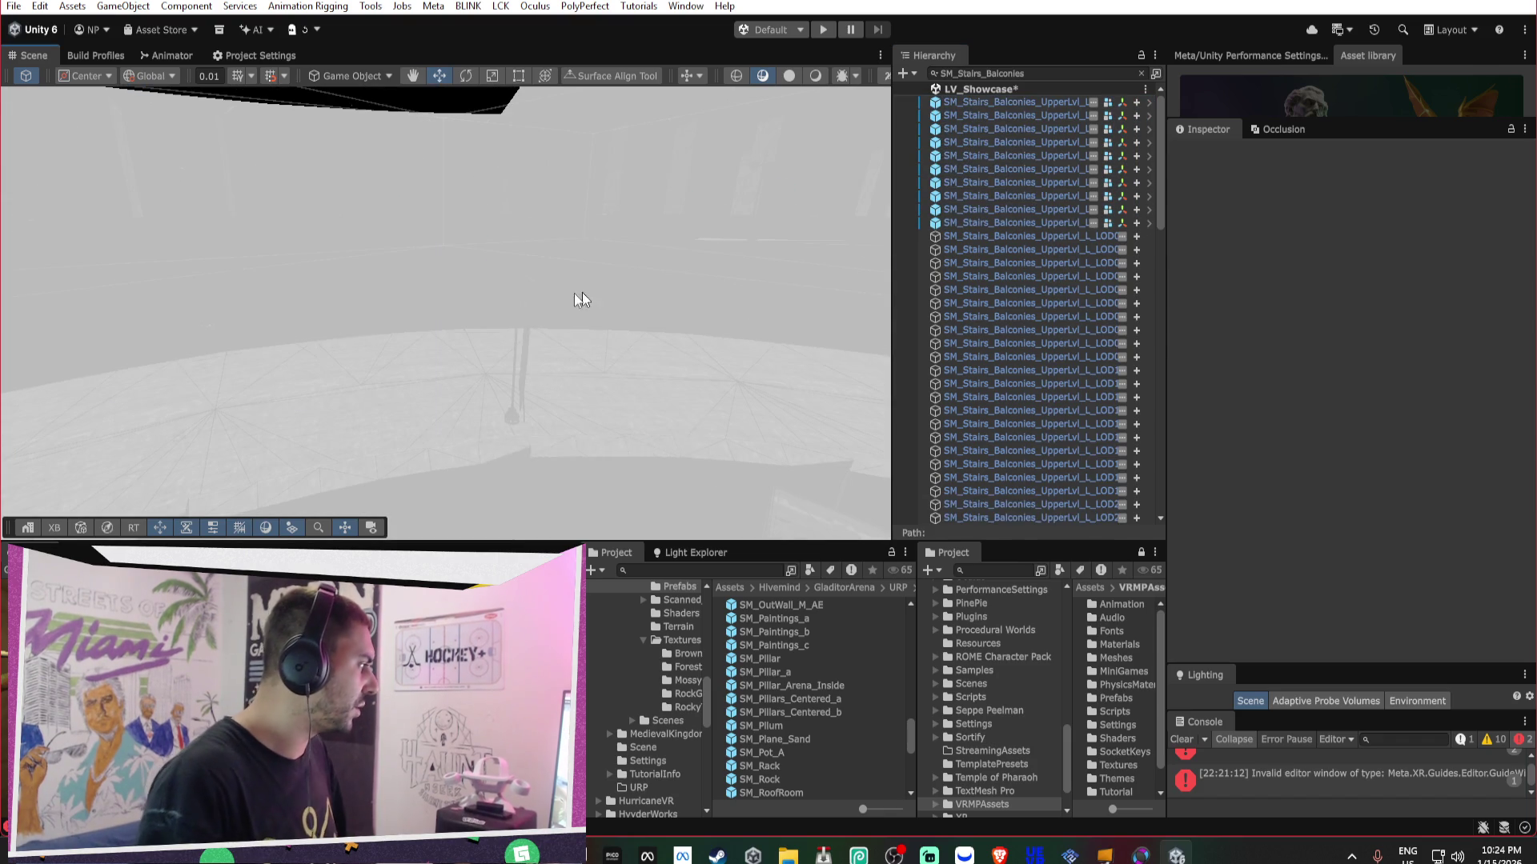
click(688, 281)
click(1141, 73)
- Filter the Hierarchy by the thin flag's name and delete all 14 SM_ThinFlag_A objects
mouse_move(705, 264)
mouse_down()
mouse_move(676, 229)
mouse_move(672, 320)
mouse_up()
drag(865, 344, 485, 322)
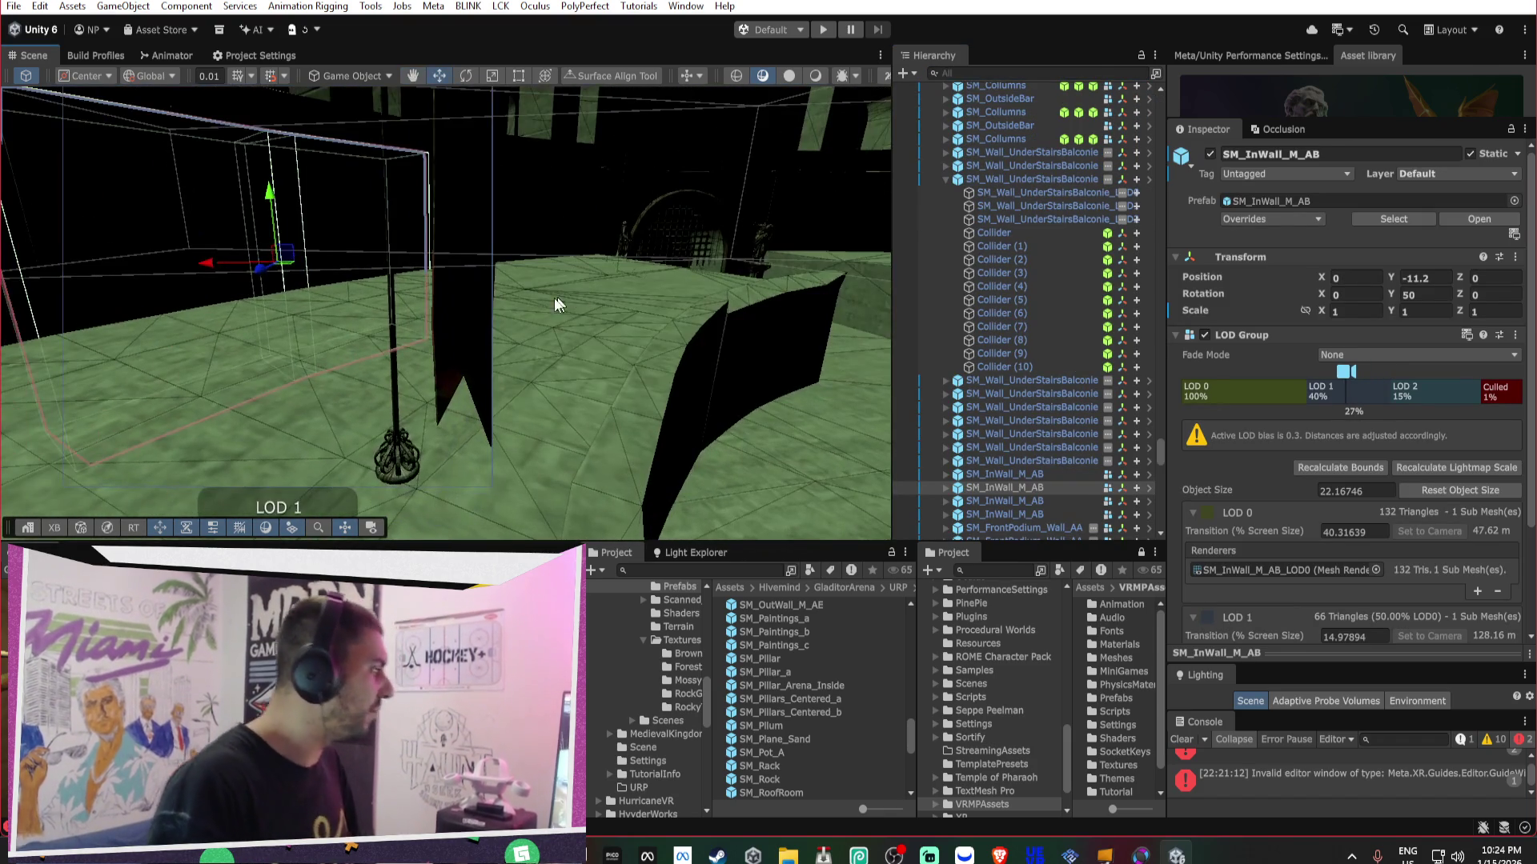
click(485, 322)
click(1394, 218)
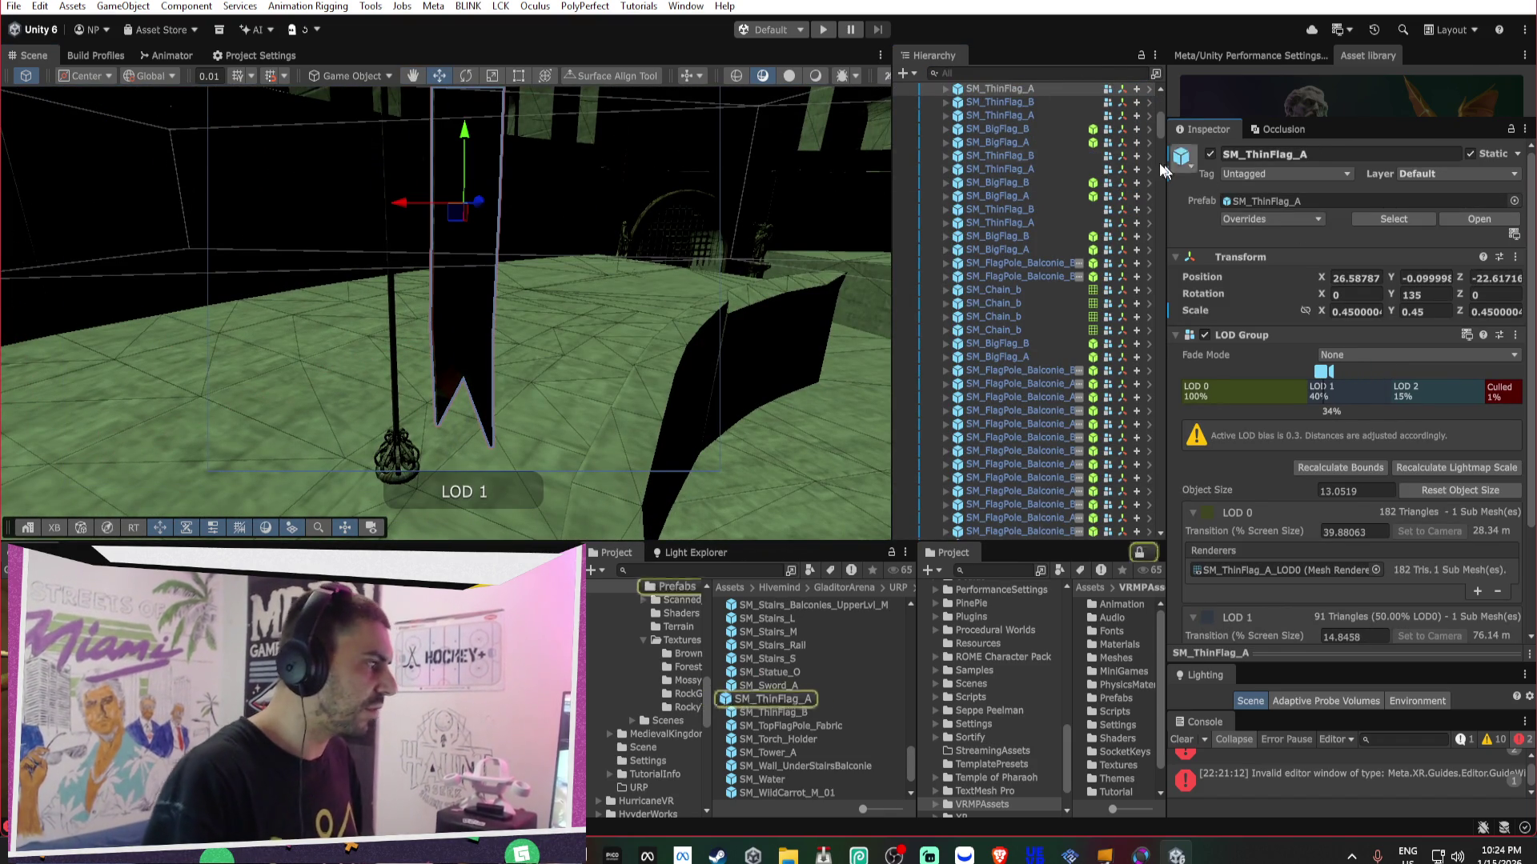
double_click(1274, 154)
key(ctrl+c)
click(1030, 73)
key(ctrl+v)
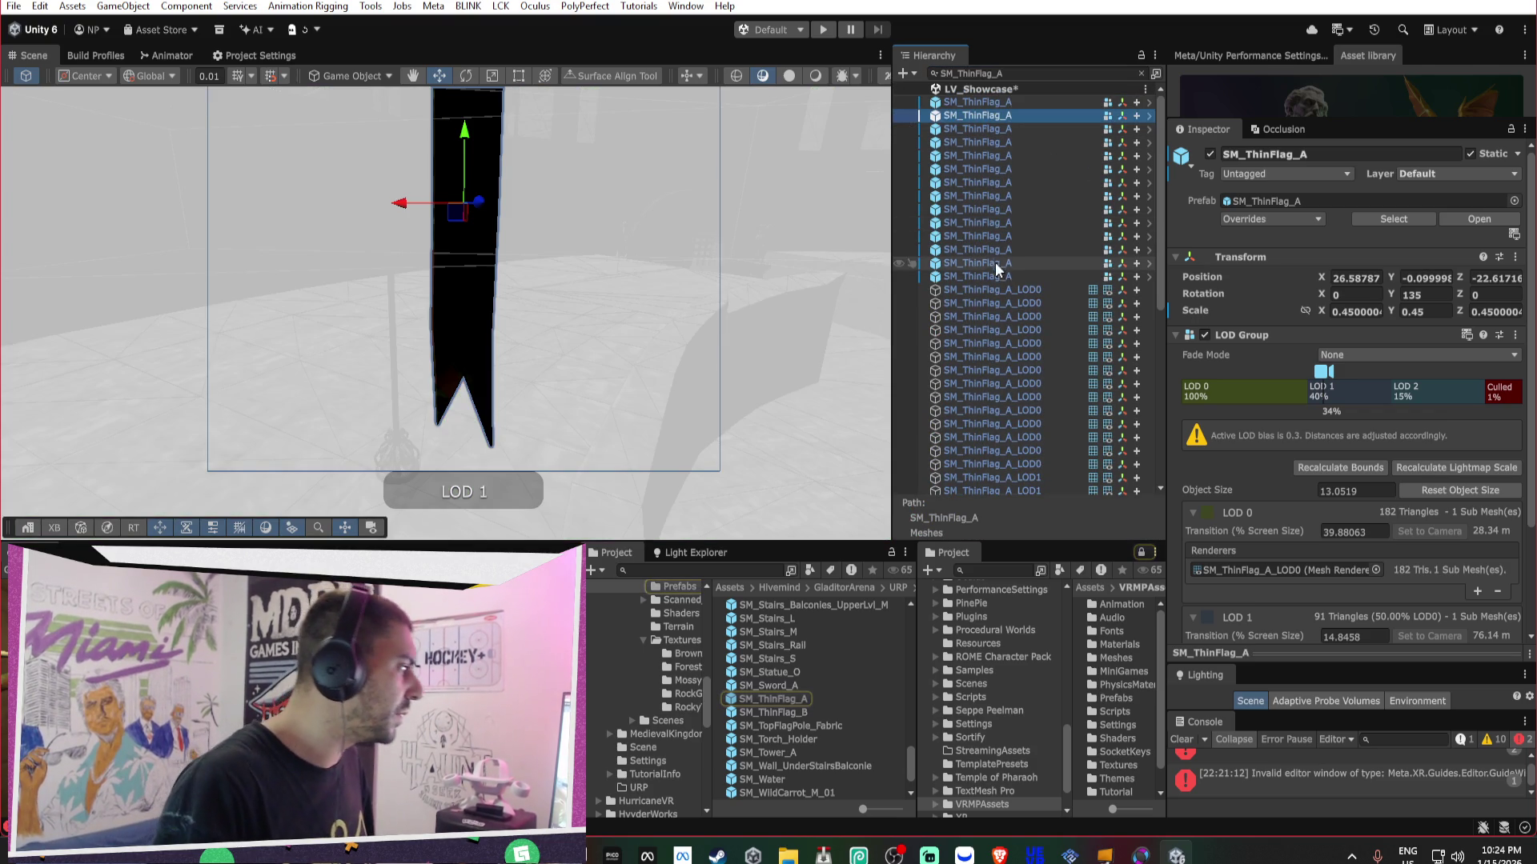
click(990, 276)
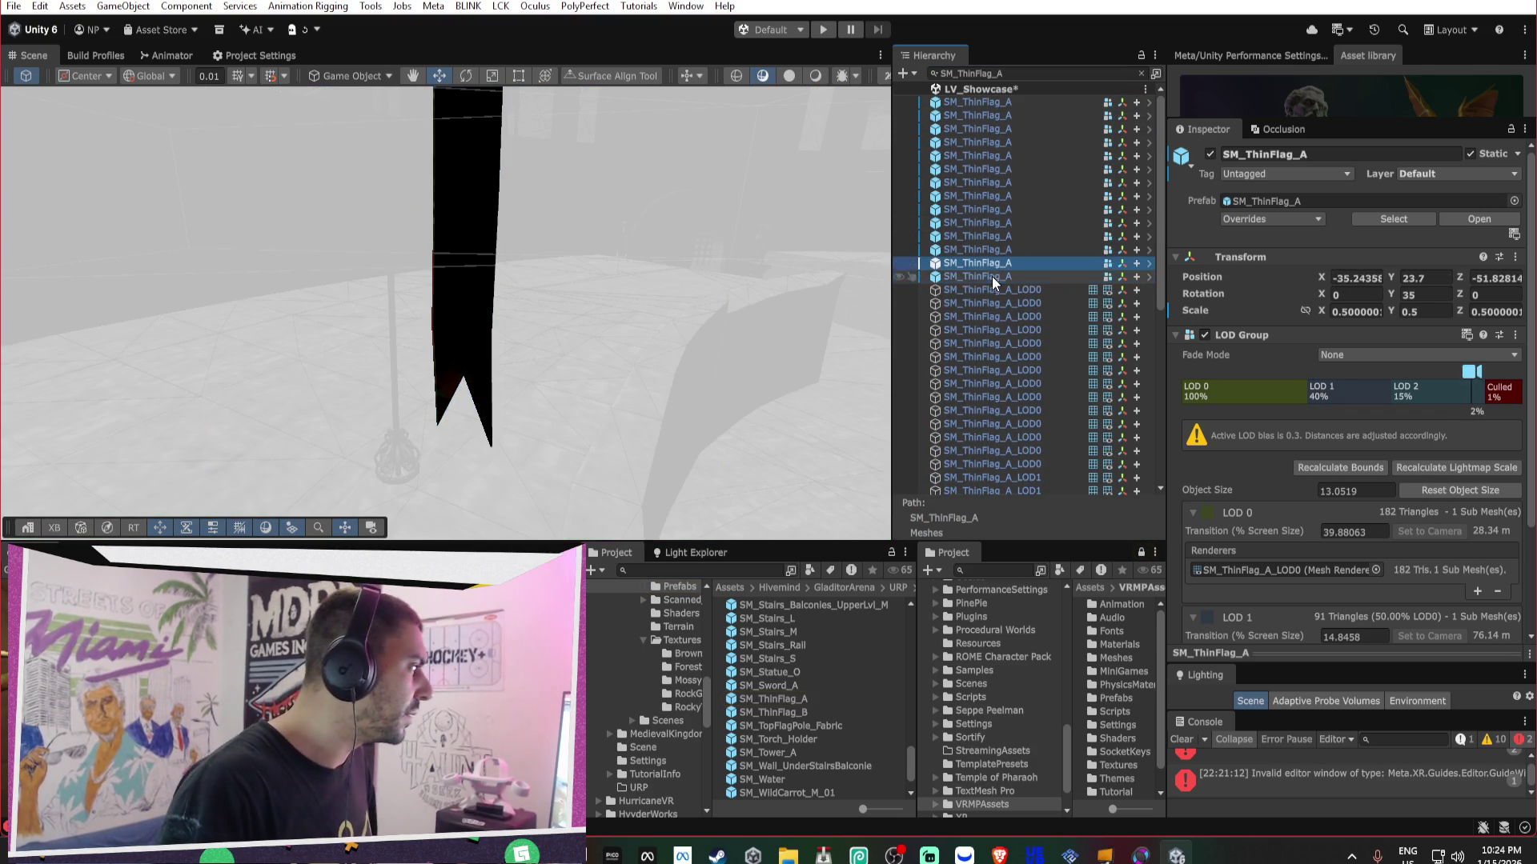
shift+click(1015, 101)
key(Delete)
- Change the search to SM_ThinFlag_B and delete all 19 instances
click(1013, 73)
text(b)
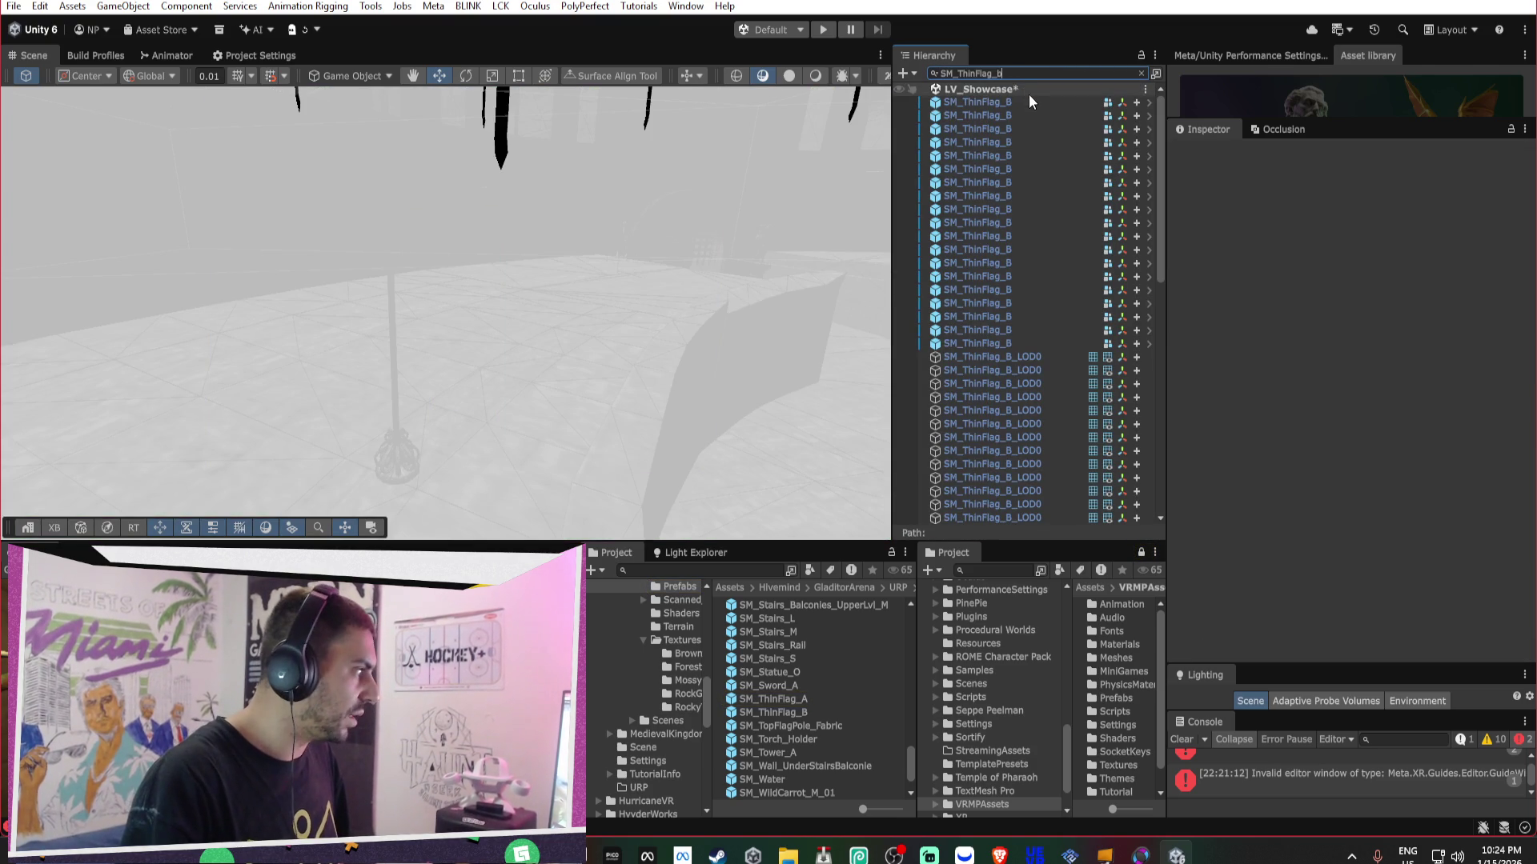
click(992, 102)
shift+click(976, 343)
scroll(972, 302, down, 5)
click(964, 284)
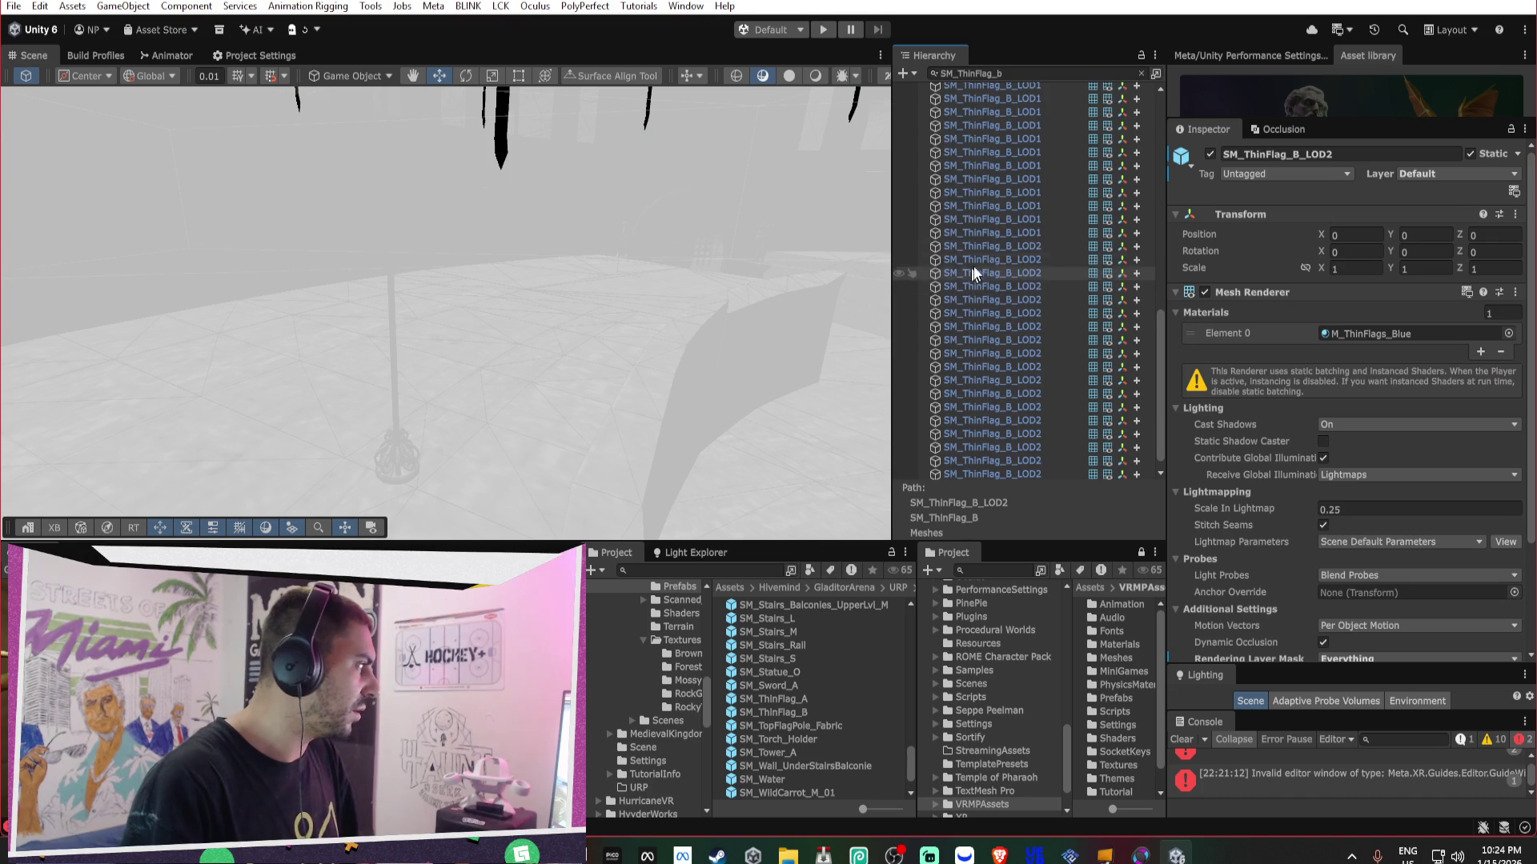
scroll(1015, 167, up, 5)
click(996, 344)
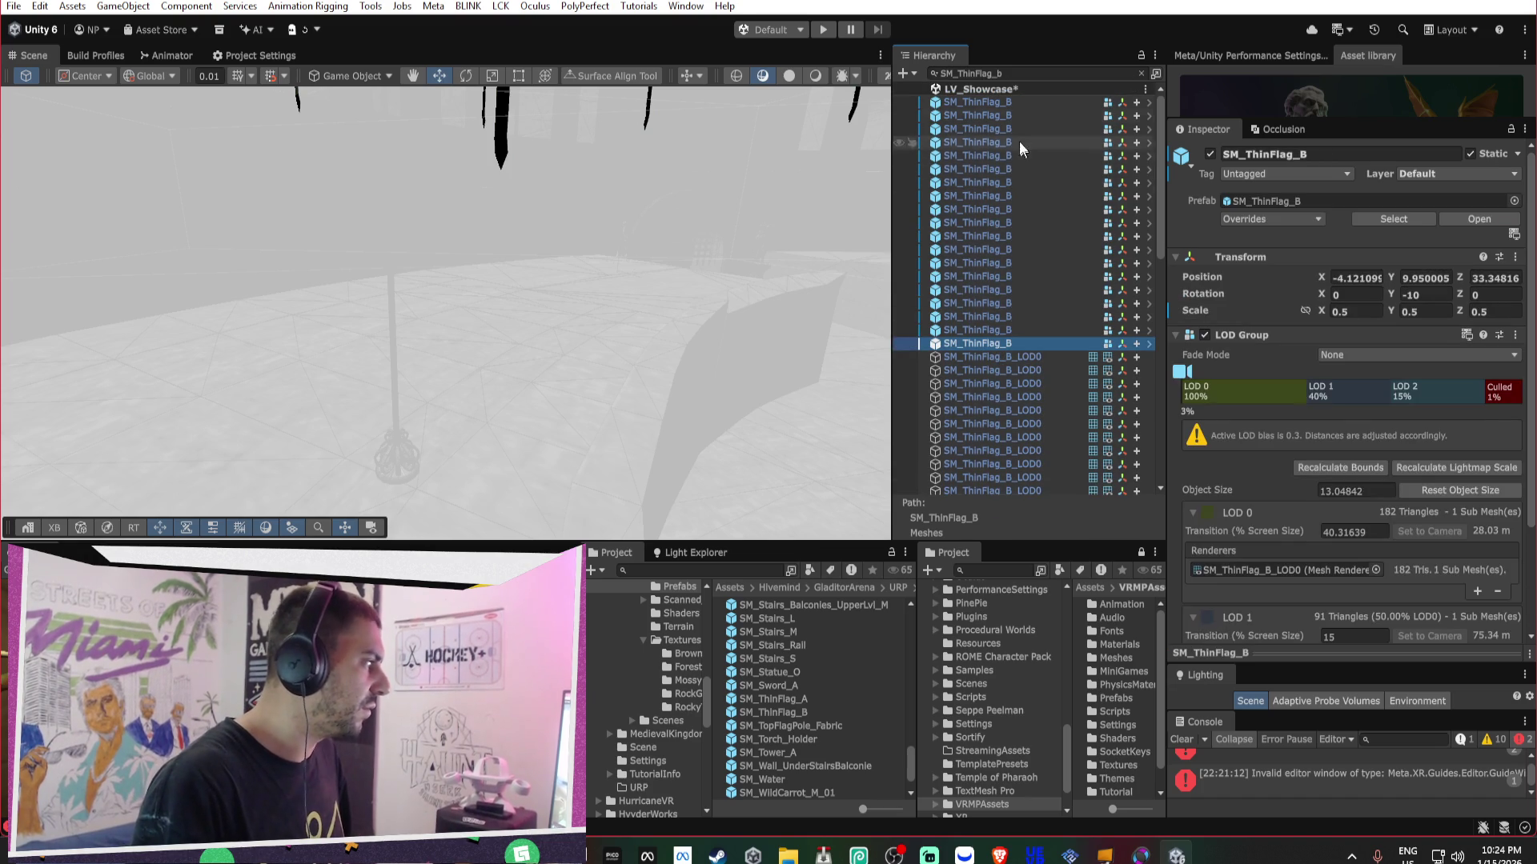
shift+click(1011, 102)
key(Delete)
- Search the flag pole's name and delete the SM_FlagPole_Balconie objects, then clear the search
click(396, 348)
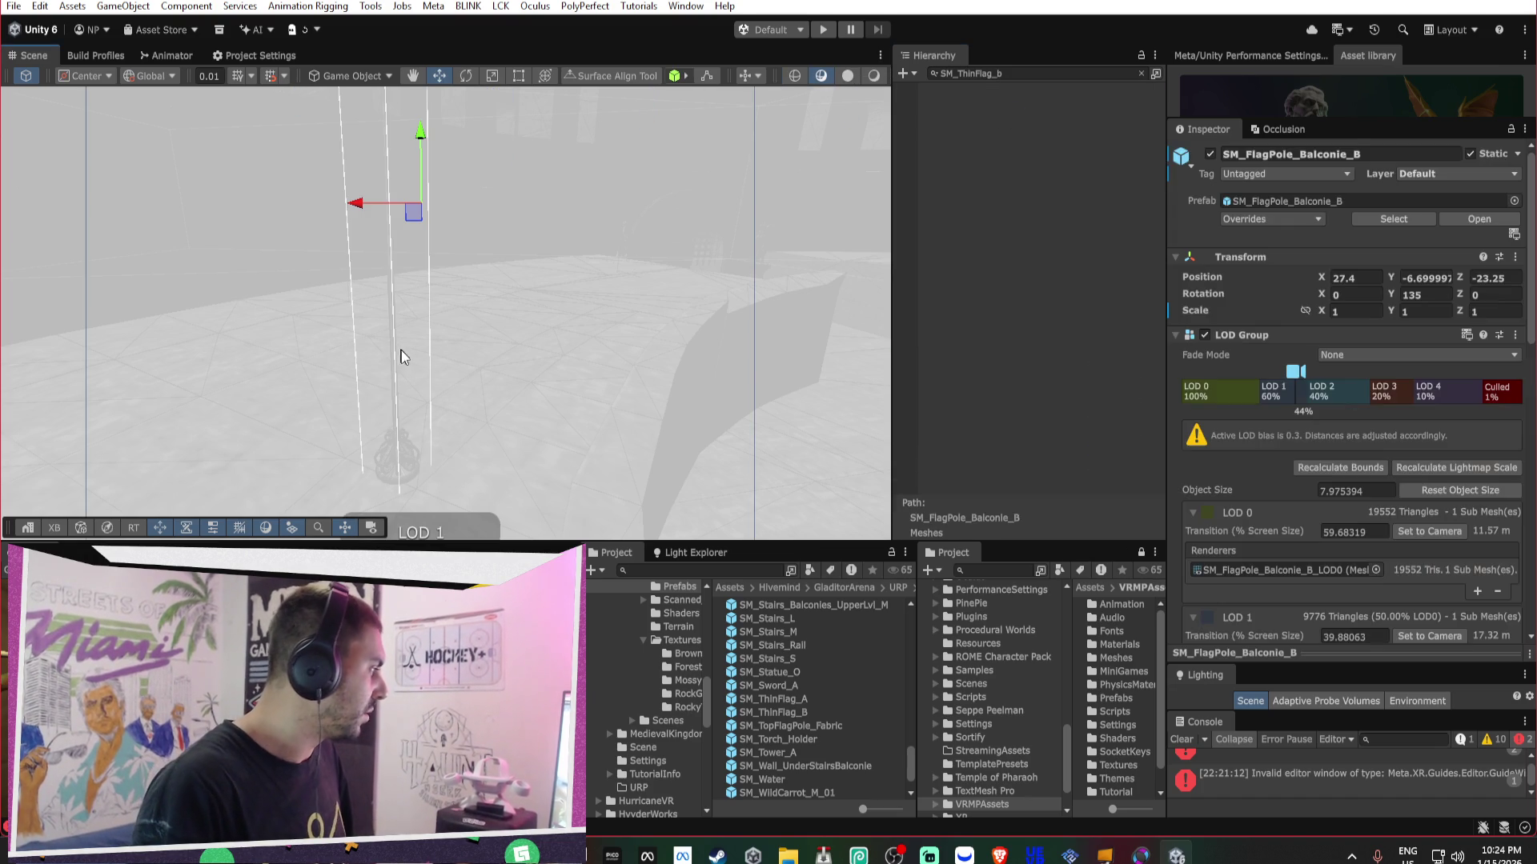
click(1327, 154)
key(ctrl+c)
click(1069, 74)
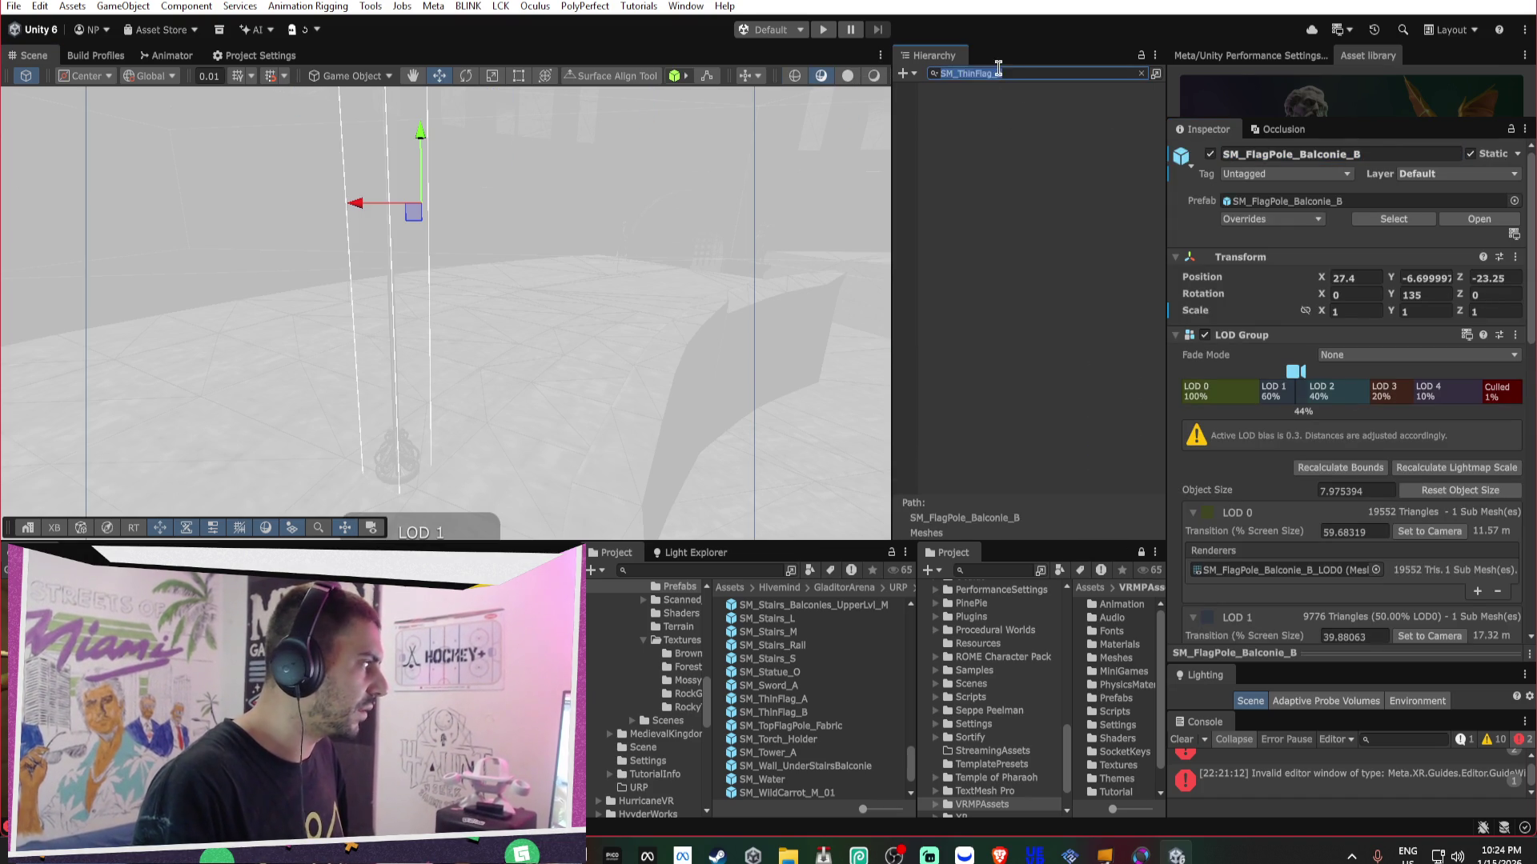
key(ctrl+v)
key(BackSpace)
key(BackSpace)
click(1034, 236)
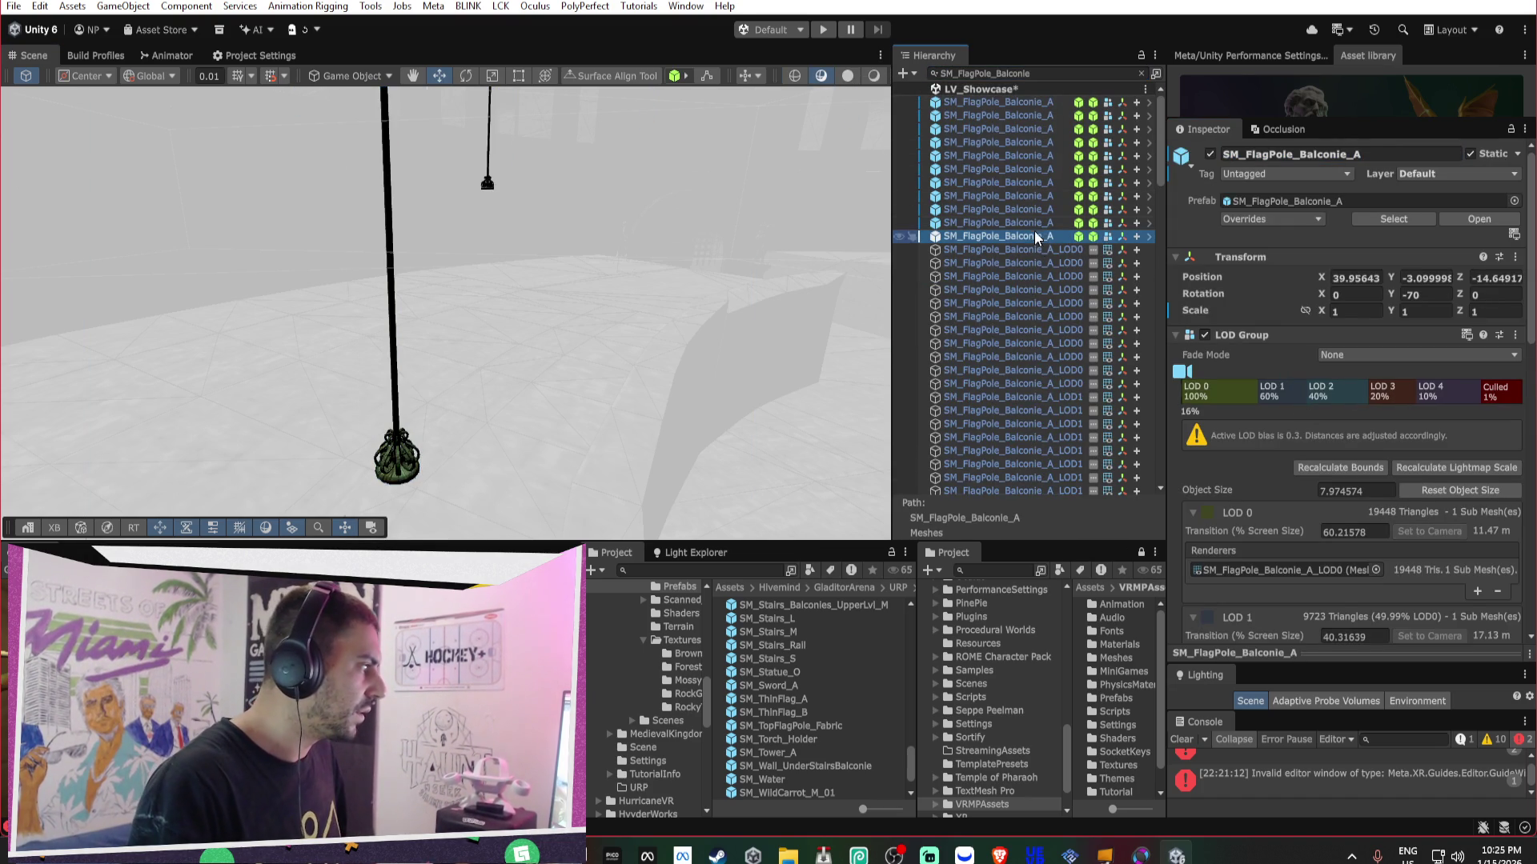
scroll(1044, 109, down, 15)
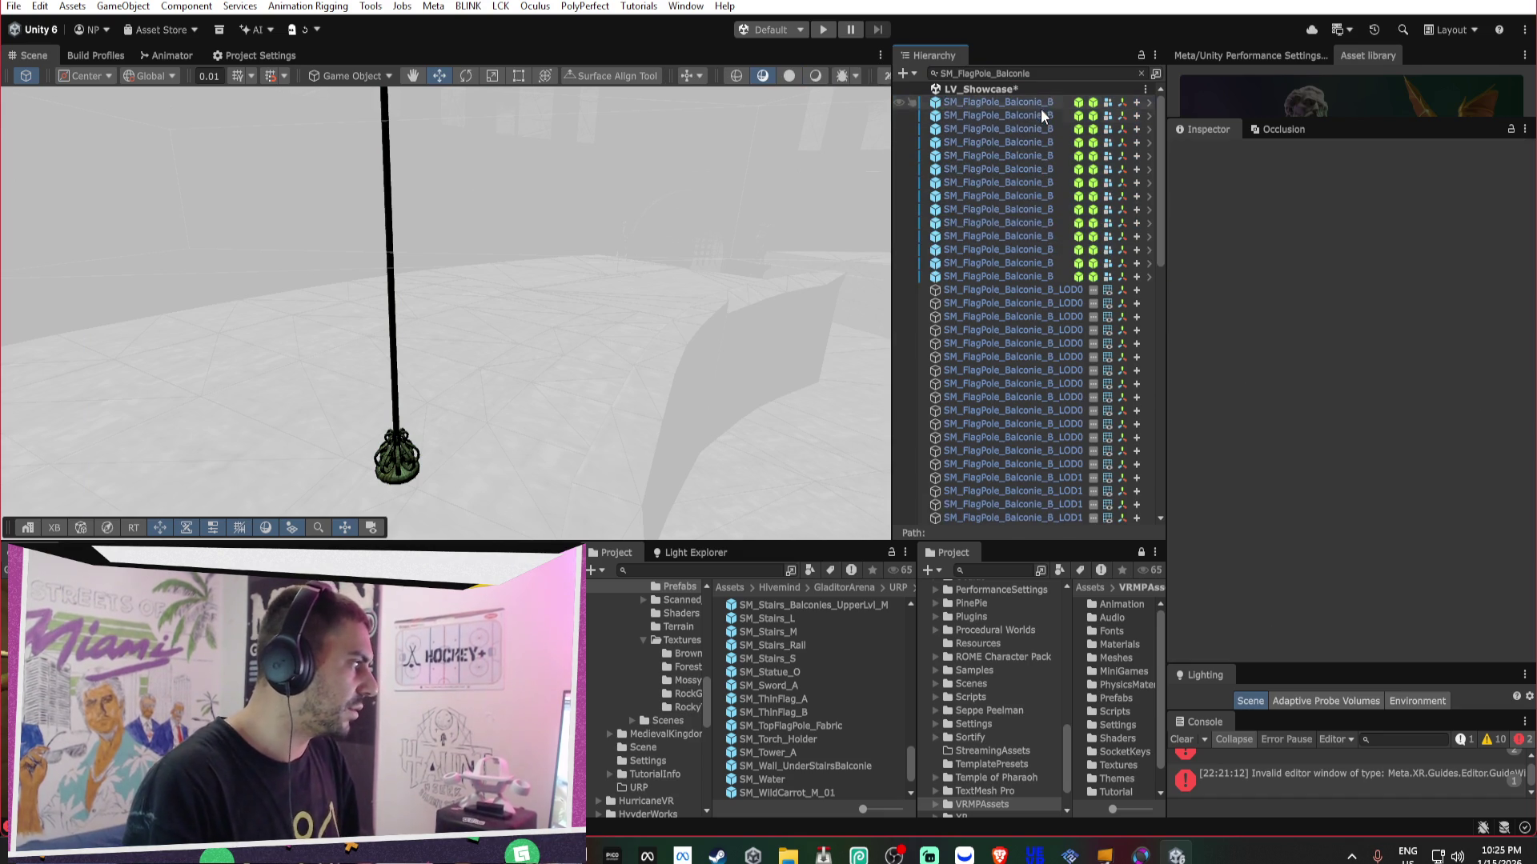
click(1041, 277)
shift+click(1020, 107)
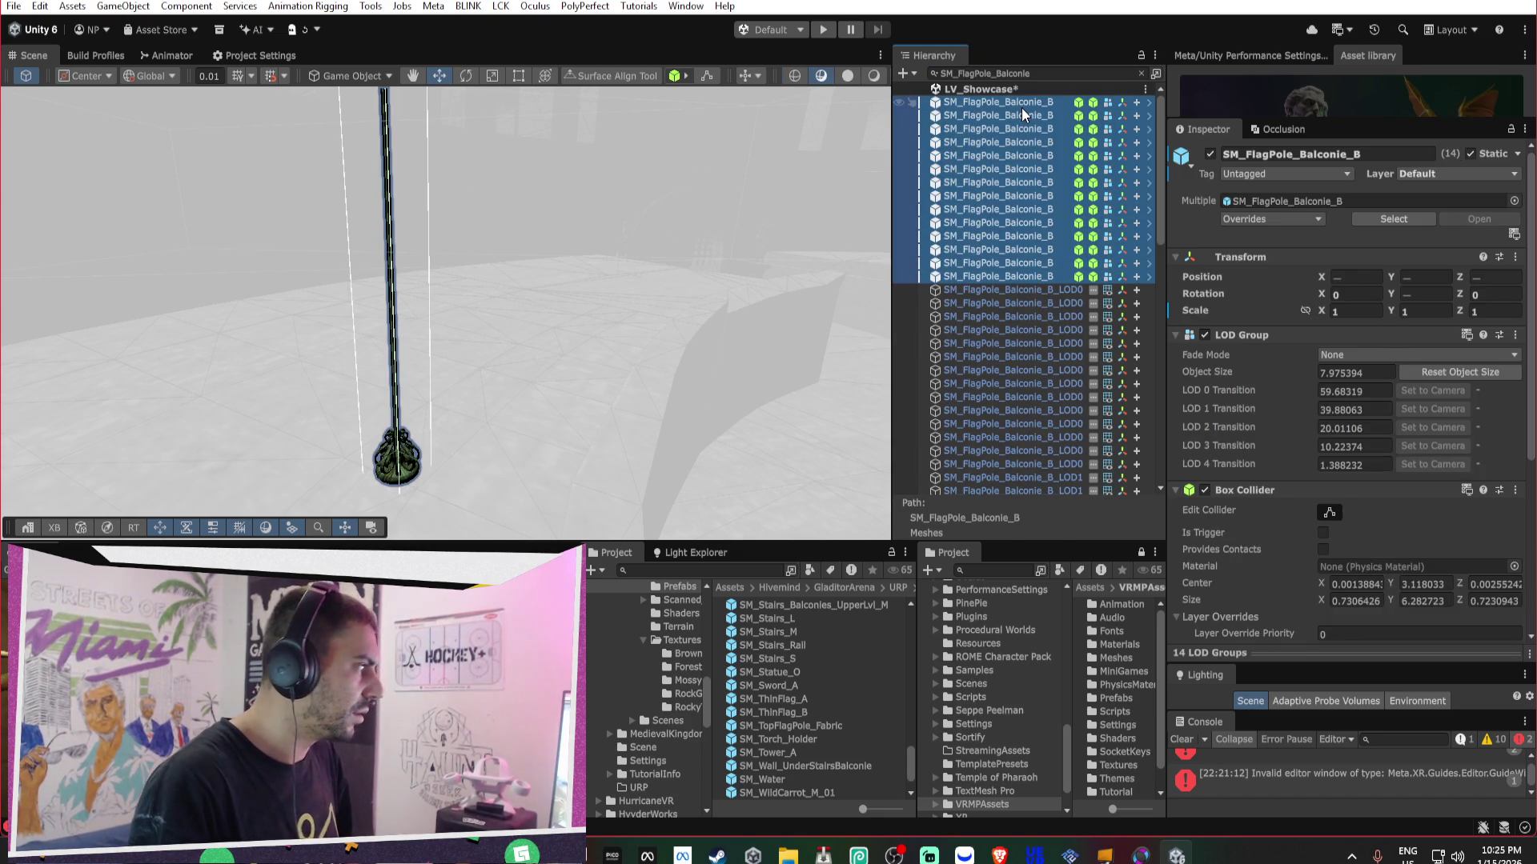
key(Delete)
click(1141, 73)
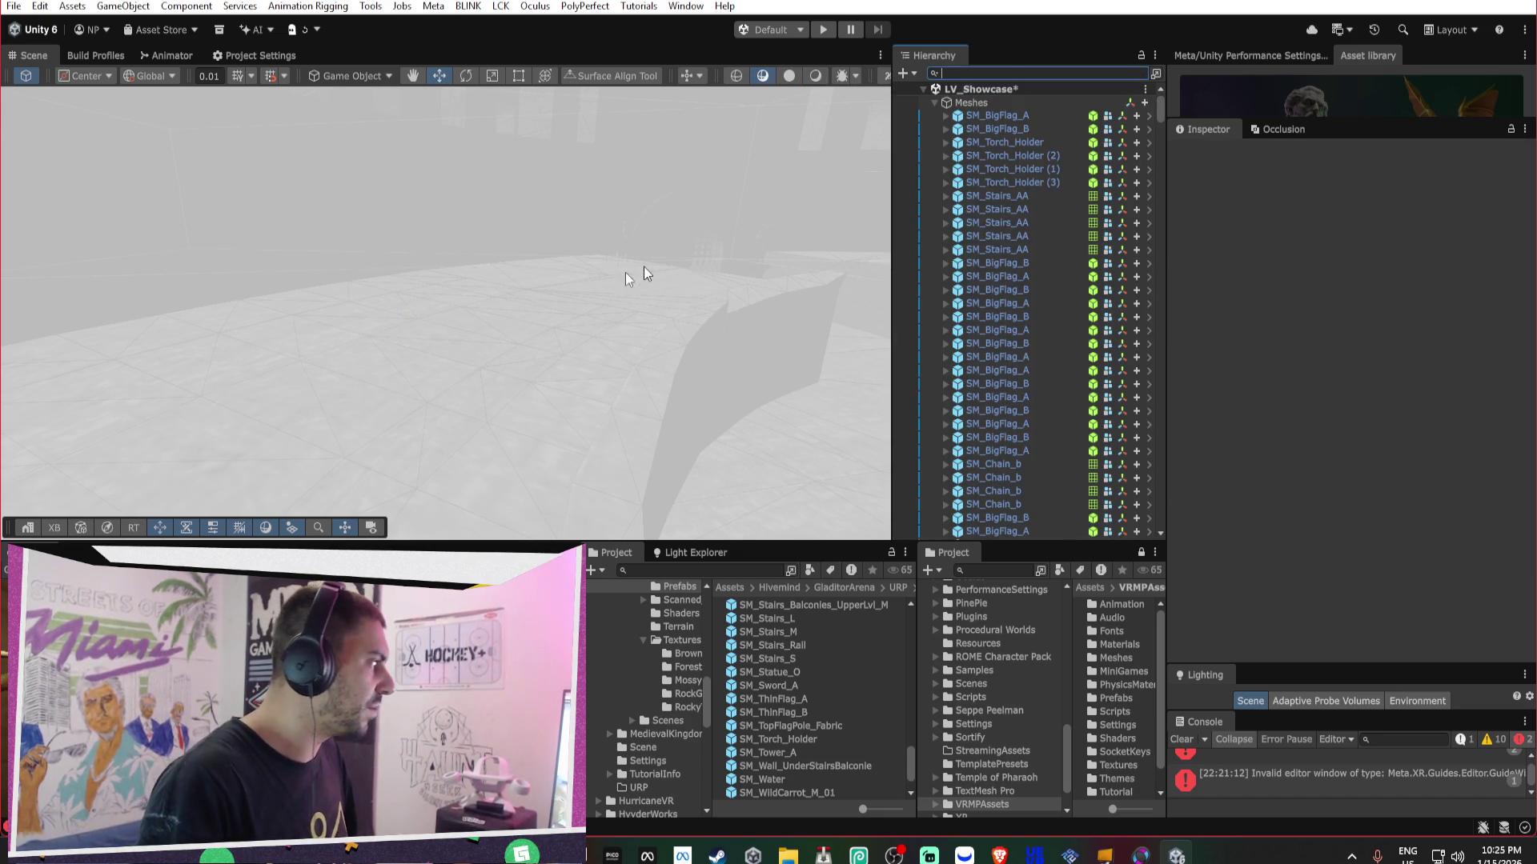
- Select a rooftop SM_TopFlagPole_Fabric flag in the Scene and locate its prefab among project assets
mouse_move(664, 264)
mouse_down()
mouse_move(643, 244)
mouse_move(21, 242)
mouse_move(1533, 248)
mouse_move(1518, 271)
mouse_move(741, 285)
mouse_move(244, 273)
mouse_move(552, 324)
mouse_move(464, 314)
mouse_move(569, 296)
mouse_up()
click(560, 326)
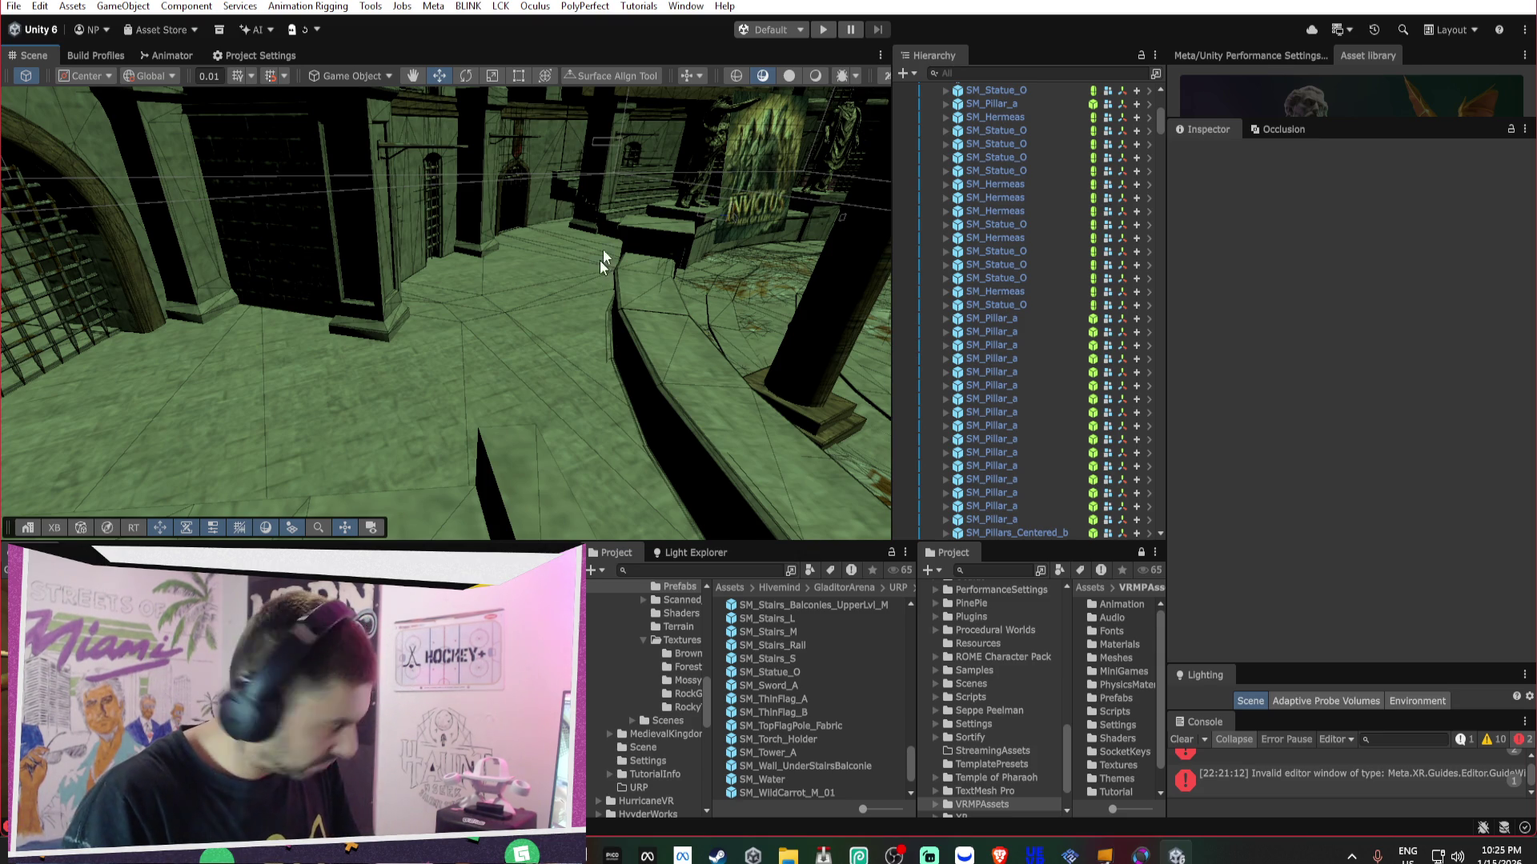
mouse_move(656, 107)
mouse_down()
mouse_move(545, 328)
mouse_move(564, 120)
mouse_move(542, 244)
mouse_up()
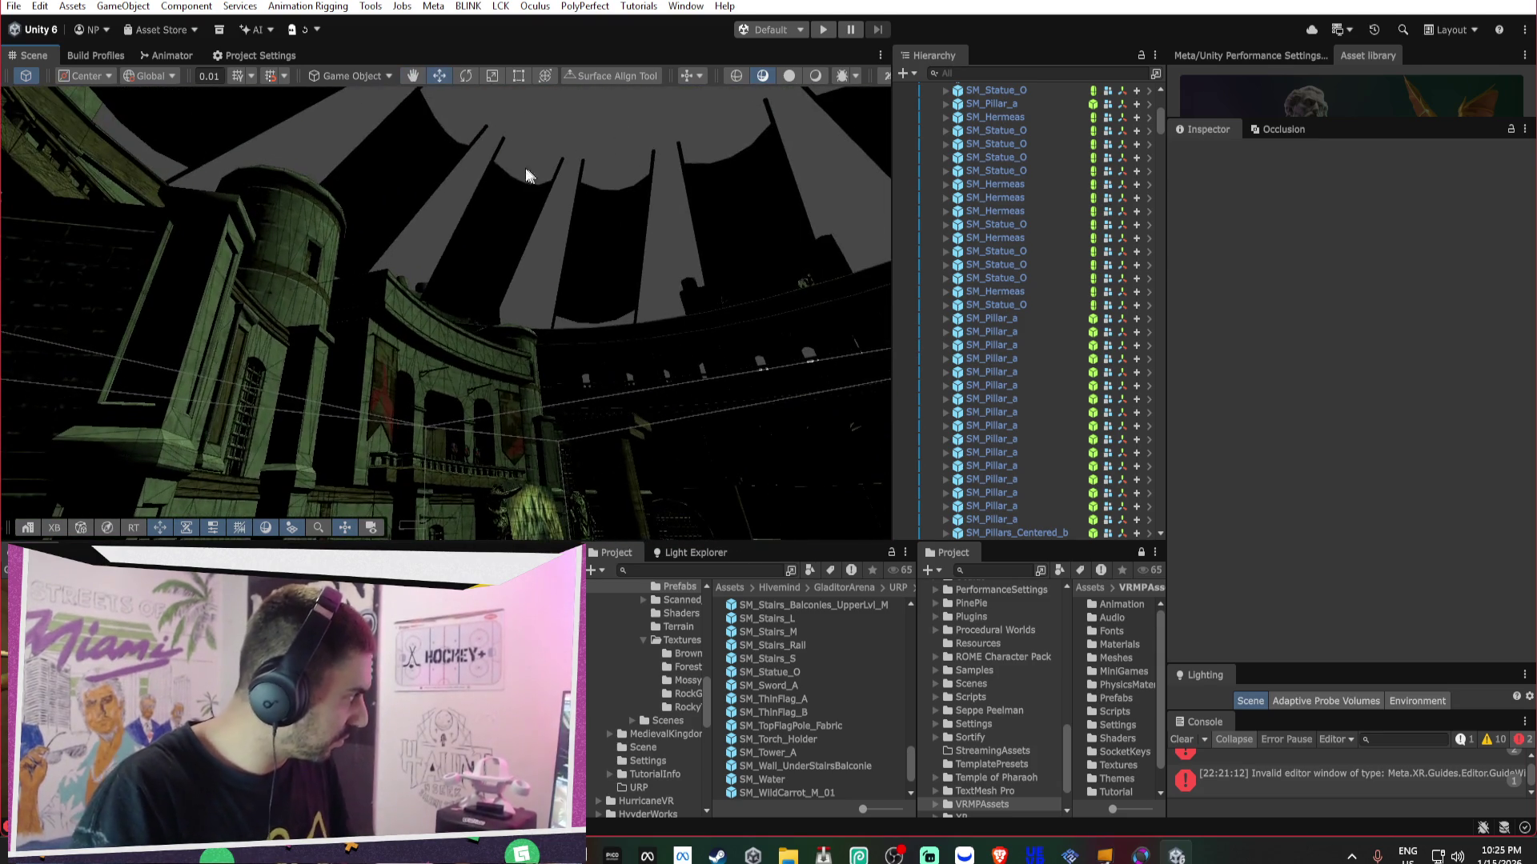
click(542, 244)
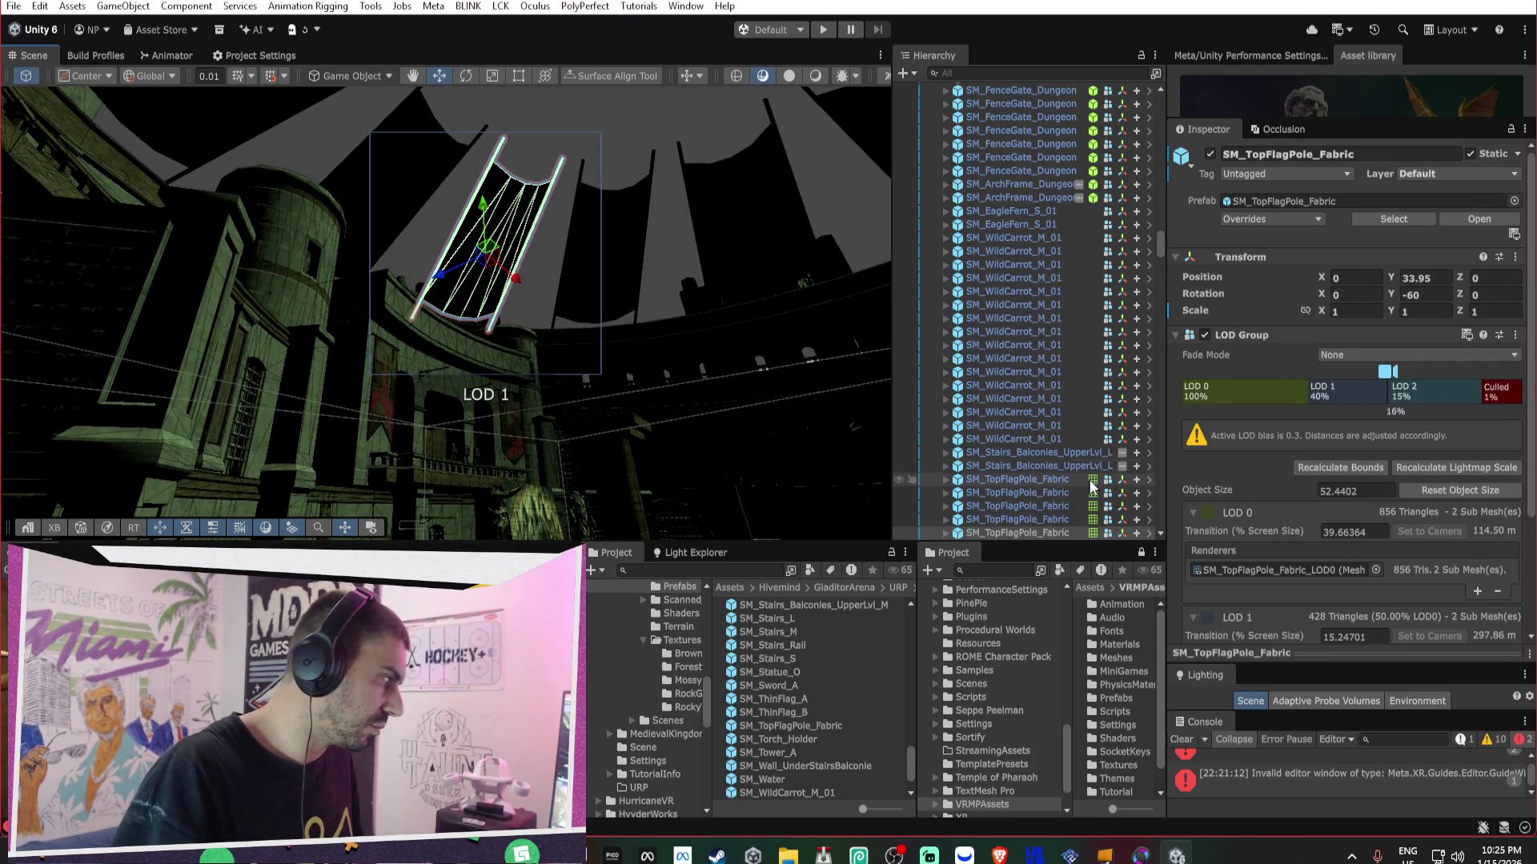
click(1312, 202)
- Delete all twelve SM_TopFlagPole_Fabric objects via Hierarchy search, clear the filter, and enter Play mode
click(1009, 73)
text(SM_TopFlagPole_Fabric)
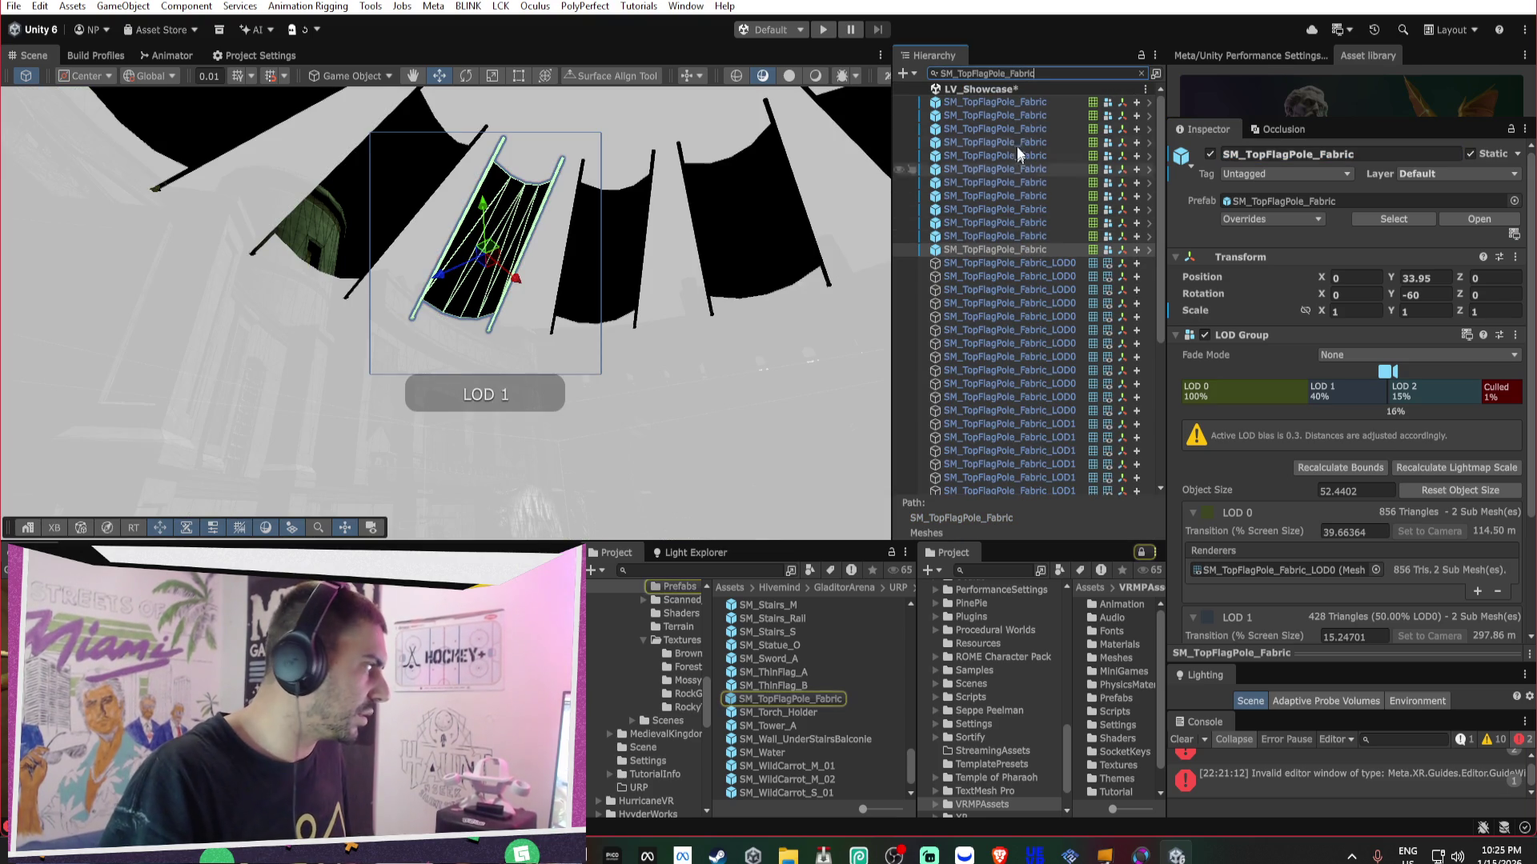
shift+click(1021, 107)
key(Delete)
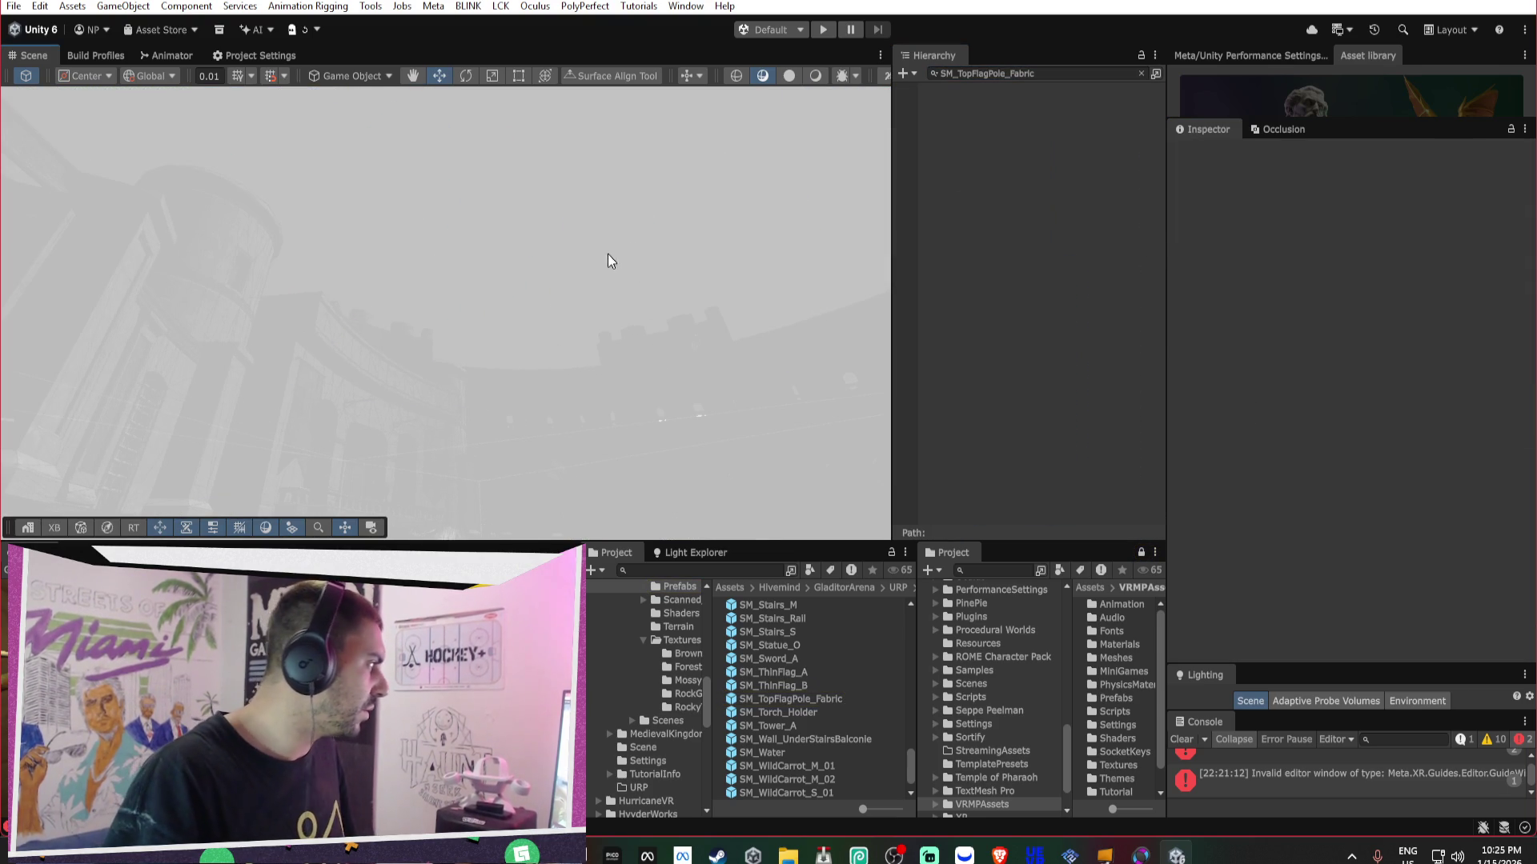
click(1140, 72)
mouse_move(592, 213)
mouse_down()
mouse_move(665, 261)
mouse_move(518, 345)
mouse_move(645, 316)
mouse_move(546, 390)
mouse_move(642, 318)
mouse_move(635, 333)
mouse_move(768, 368)
mouse_move(868, 319)
mouse_move(632, 295)
mouse_up()
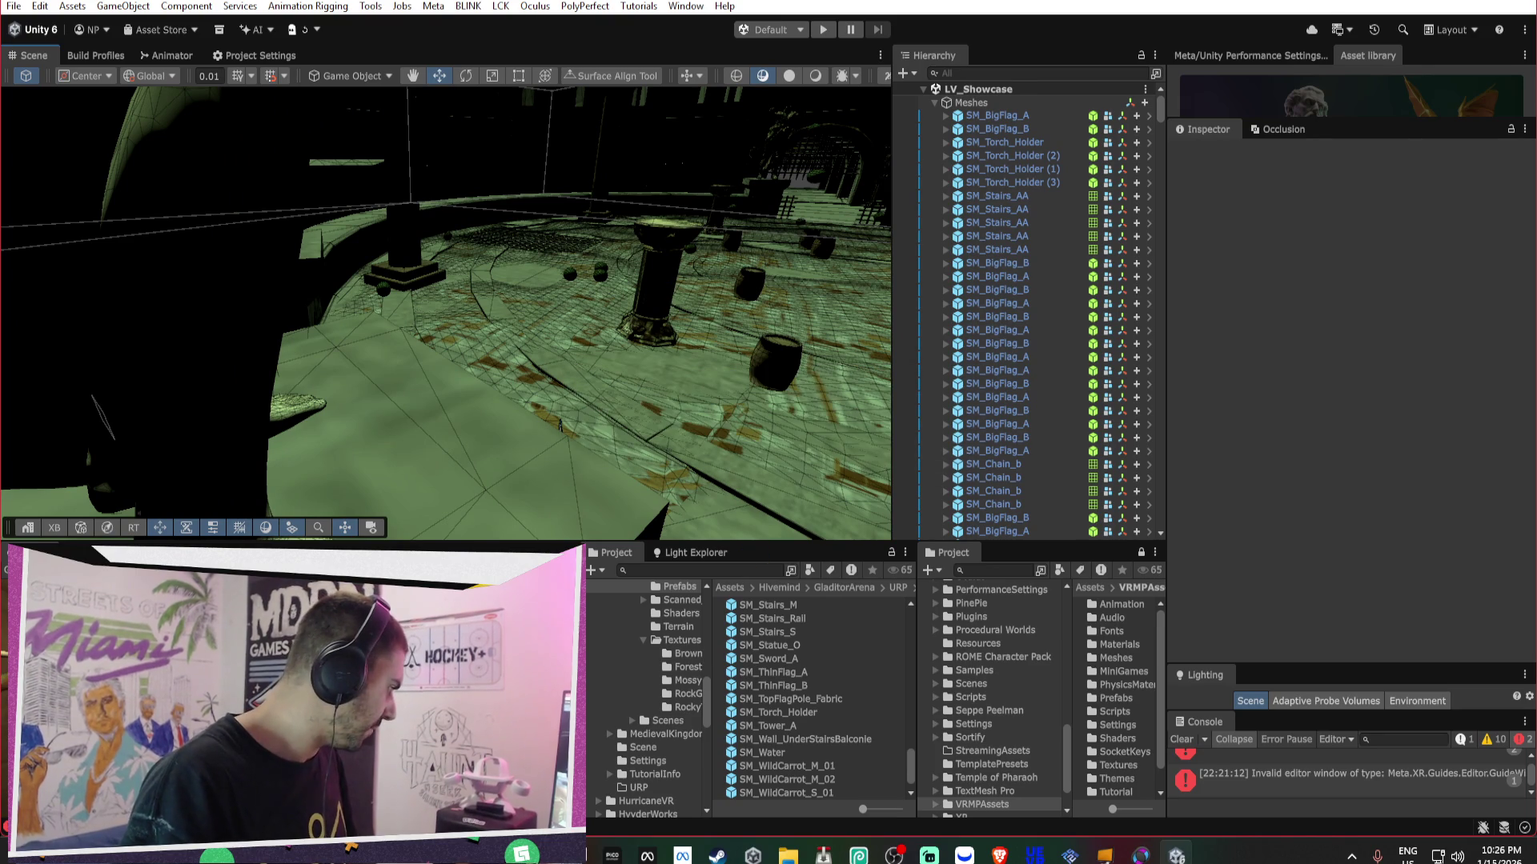
key(ctrl+p)
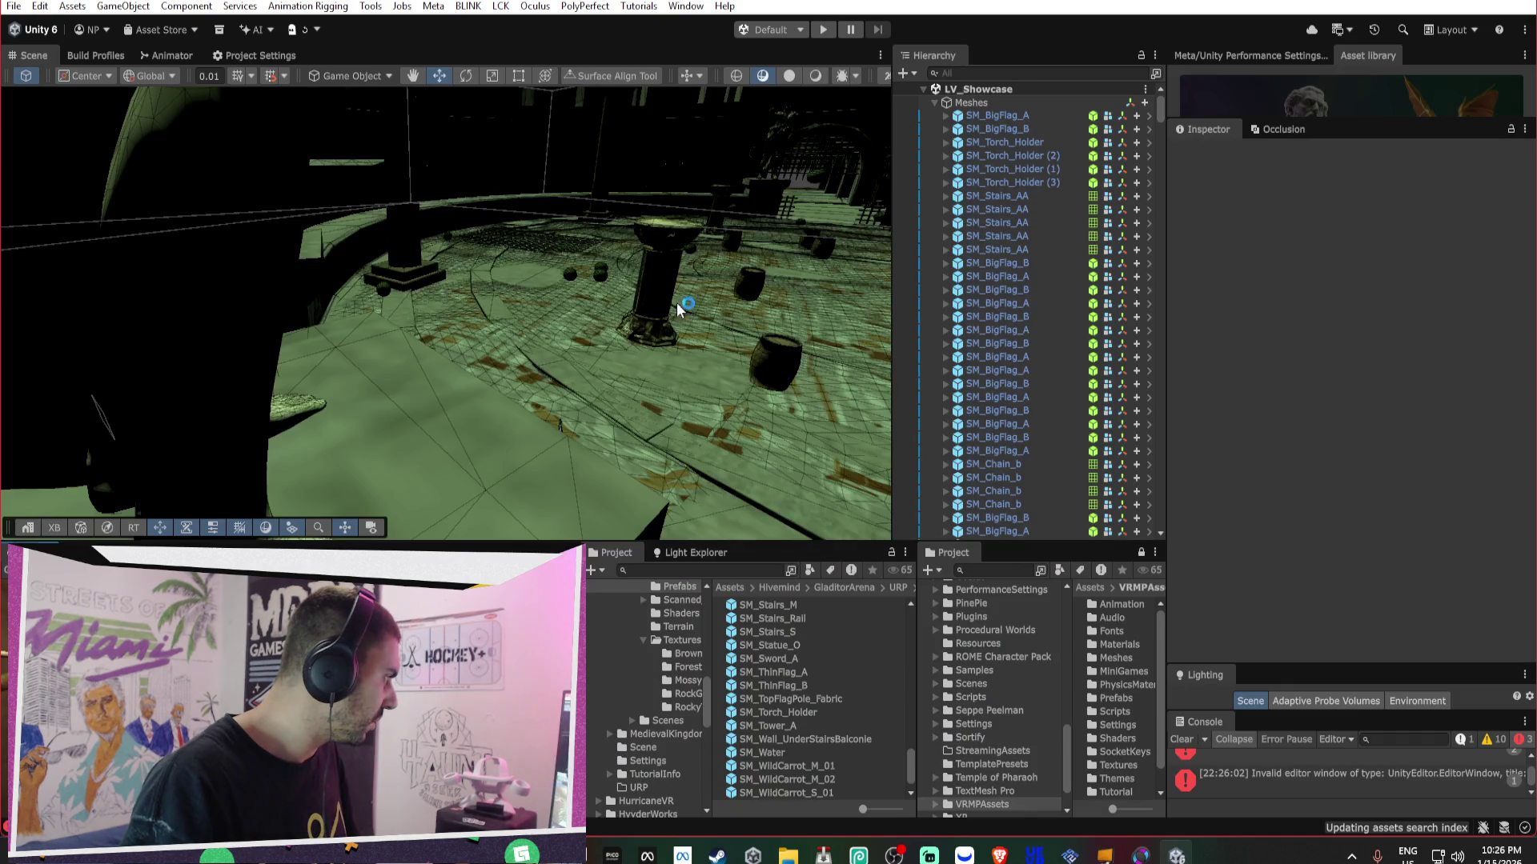
- Create a PerformanceManager with the VR Performance Optimizer and review its Balanced, 80 FPS settings
mouse_move(321, 288)
mouse_down()
mouse_move(309, 264)
mouse_move(315, 291)
mouse_move(343, 296)
mouse_move(360, 325)
mouse_move(744, 275)
mouse_move(392, 128)
mouse_move(376, 12)
mouse_up()
click(371, 5)
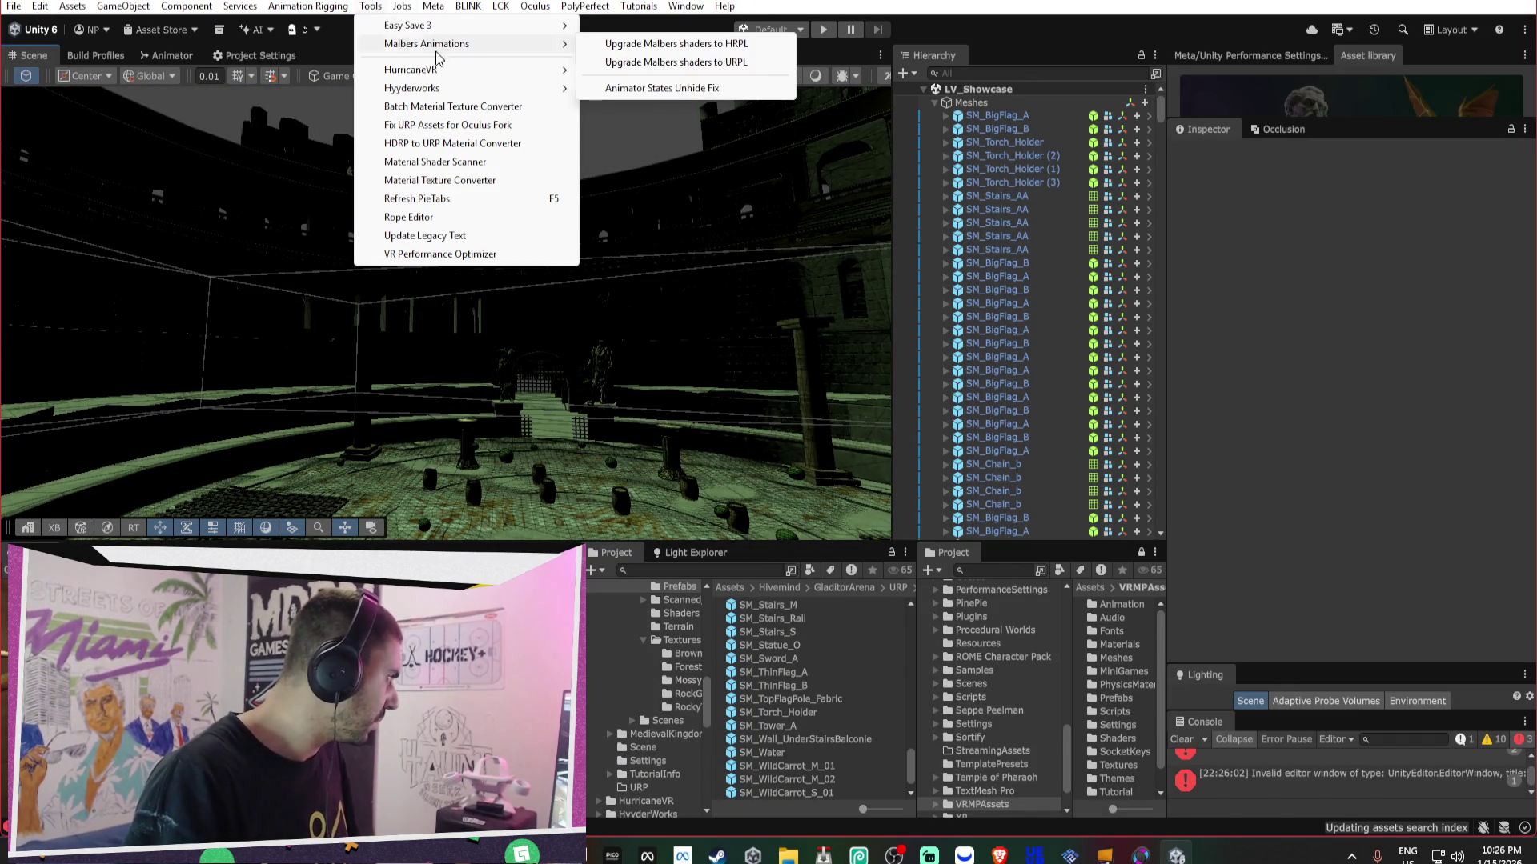
mouse_move(446, 70)
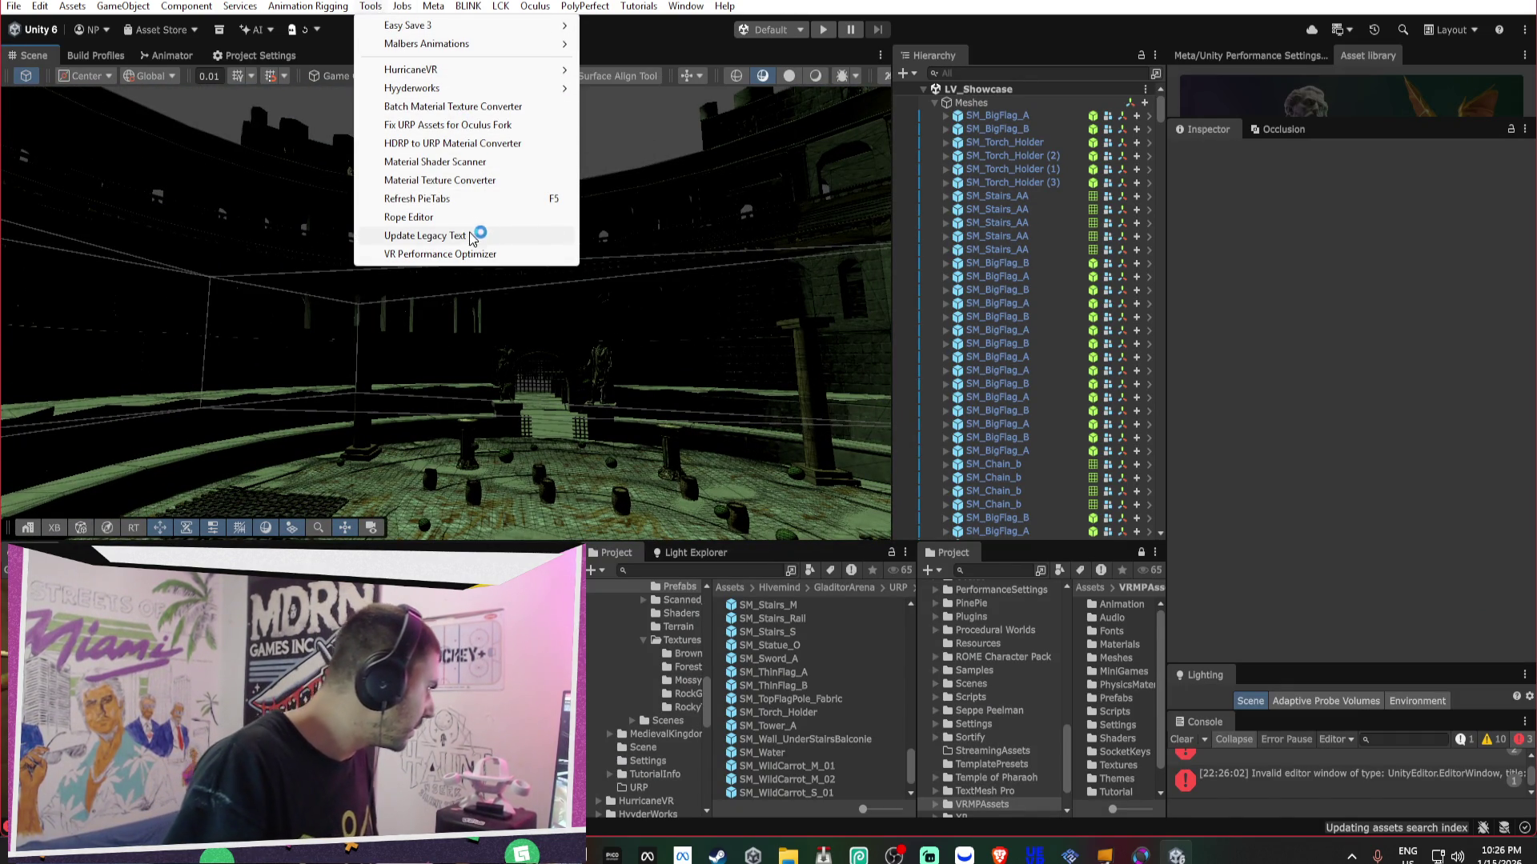
click(458, 254)
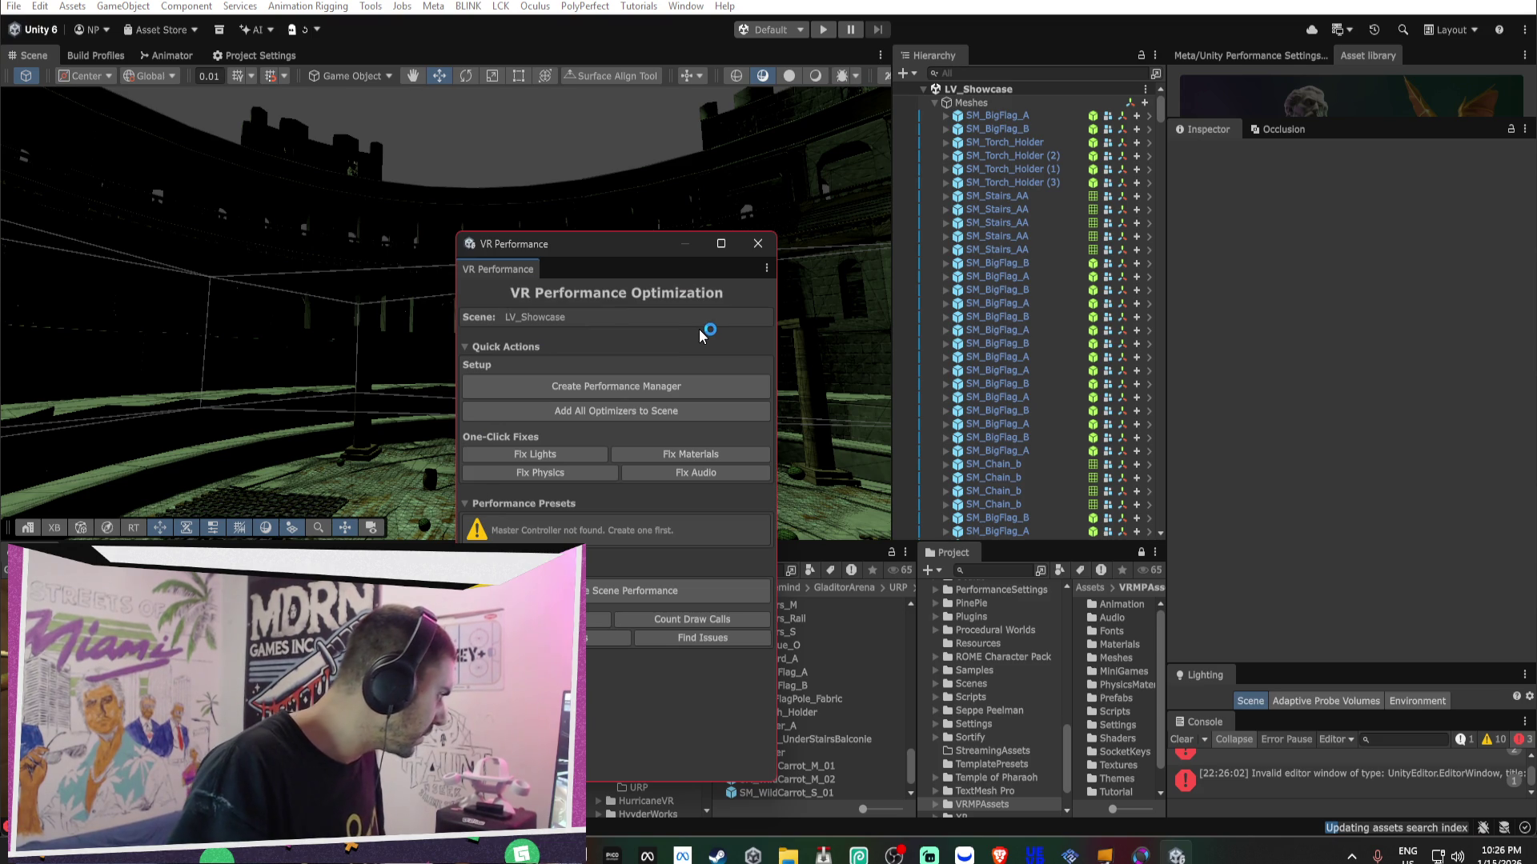
click(686, 387)
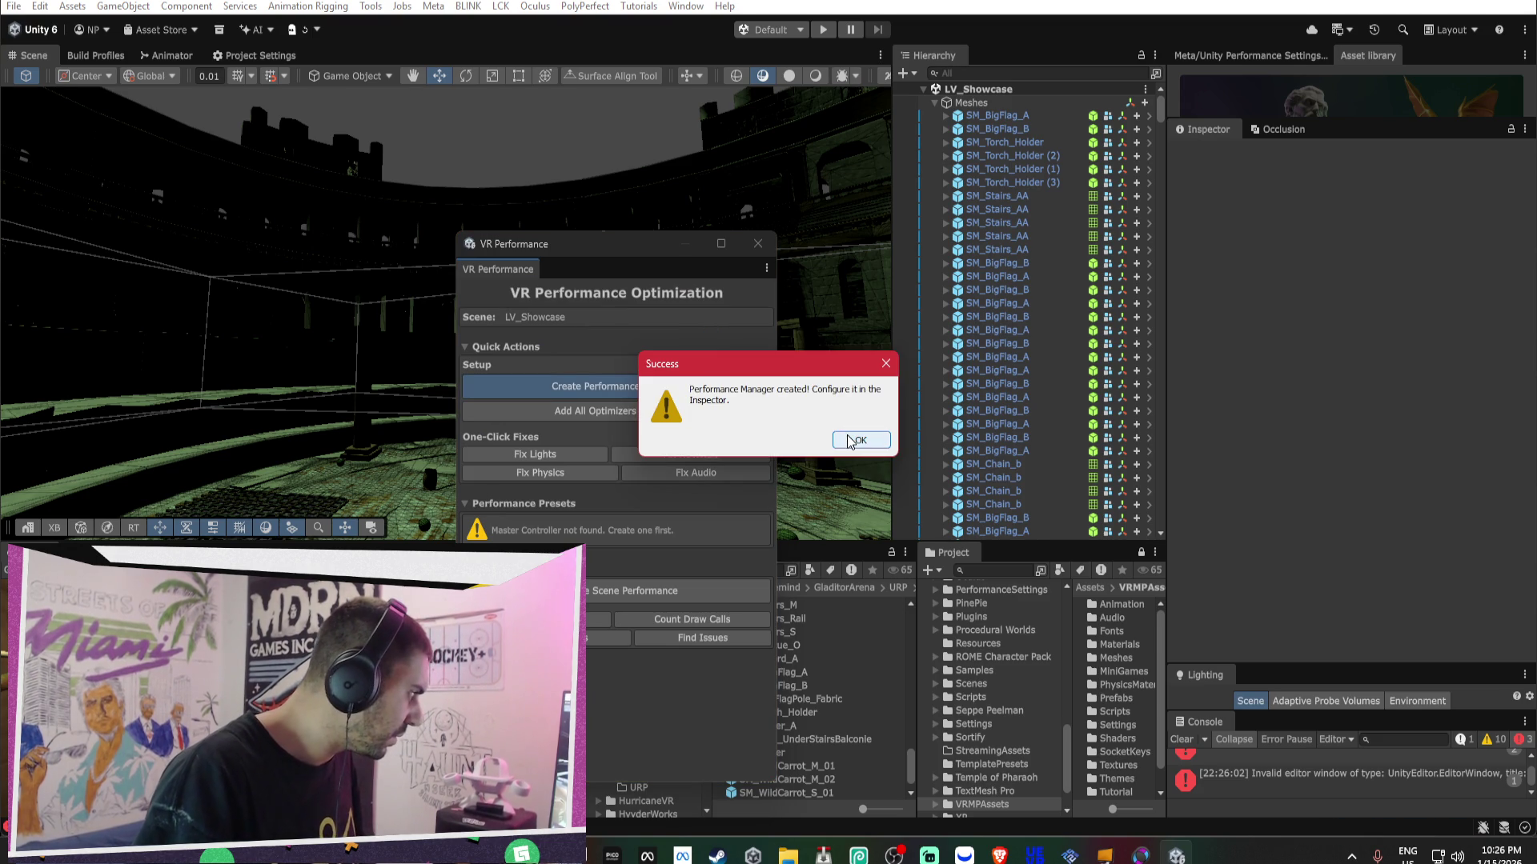
click(850, 441)
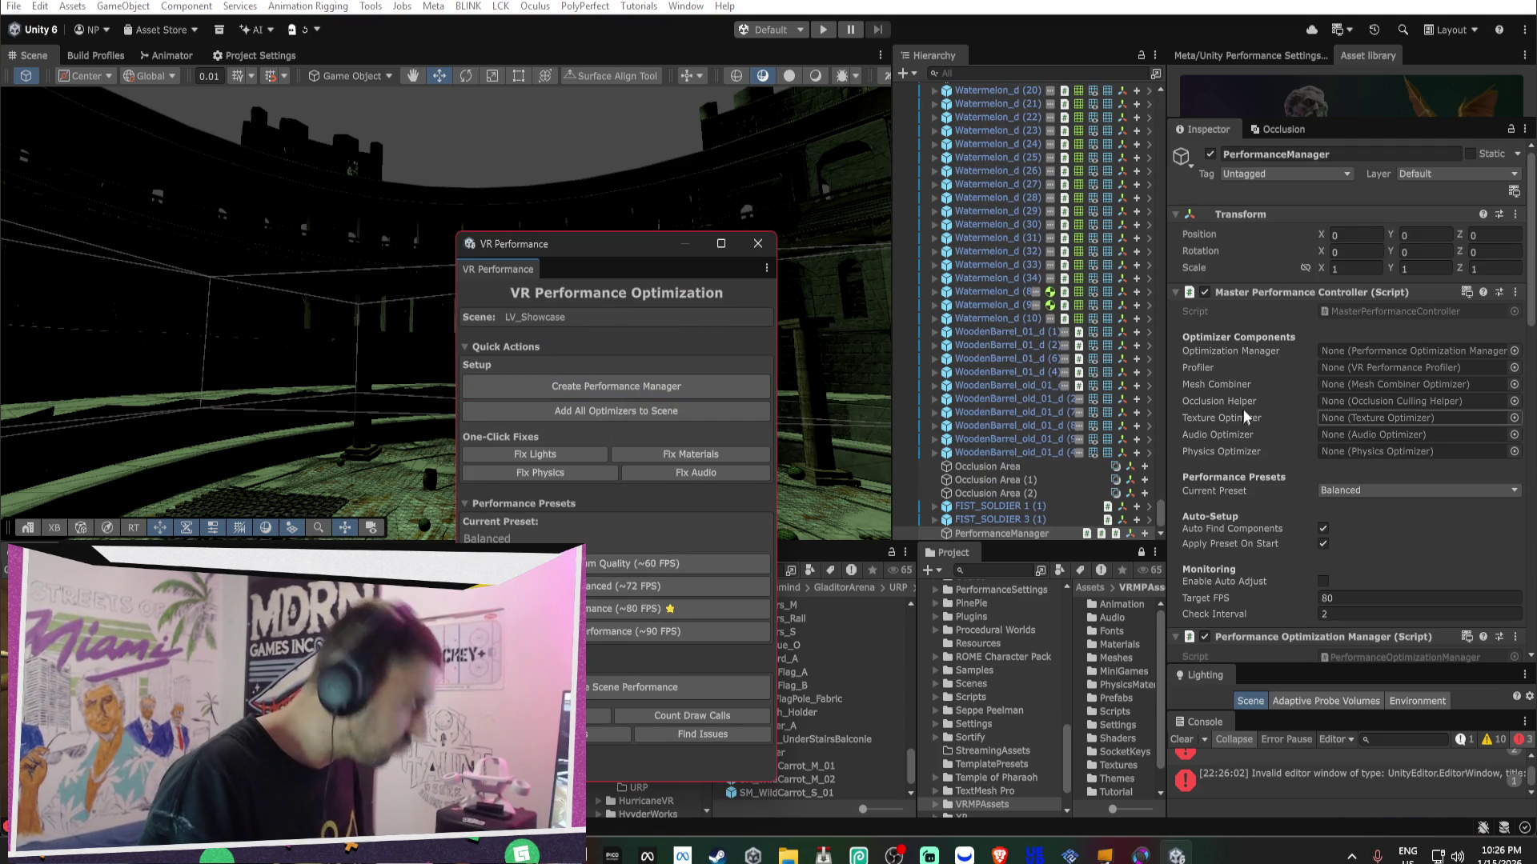
click(1376, 350)
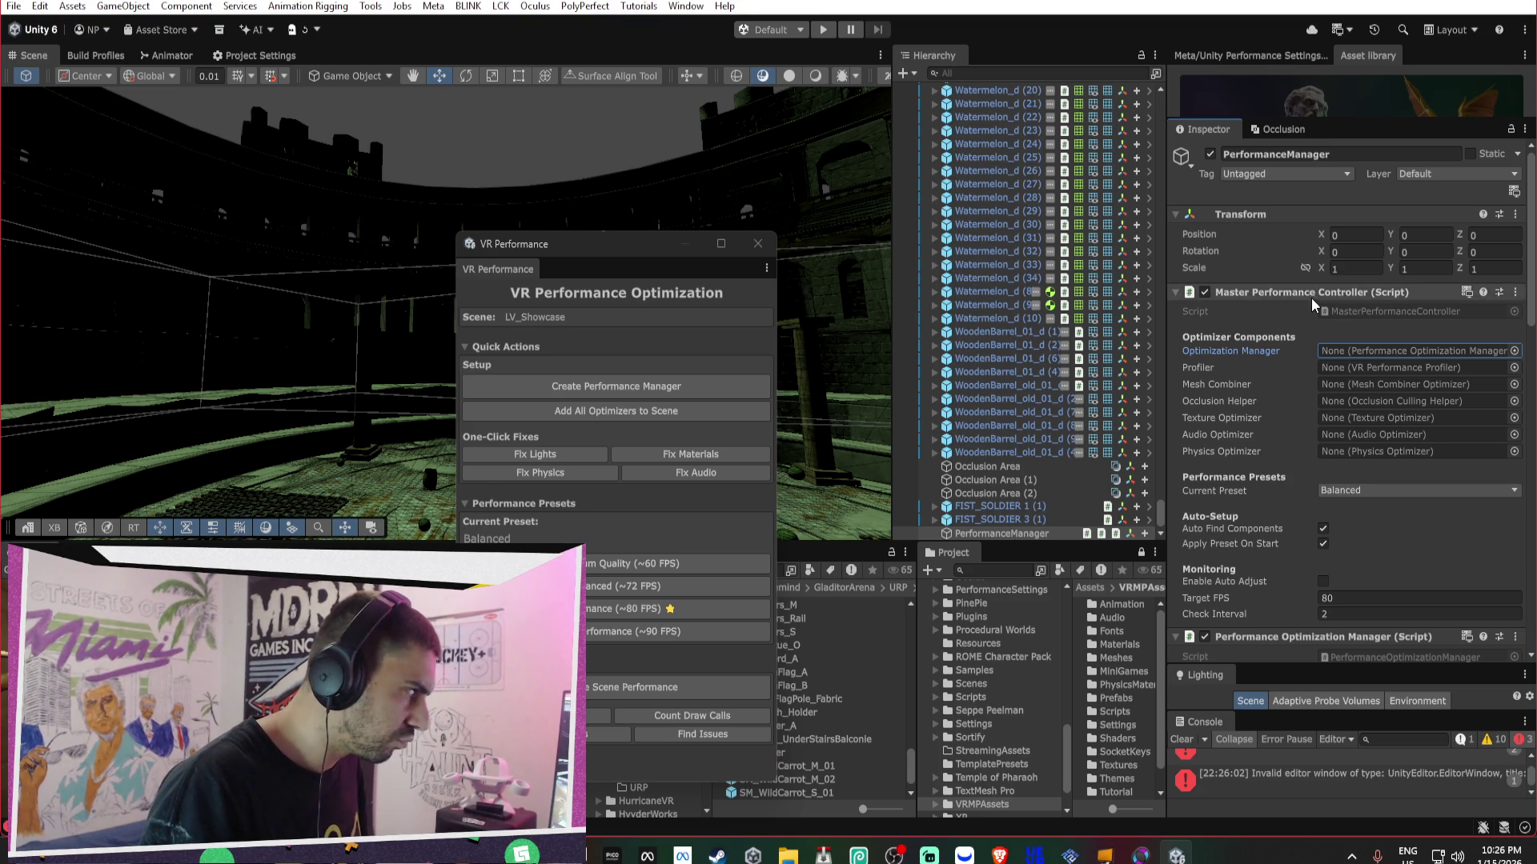
scroll(1338, 330, down, 5)
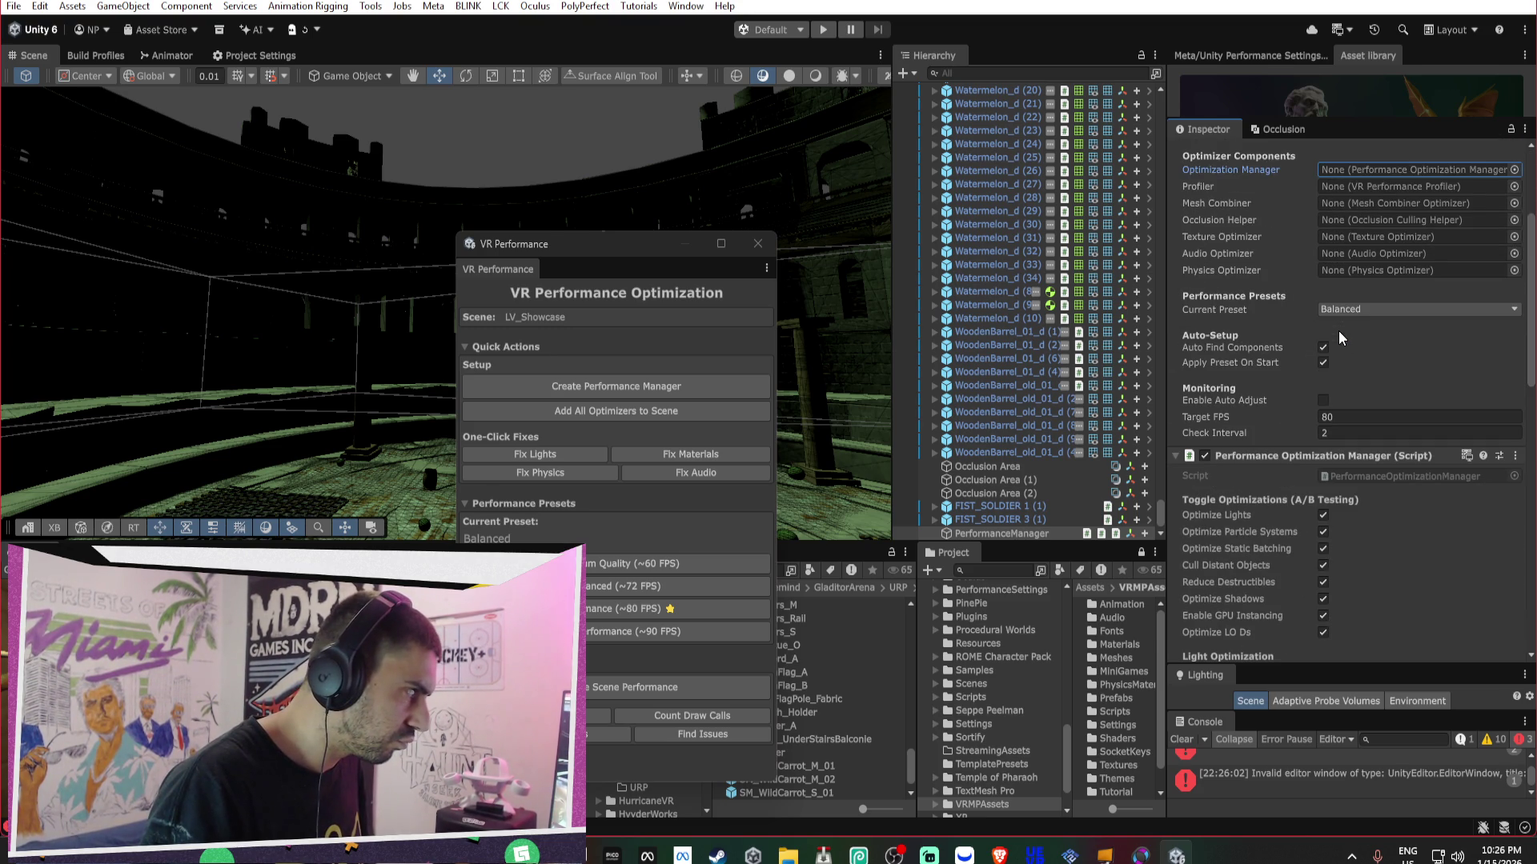
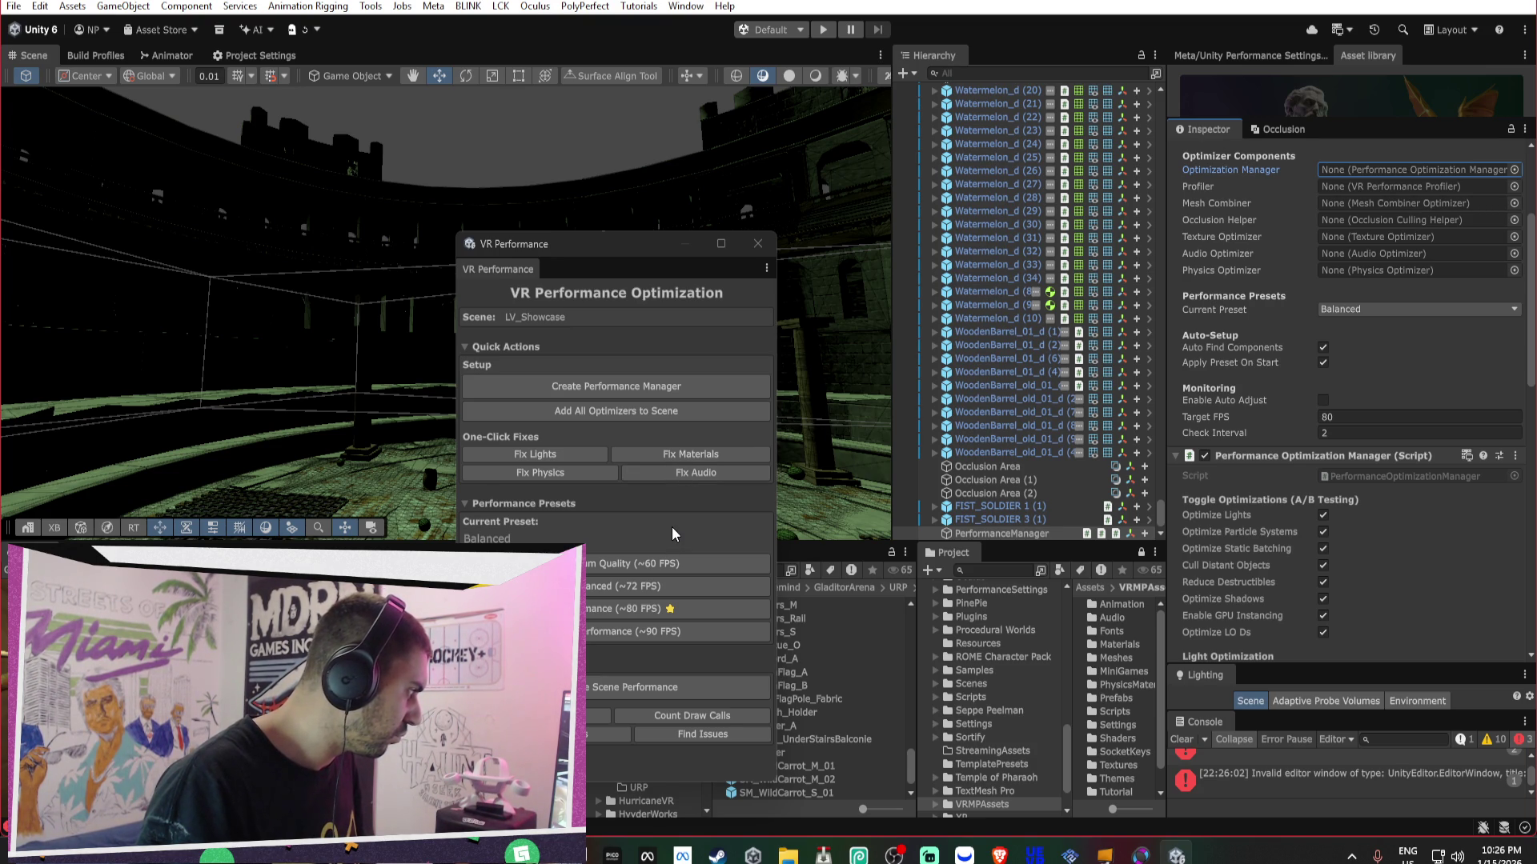
- Apply Fix Materials to the scene, confirm, and select PerformanceManager
click(695, 454)
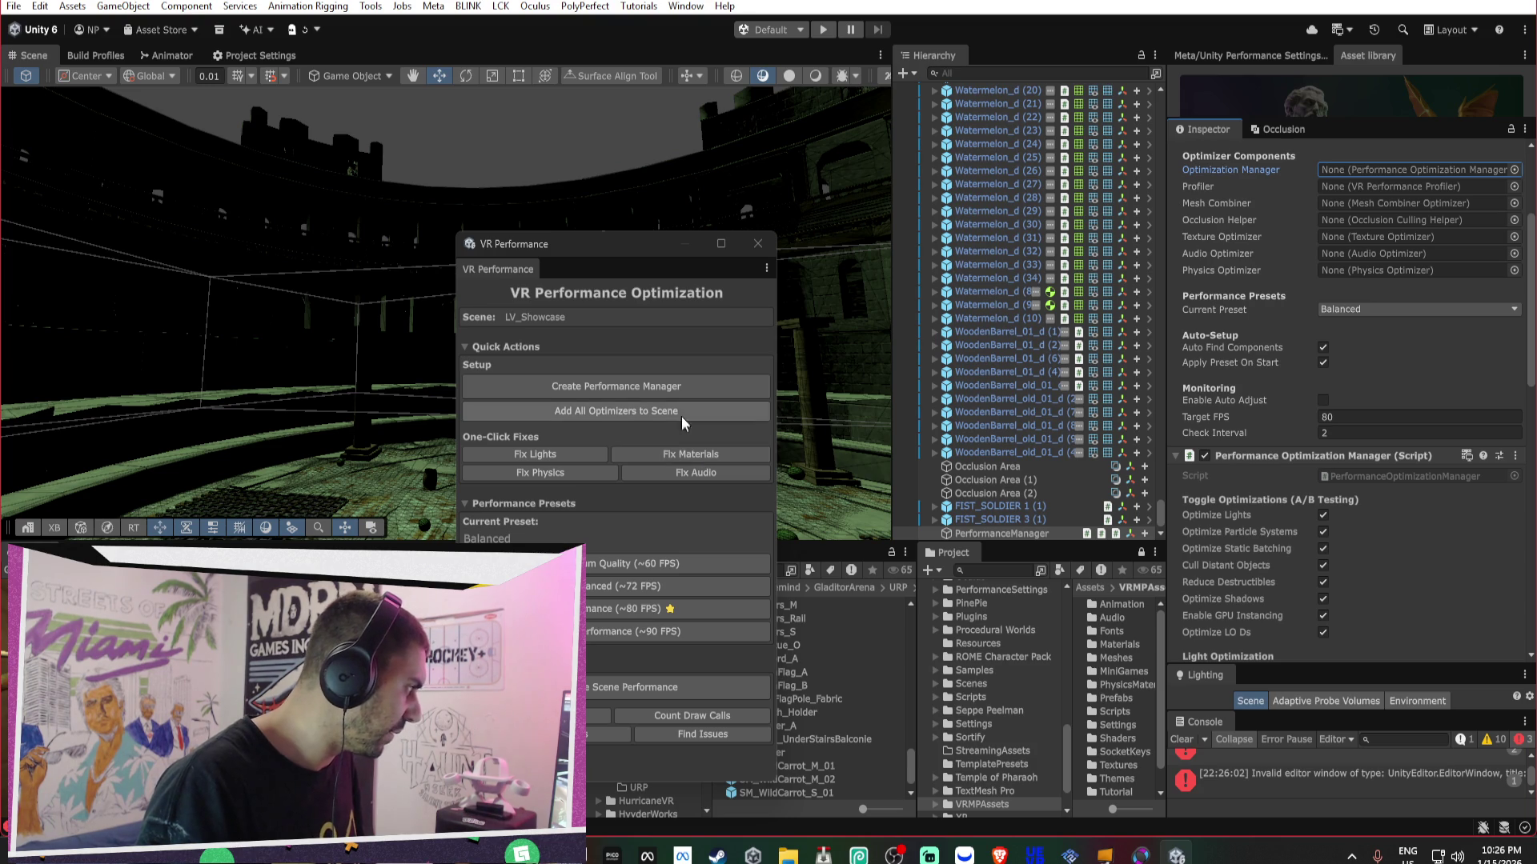
click(825, 443)
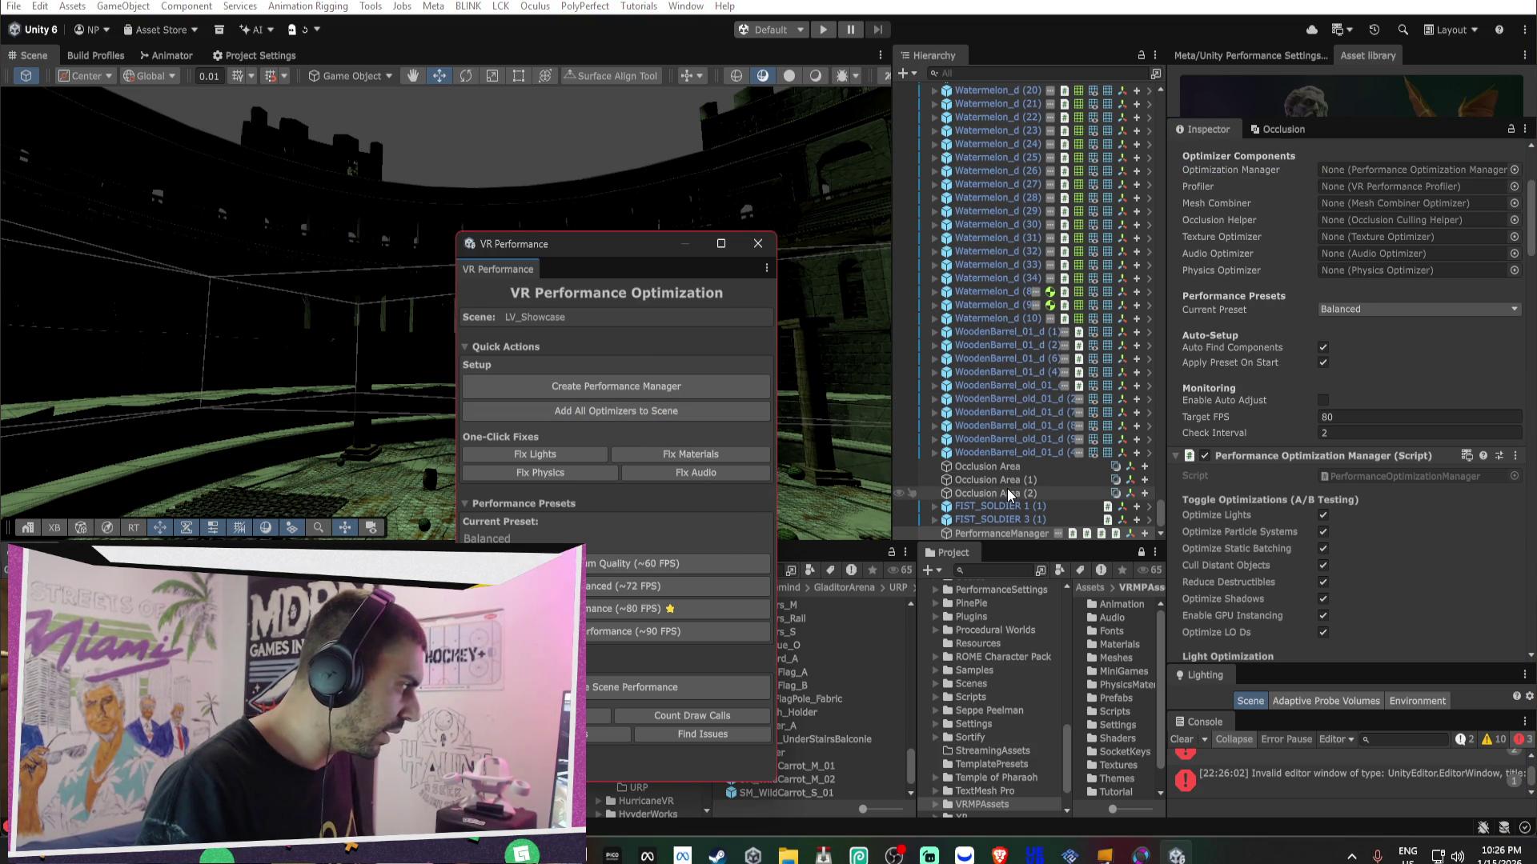
click(1007, 532)
scroll(1244, 493, down, 15)
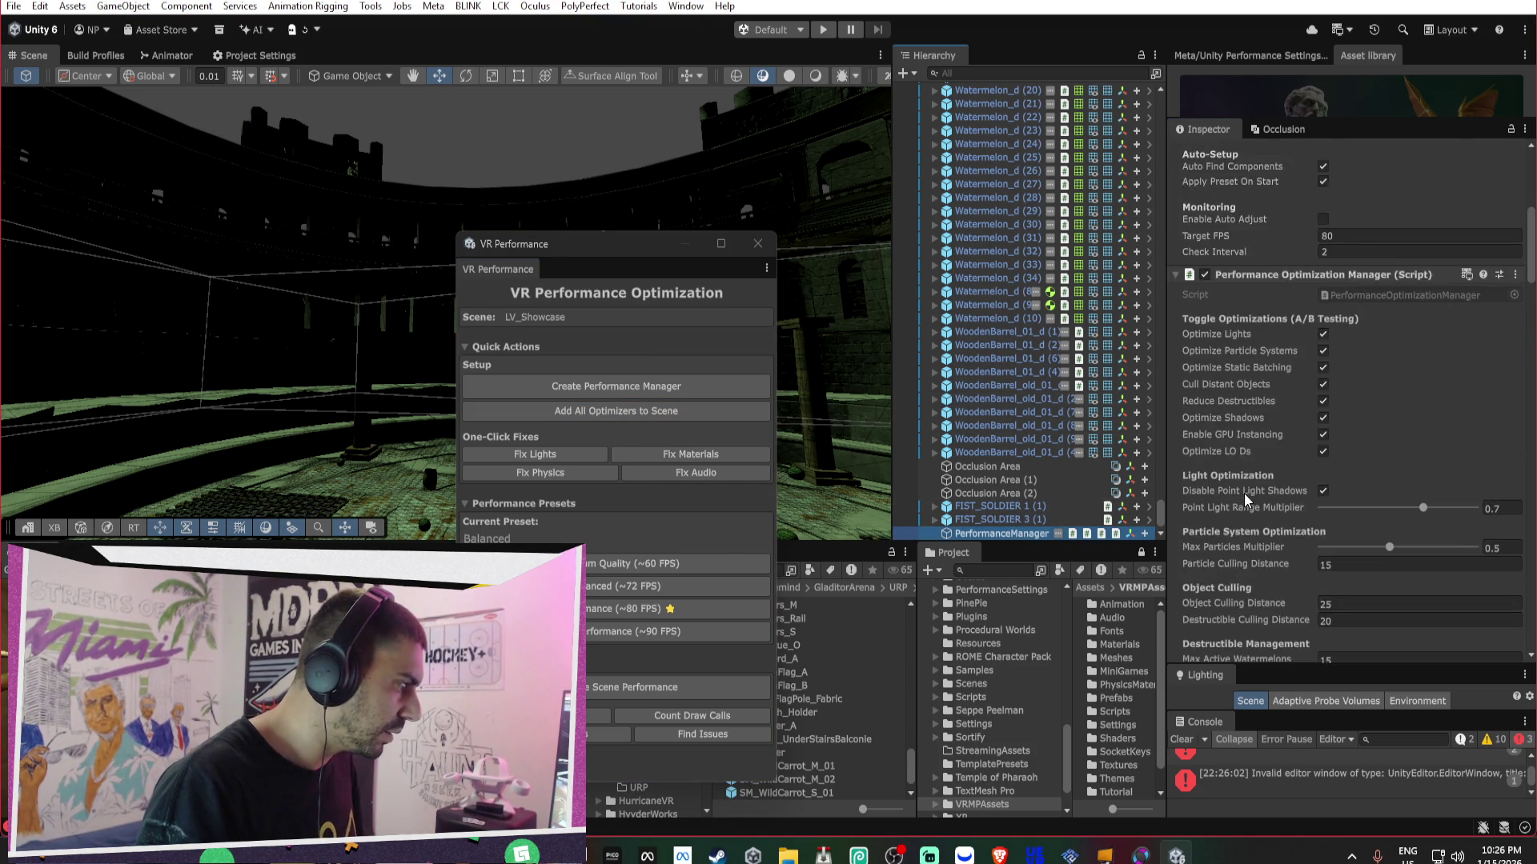
- Assign PerformanceManager to the Profiler, Mesh Combiner, Occlusion Helper, Texture Optimizer and Physics Optimizer slots
scroll(1239, 489, up, 15)
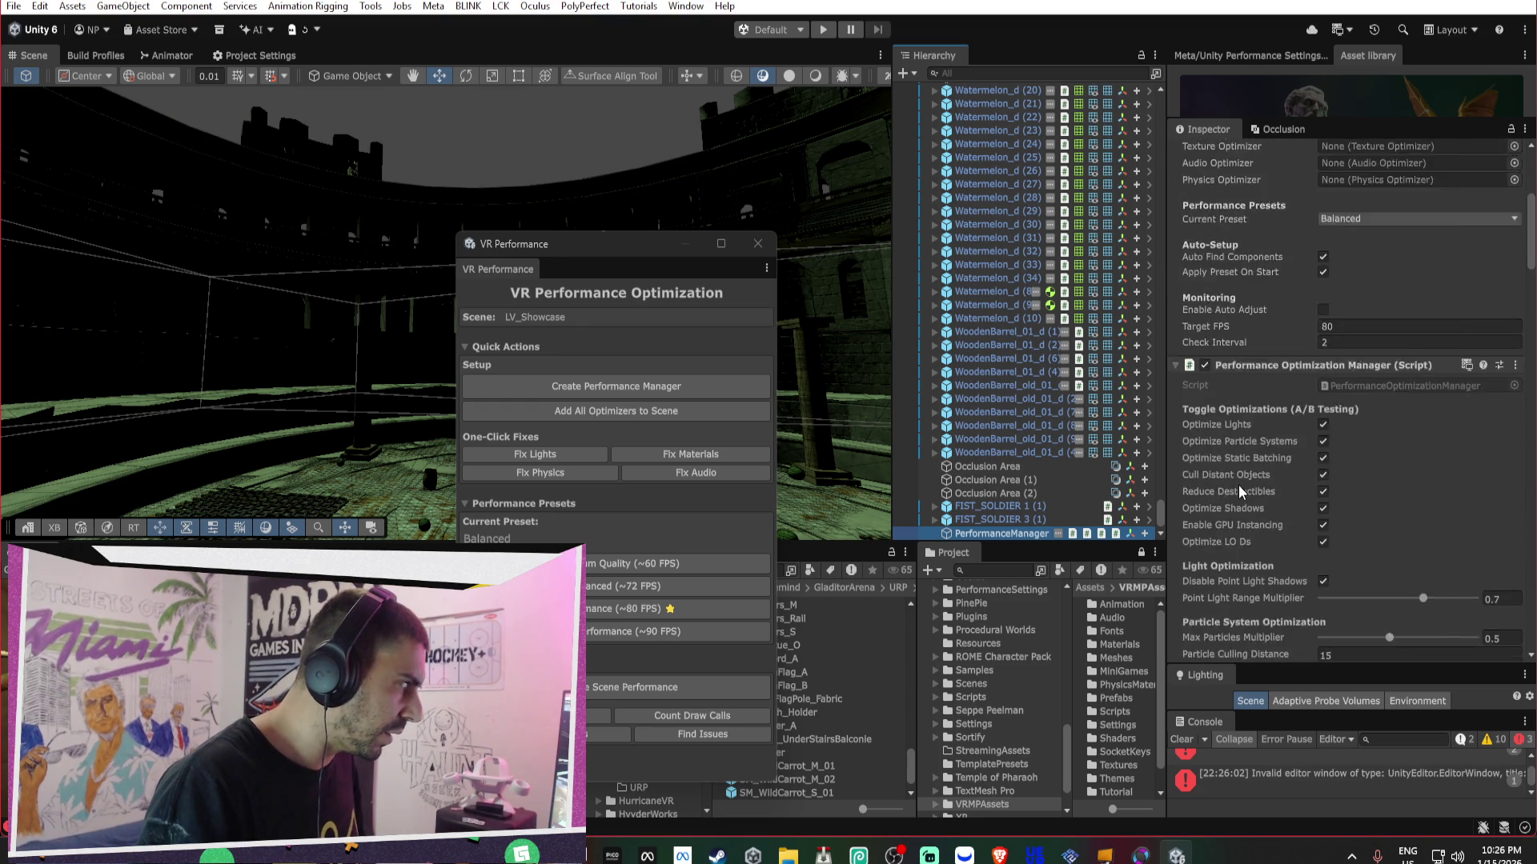
click(1356, 387)
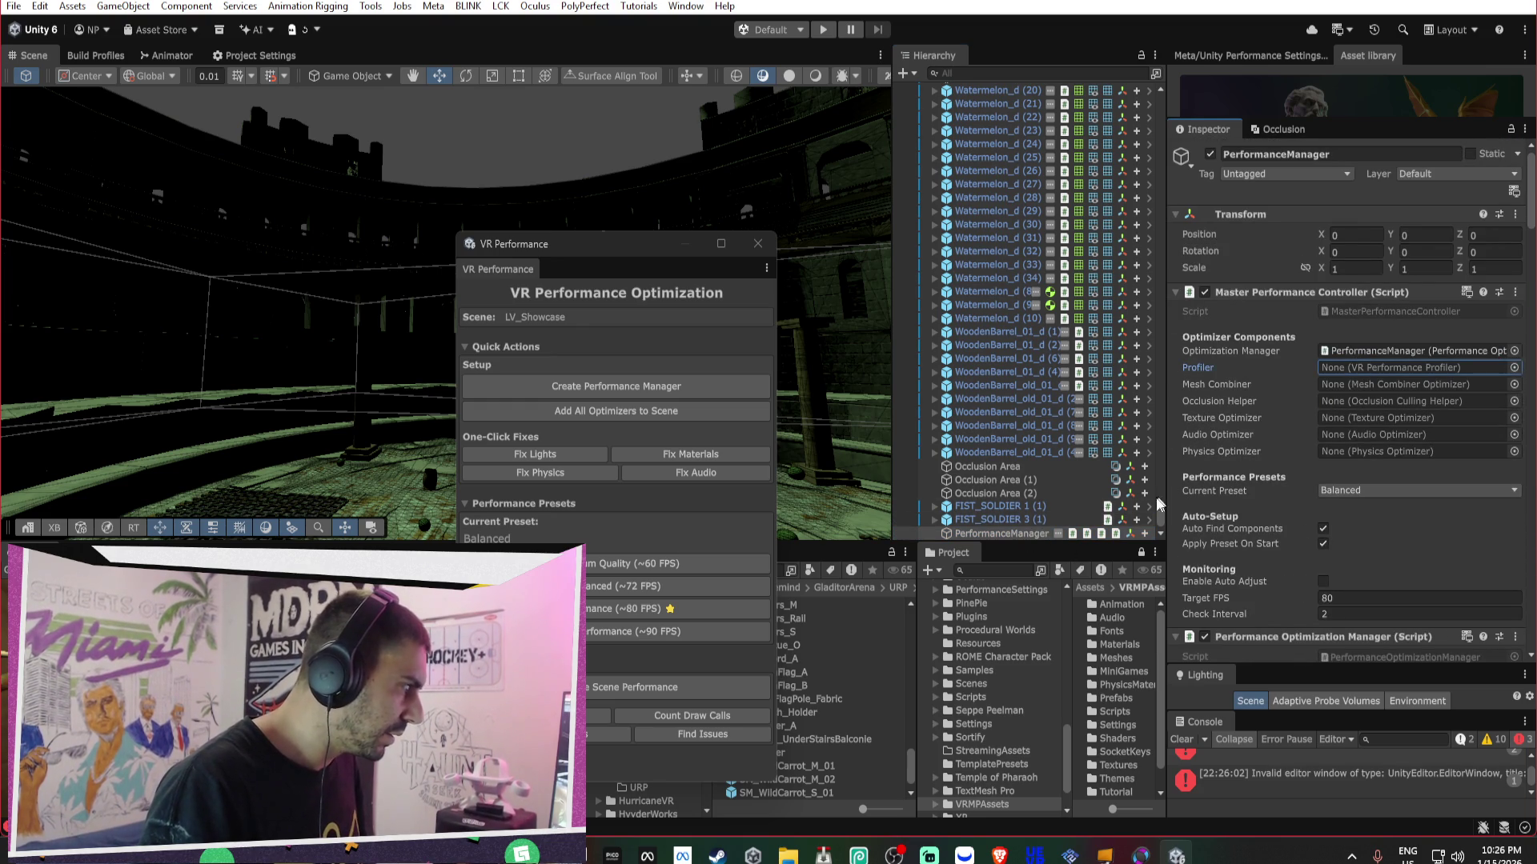
drag(1000, 533, 1361, 370)
drag(1018, 539, 1386, 390)
mouse_move(1011, 534)
mouse_down()
mouse_move(1338, 385)
mouse_move(1364, 396)
mouse_move(1287, 401)
mouse_move(1360, 418)
mouse_up()
drag(1012, 533, 1409, 434)
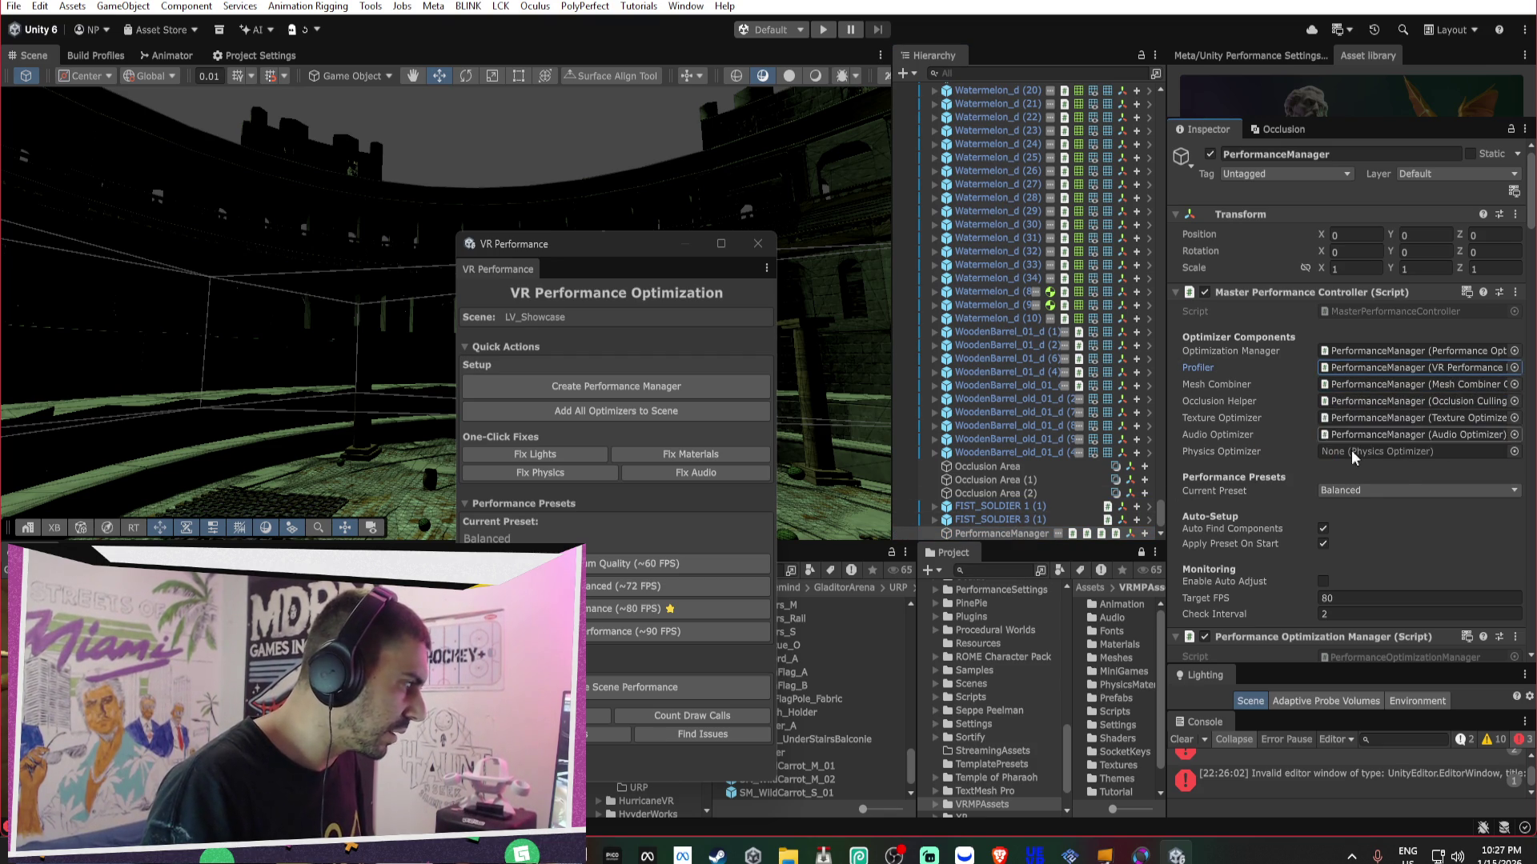
drag(1332, 467, 1345, 452)
- Keep the performance preset at Balanced, with the target frame rate at 80
click(1342, 493)
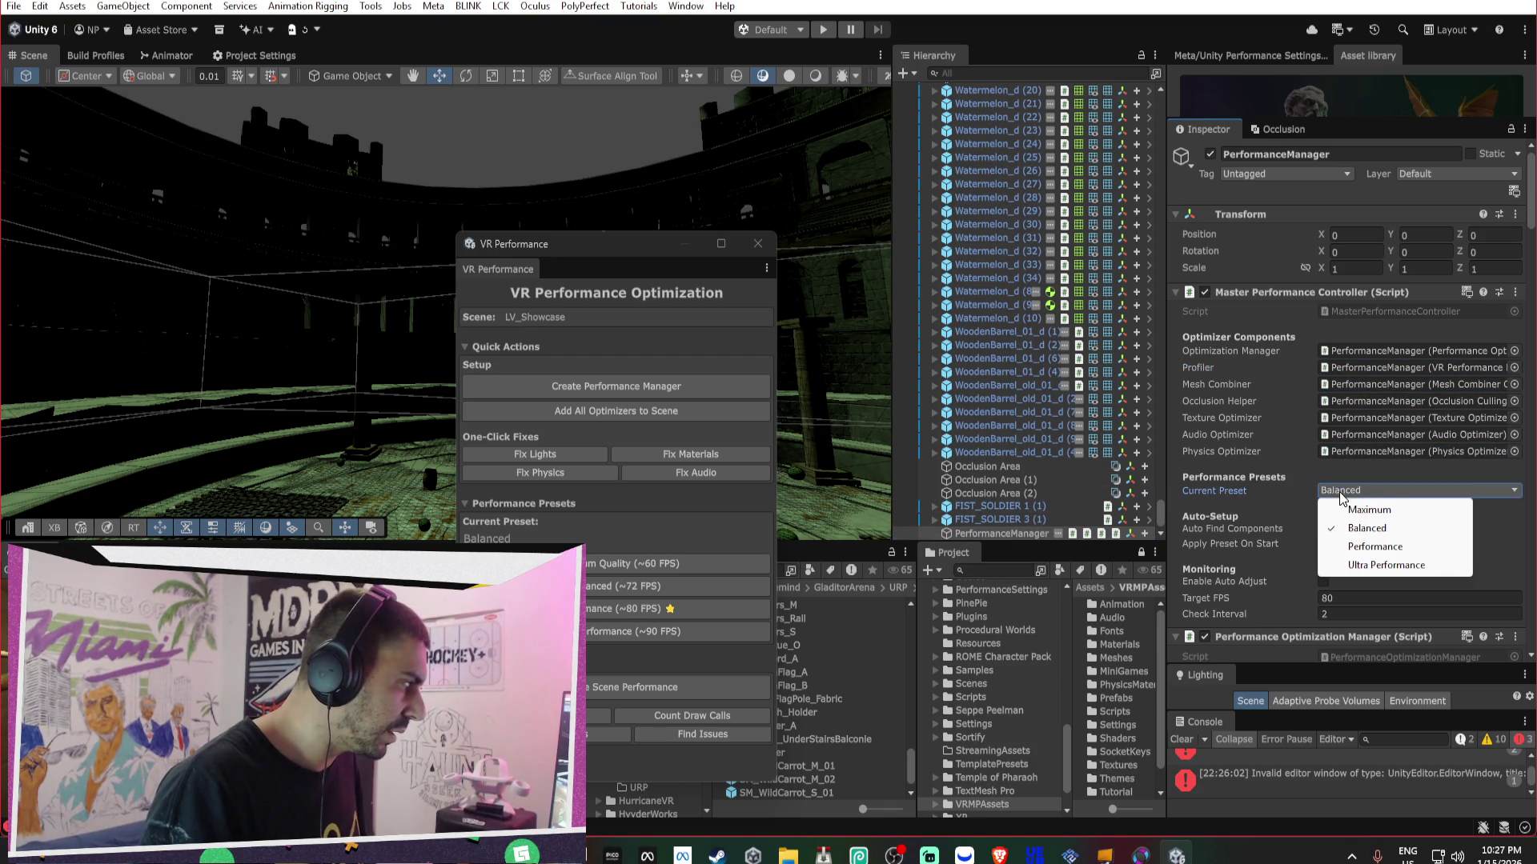
click(1213, 482)
scroll(1207, 459, down, 3)
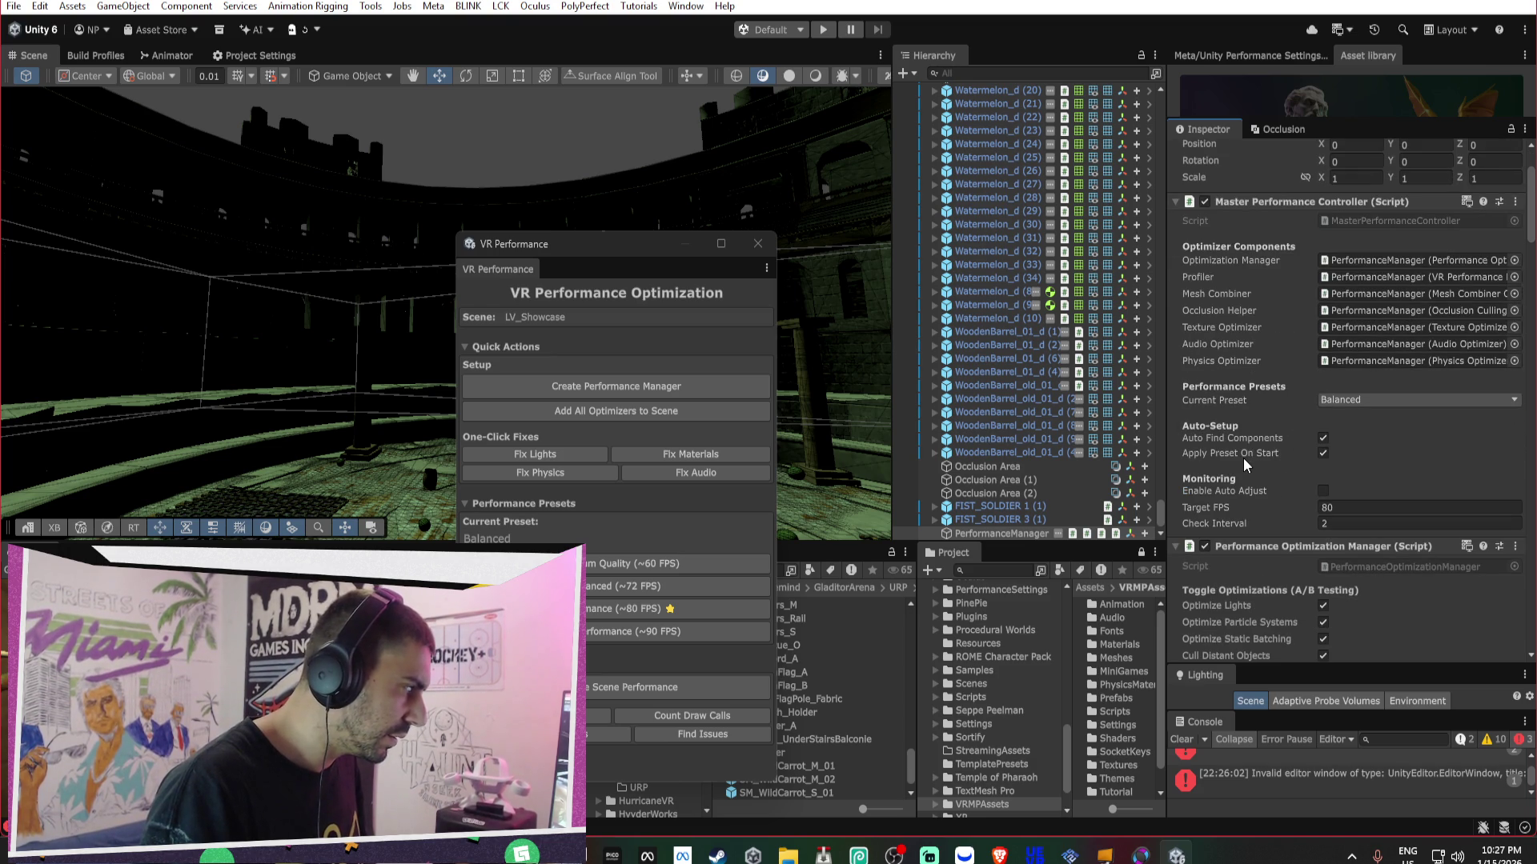
click(1347, 506)
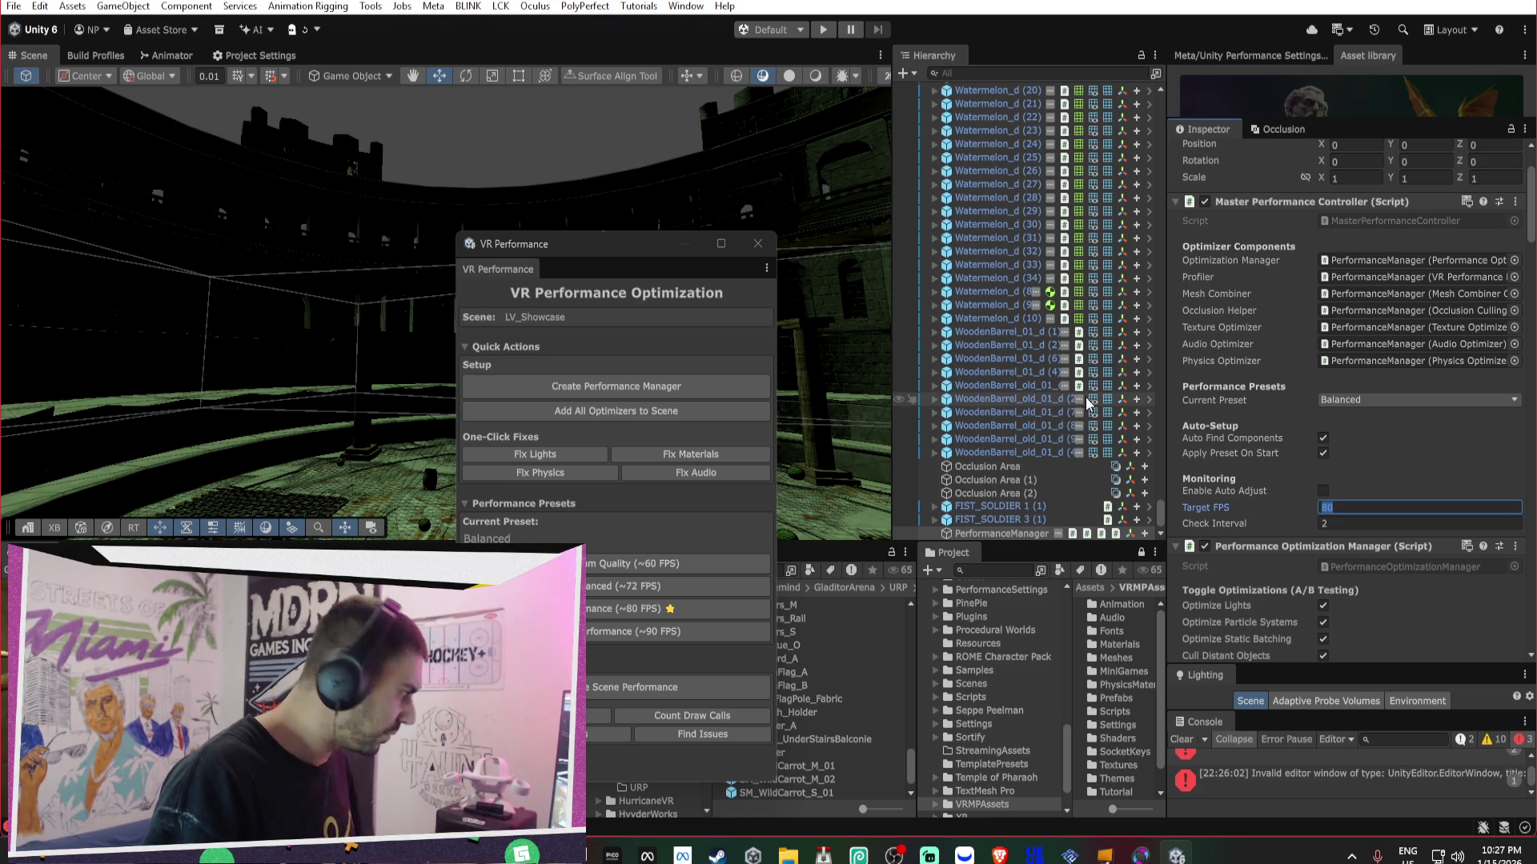
- Expand the XR rig down to CameraScale and assign its Camera as the Player Camera
scroll(1410, 439, down, 2)
scroll(1409, 437, down, 3)
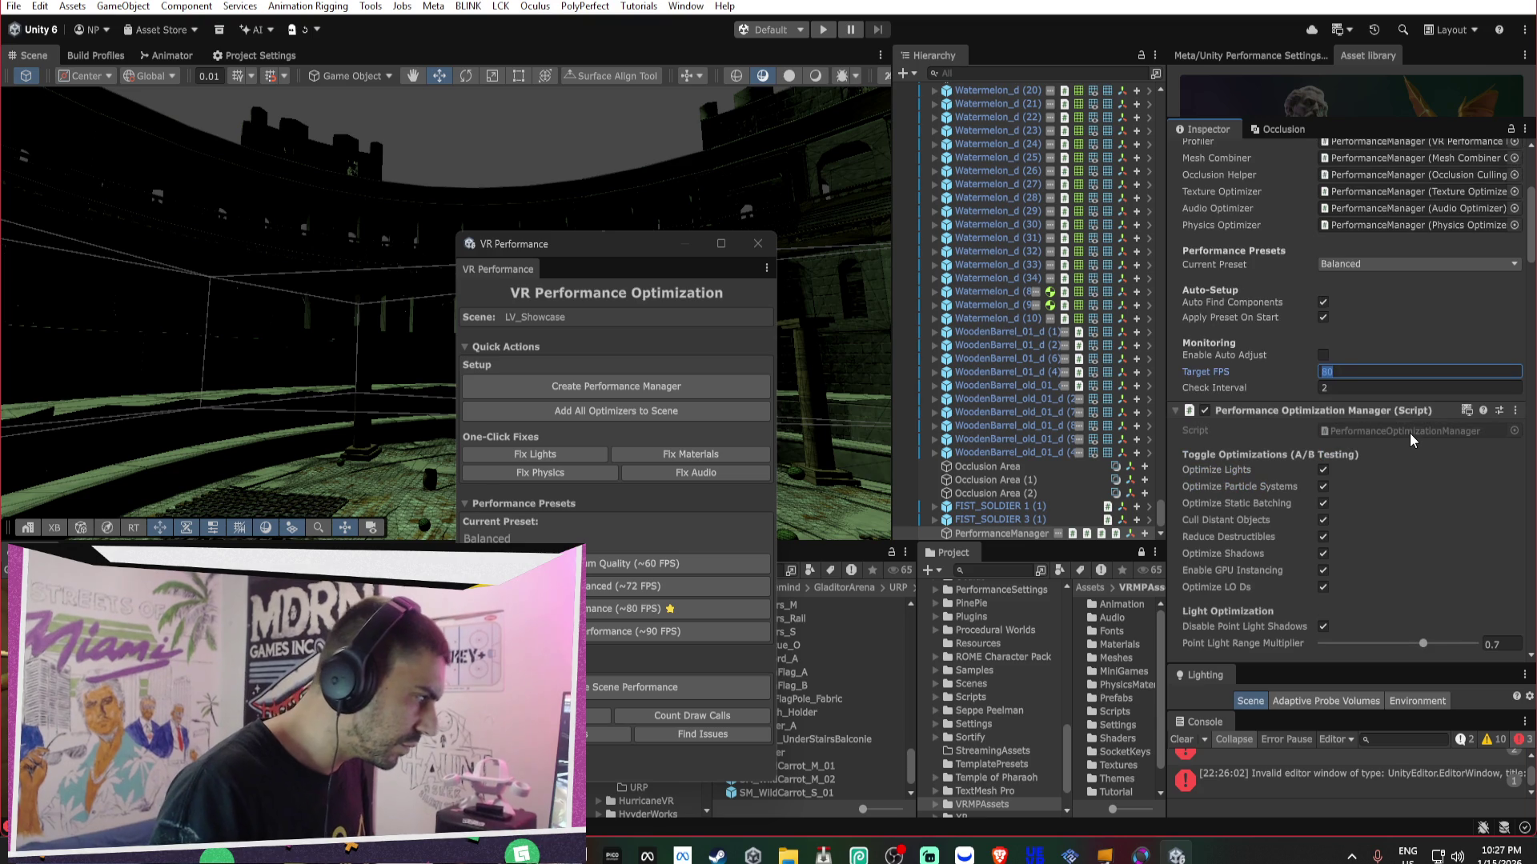
scroll(1409, 429, down, 5)
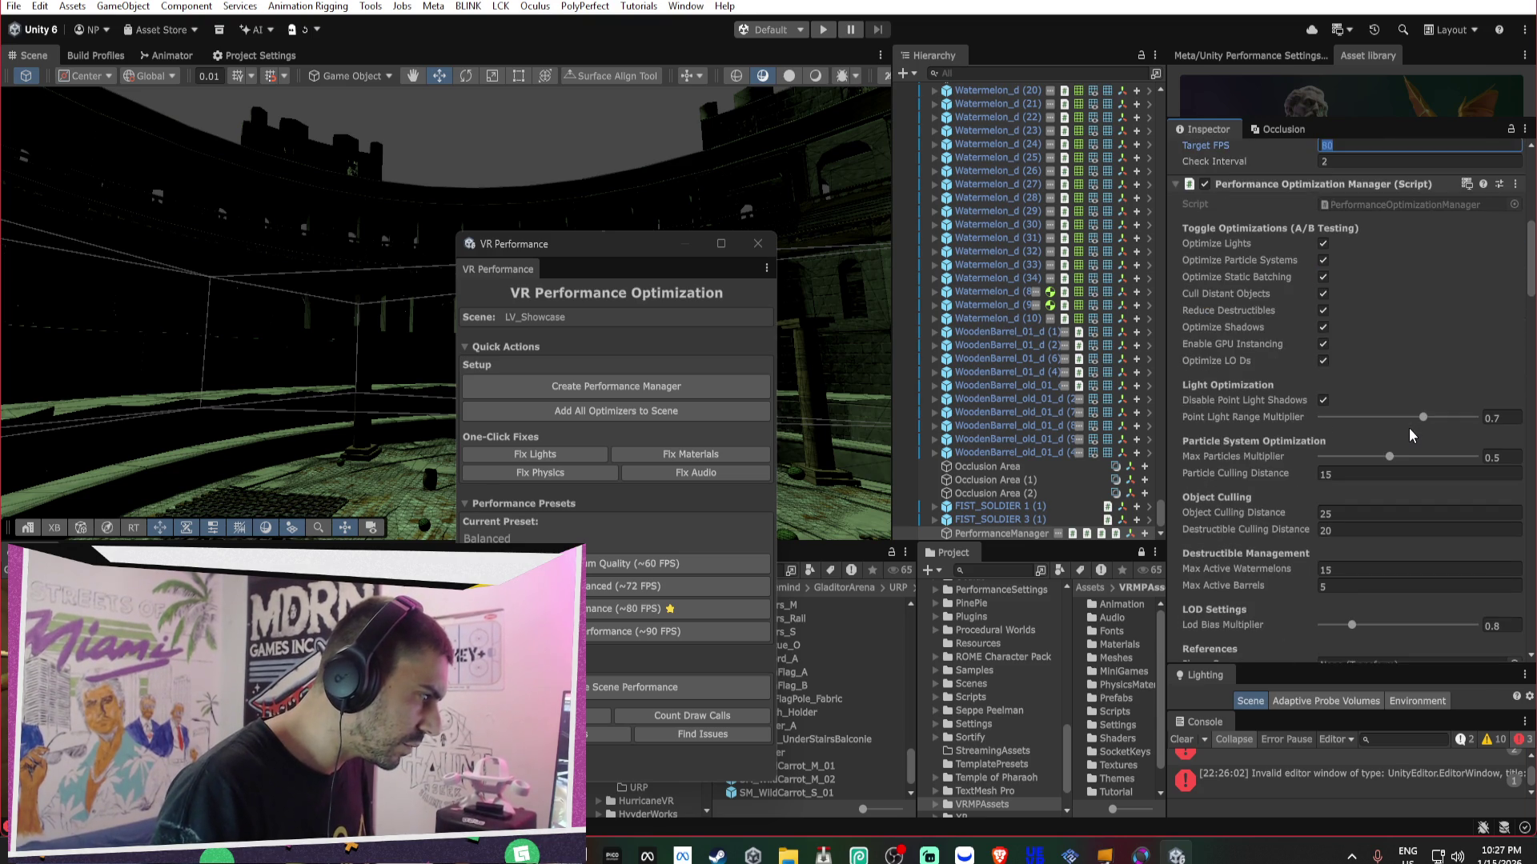
scroll(1410, 432, down, 6)
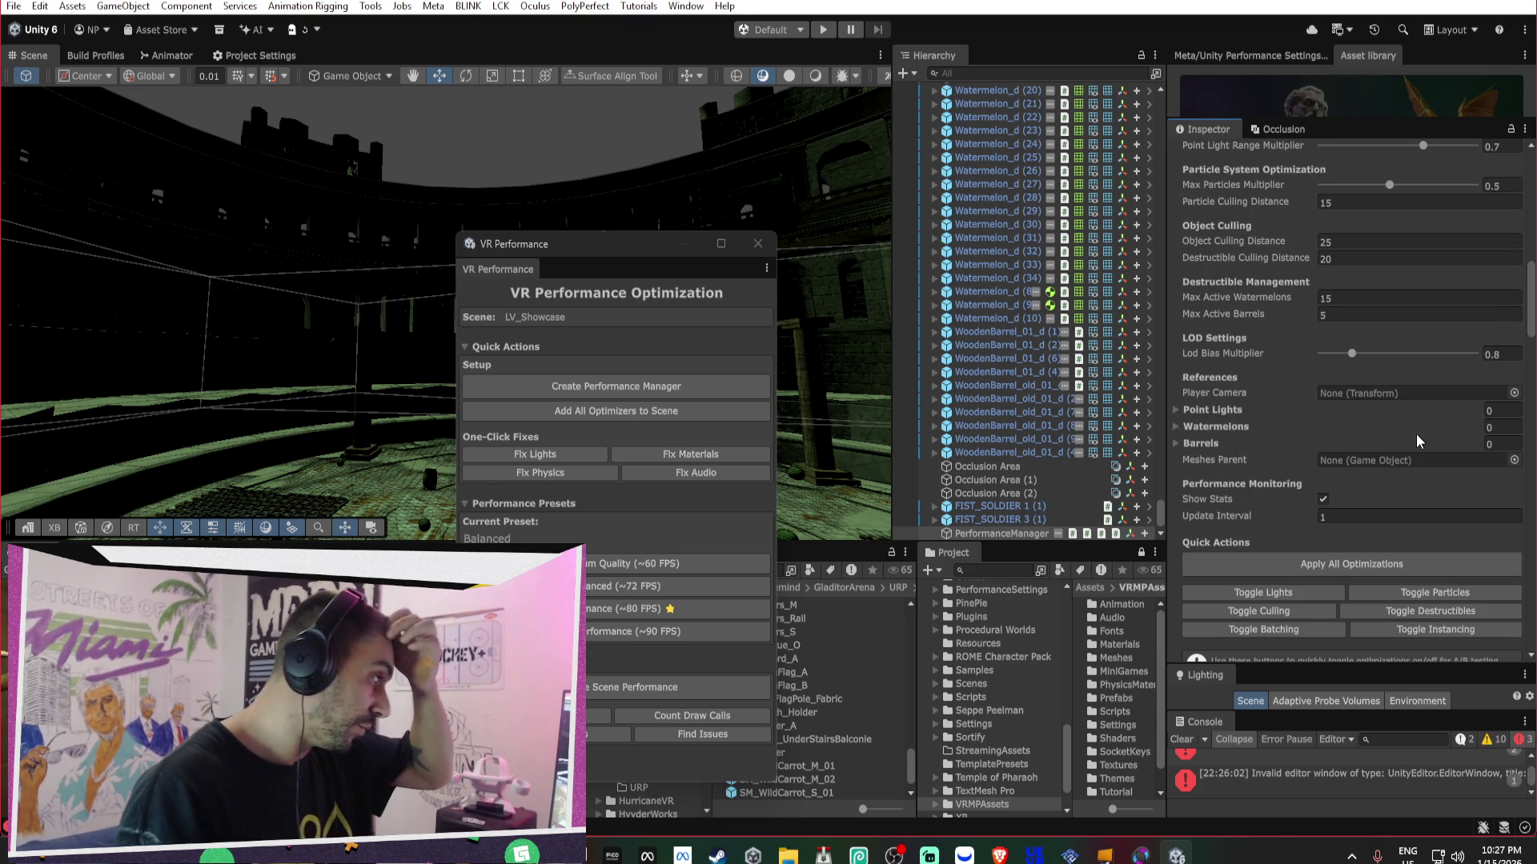
scroll(1040, 321, up, 15)
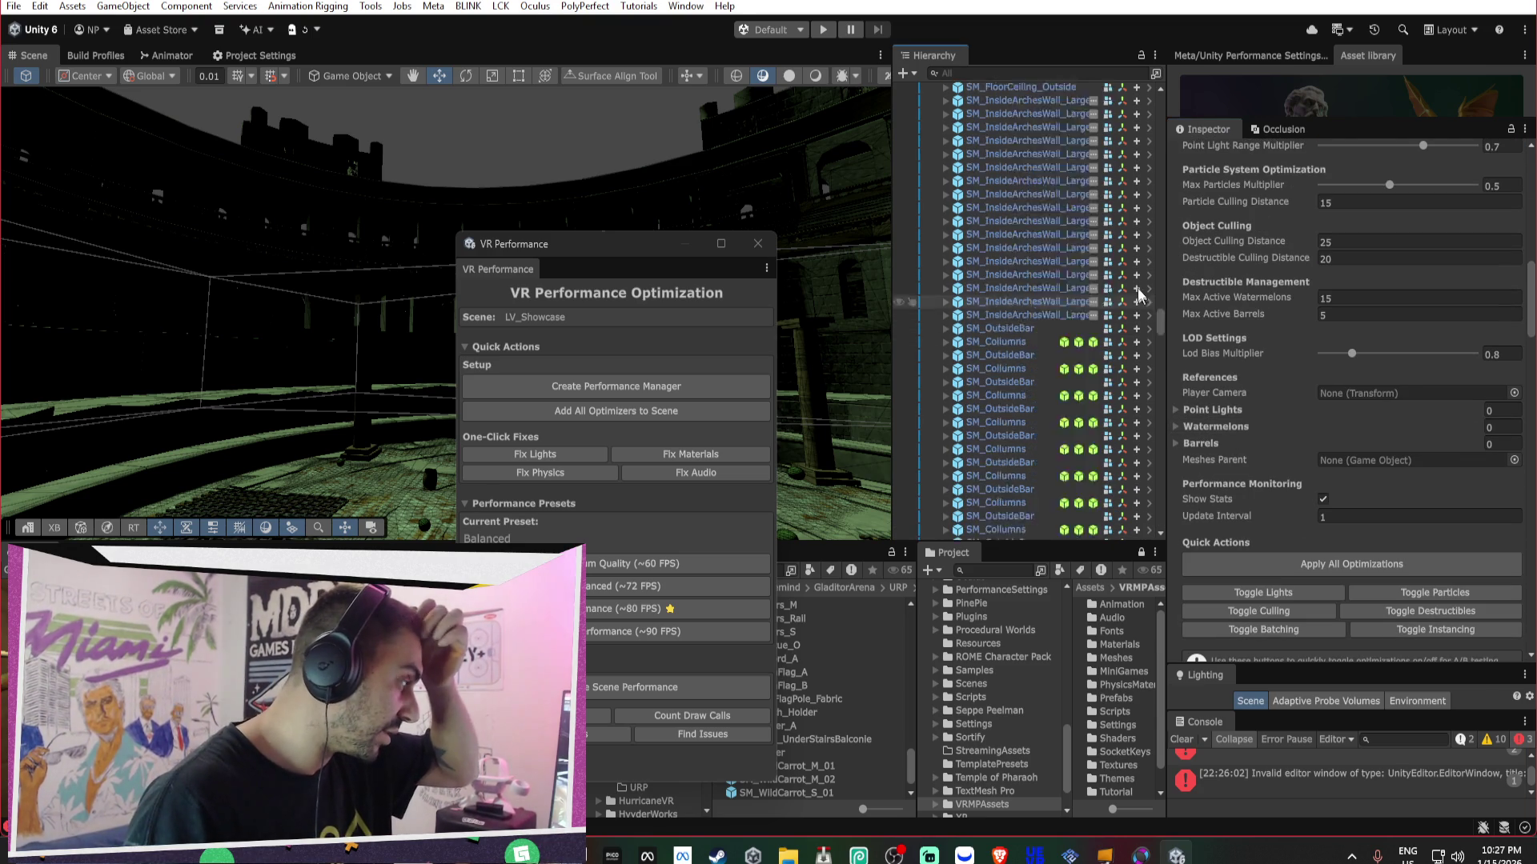
click(935, 102)
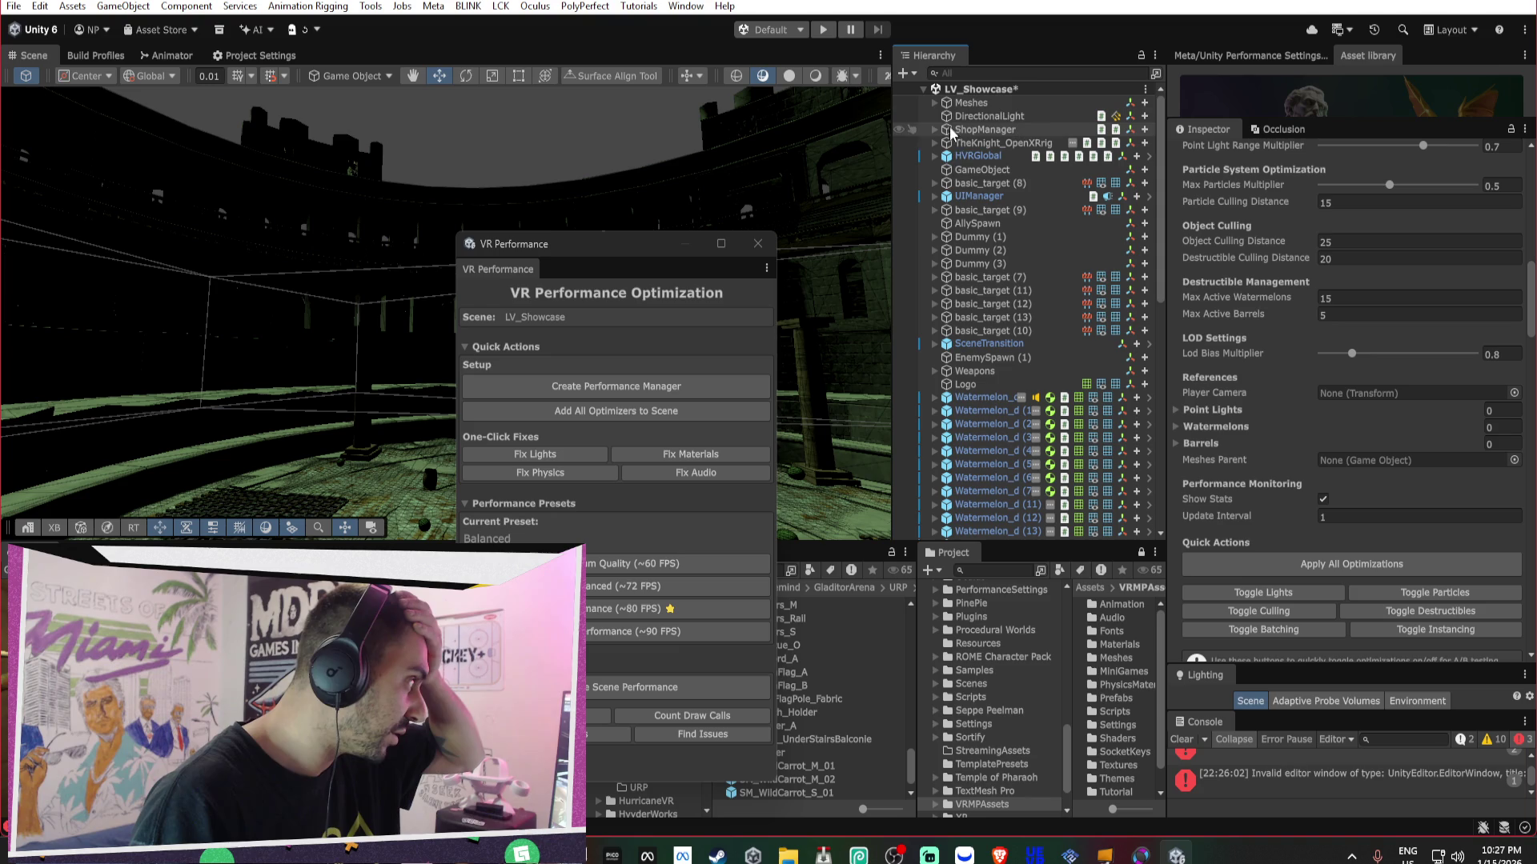
click(935, 142)
click(946, 156)
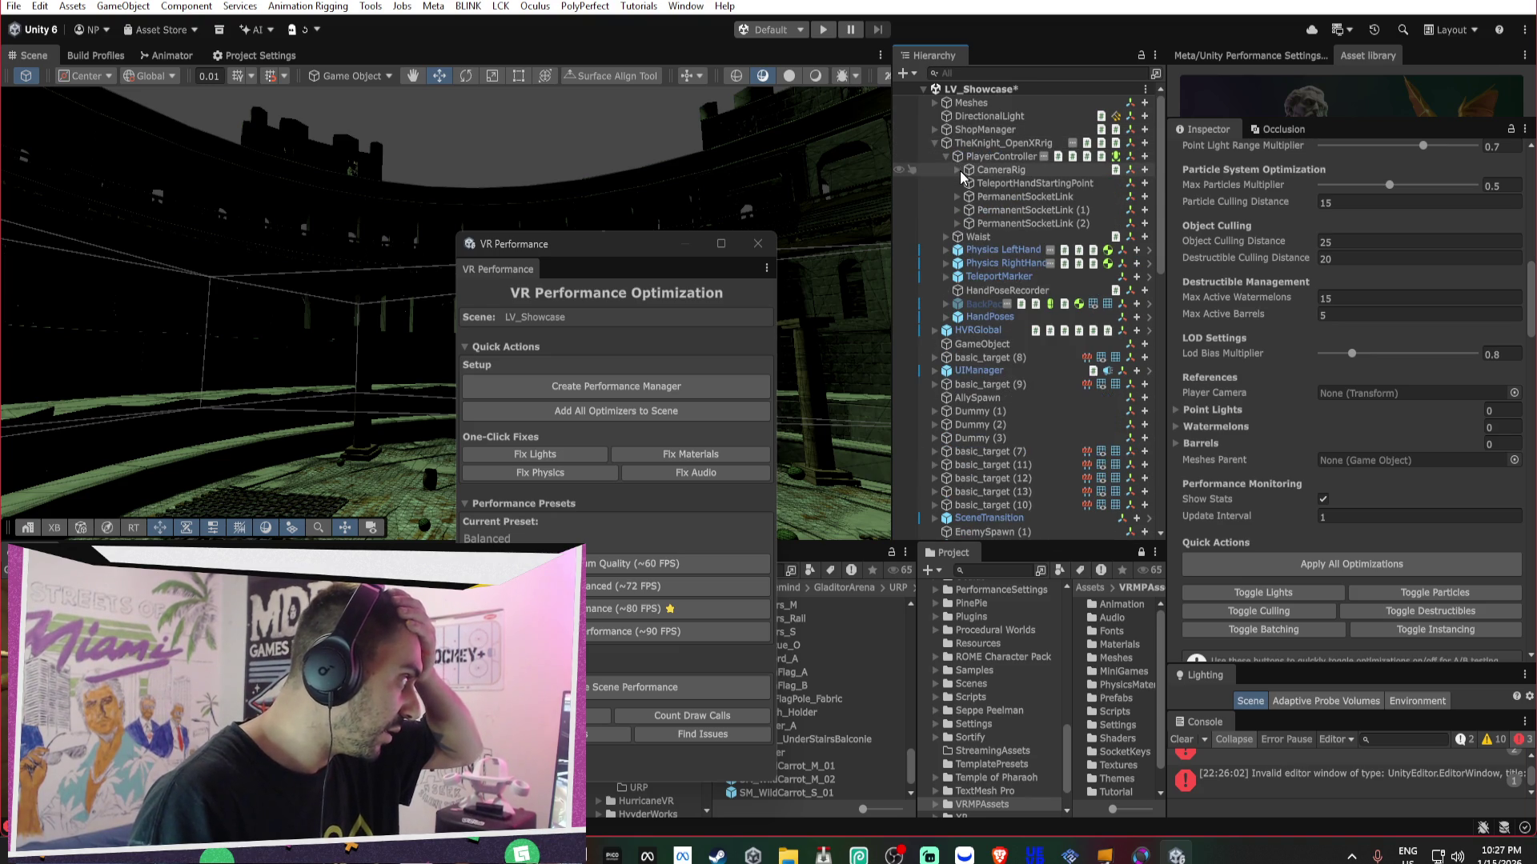
click(958, 170)
click(968, 183)
click(979, 196)
mouse_move(1027, 210)
mouse_down()
mouse_move(1278, 396)
mouse_move(1362, 393)
mouse_up()
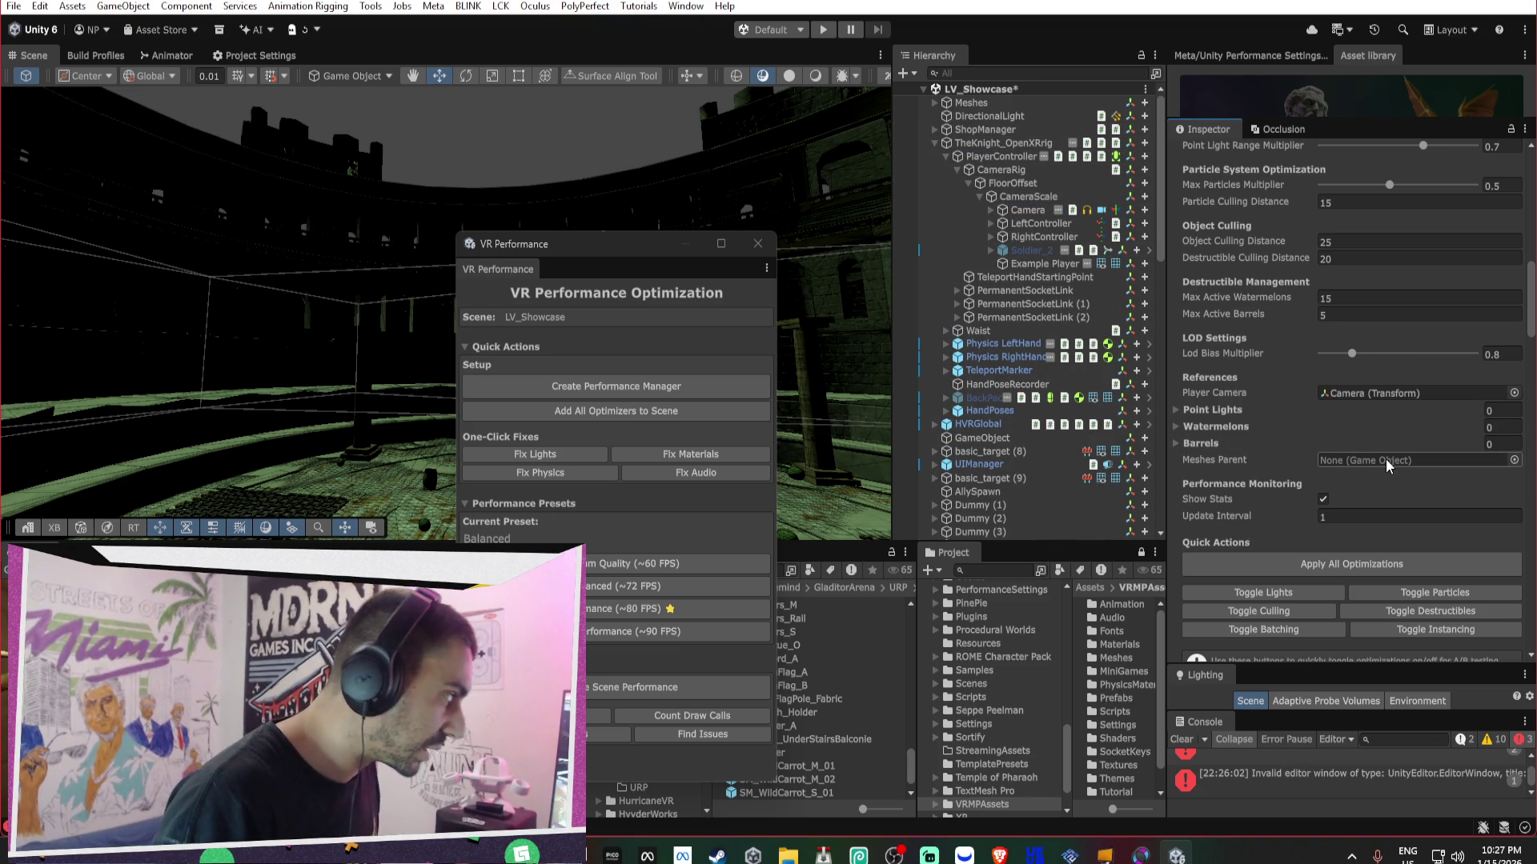
- Fill the Watermelons list with the 35 Watermelon objects
click(1208, 445)
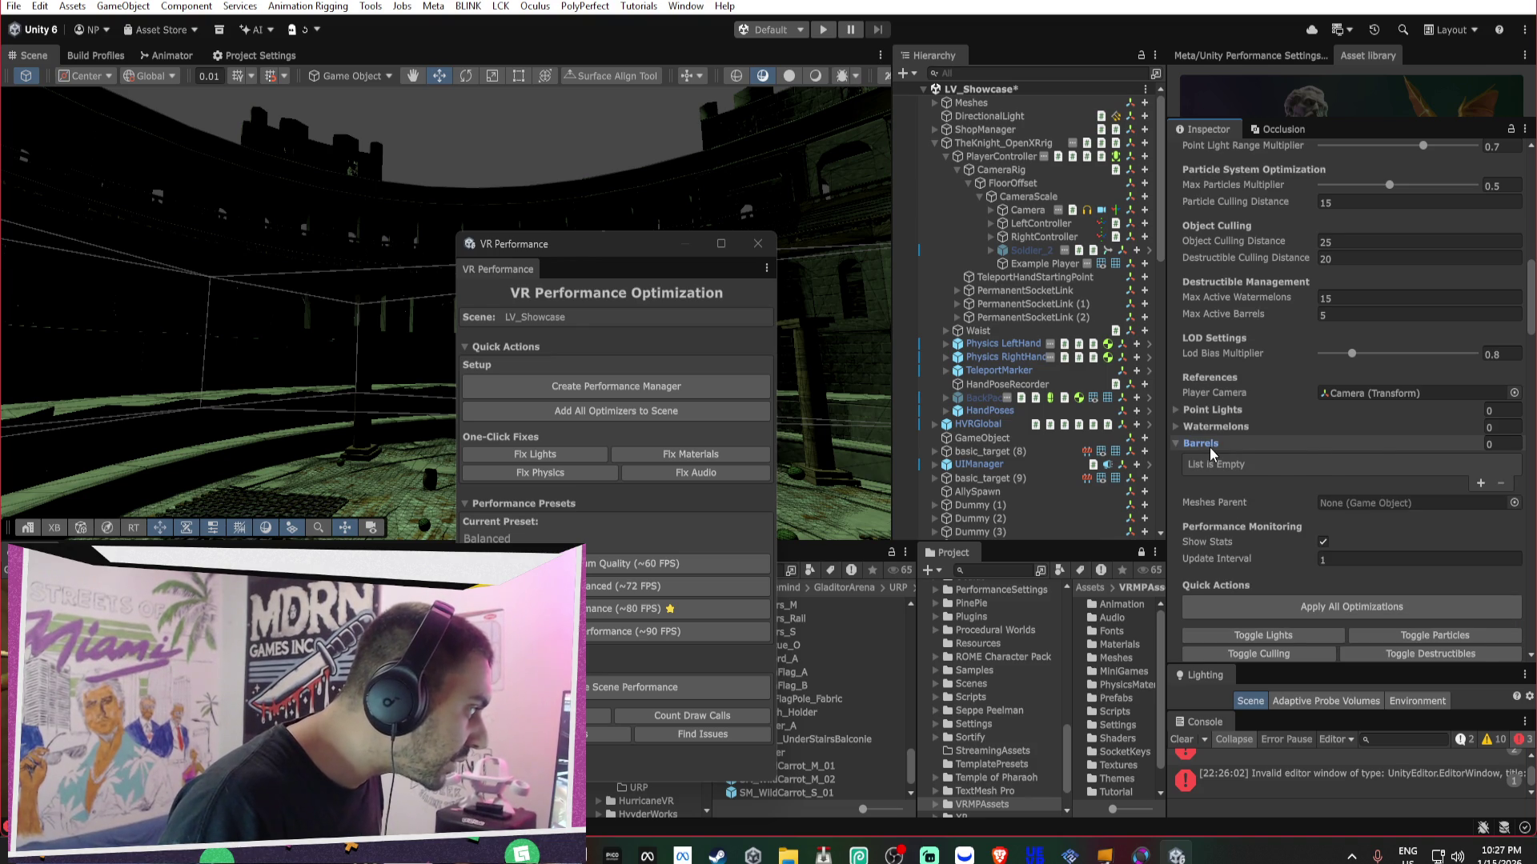
click(1208, 444)
click(1208, 442)
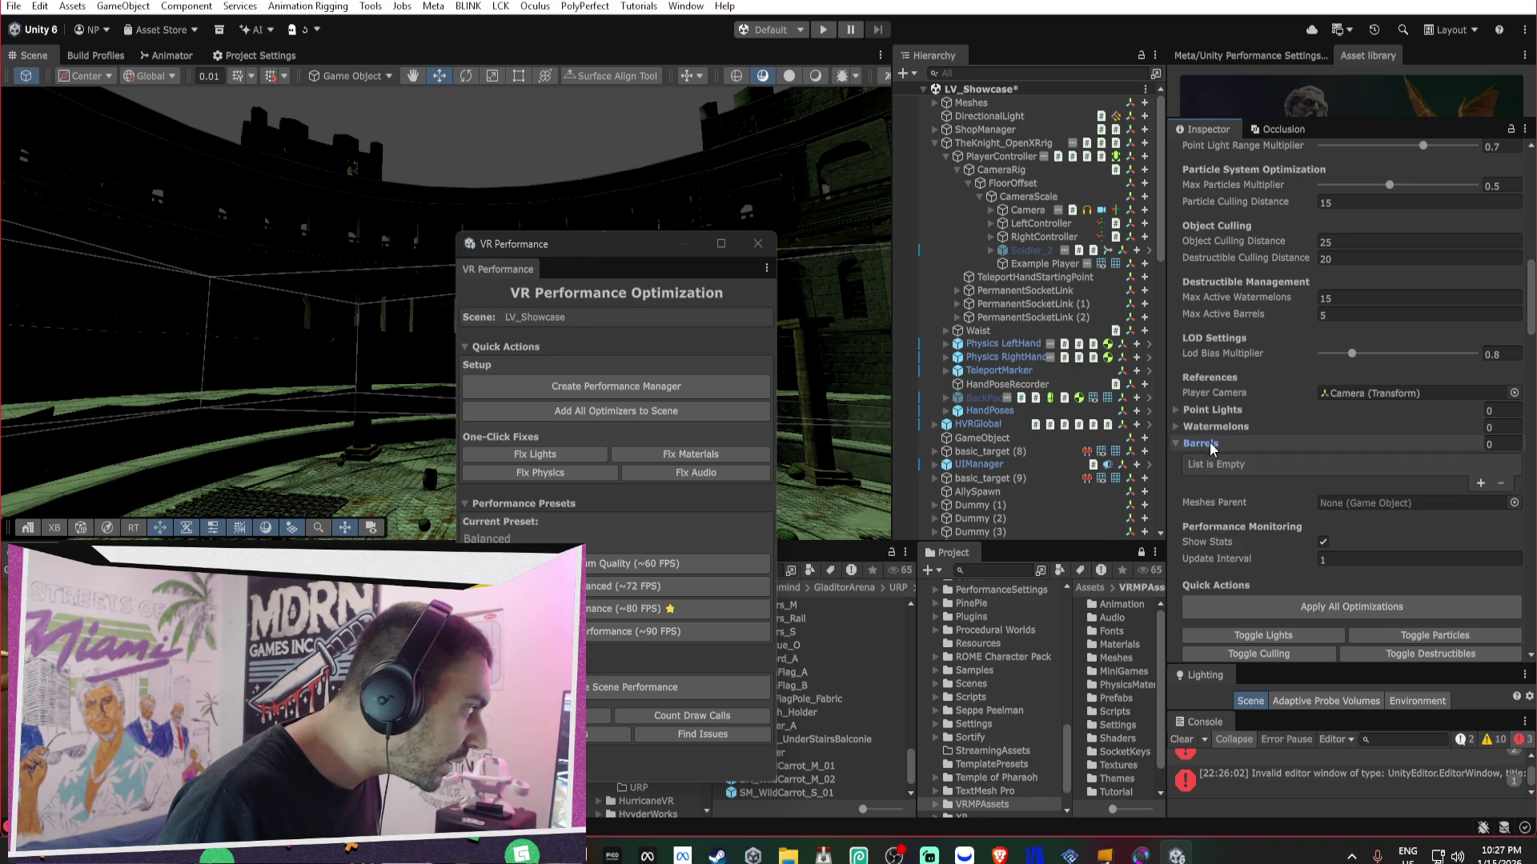
click(1213, 426)
click(1212, 410)
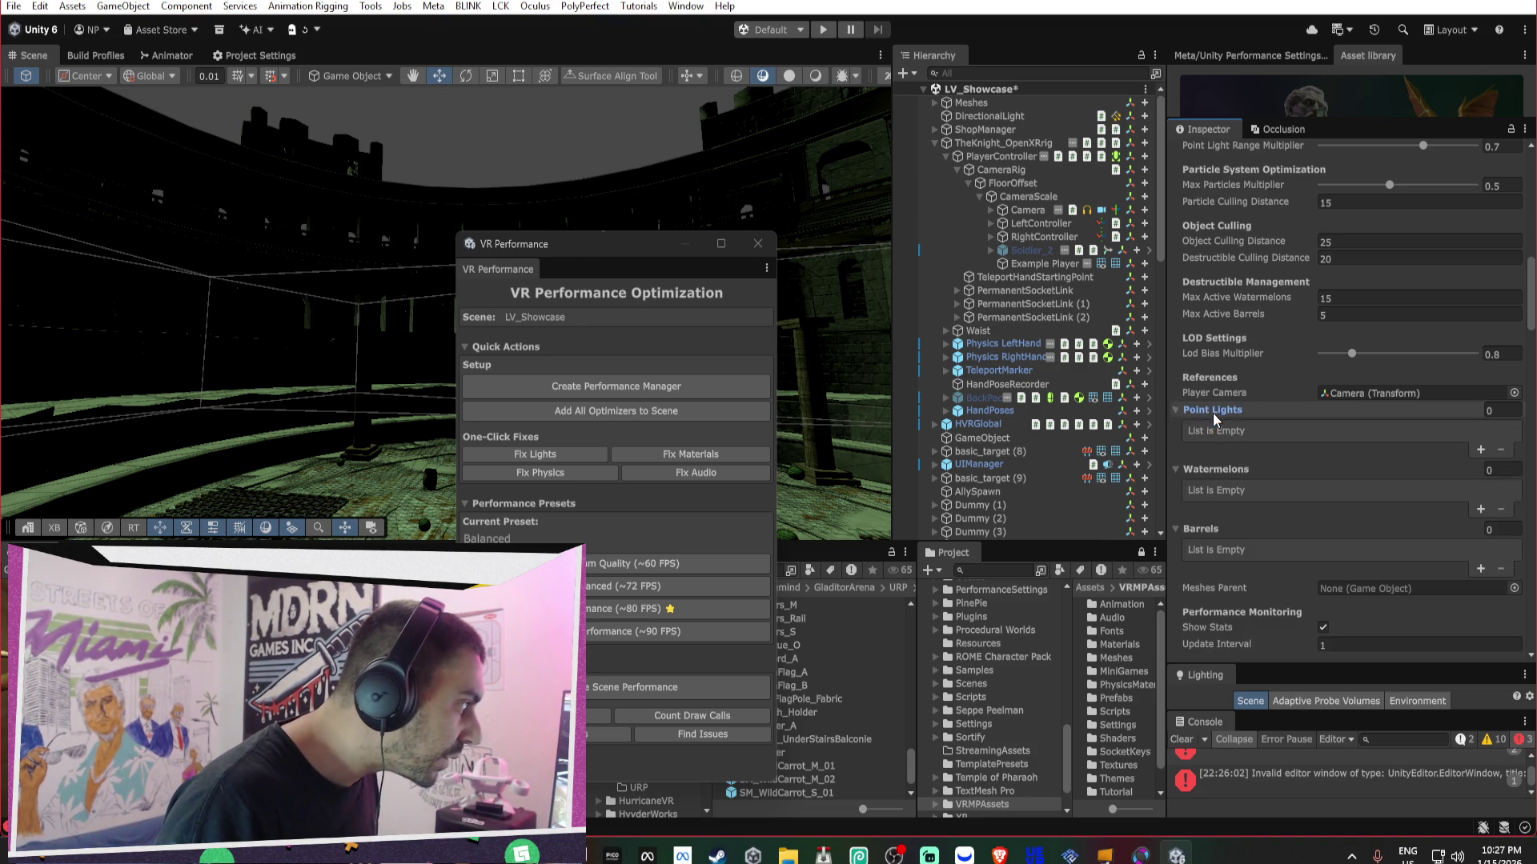
click(935, 143)
scroll(1011, 300, down, 5)
scroll(1049, 327, down, 8)
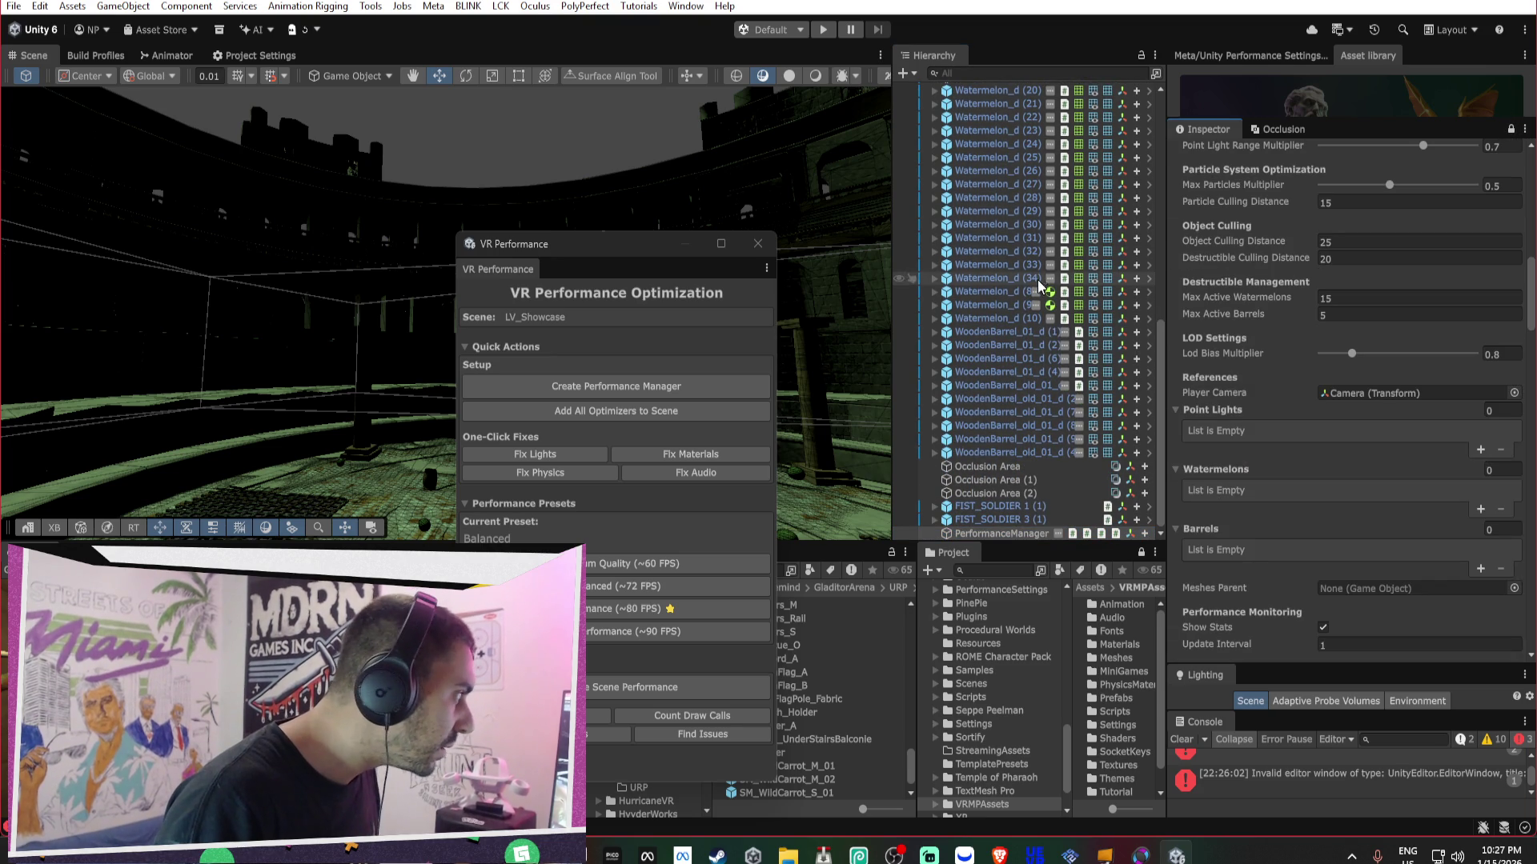
click(993, 453)
click(992, 312)
scroll(995, 311, up, 5)
shift+click(987, 115)
drag(988, 115, 1221, 465)
- Fill the Barrels list with the 10 WoodenBarrel objects
scroll(1021, 200, down, 5)
click(969, 328)
shift+click(997, 453)
scroll(1276, 414, down, 1)
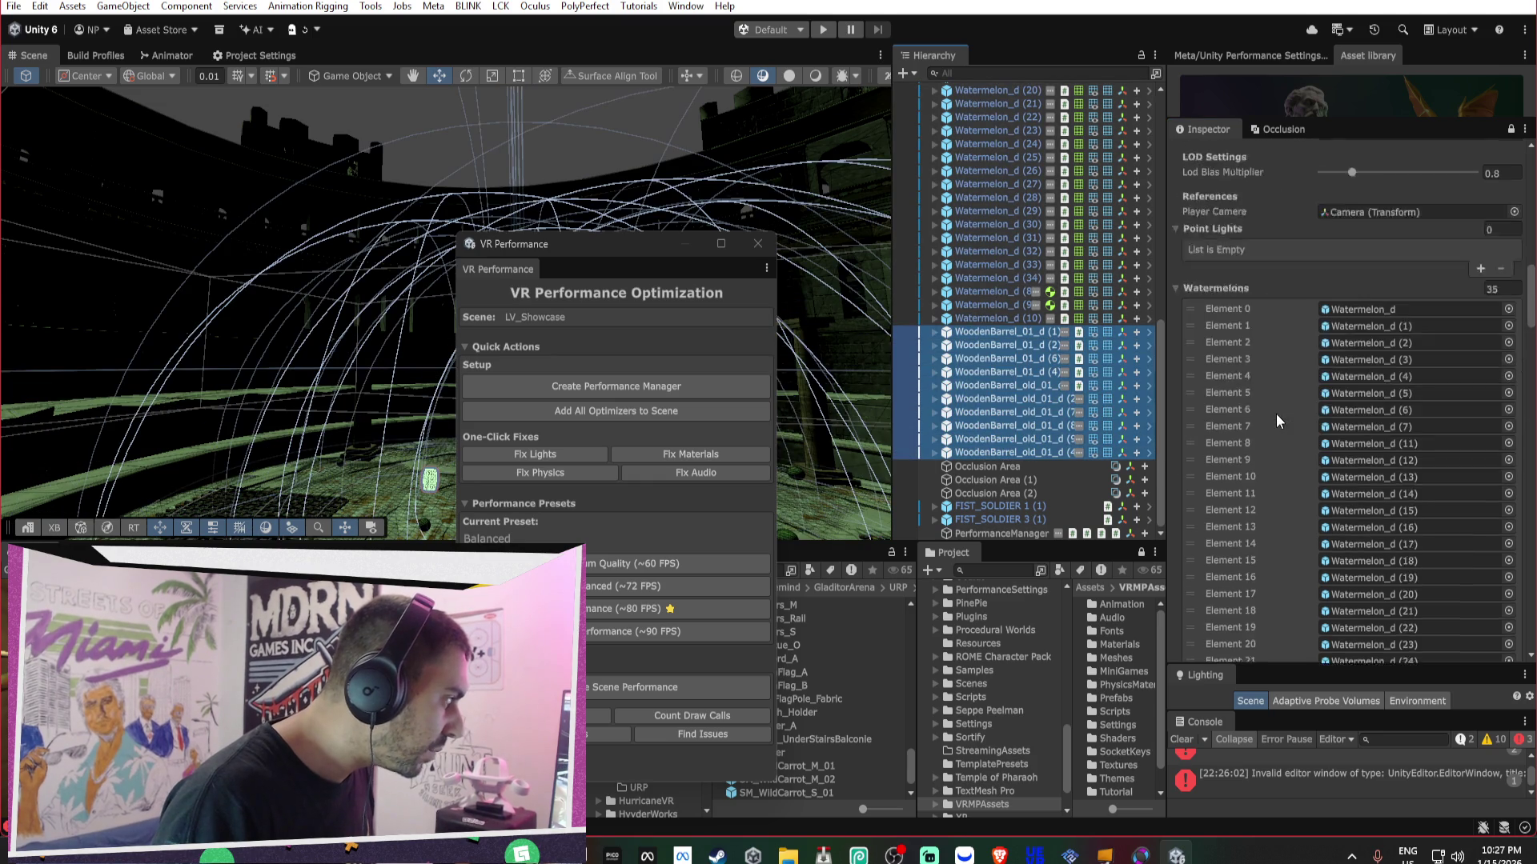
scroll(1276, 414, down, 15)
mouse_move(1011, 406)
mouse_down()
mouse_move(1184, 240)
mouse_move(1204, 196)
mouse_up()
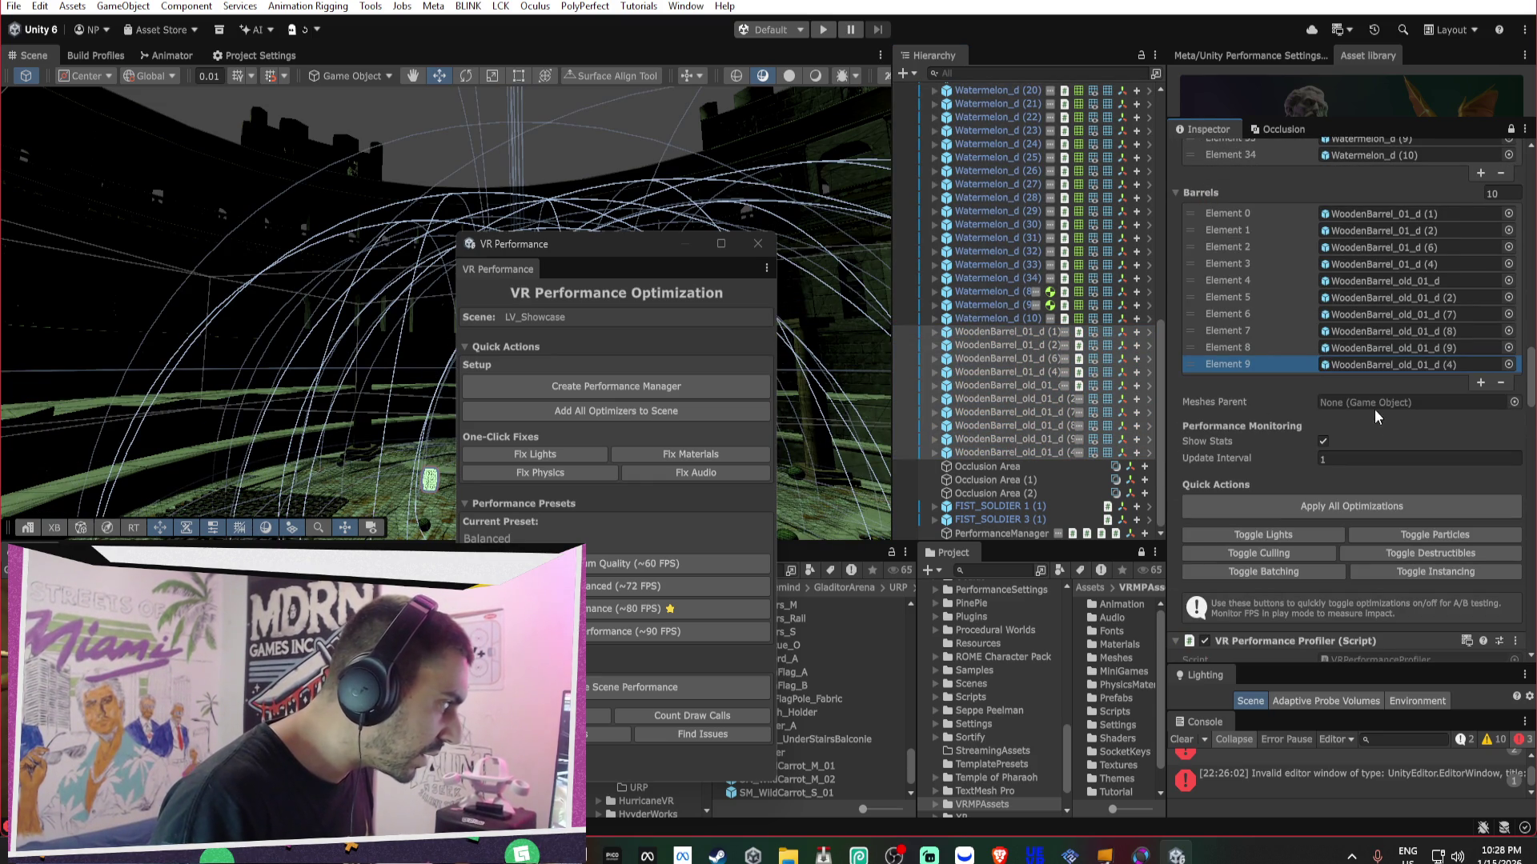
scroll(1389, 452, up, 15)
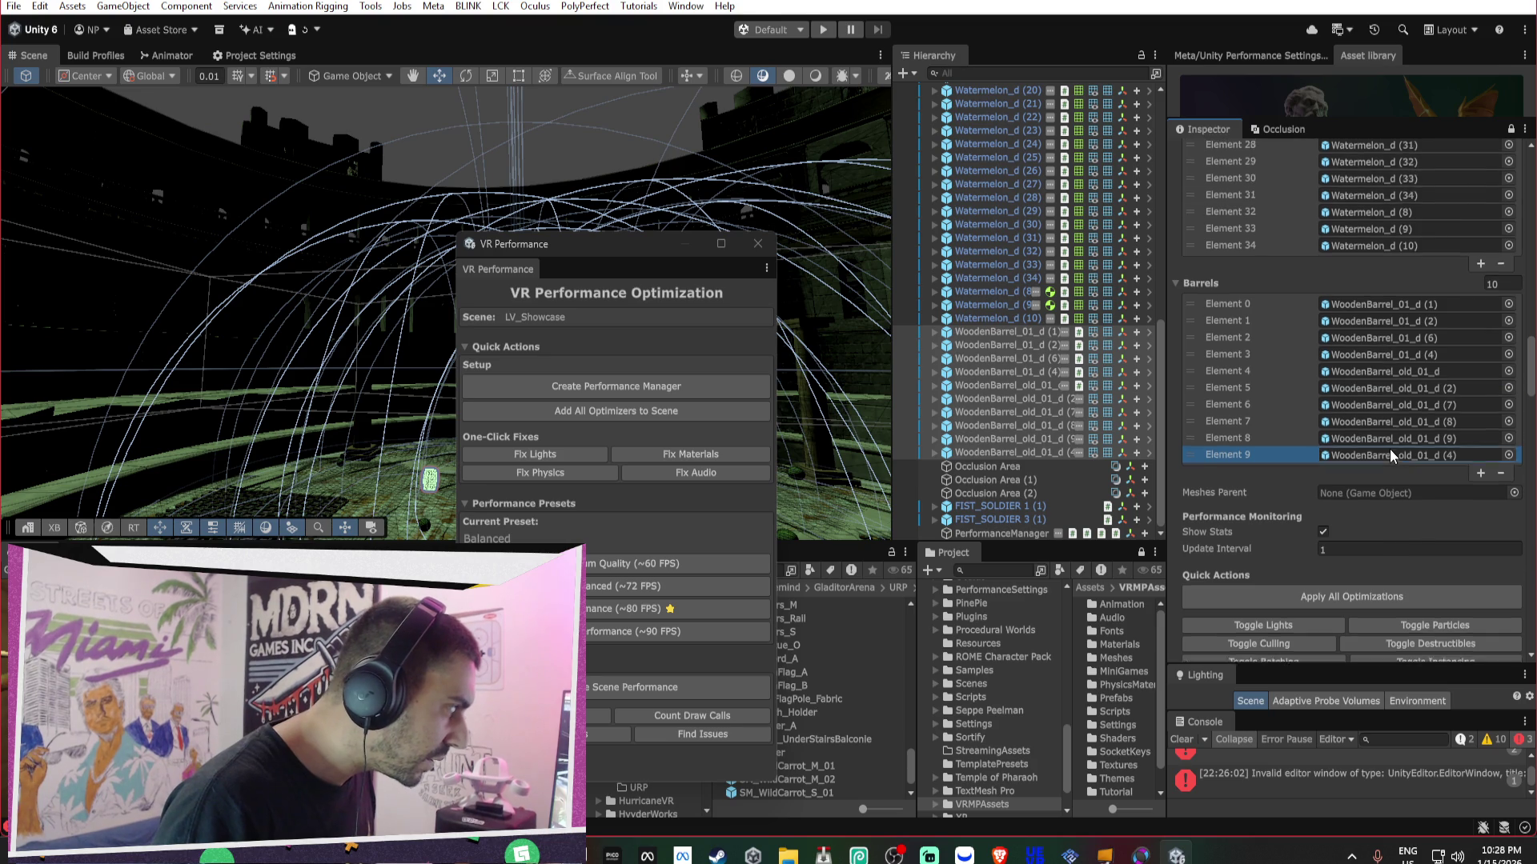
scroll(1390, 449, up, 3)
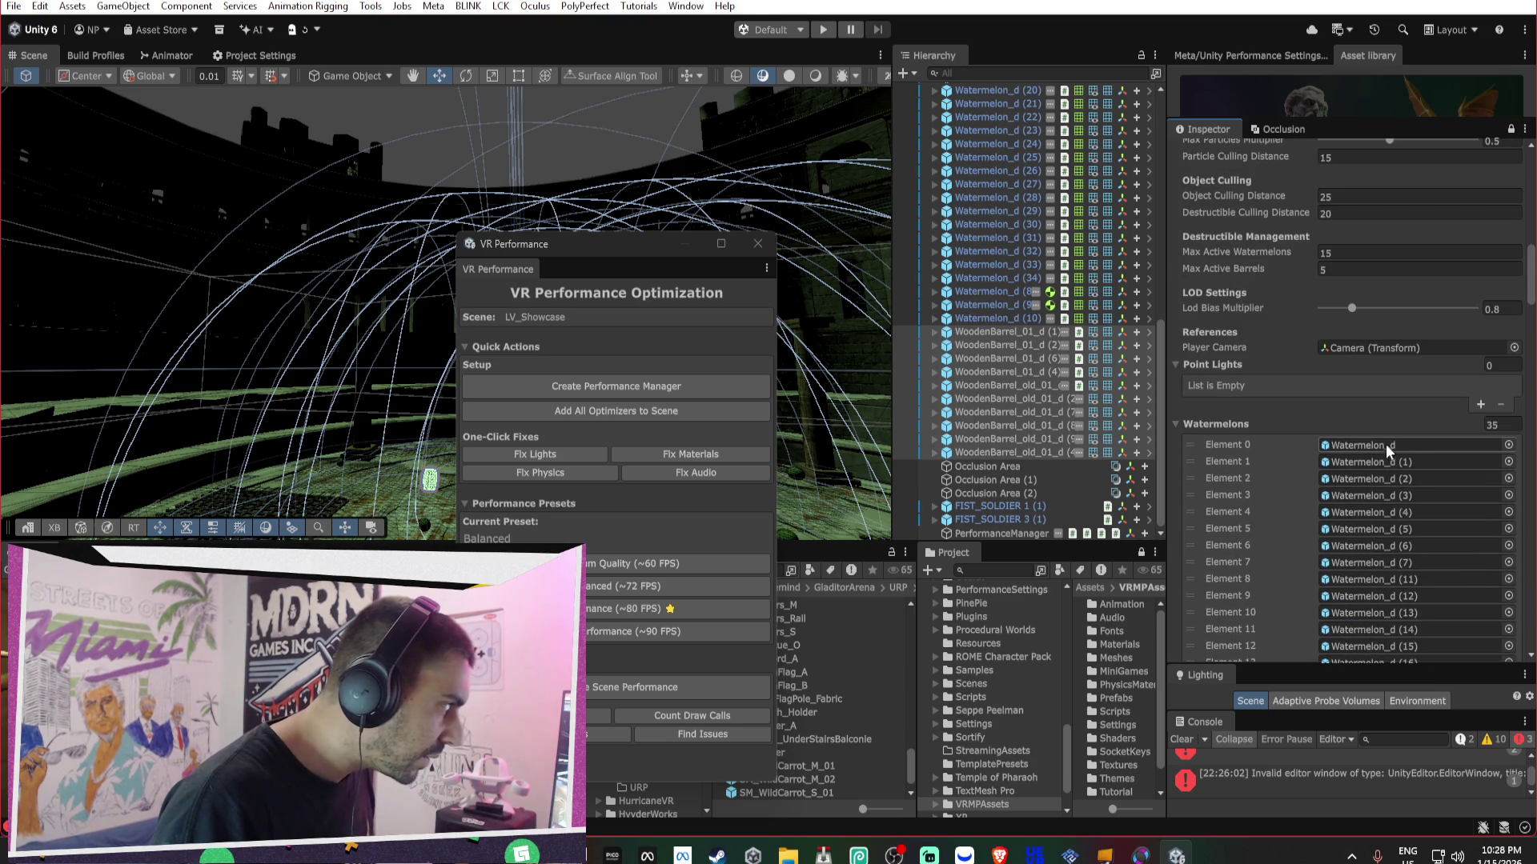
click(1024, 75)
text(light)
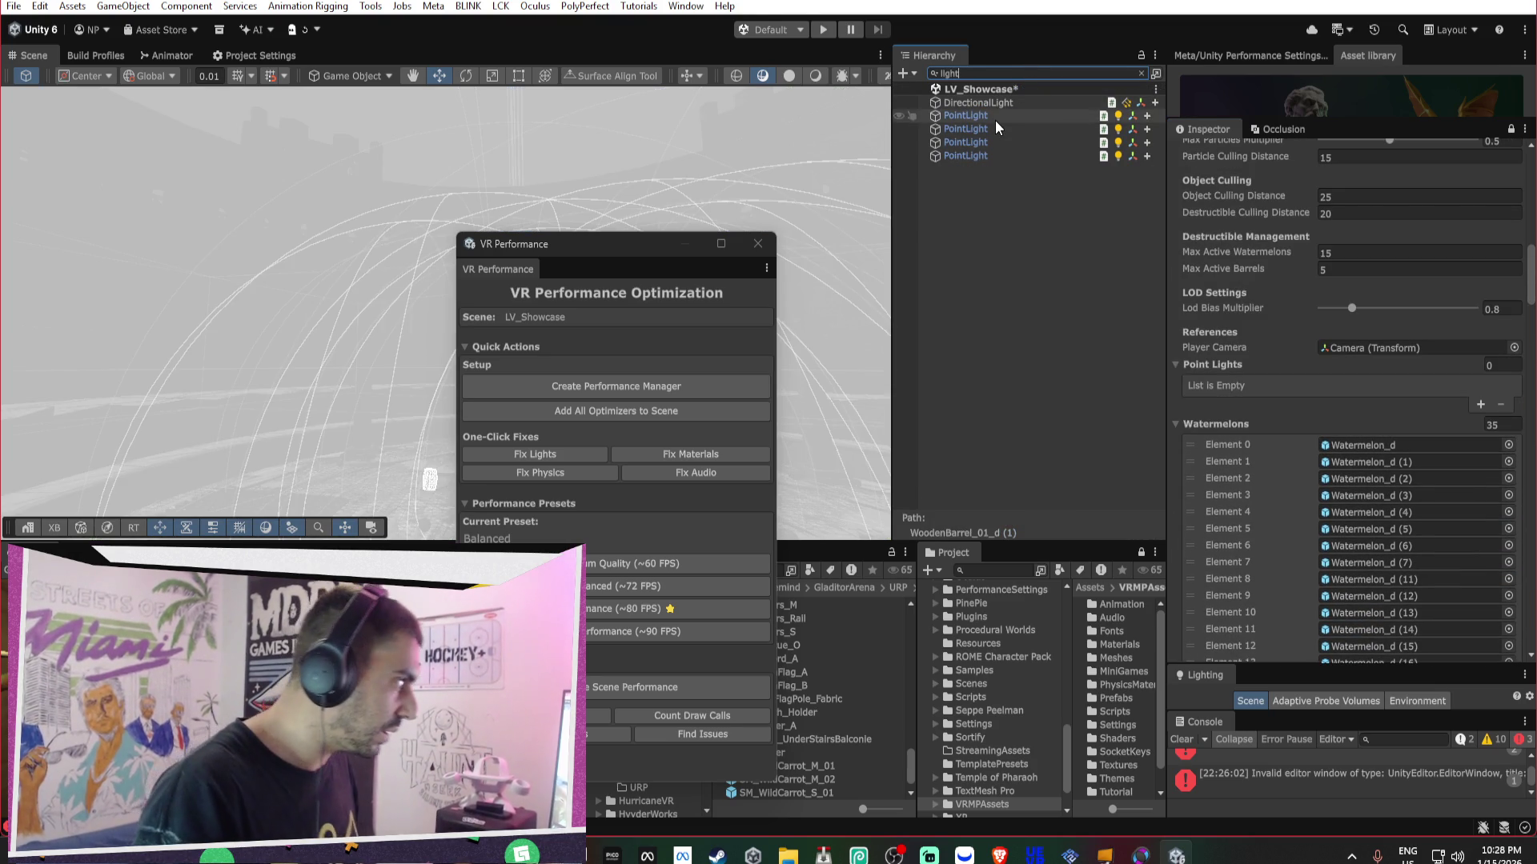
click(992, 117)
shift+click(986, 155)
mouse_move(985, 146)
mouse_down()
mouse_move(1168, 400)
mouse_move(1218, 368)
mouse_up()
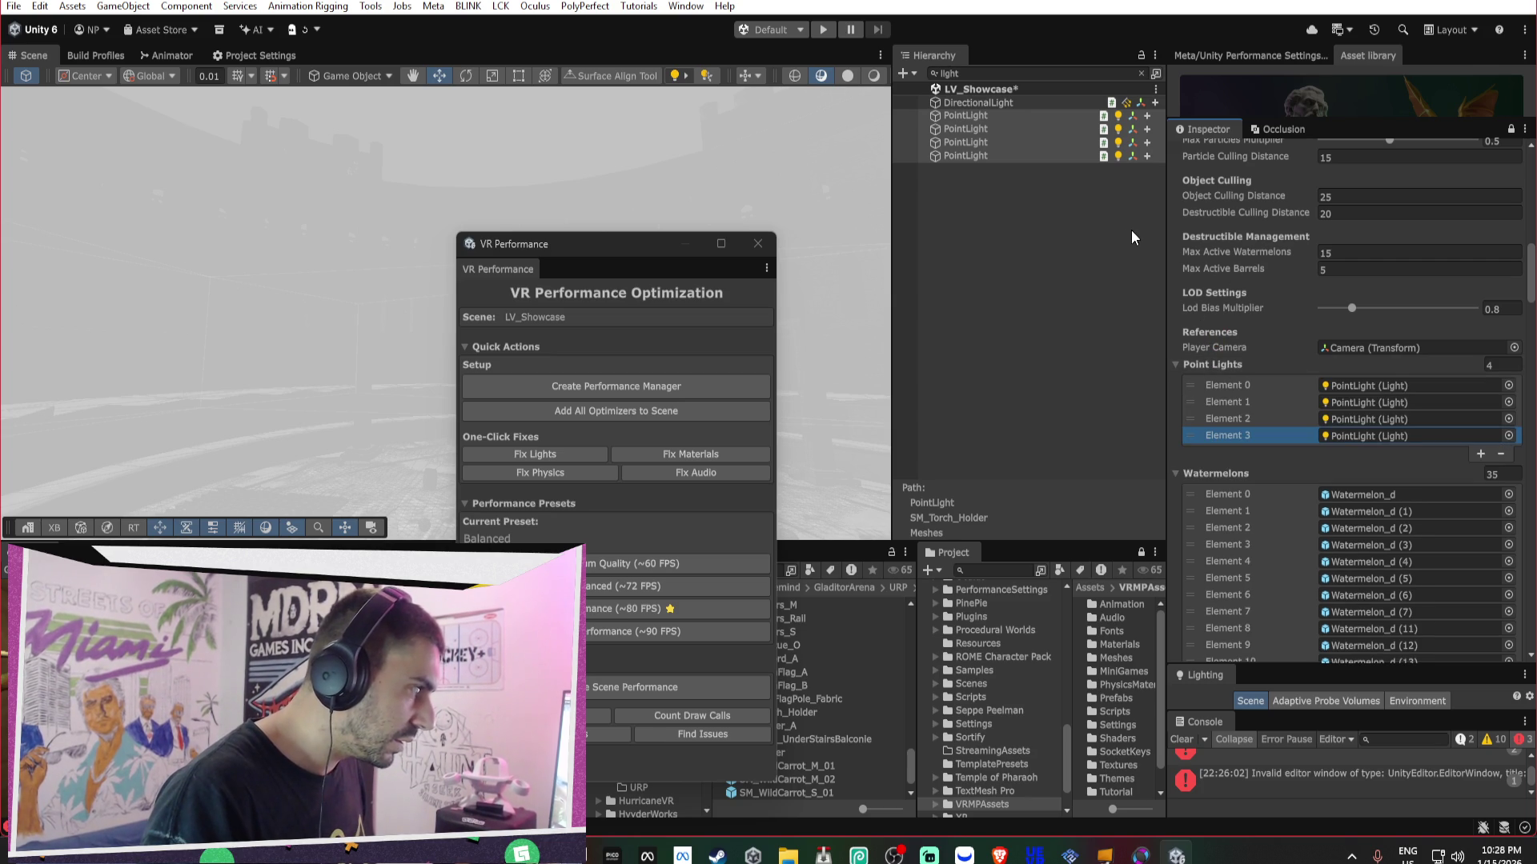
scroll(1260, 296, up, 3)
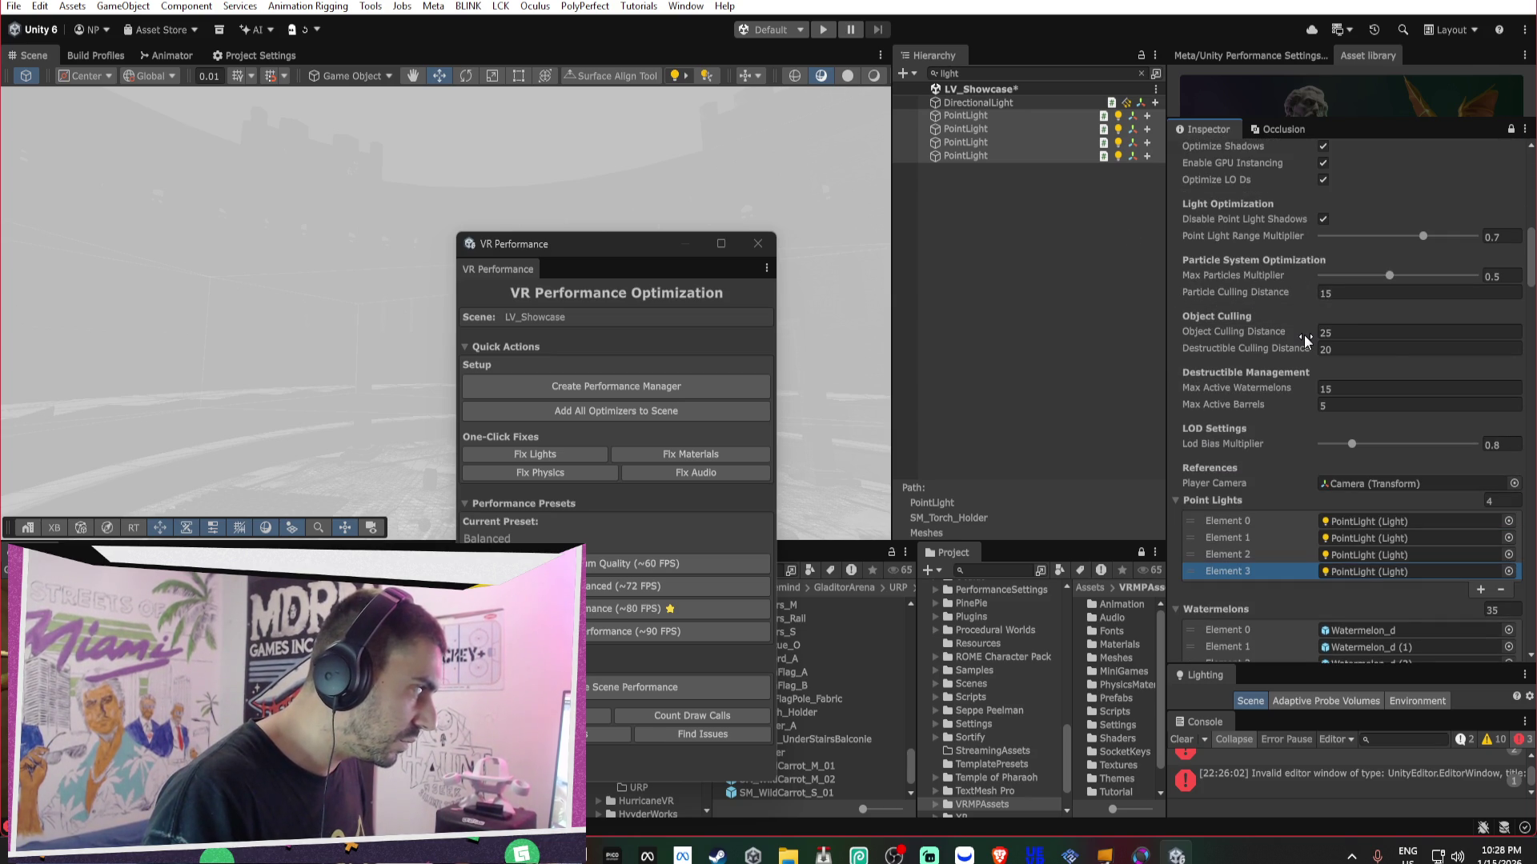
scroll(1304, 334, up, 1)
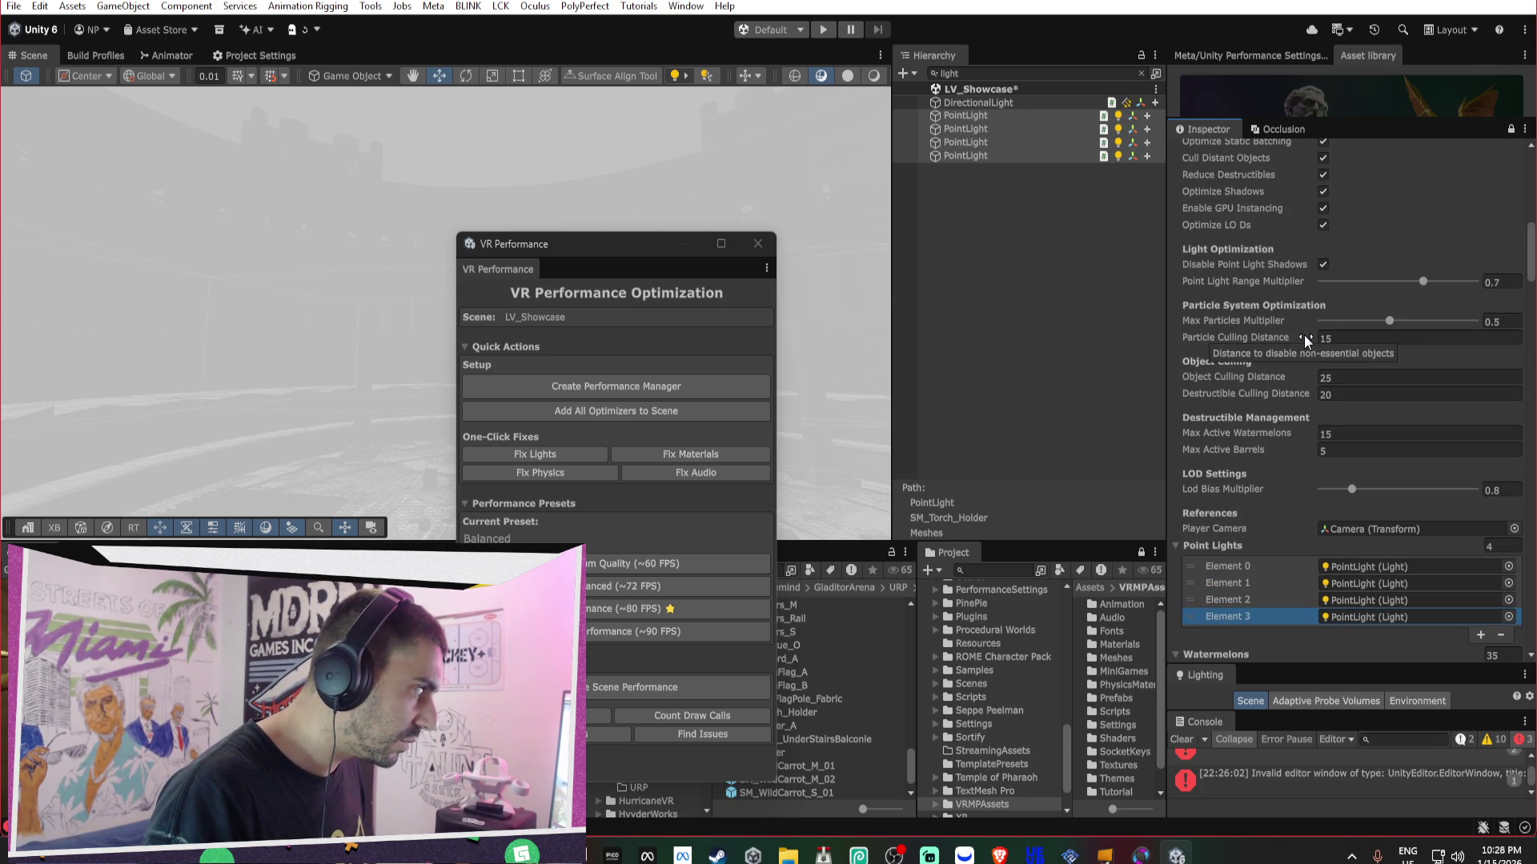
scroll(1304, 335, up, 3)
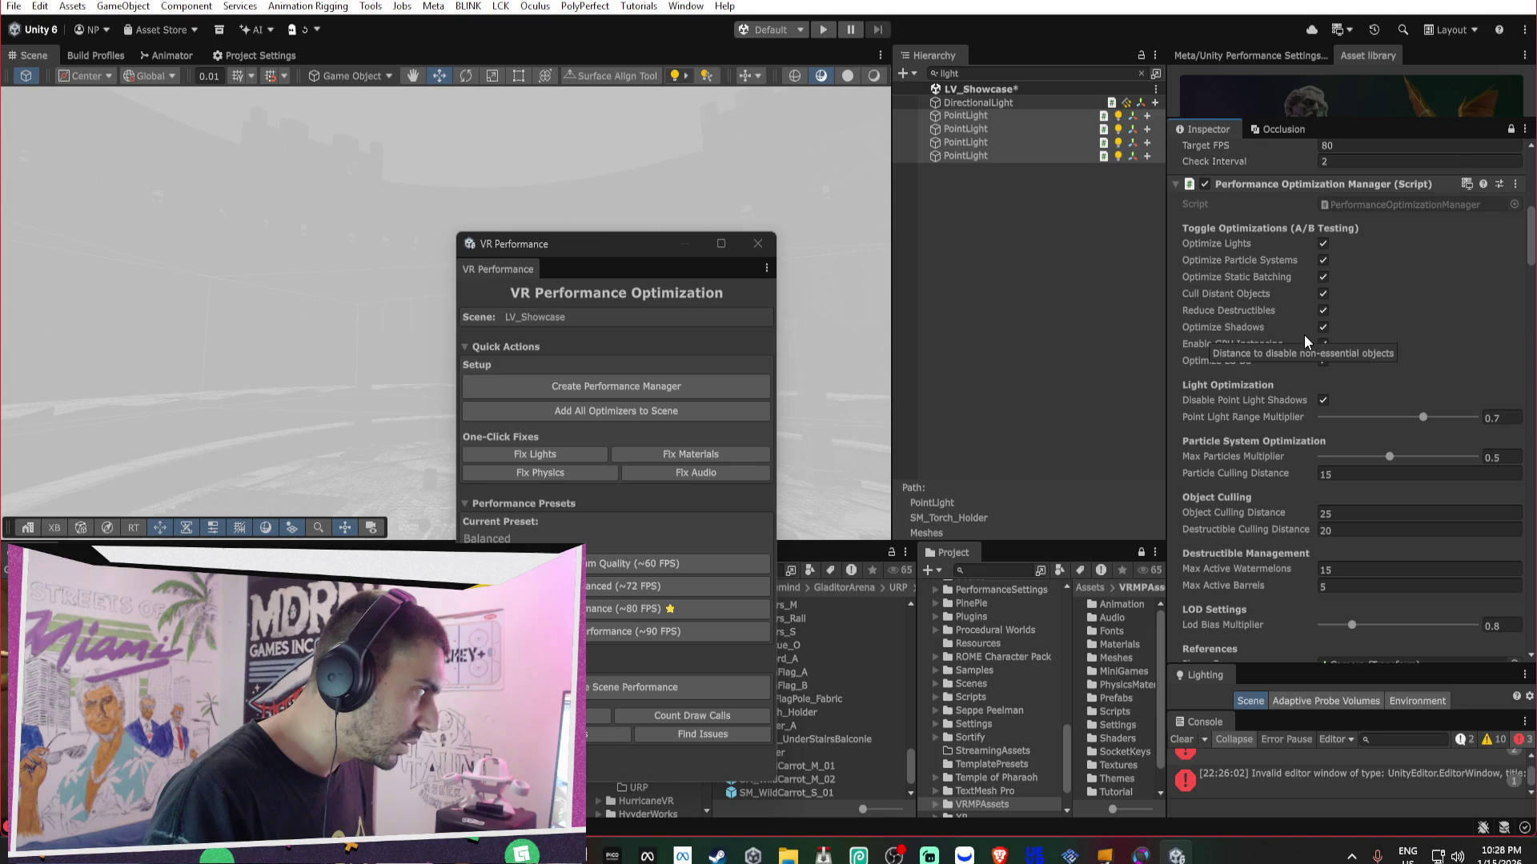
scroll(1303, 335, up, 7)
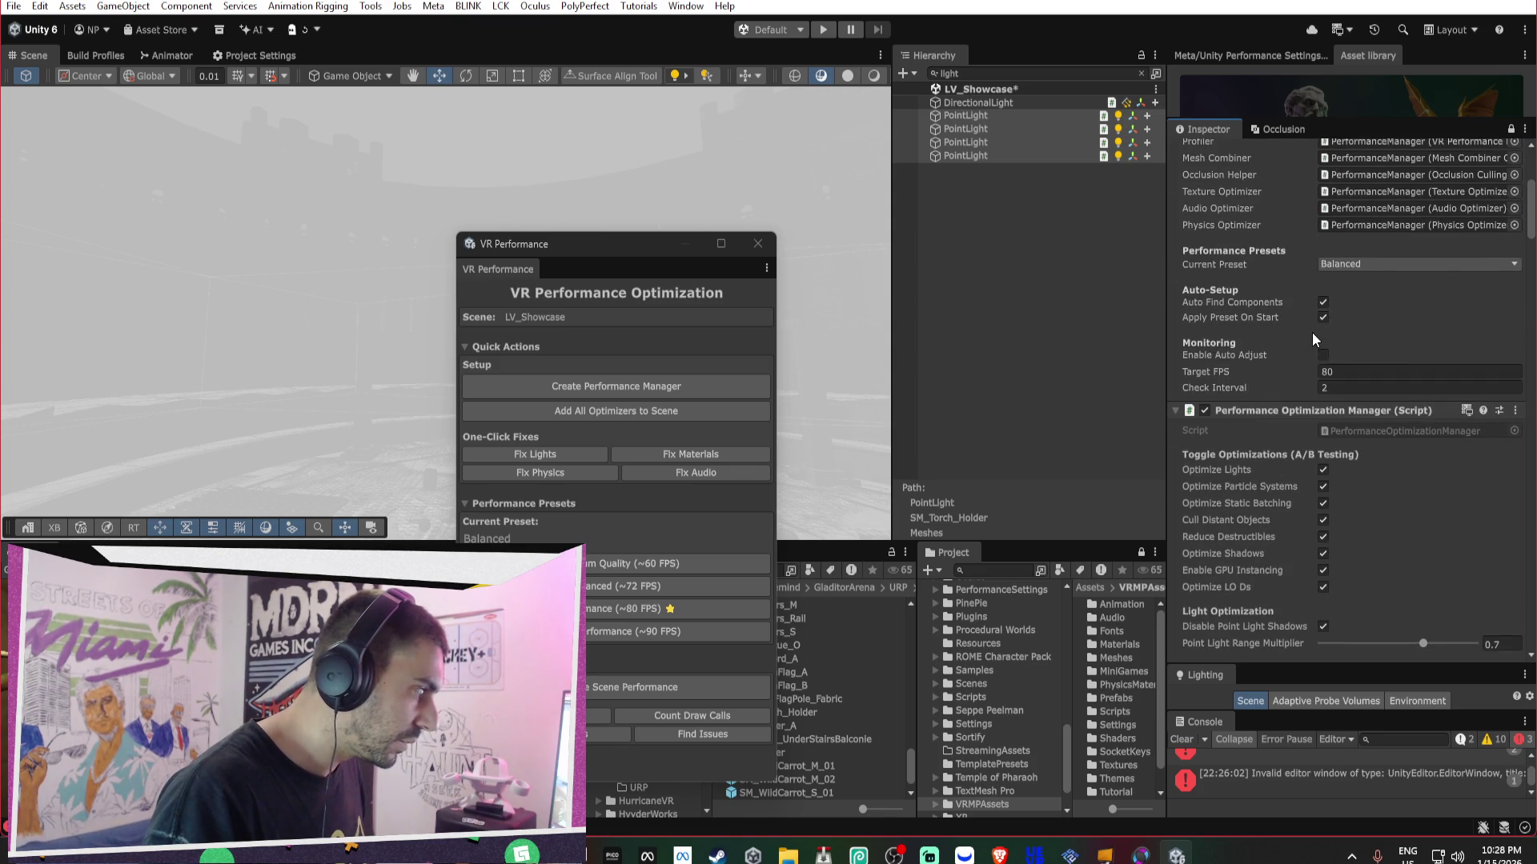
scroll(1468, 357, up, 3)
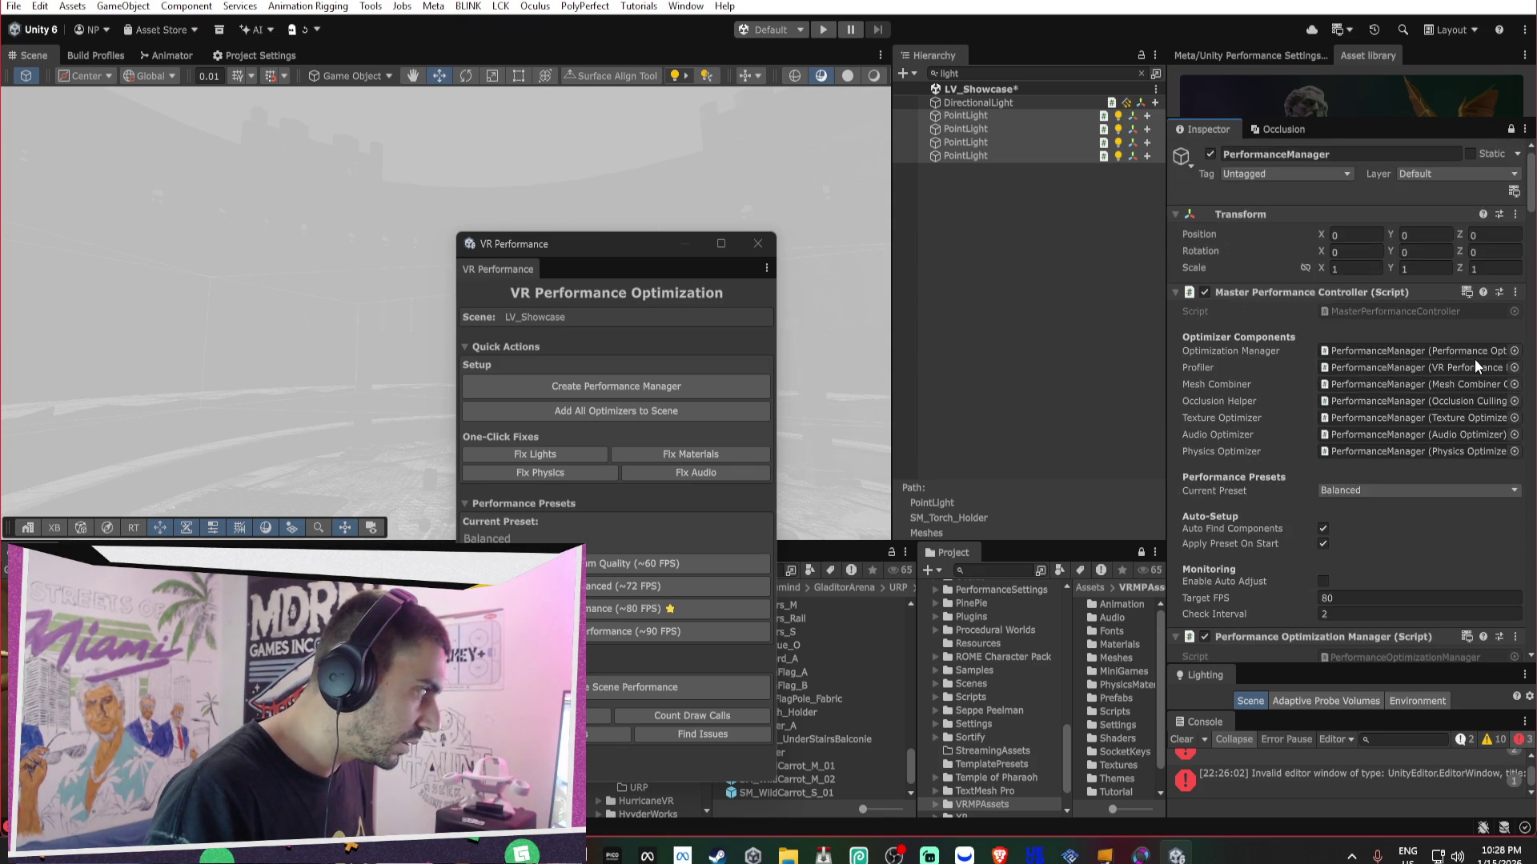
scroll(1474, 362, down, 20)
scroll(1484, 359, down, 15)
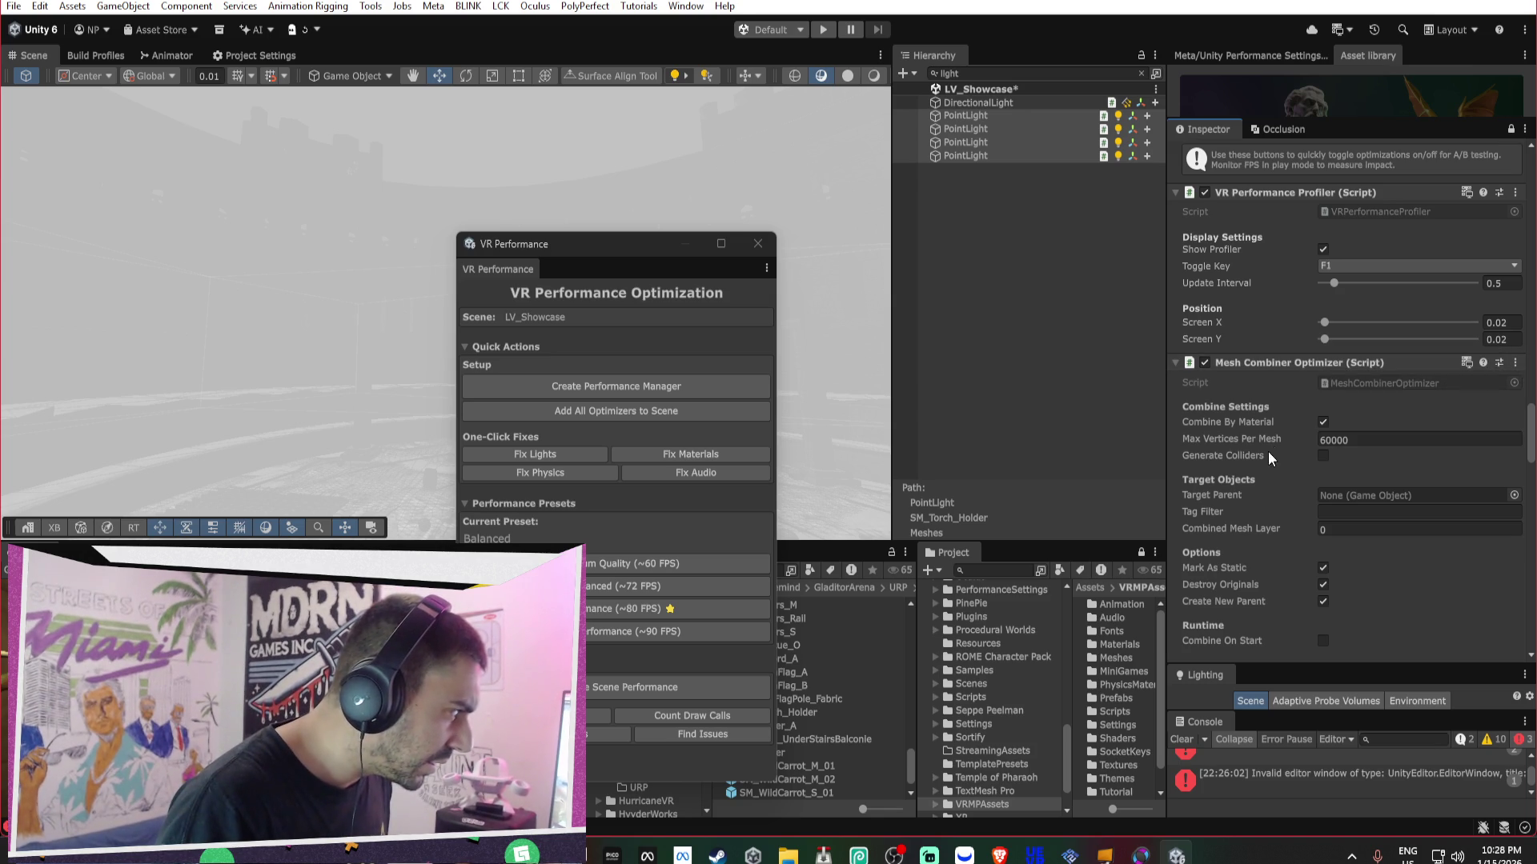
drag(1271, 442, 1398, 441)
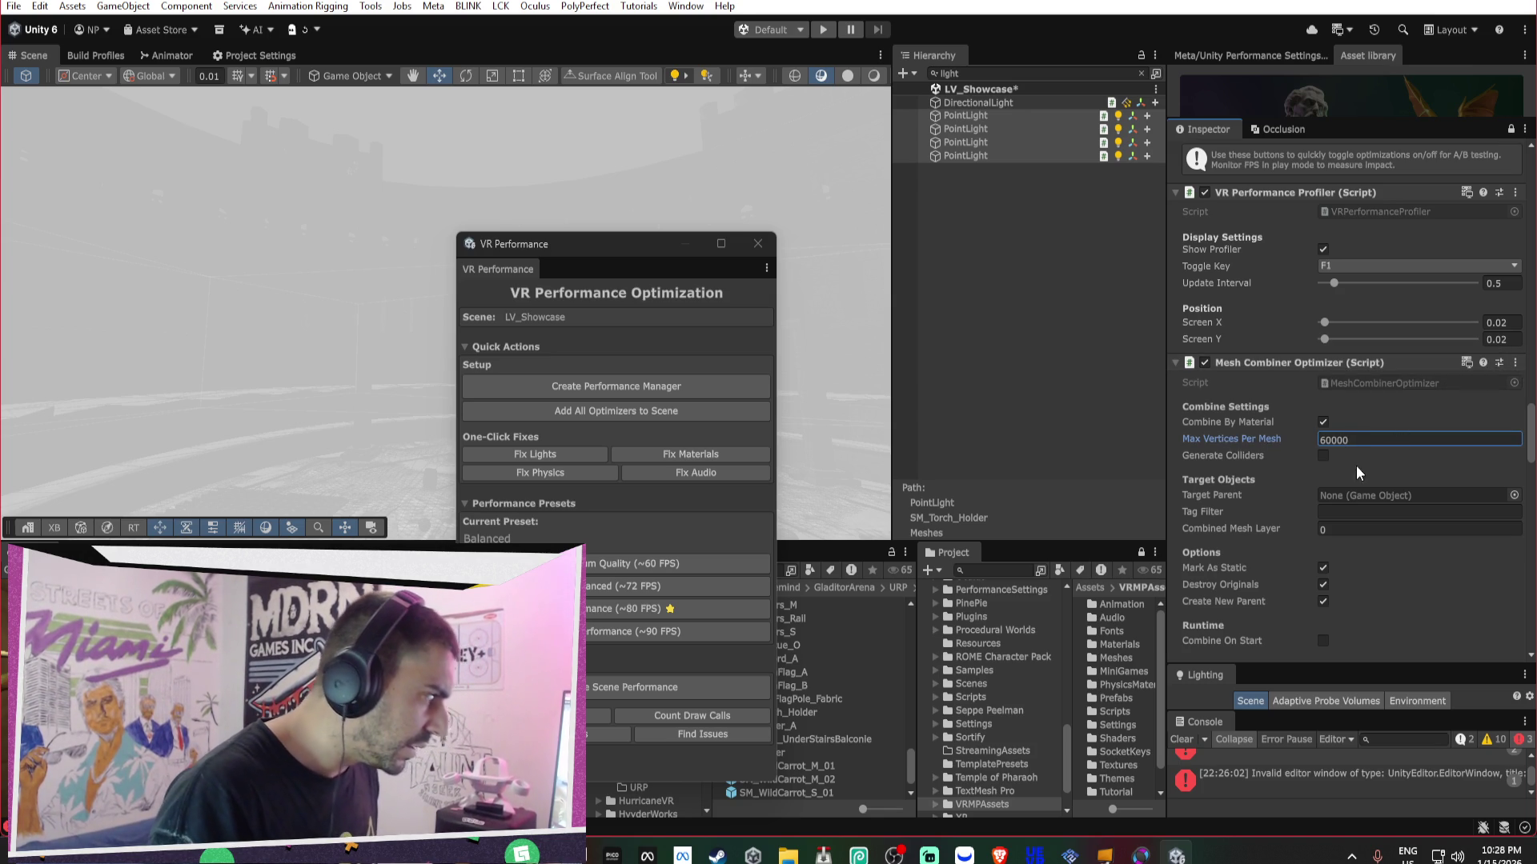
scroll(1333, 463, down, 2)
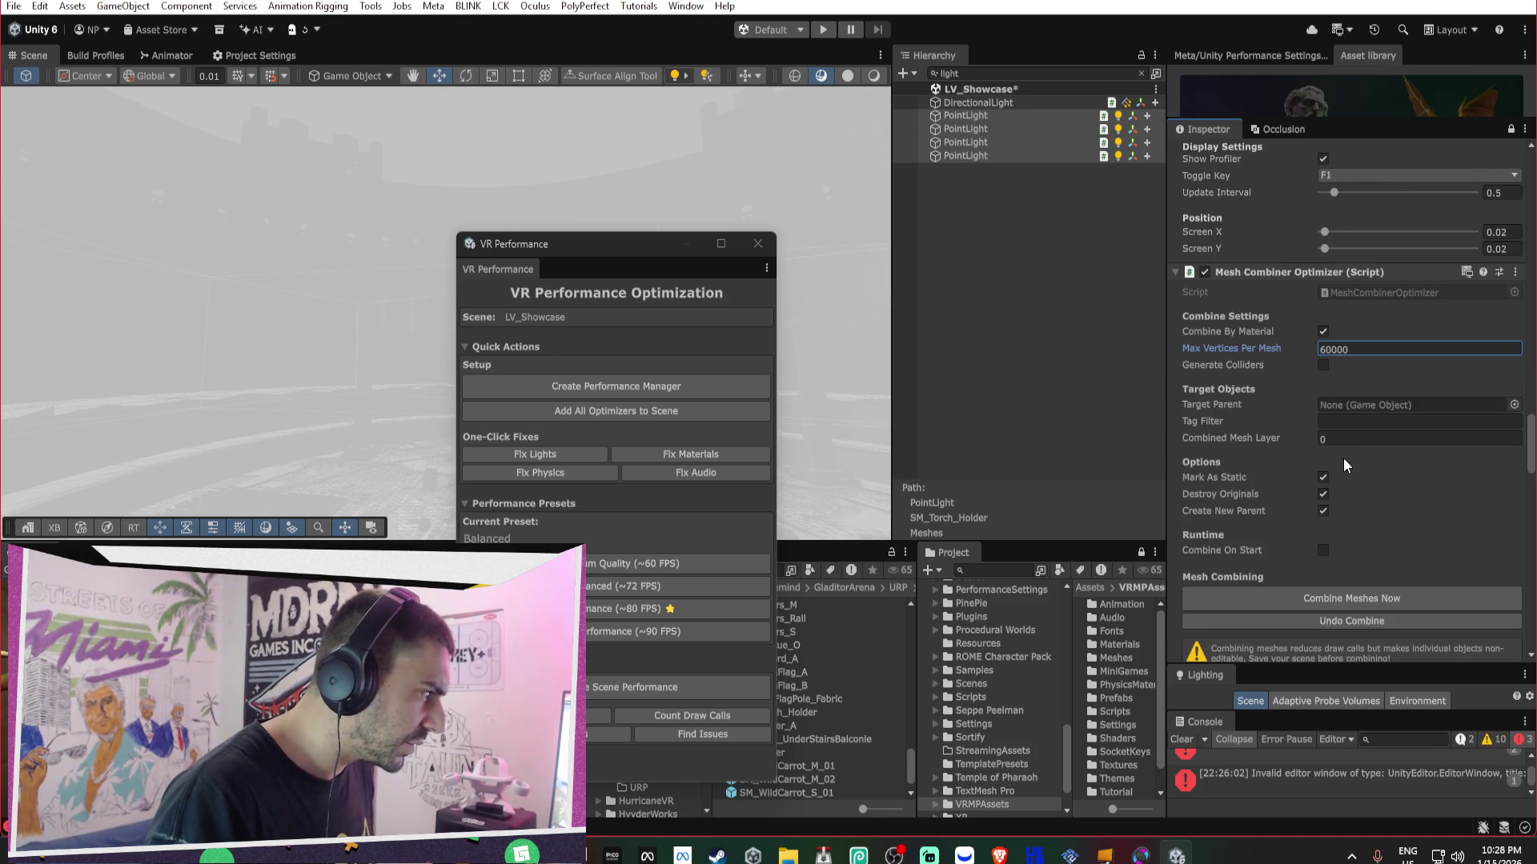
scroll(1348, 453, down, 1)
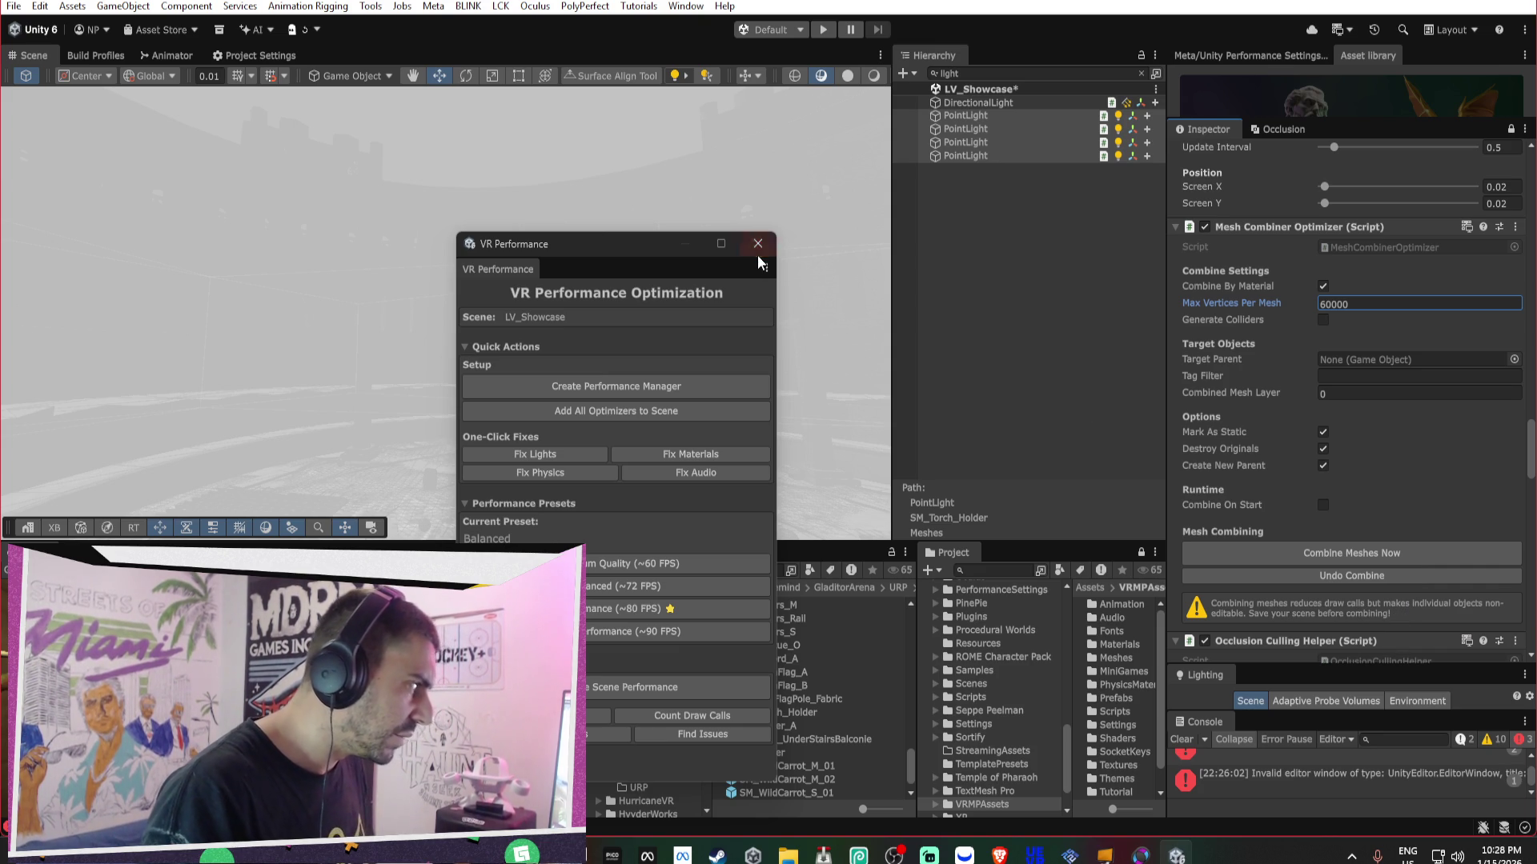
- Clear the Hierarchy search and close the VR Performance optimization window
click(1142, 72)
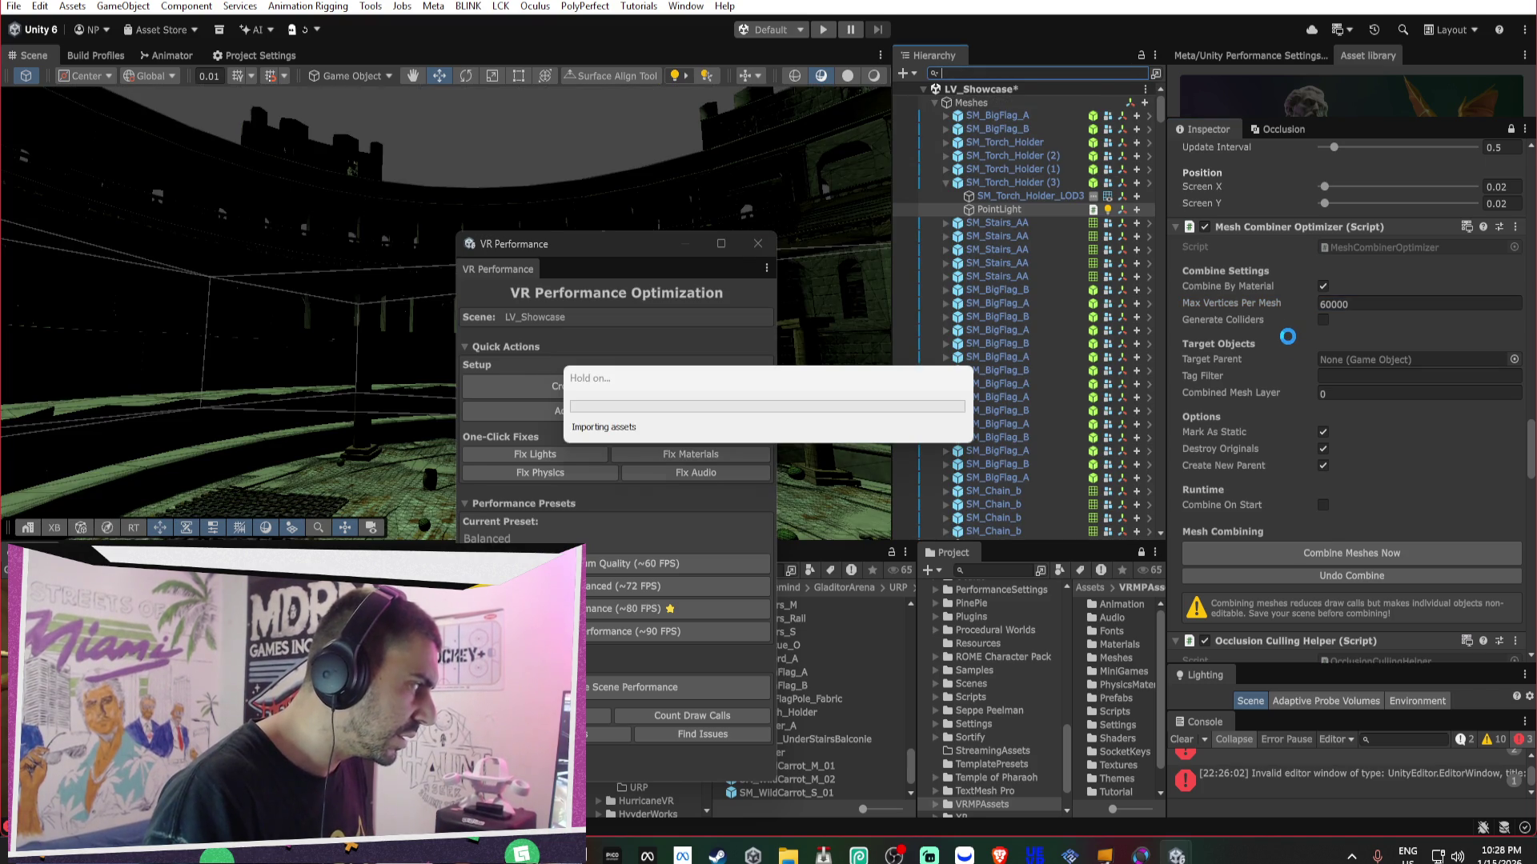
click(758, 243)
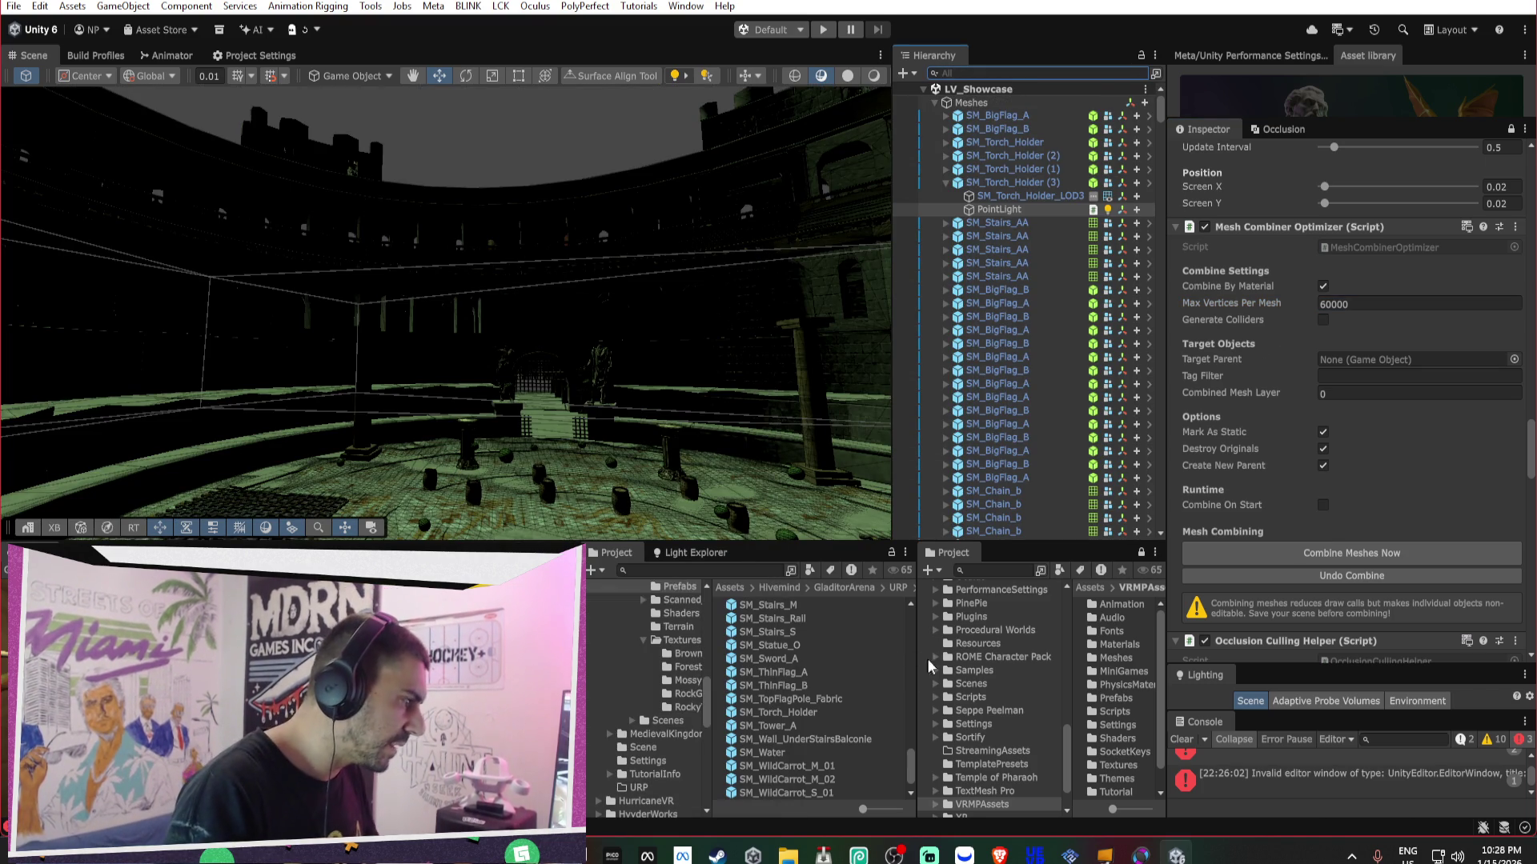
scroll(651, 613, up, 5)
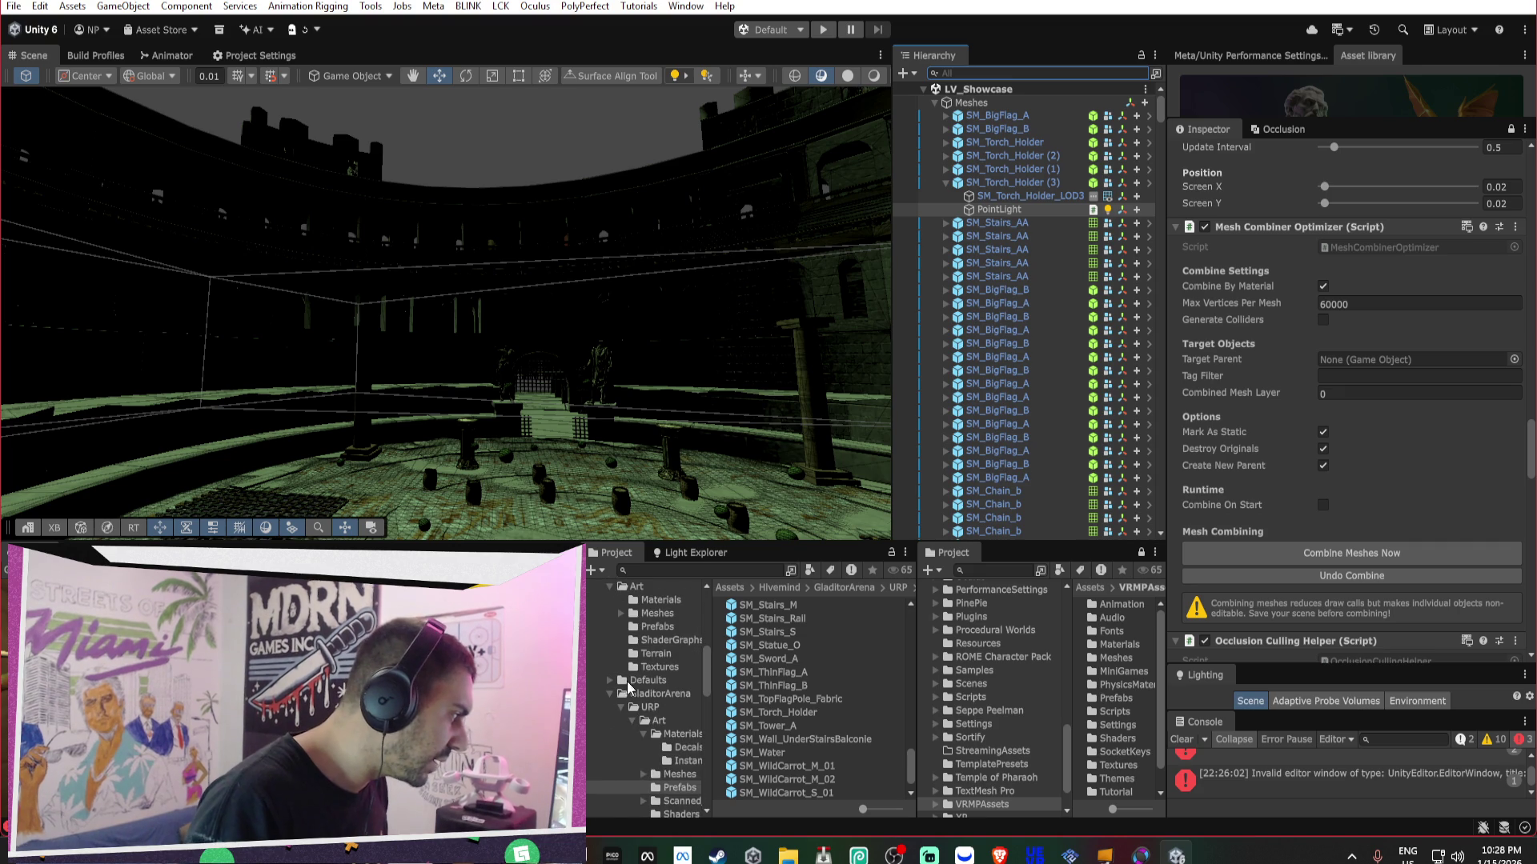
click(611, 694)
- Turn on Create Atlases and save the scene
scroll(1312, 503, down, 3)
scroll(1314, 498, down, 10)
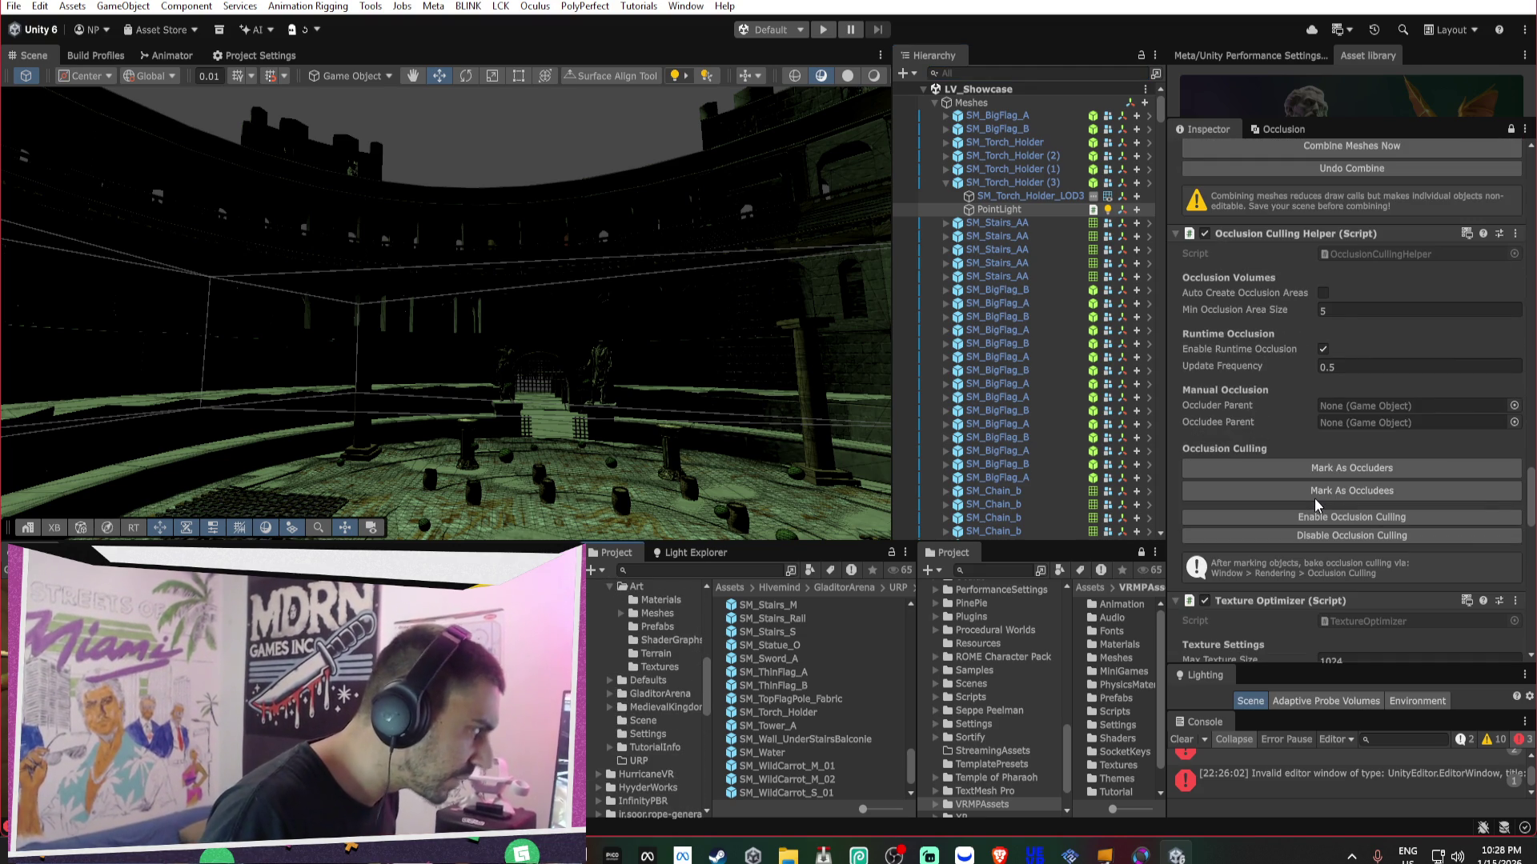
scroll(1315, 498, down, 4)
scroll(1314, 503, down, 1)
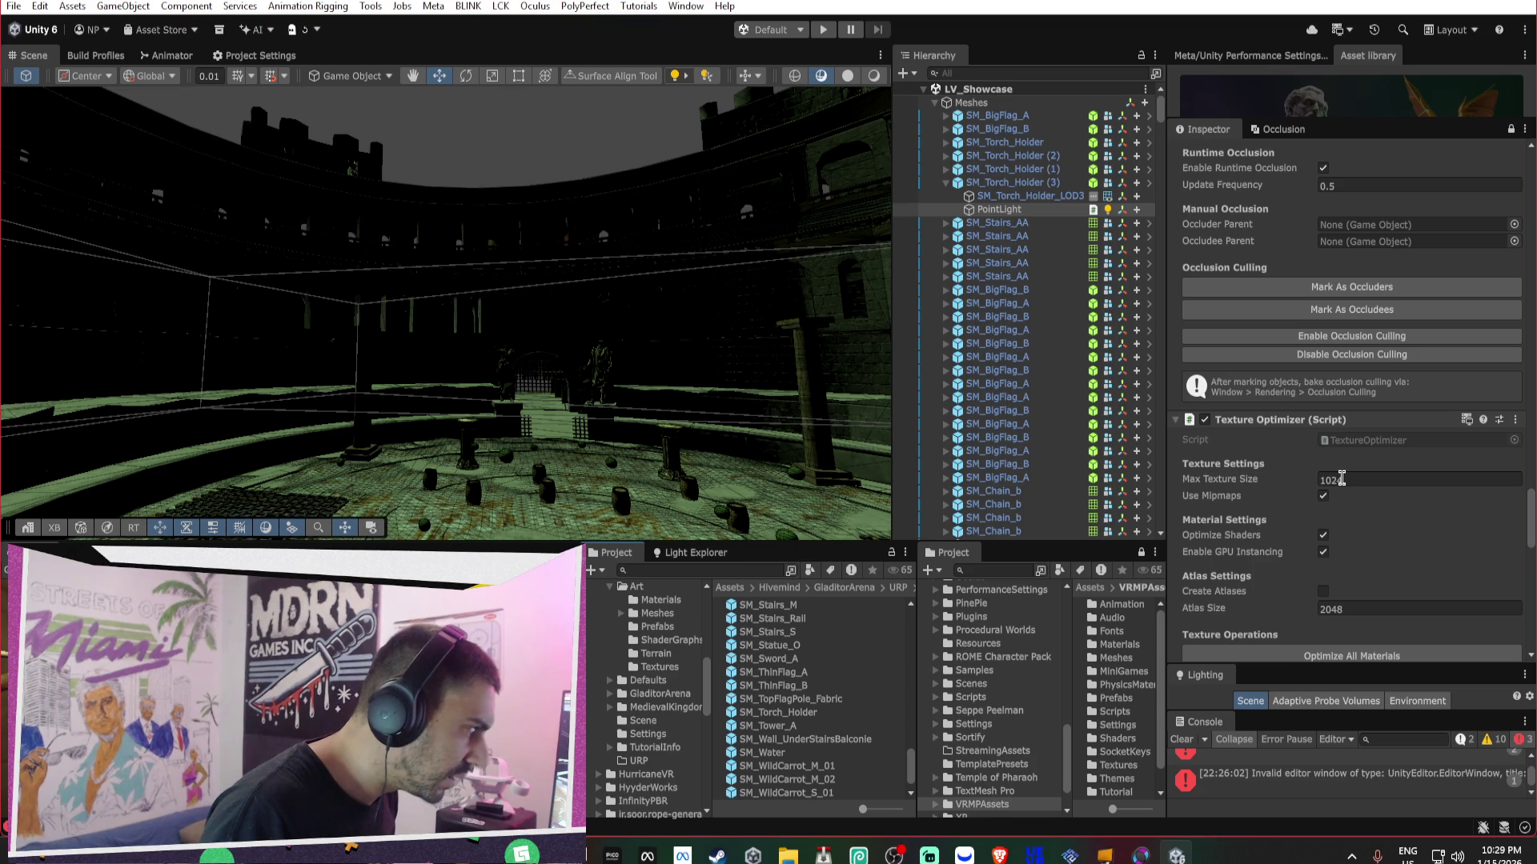
scroll(1341, 477, down, 3)
click(1325, 498)
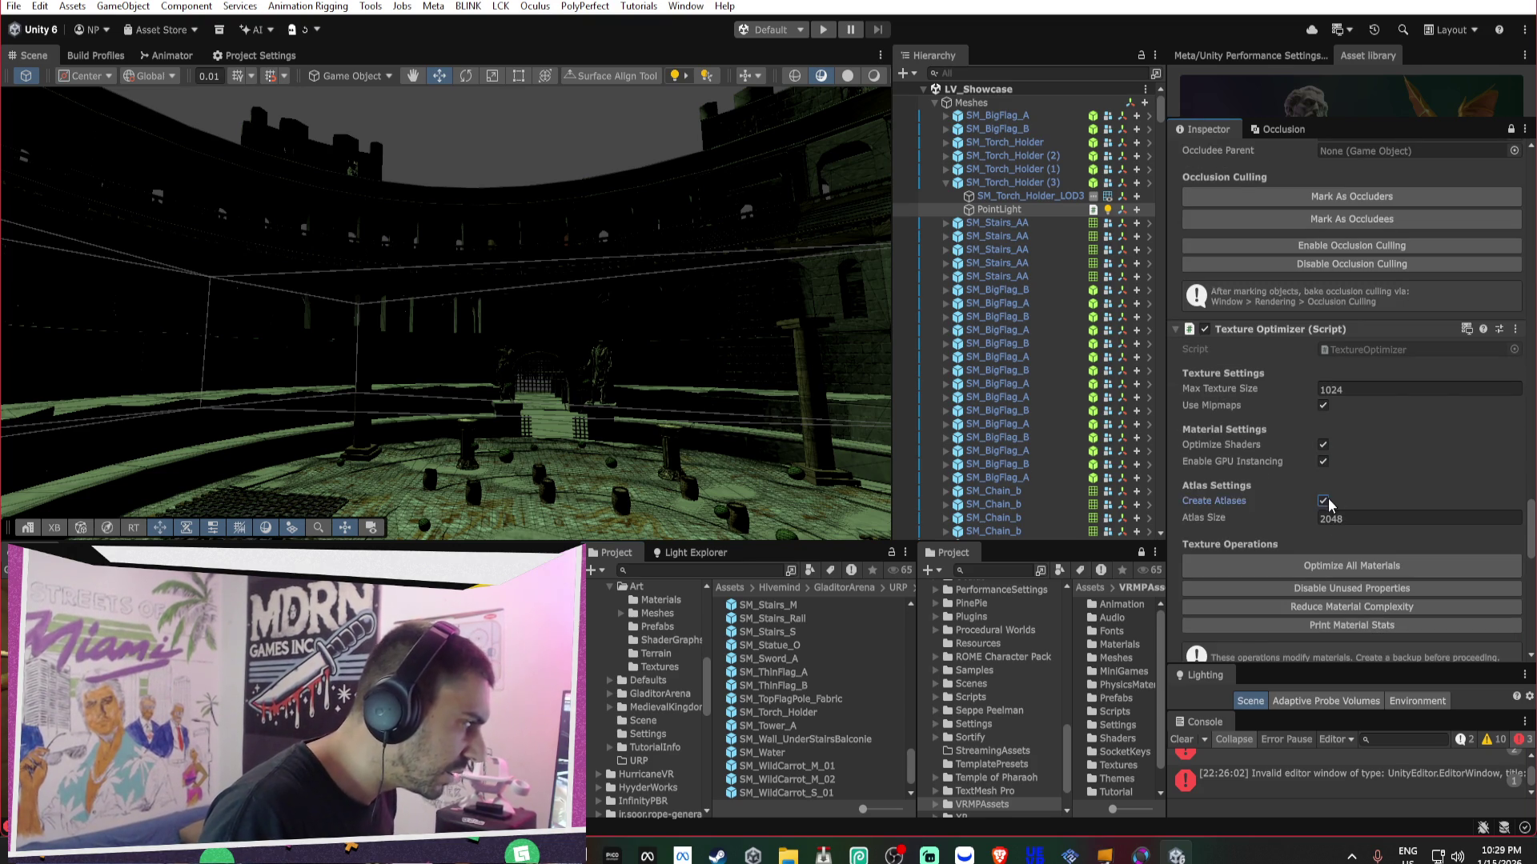
scroll(1342, 545, down, 6)
scroll(1342, 541, down, 5)
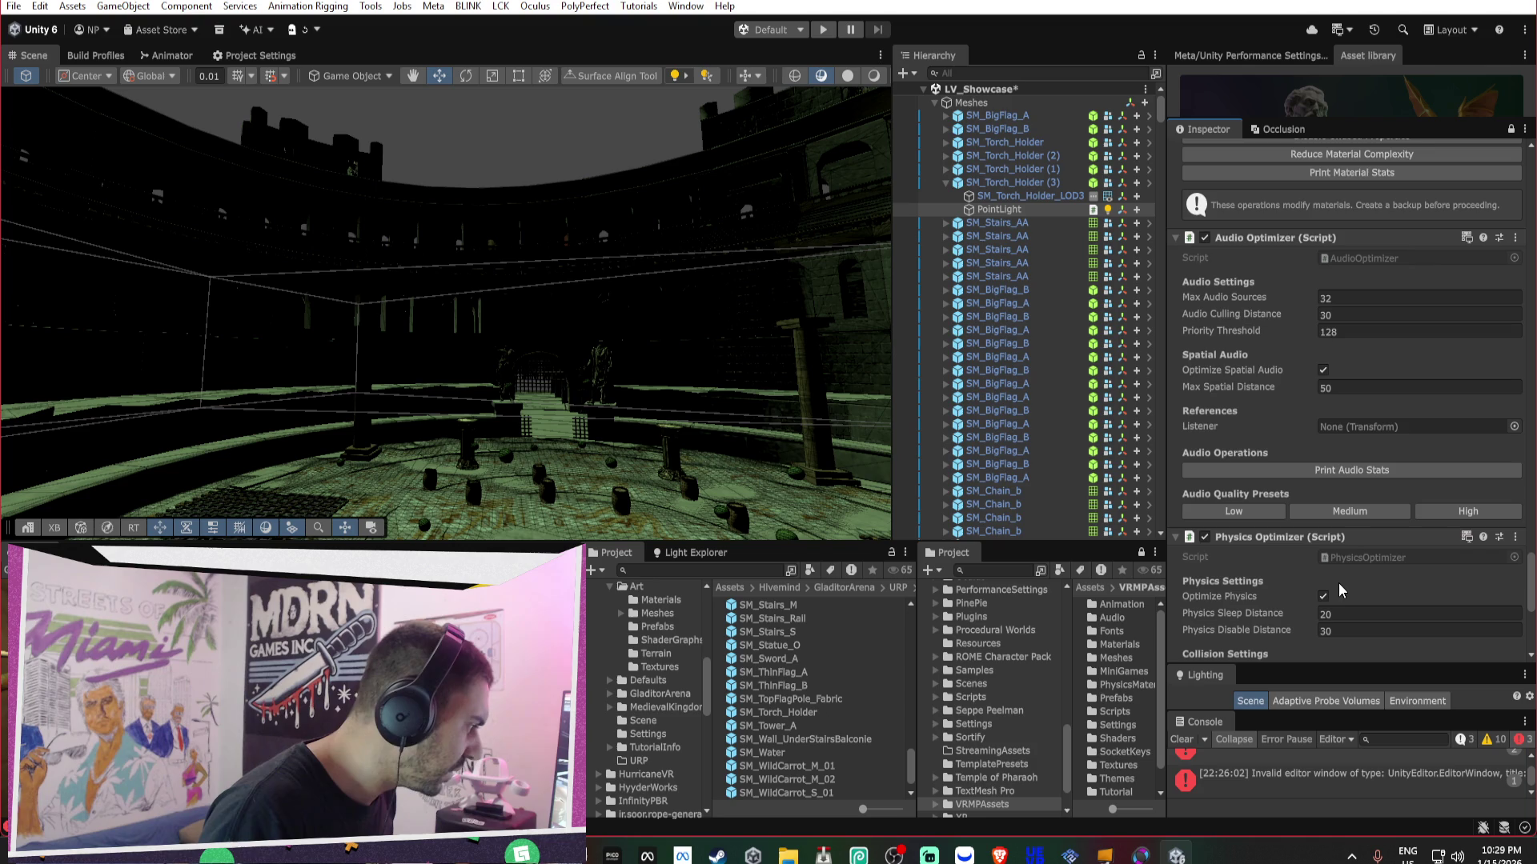
scroll(1339, 582, down, 6)
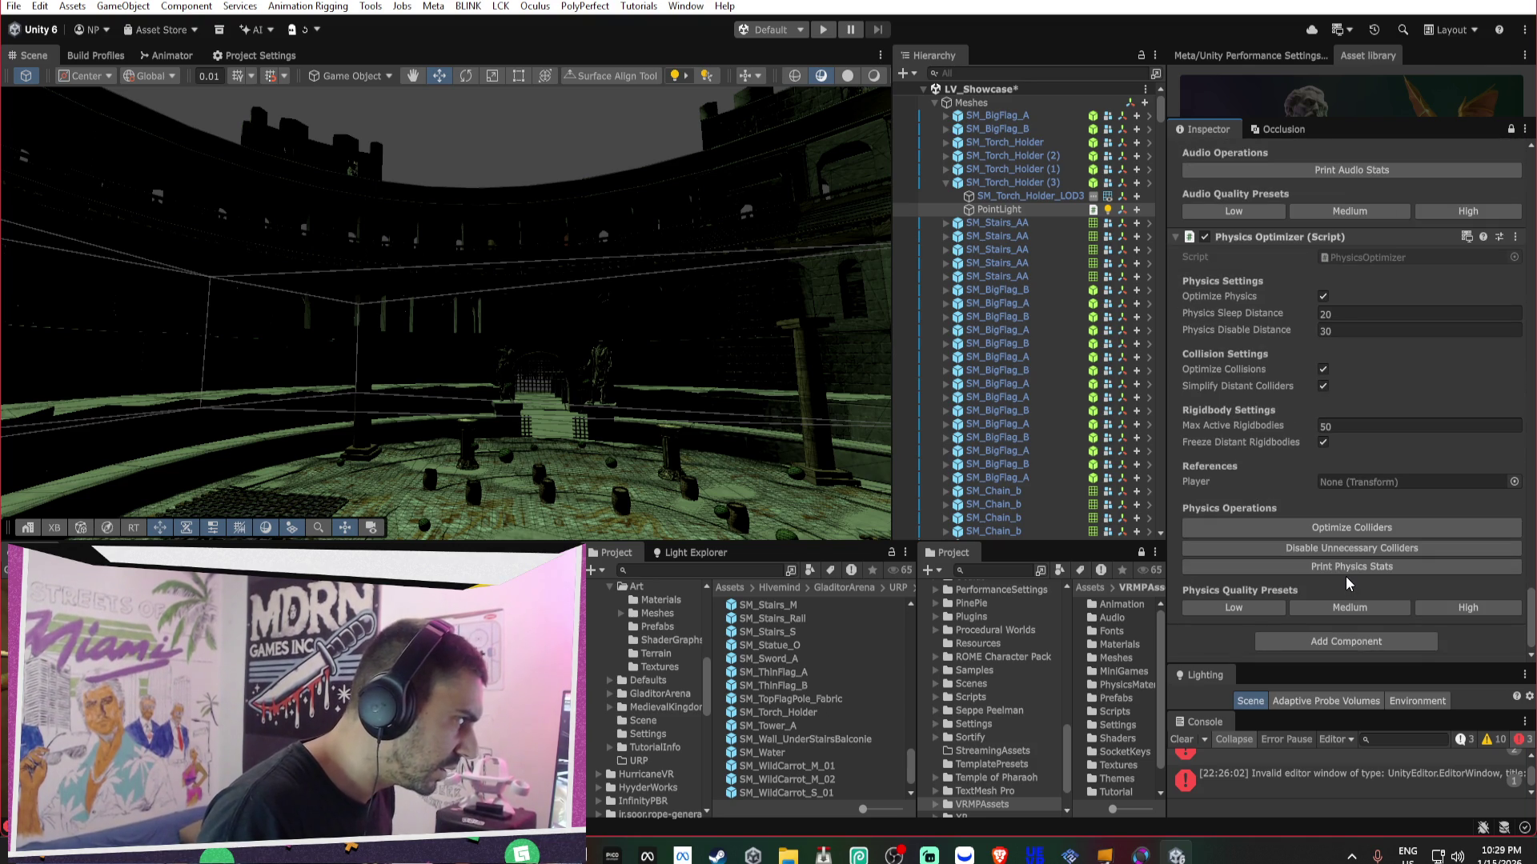
key(ctrl+s)
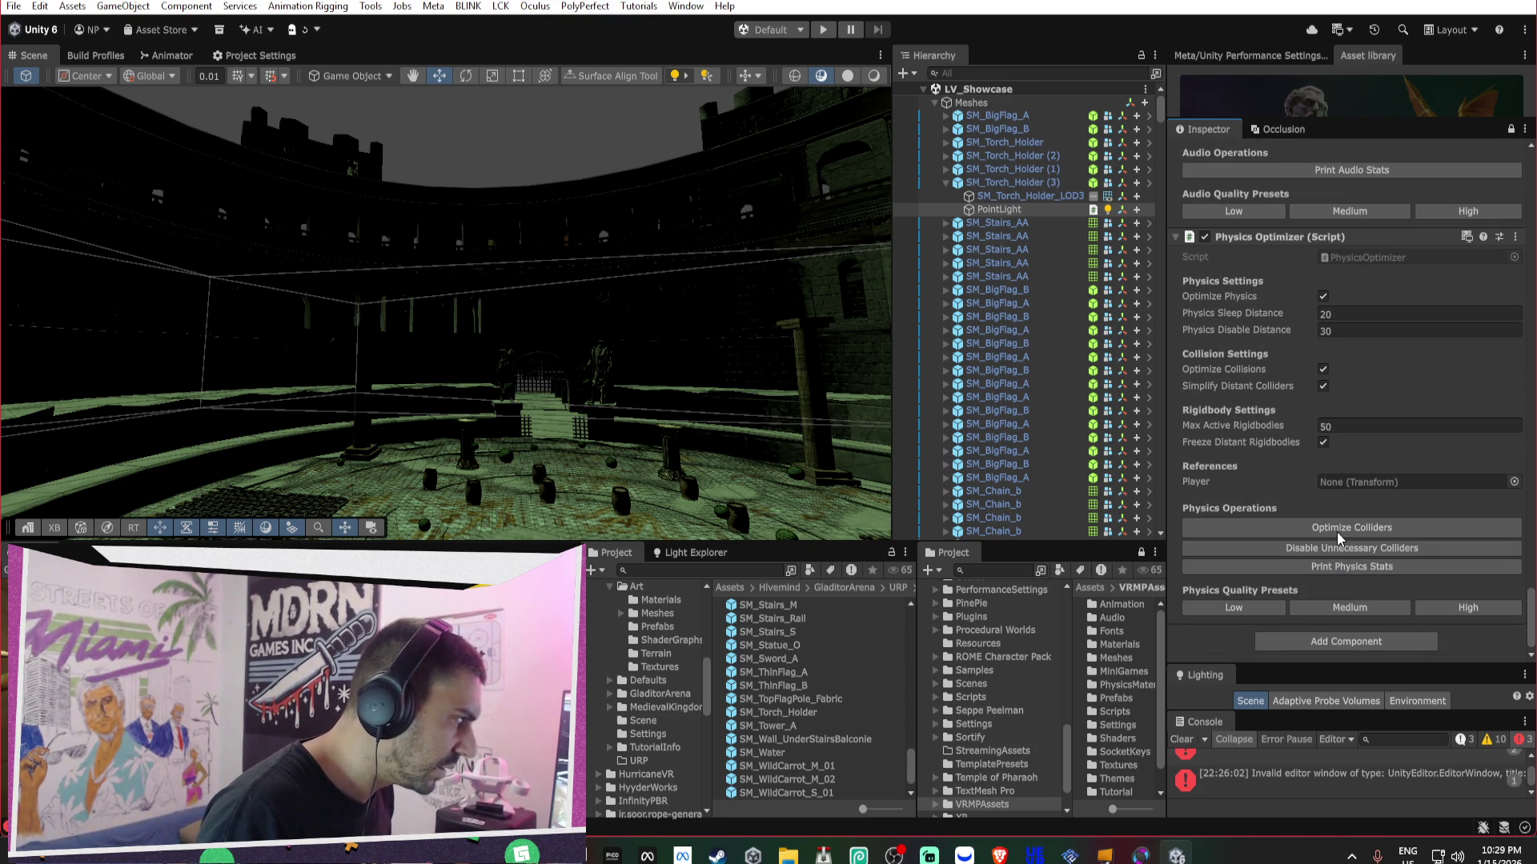
- Set Physics Sleep Distance and Physics Disable Distance to 40
click(1349, 312)
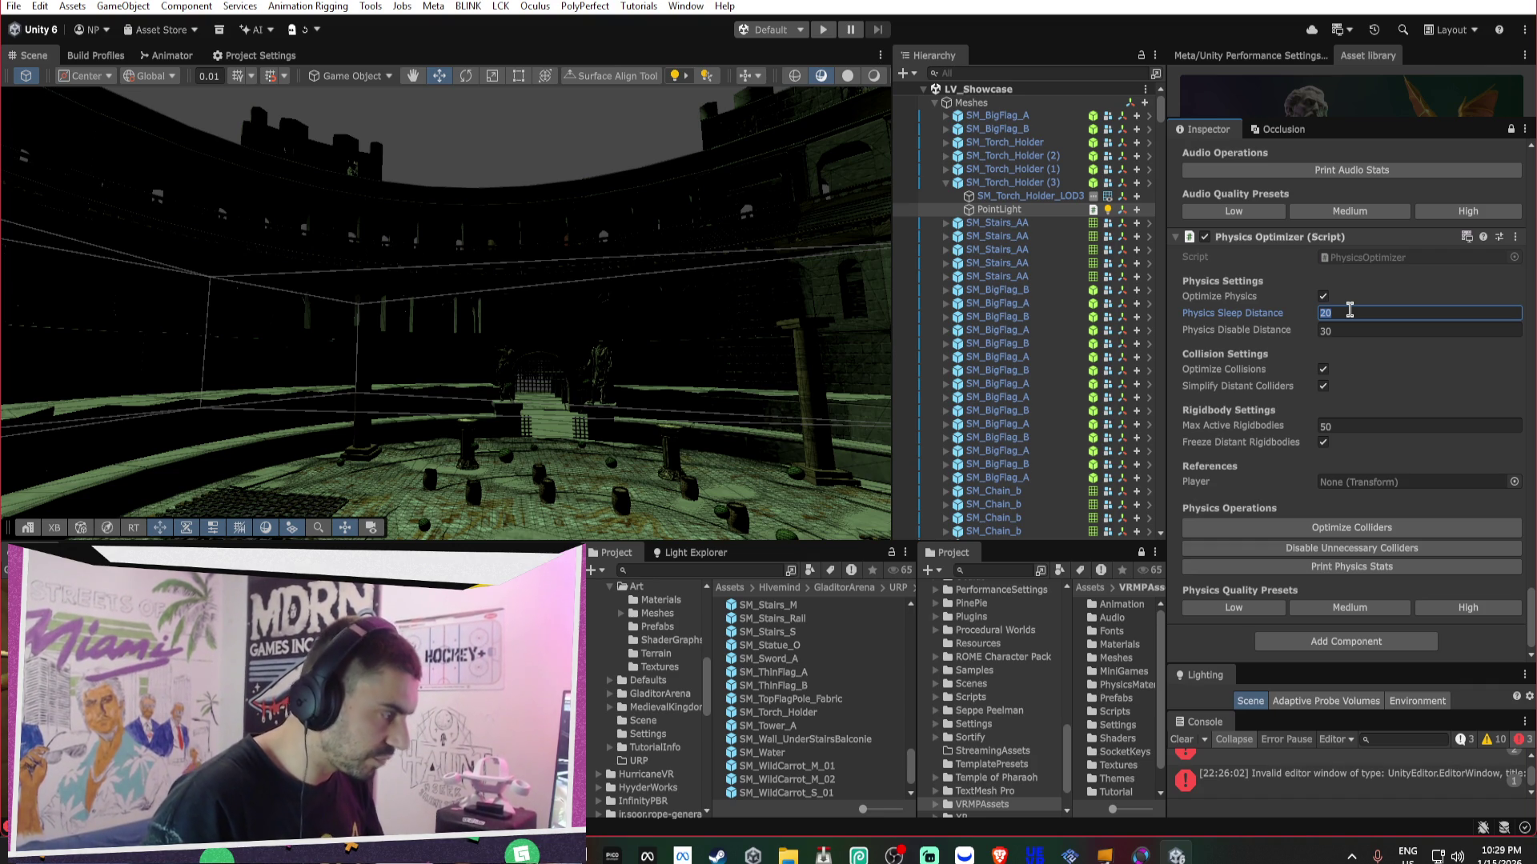
text(40)
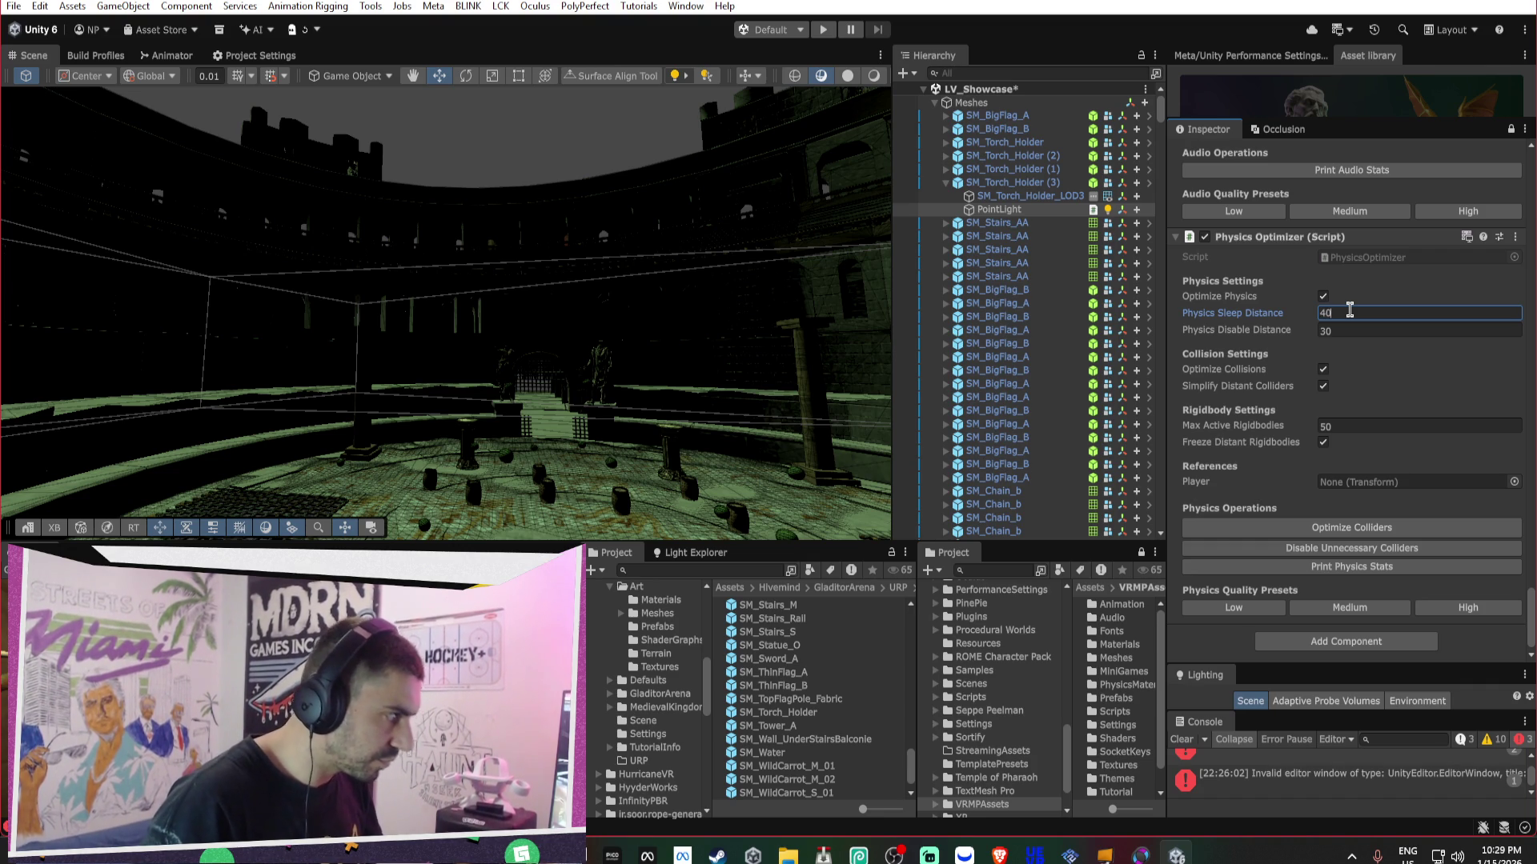
key(Tab)
text(40)
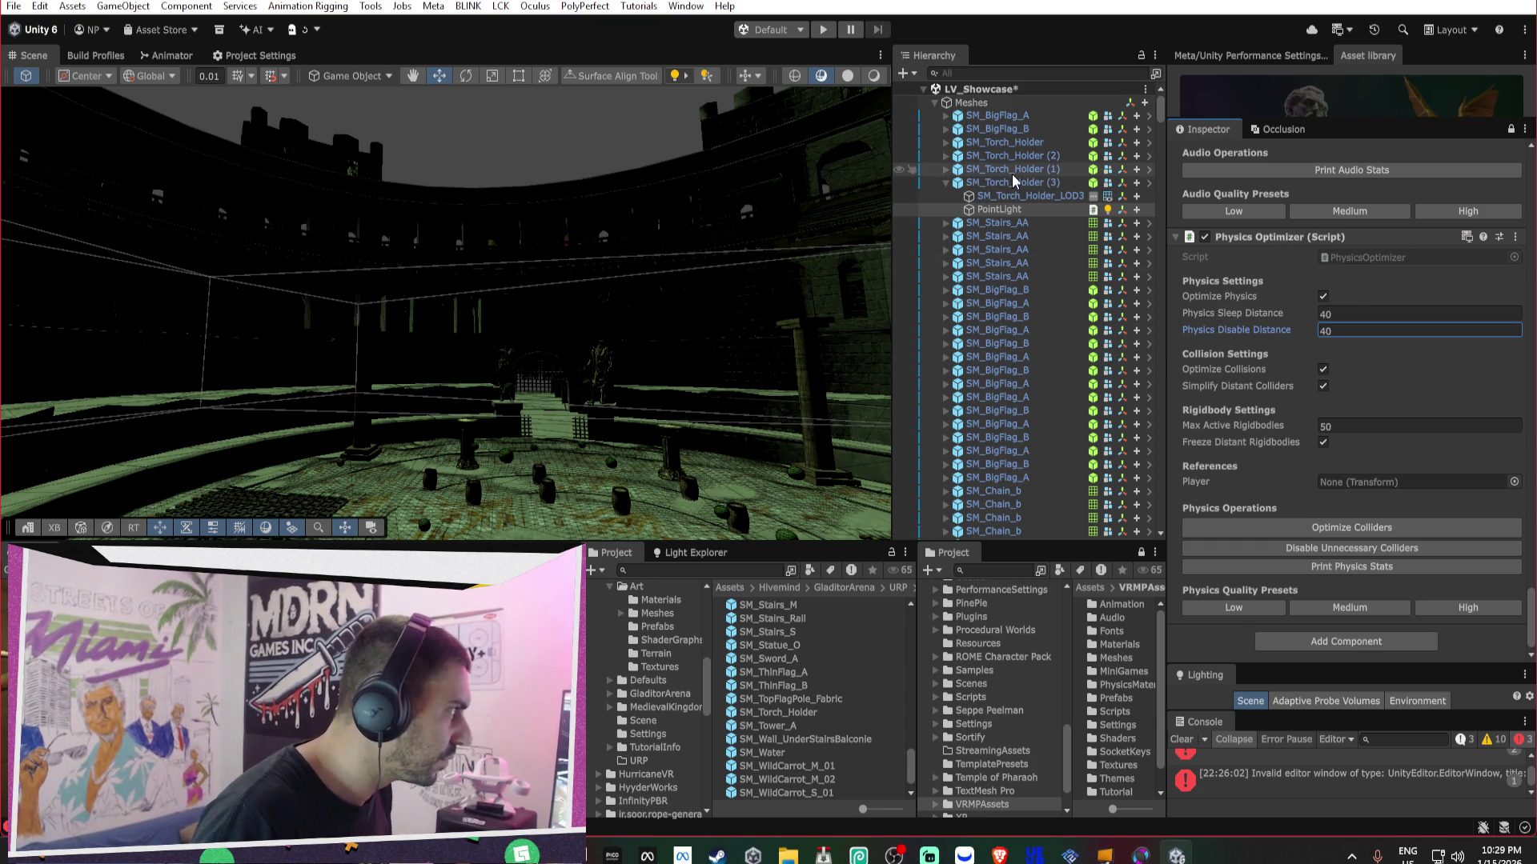
- Set TheKnight_OpenXRrig as the Physics Optimizer's Player
click(935, 103)
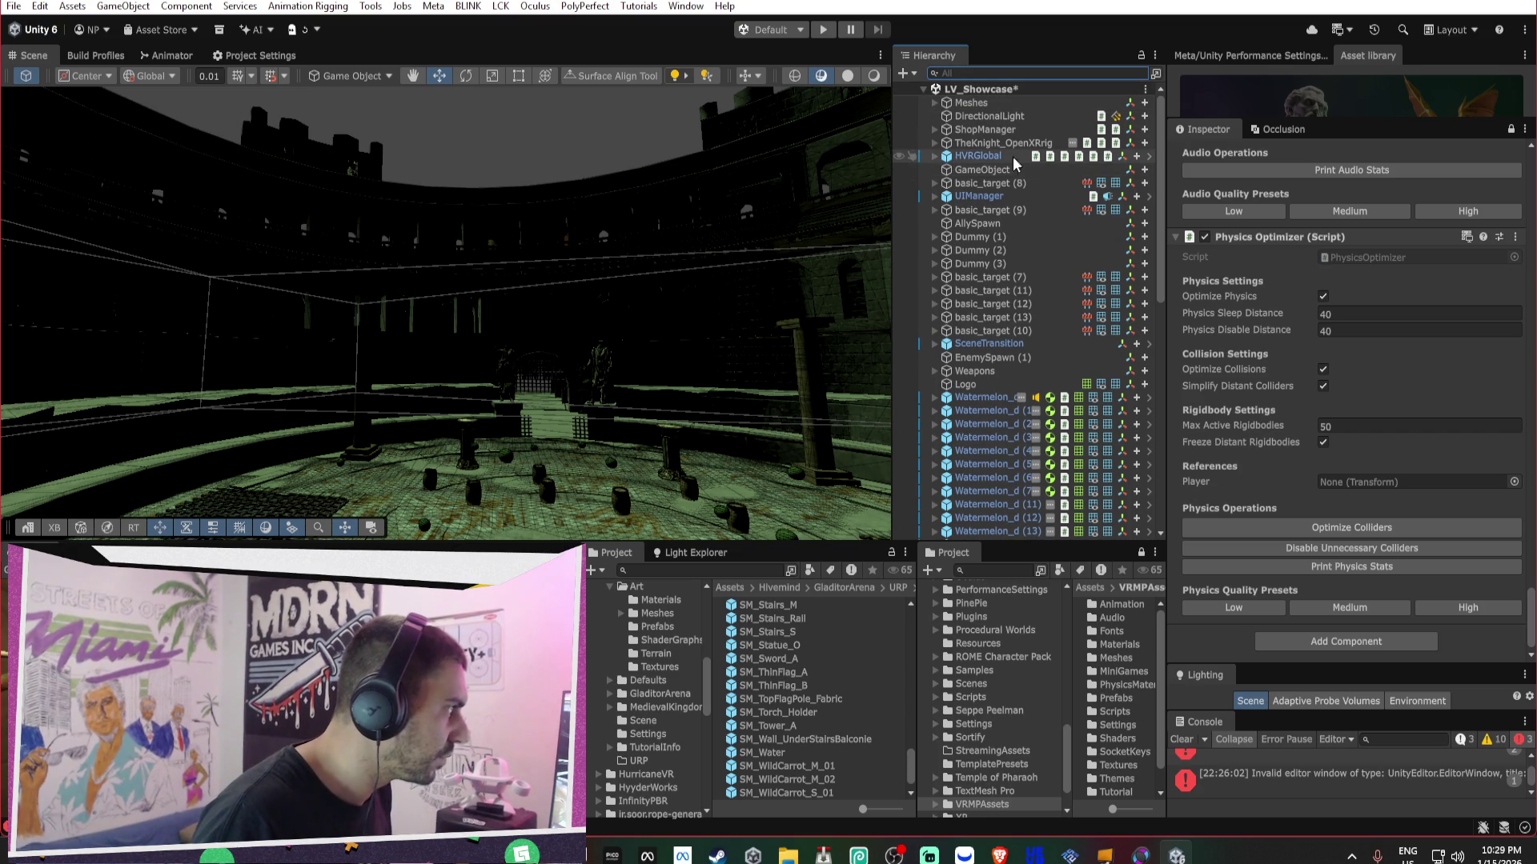
drag(1006, 145, 1362, 482)
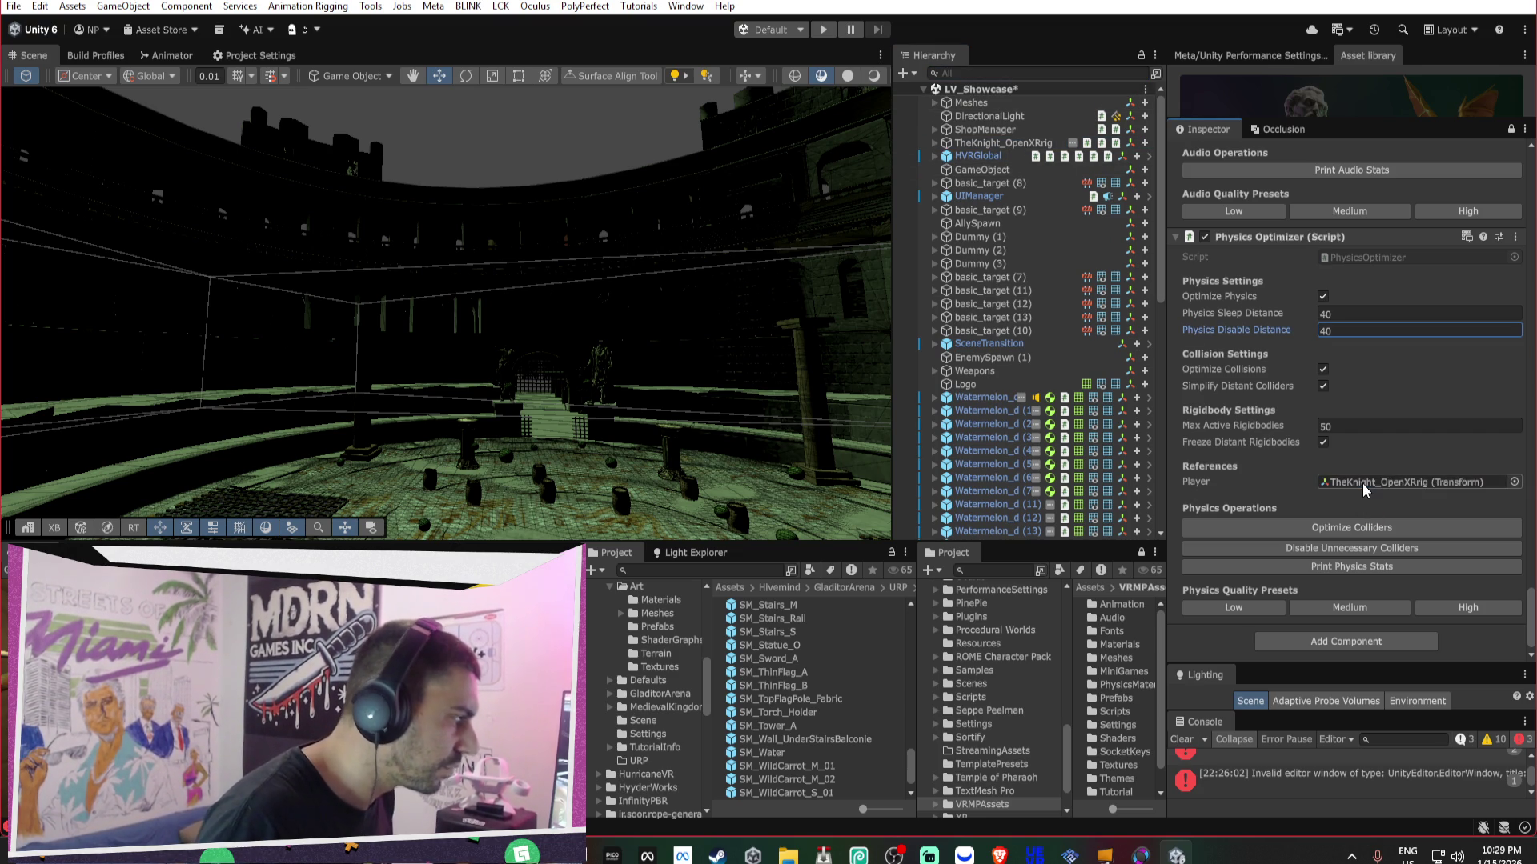
scroll(1352, 448, up, 5)
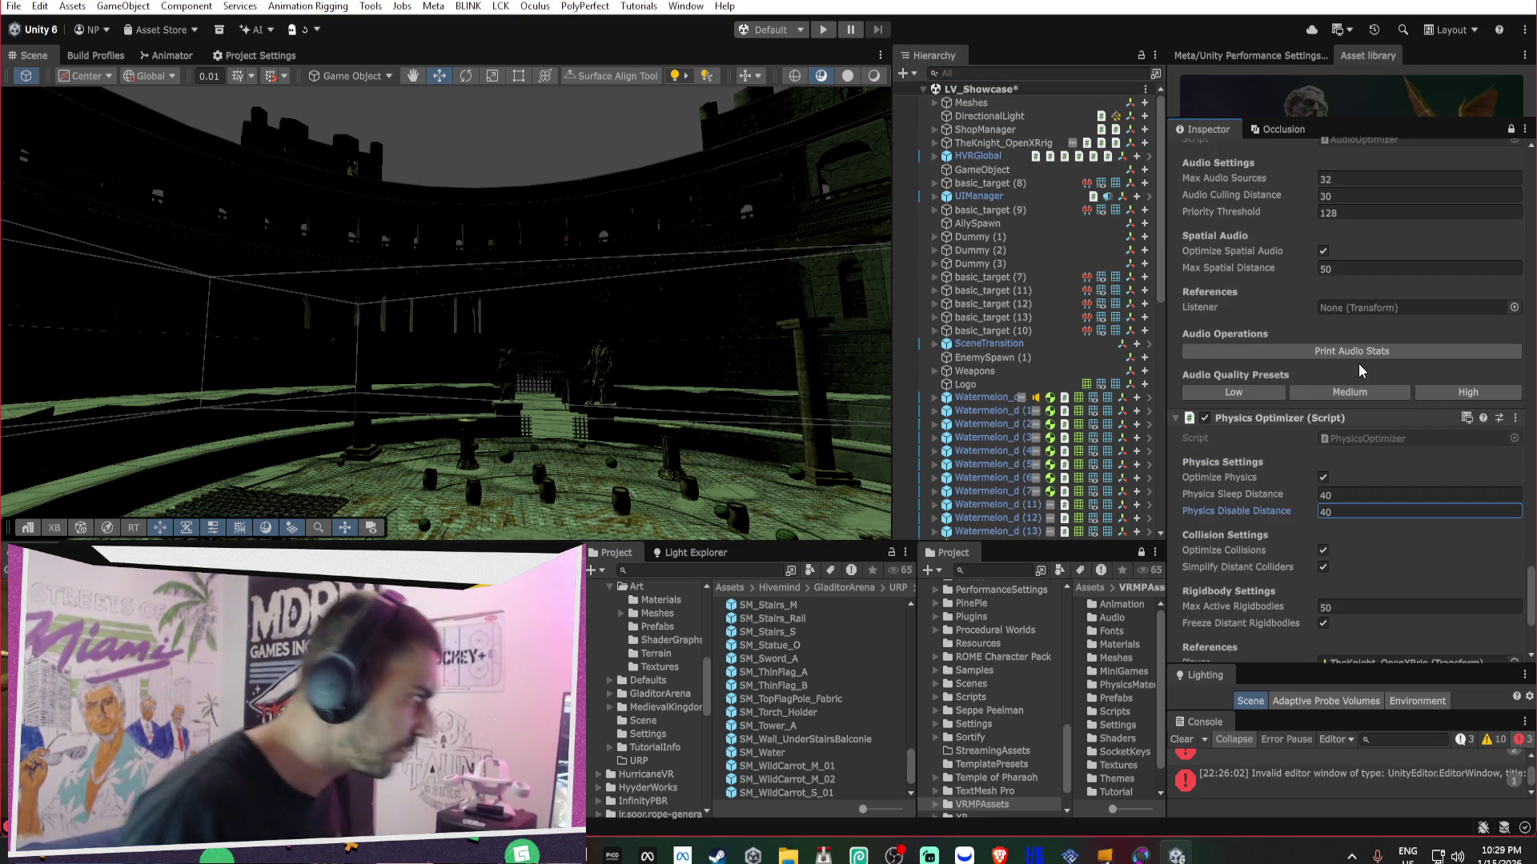
- Assign TheKnight_OpenXRrig as the Audio Optimizer's Listener
scroll(1367, 358, up, 1)
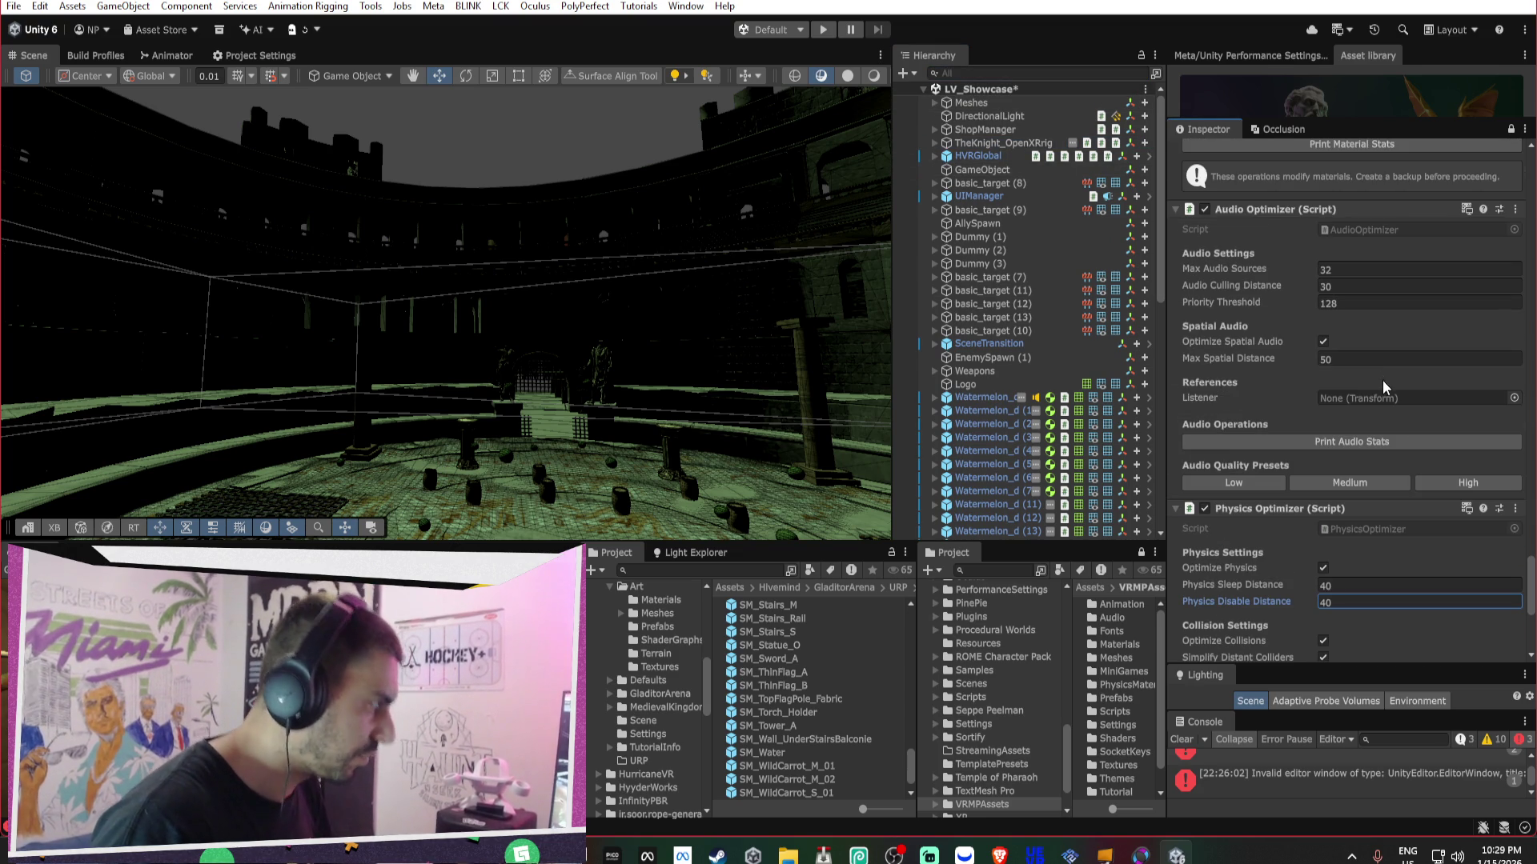
mouse_move(993, 144)
mouse_down()
mouse_move(1334, 402)
mouse_move(1352, 400)
mouse_up()
scroll(1262, 369, up, 1)
scroll(1260, 363, up, 15)
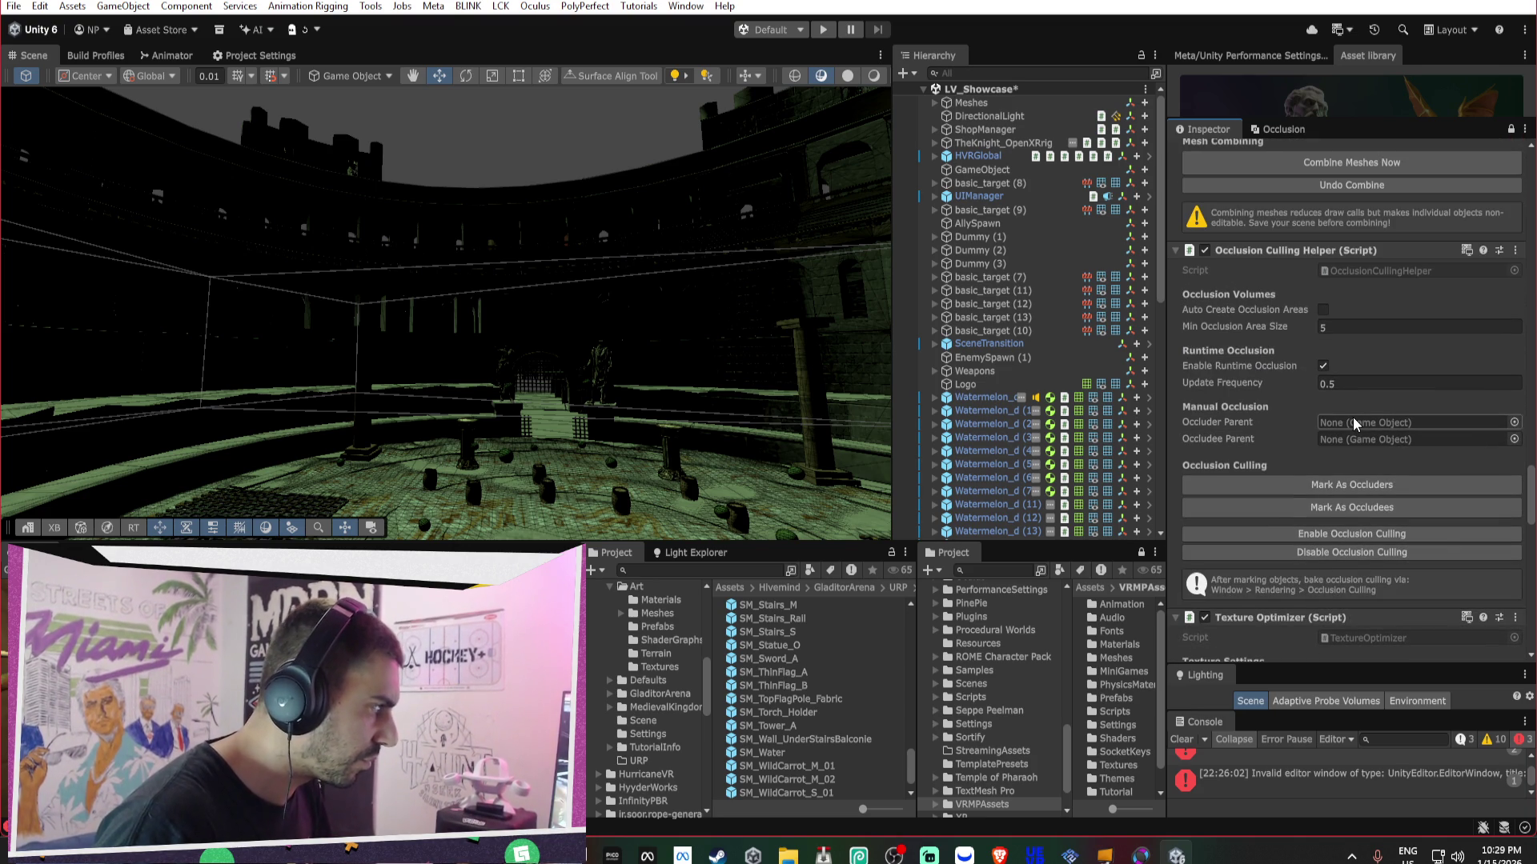
scroll(1352, 420, up, 2)
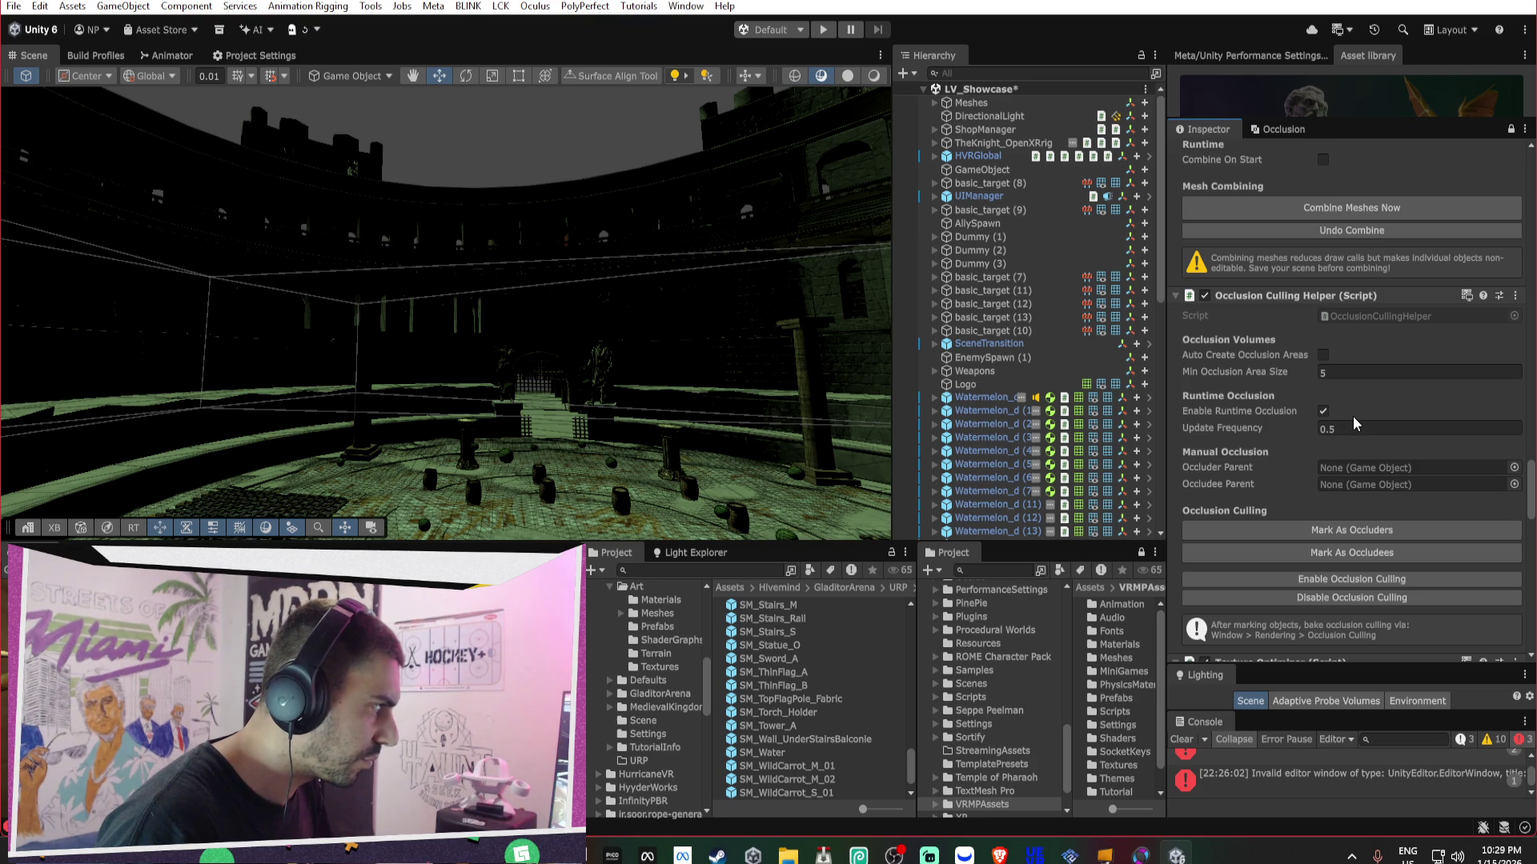
- Enable Auto Create Occlusion Areas and set Min Occlusion Area Size to 30
click(1323, 355)
click(1351, 373)
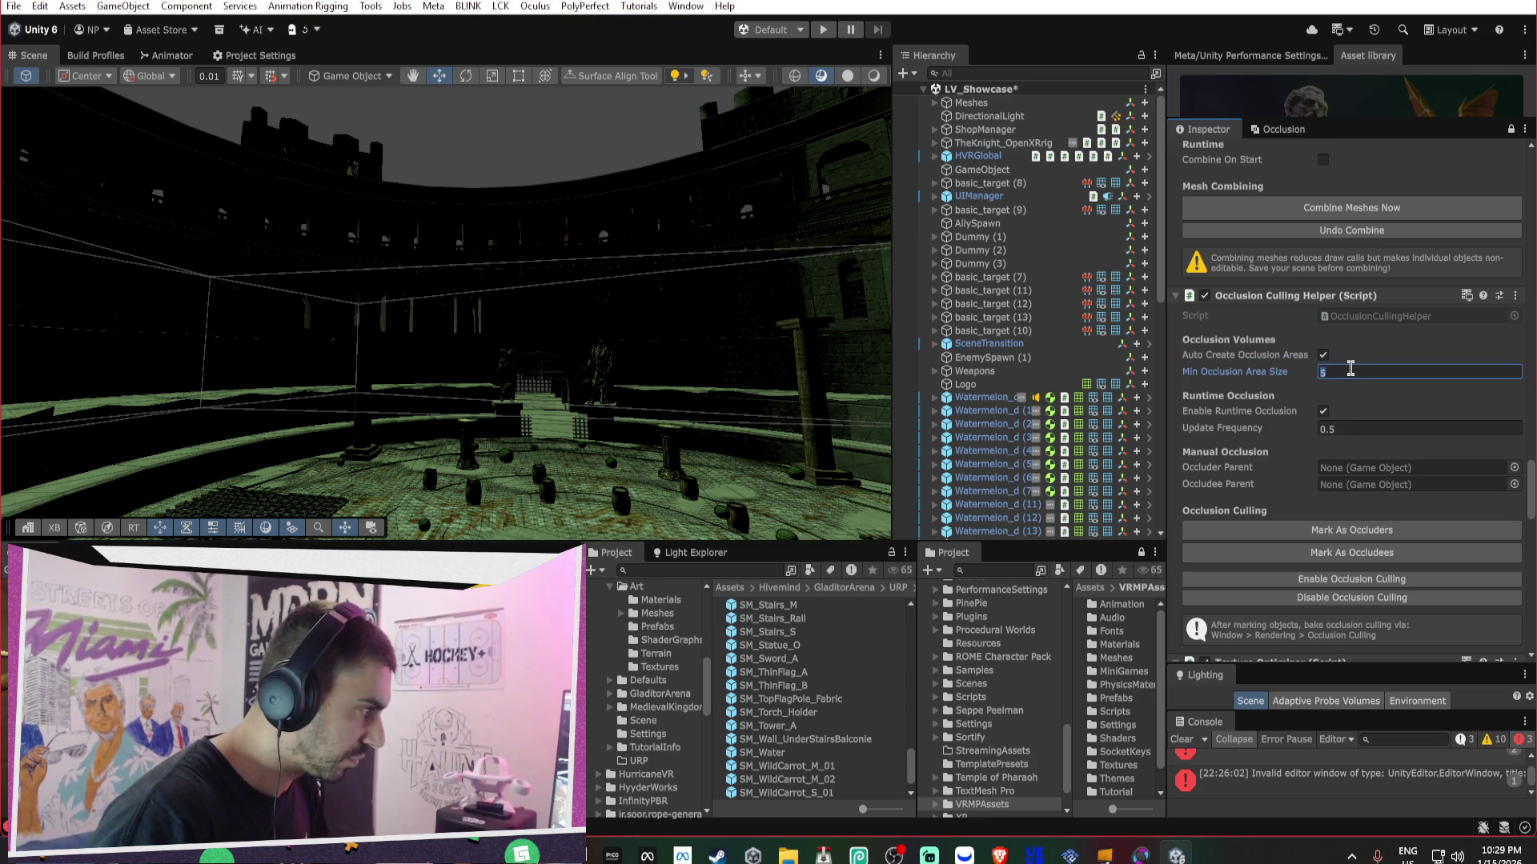
text(20)
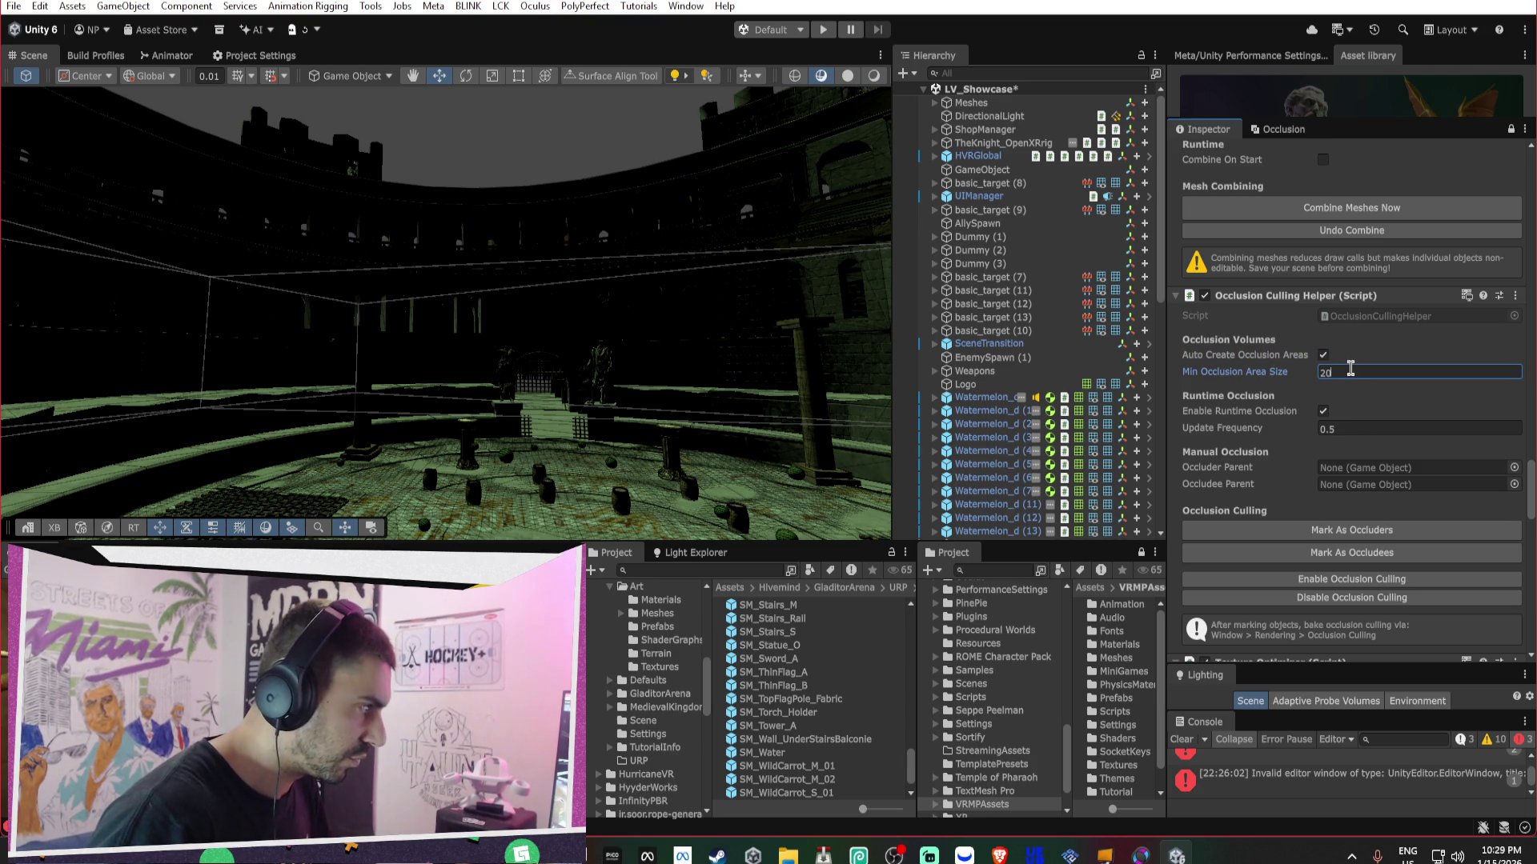
key(BackSpace)
key(BackSpace)
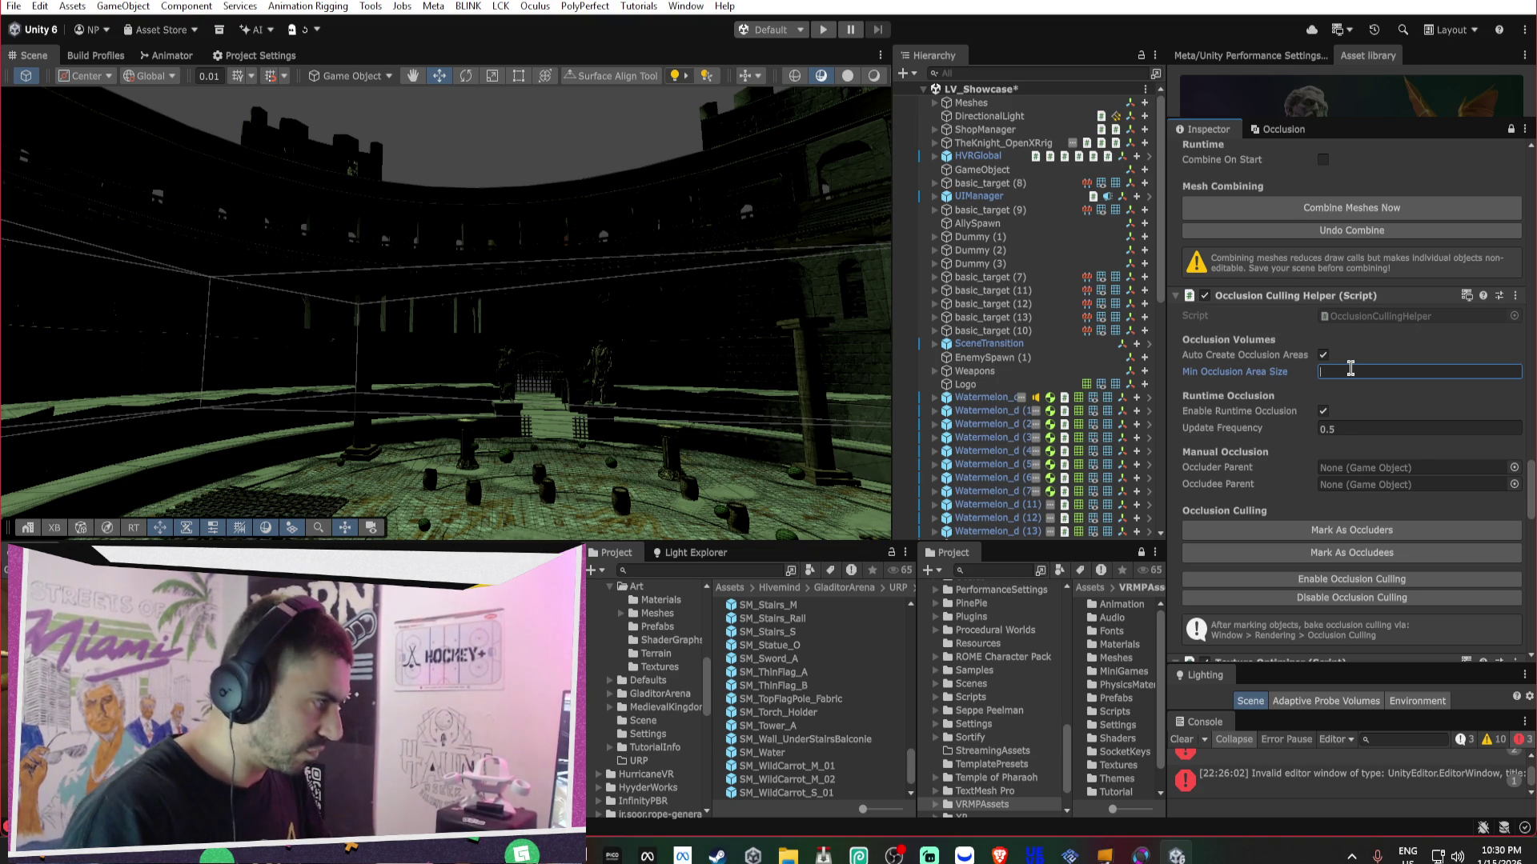
text(30)
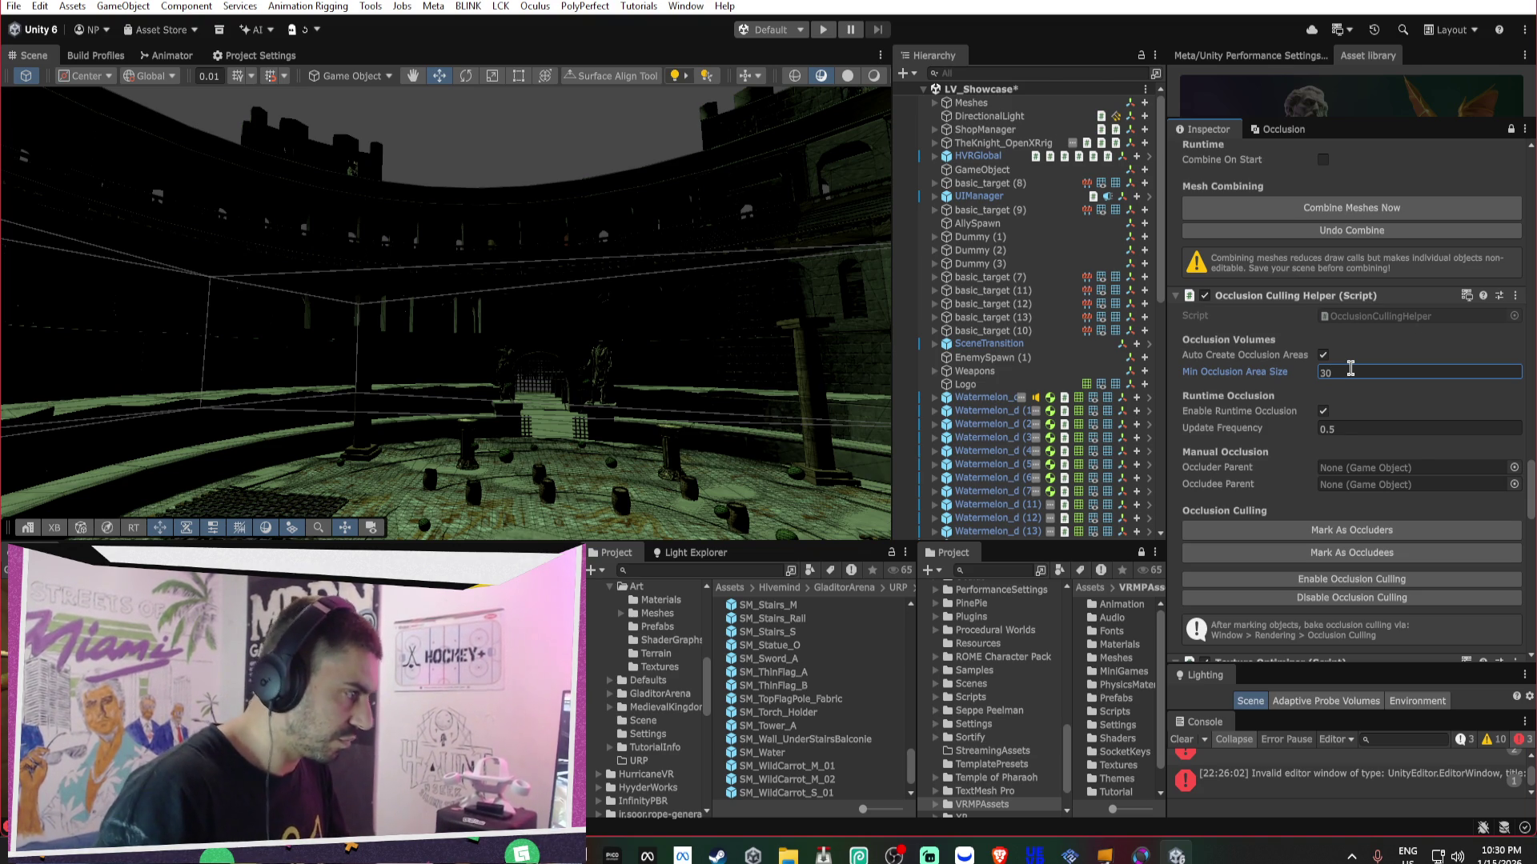
key(Return)
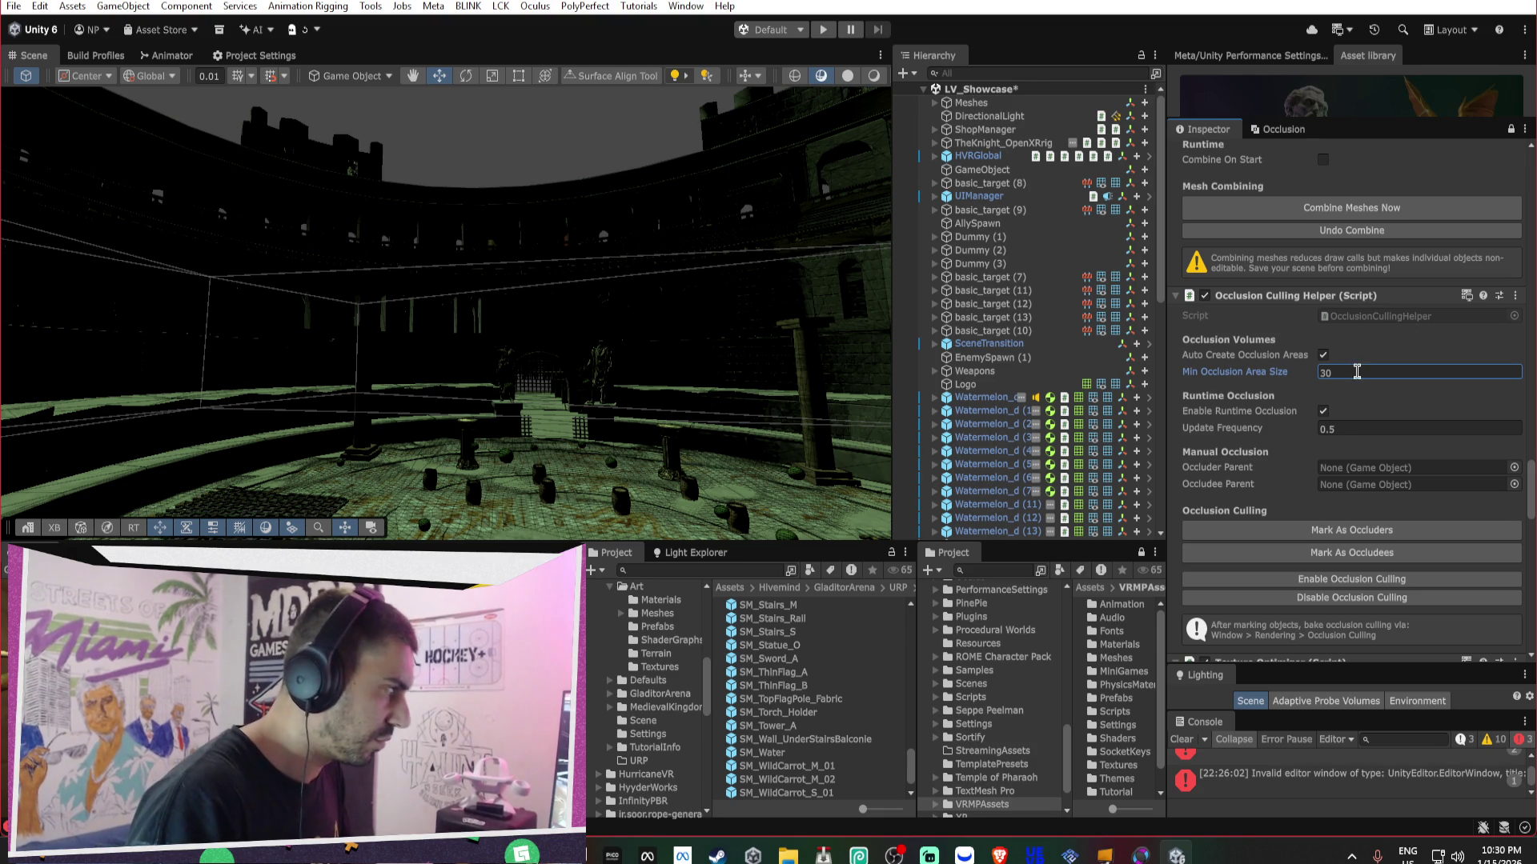
text(20)
click(1293, 367)
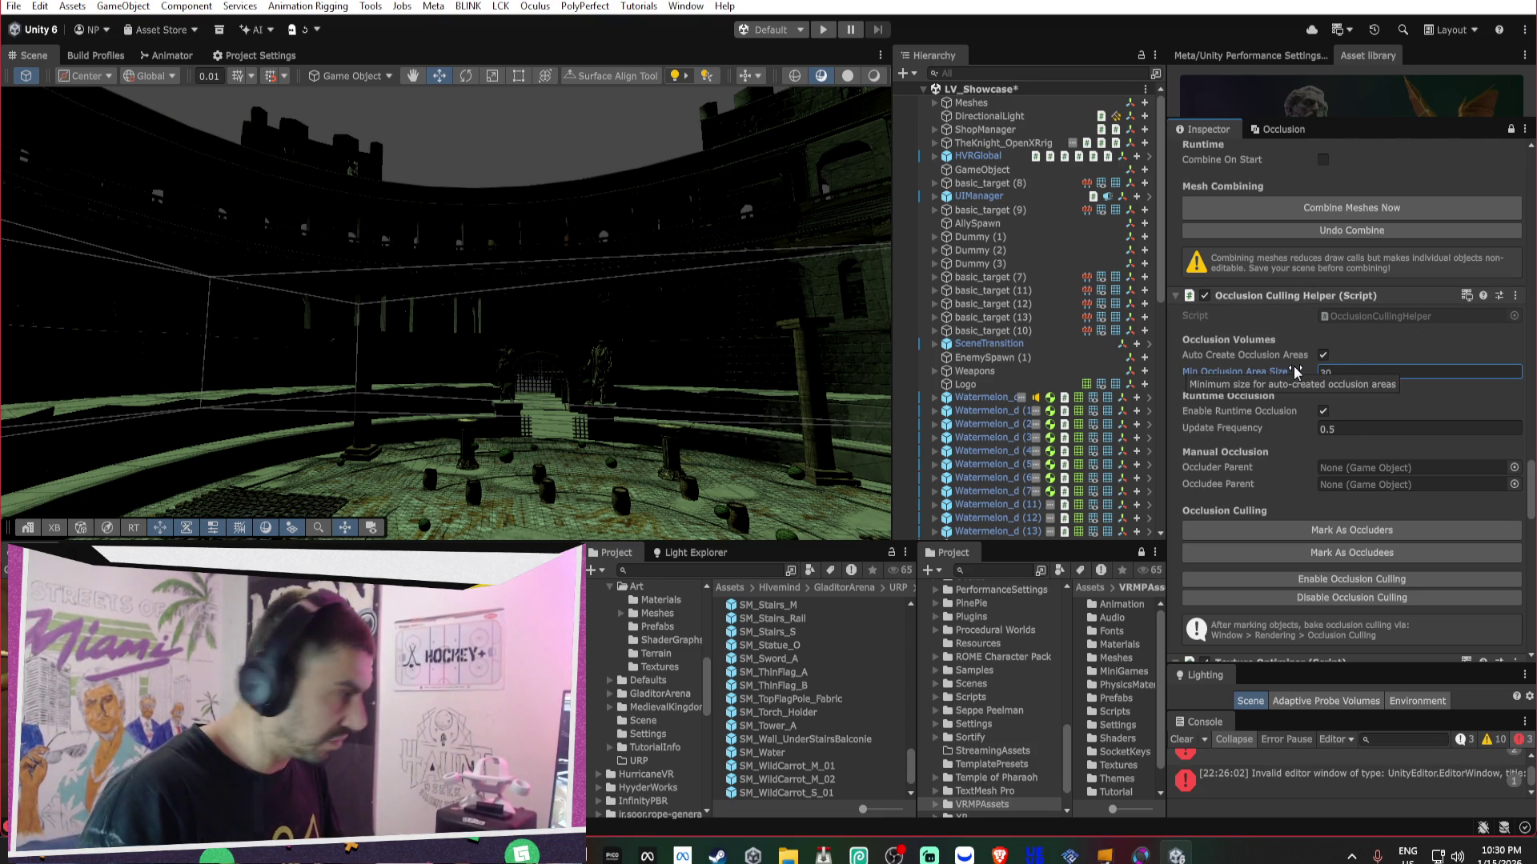
scroll(1357, 373, up, 5)
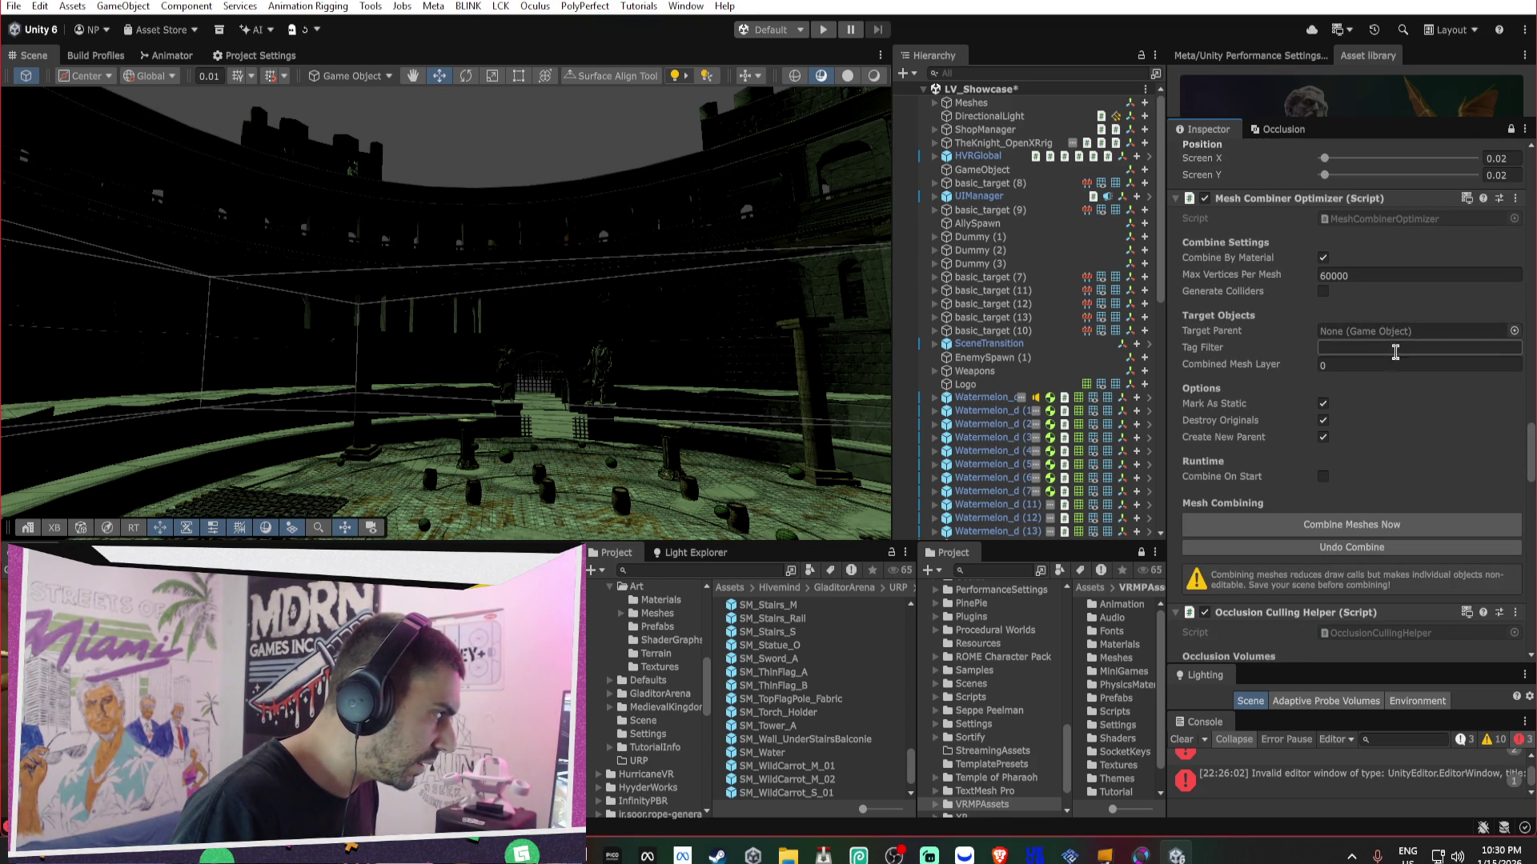
- Uncheck Show Profiler on the VR Performance Profiler, leaving its Toggle Key at F1
scroll(1426, 414, up, 3)
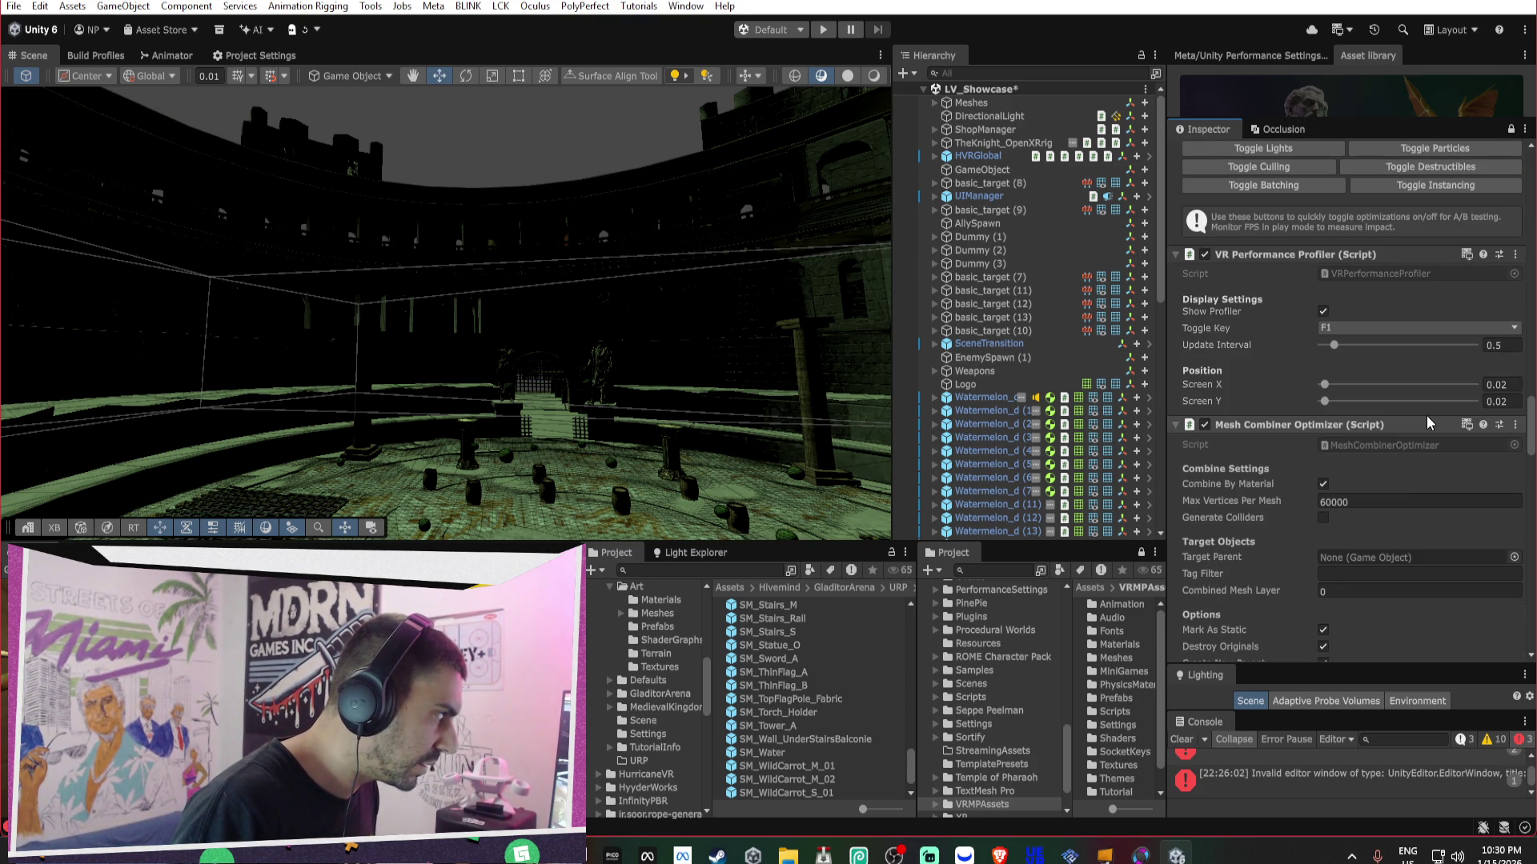
scroll(1426, 416, up, 1)
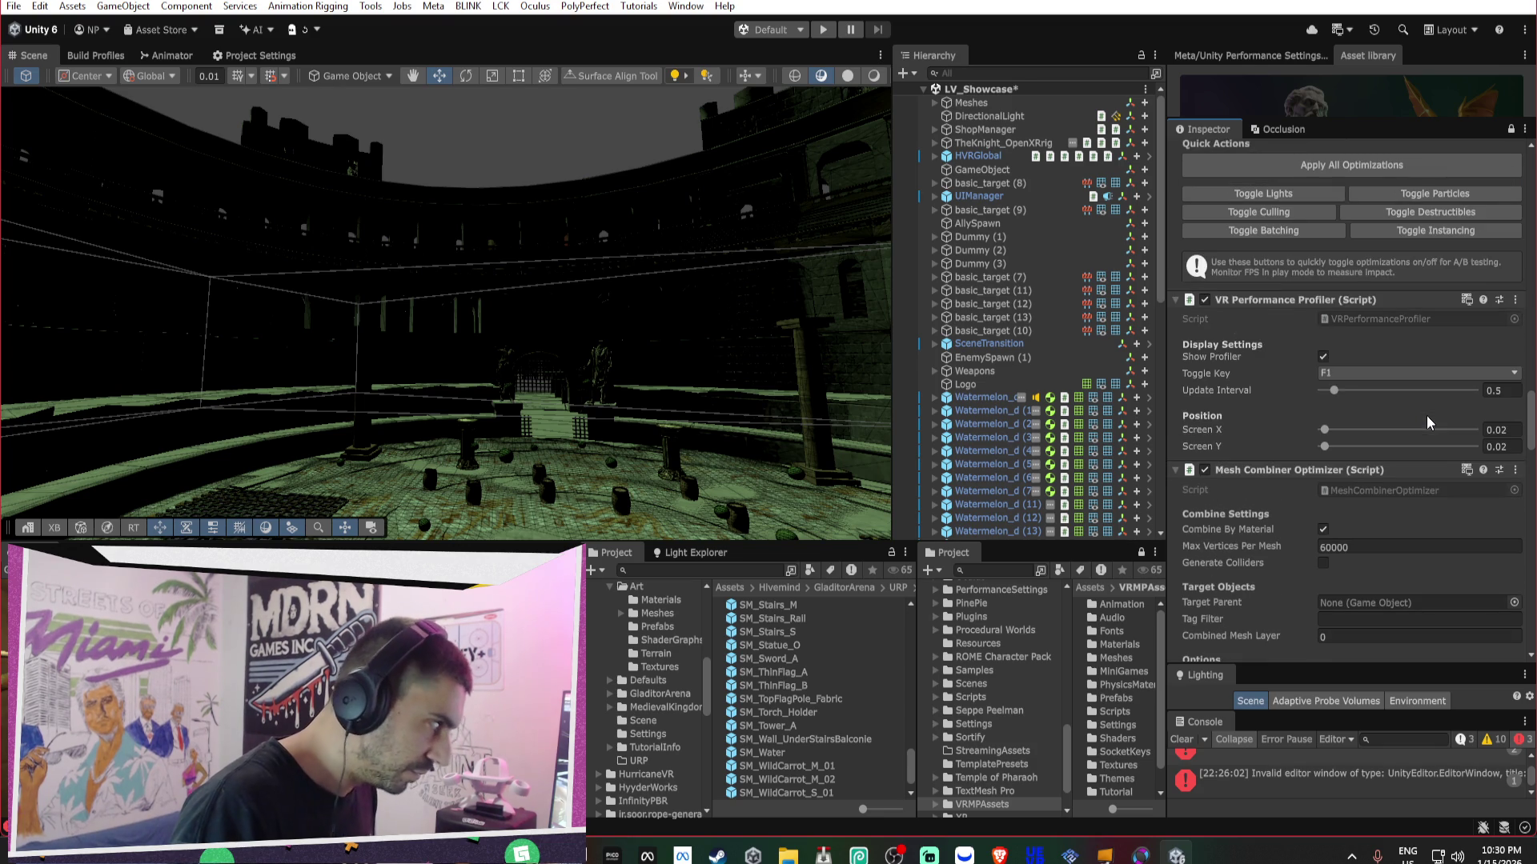
click(1380, 373)
click(1254, 394)
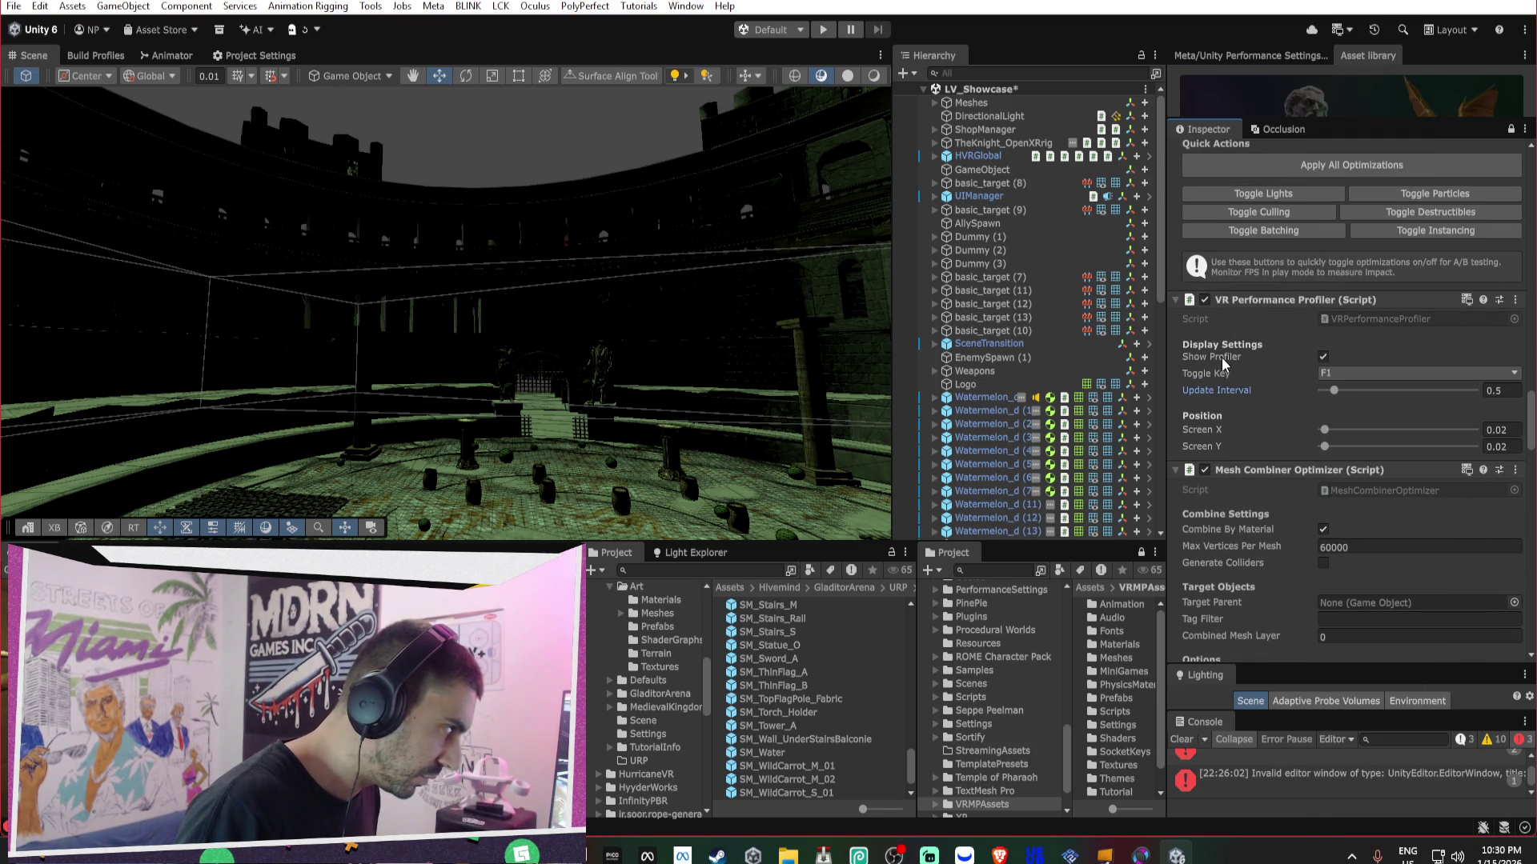
click(1323, 356)
scroll(1251, 401, up, 3)
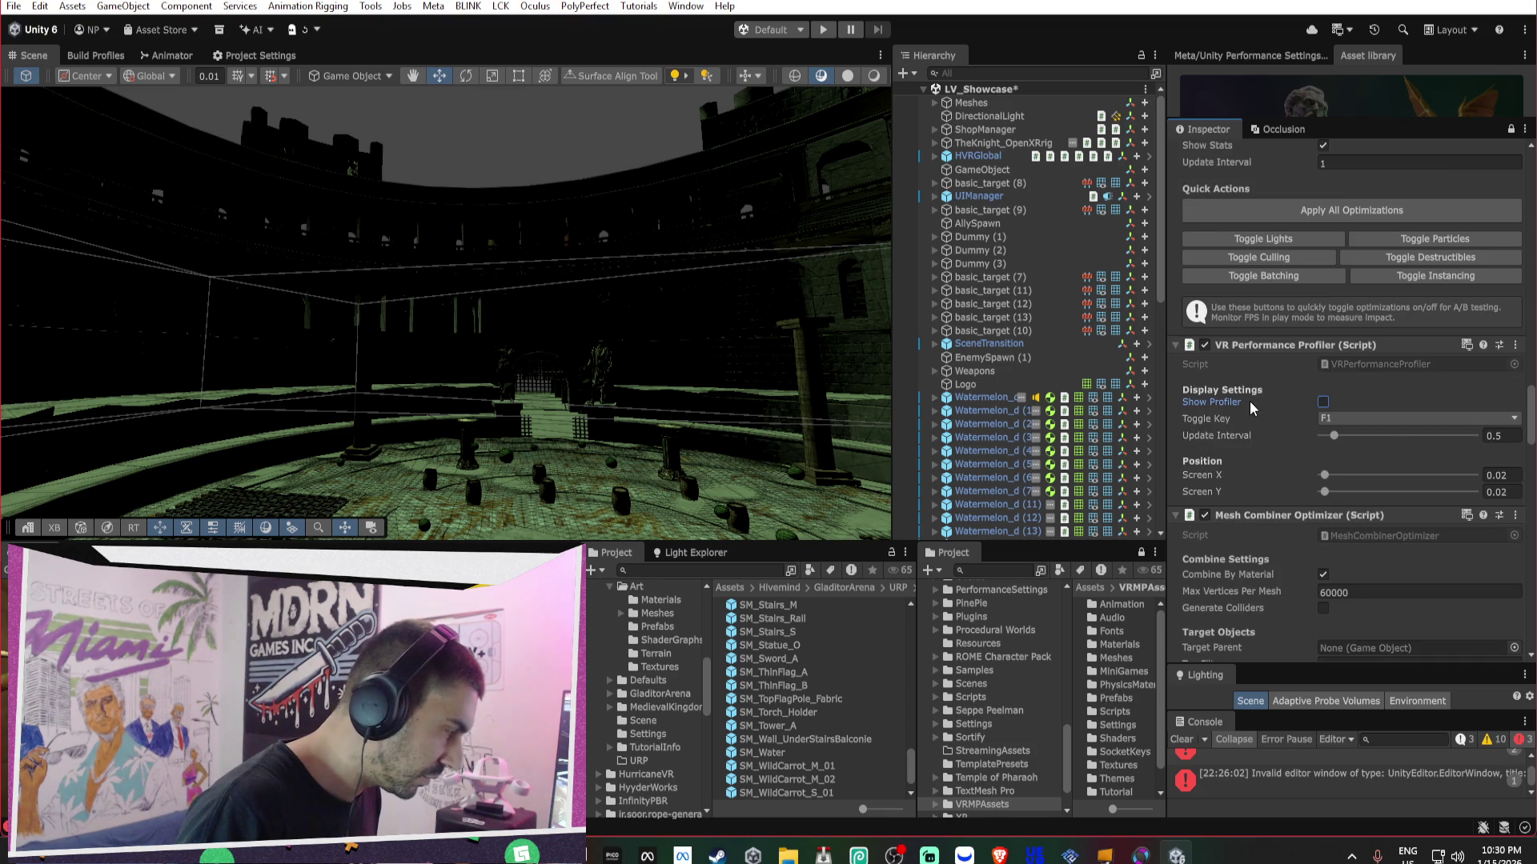
scroll(1250, 400, up, 4)
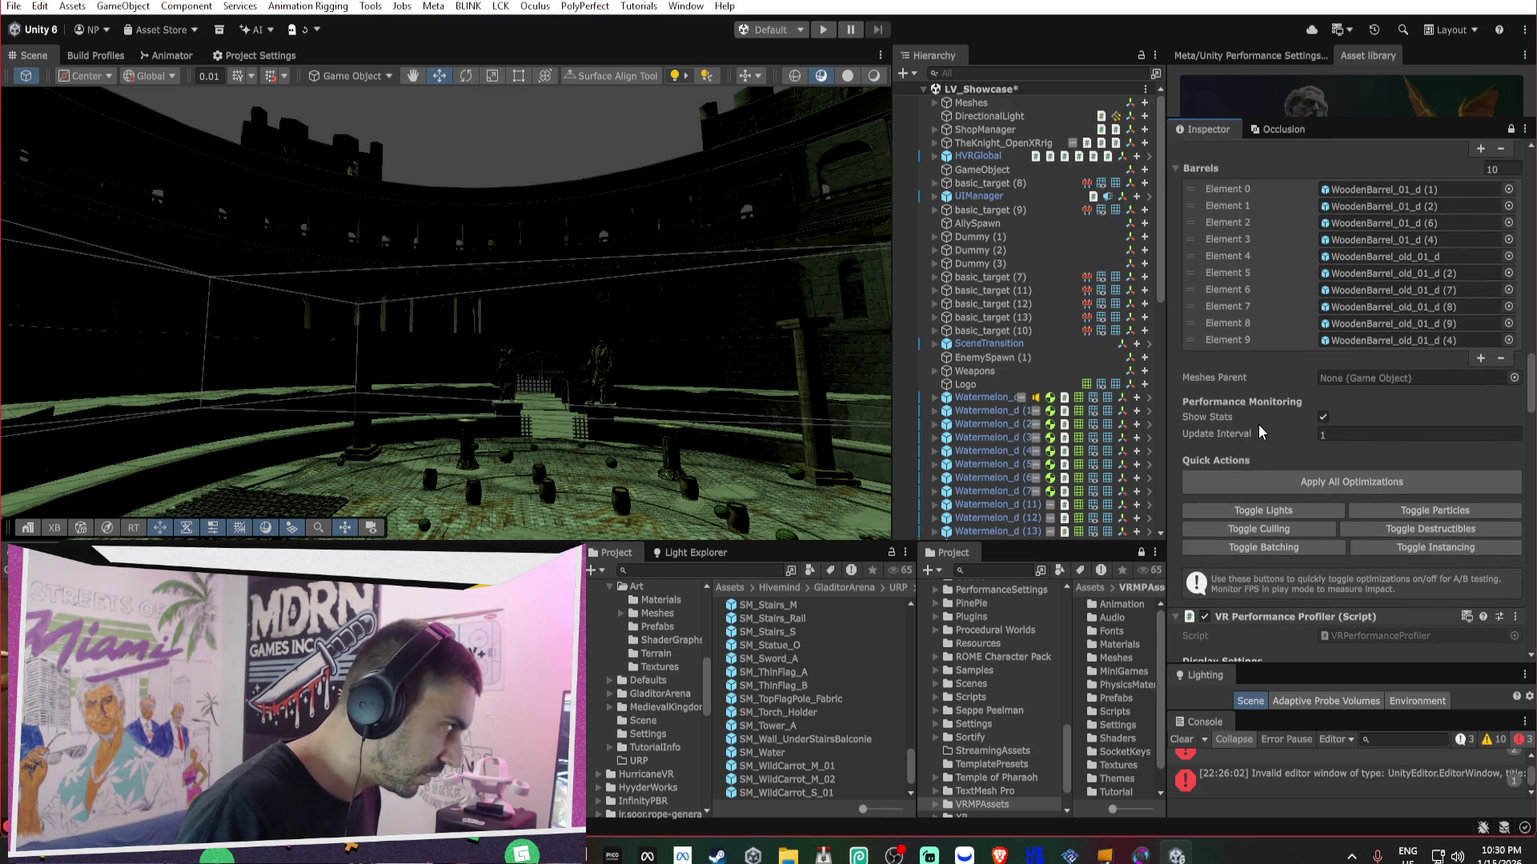
scroll(1262, 432, up, 15)
scroll(1261, 421, up, 15)
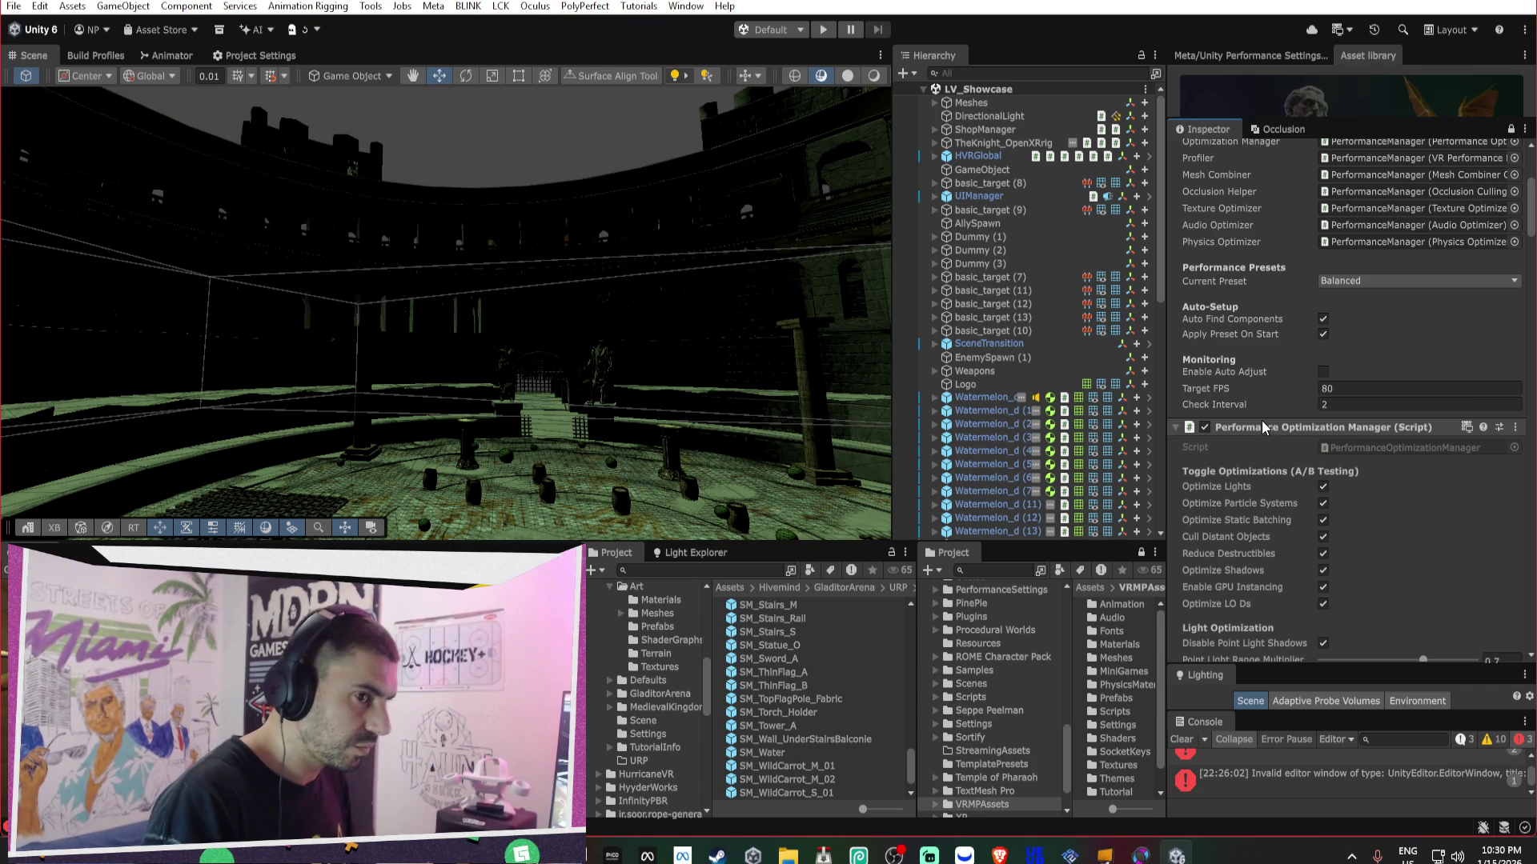
drag(803, 300, 710, 464)
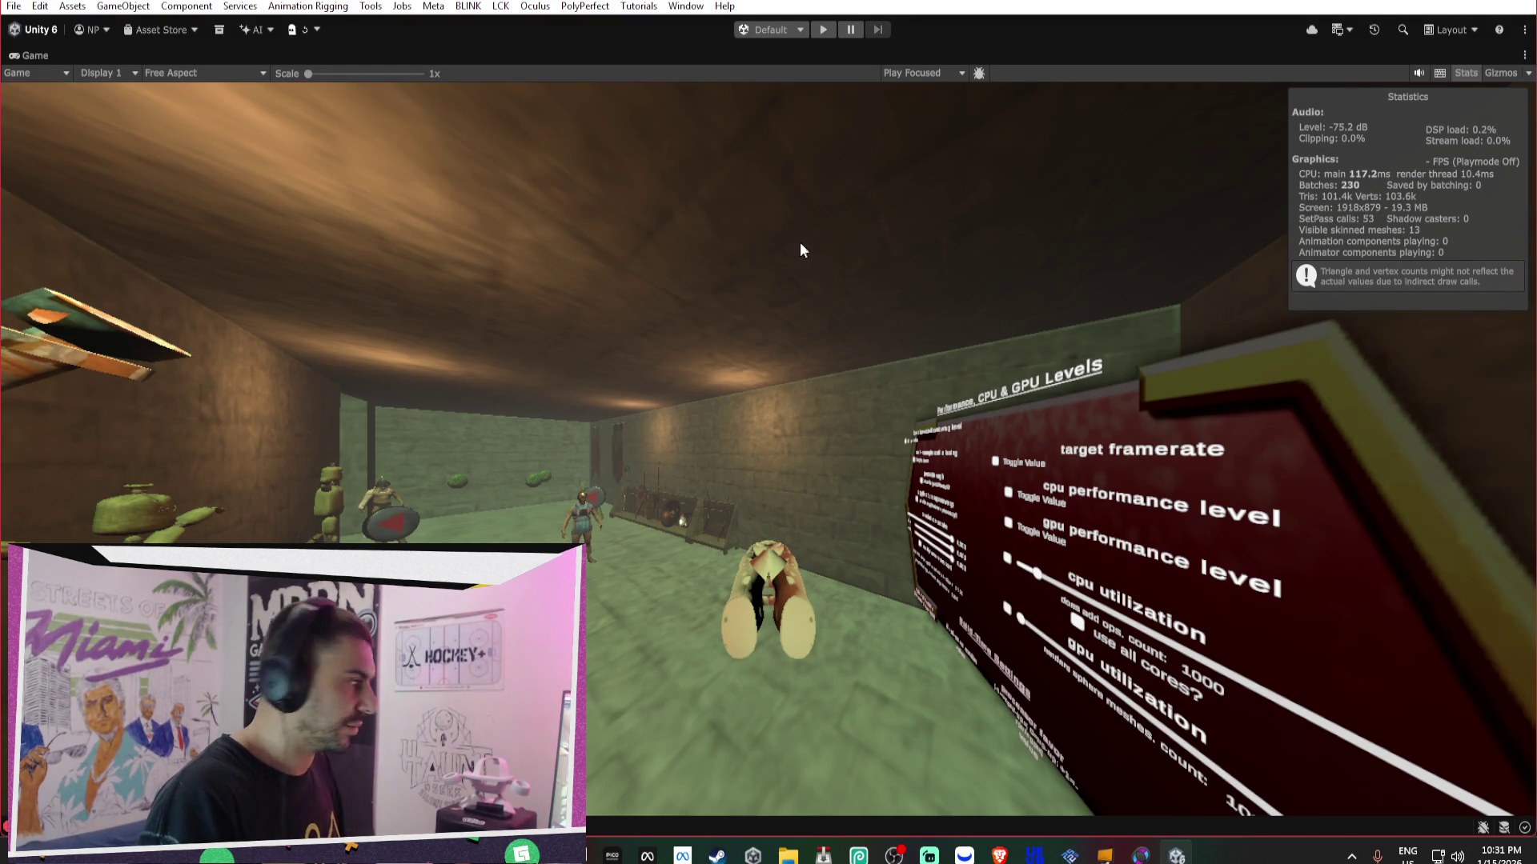
double_click(29, 55)
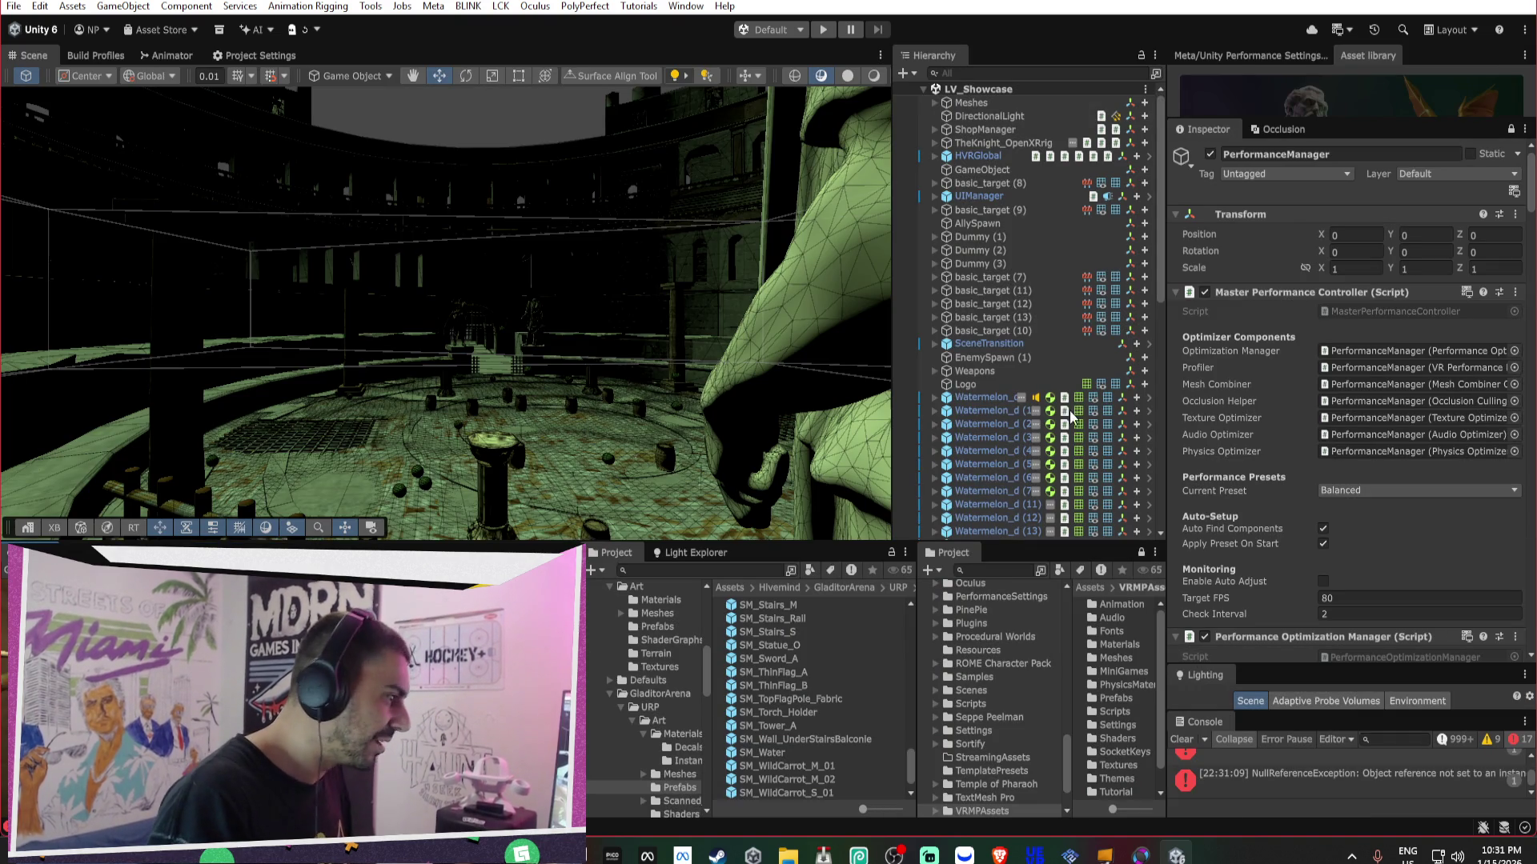
- Orbit the Scene view into the interior room with shields and weapons on the wall
scroll(1080, 432, down, 10)
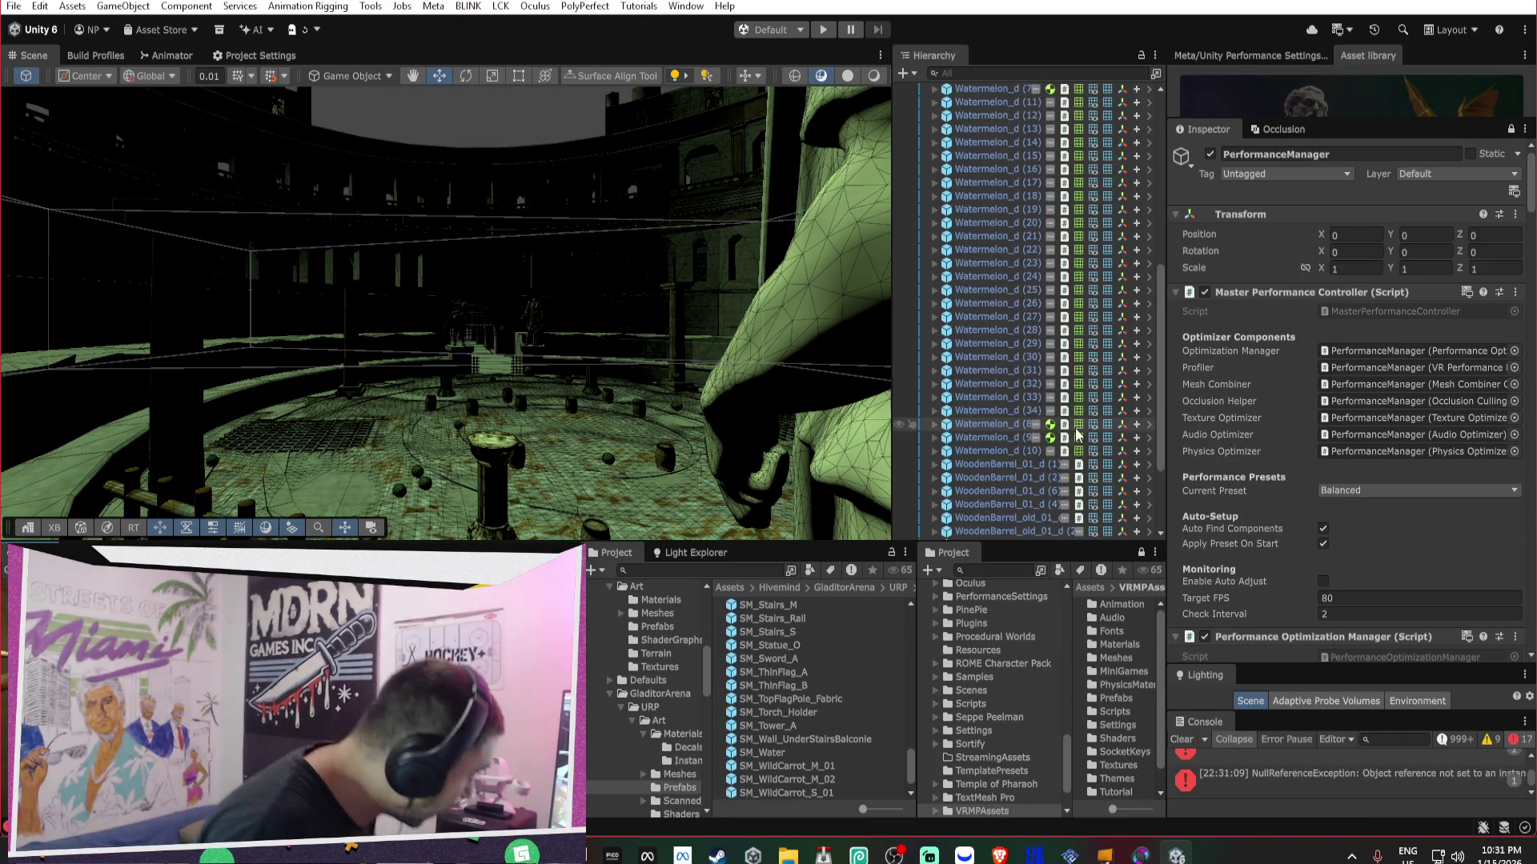
scroll(1279, 473, down, 5)
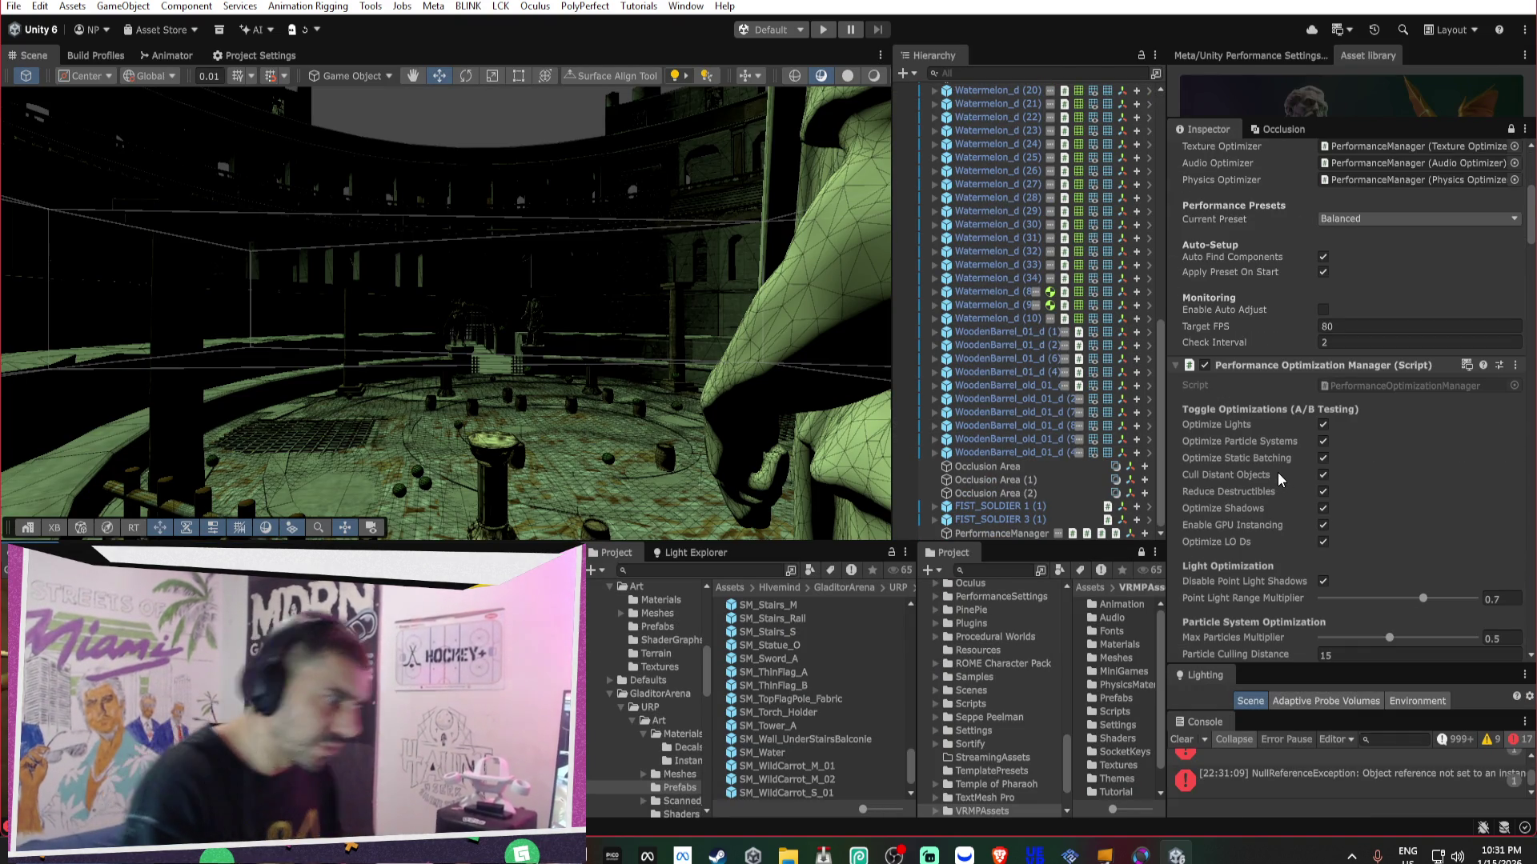
scroll(1279, 468, down, 15)
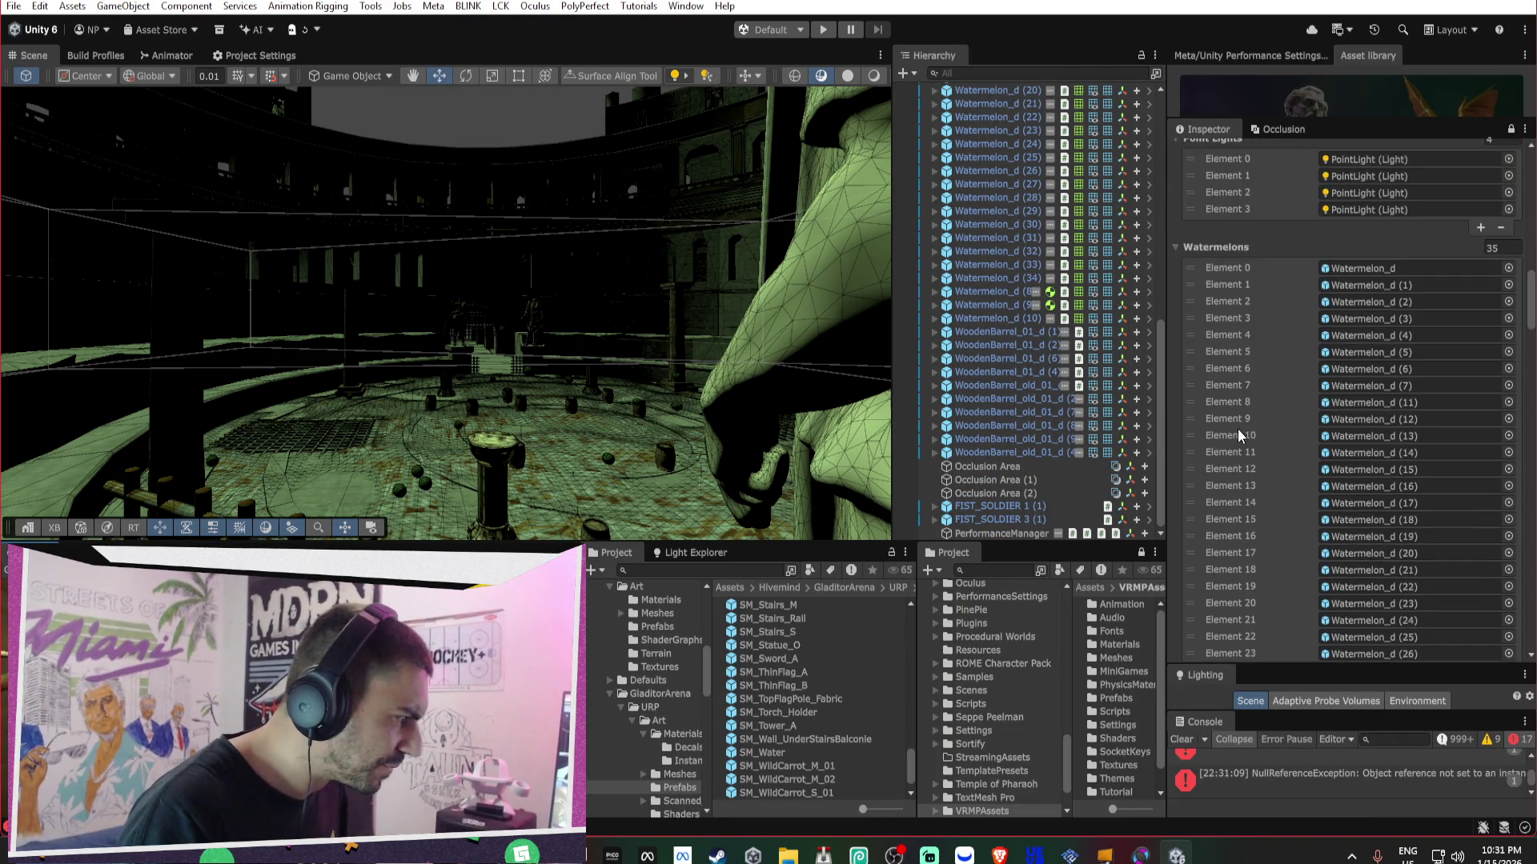
scroll(1237, 429, down, 5)
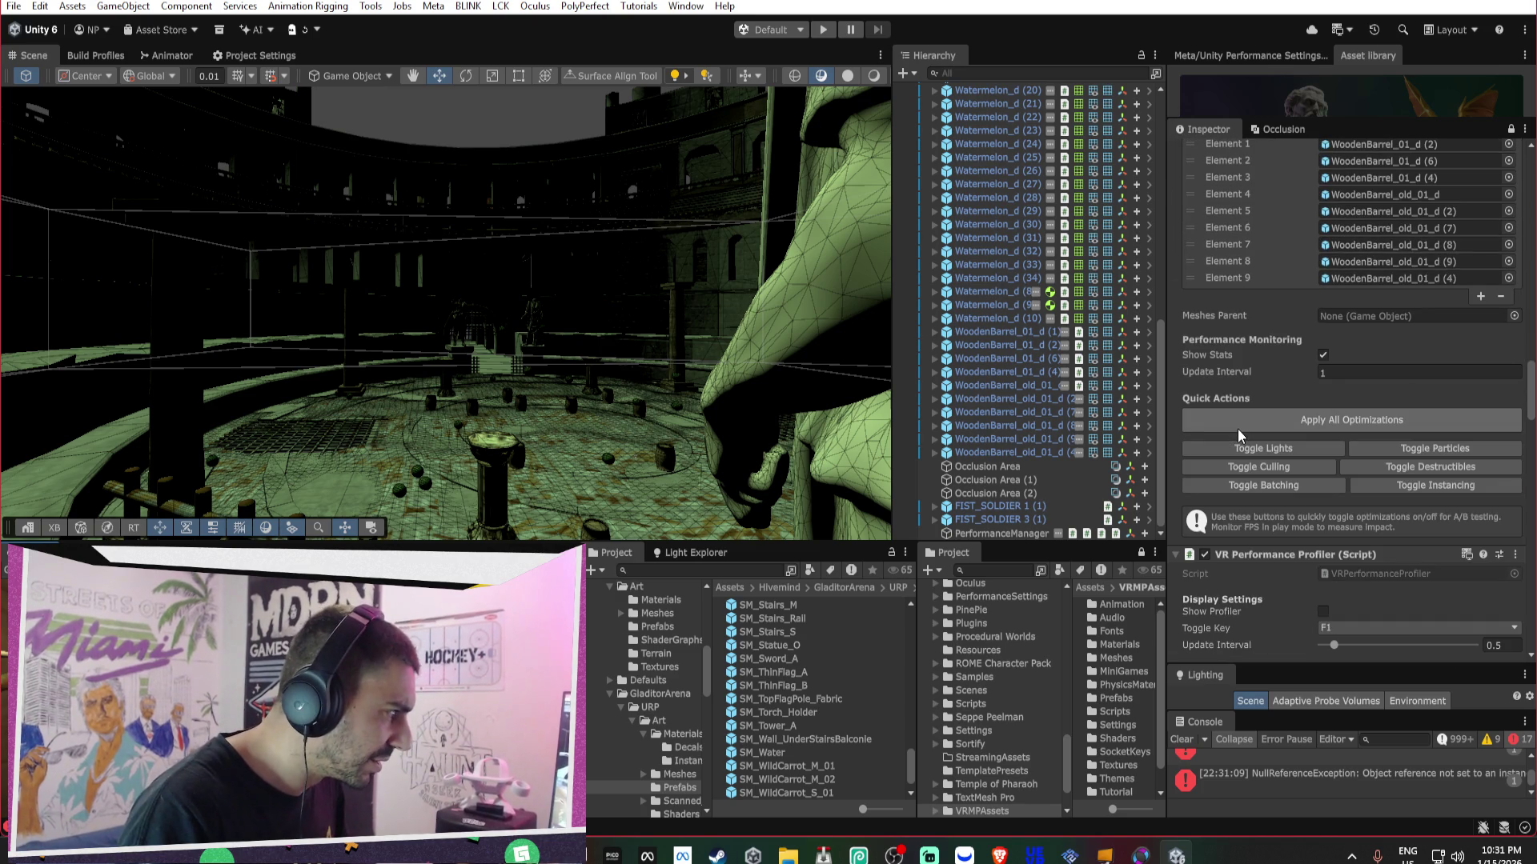
scroll(1236, 429, down, 8)
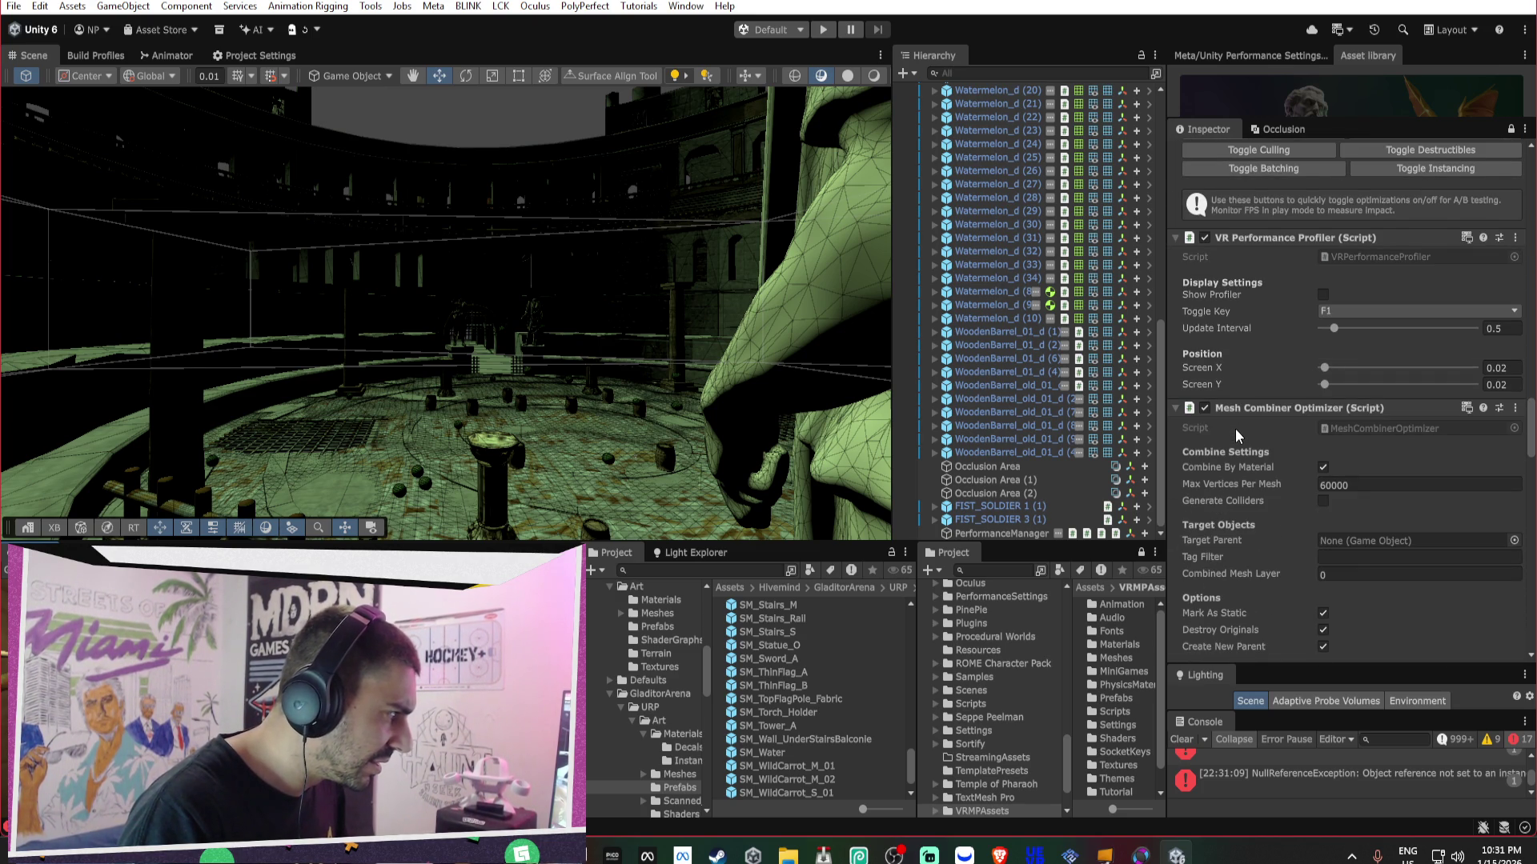
mouse_move(563, 392)
mouse_down()
mouse_move(901, 403)
mouse_move(866, 480)
mouse_move(456, 418)
mouse_move(439, 435)
mouse_move(346, 376)
mouse_move(502, 289)
mouse_up()
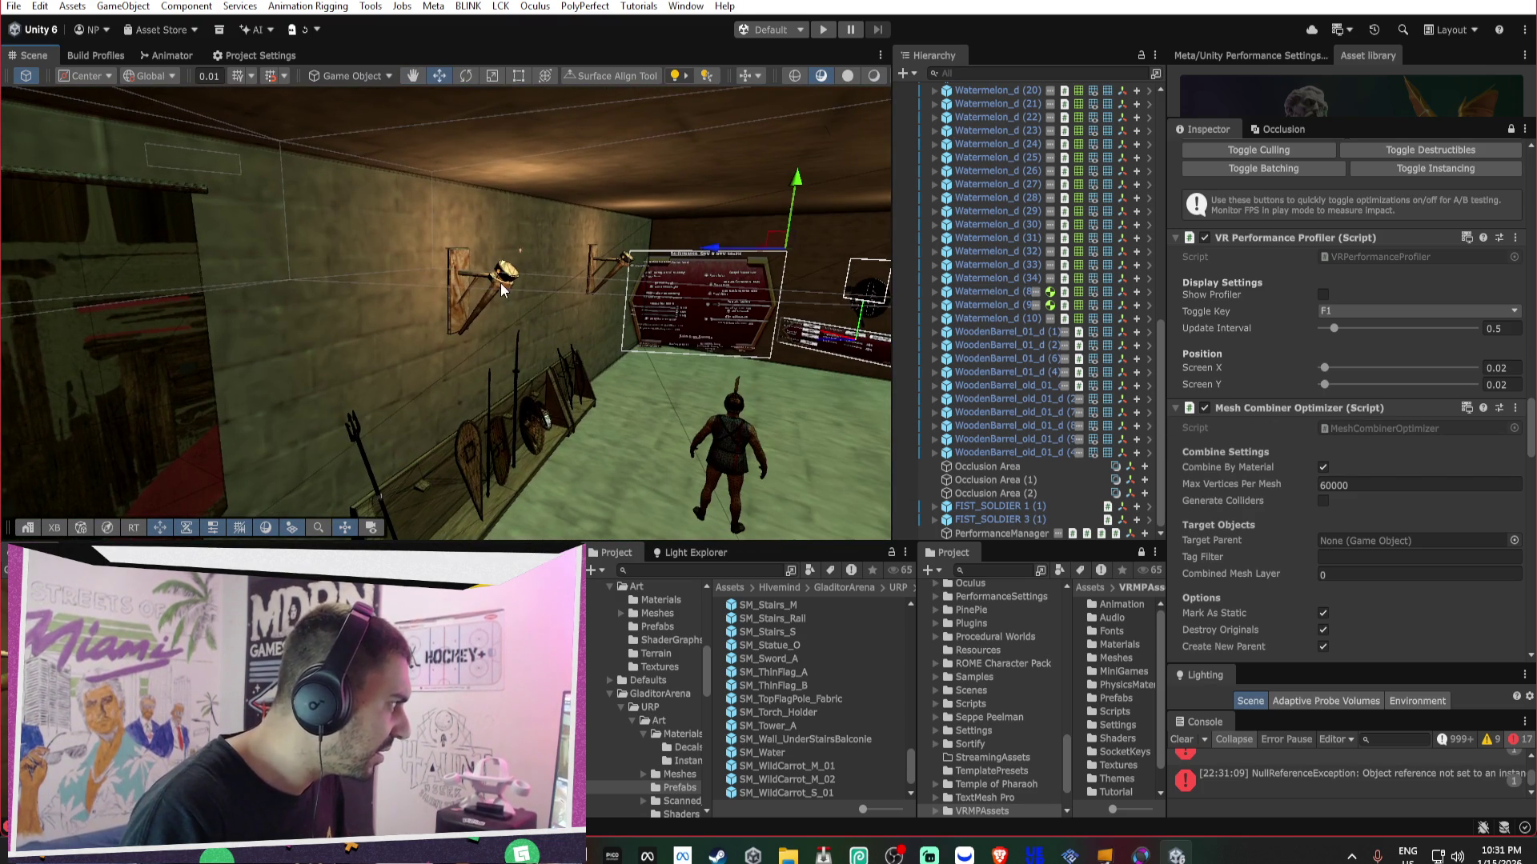
- Select the SM_FrontPodium_Arch_AA wall piece and frame it in the Scene view
click(503, 289)
scroll(1324, 399, down, 3)
scroll(1302, 390, up, 2)
scroll(1415, 248, down, 15)
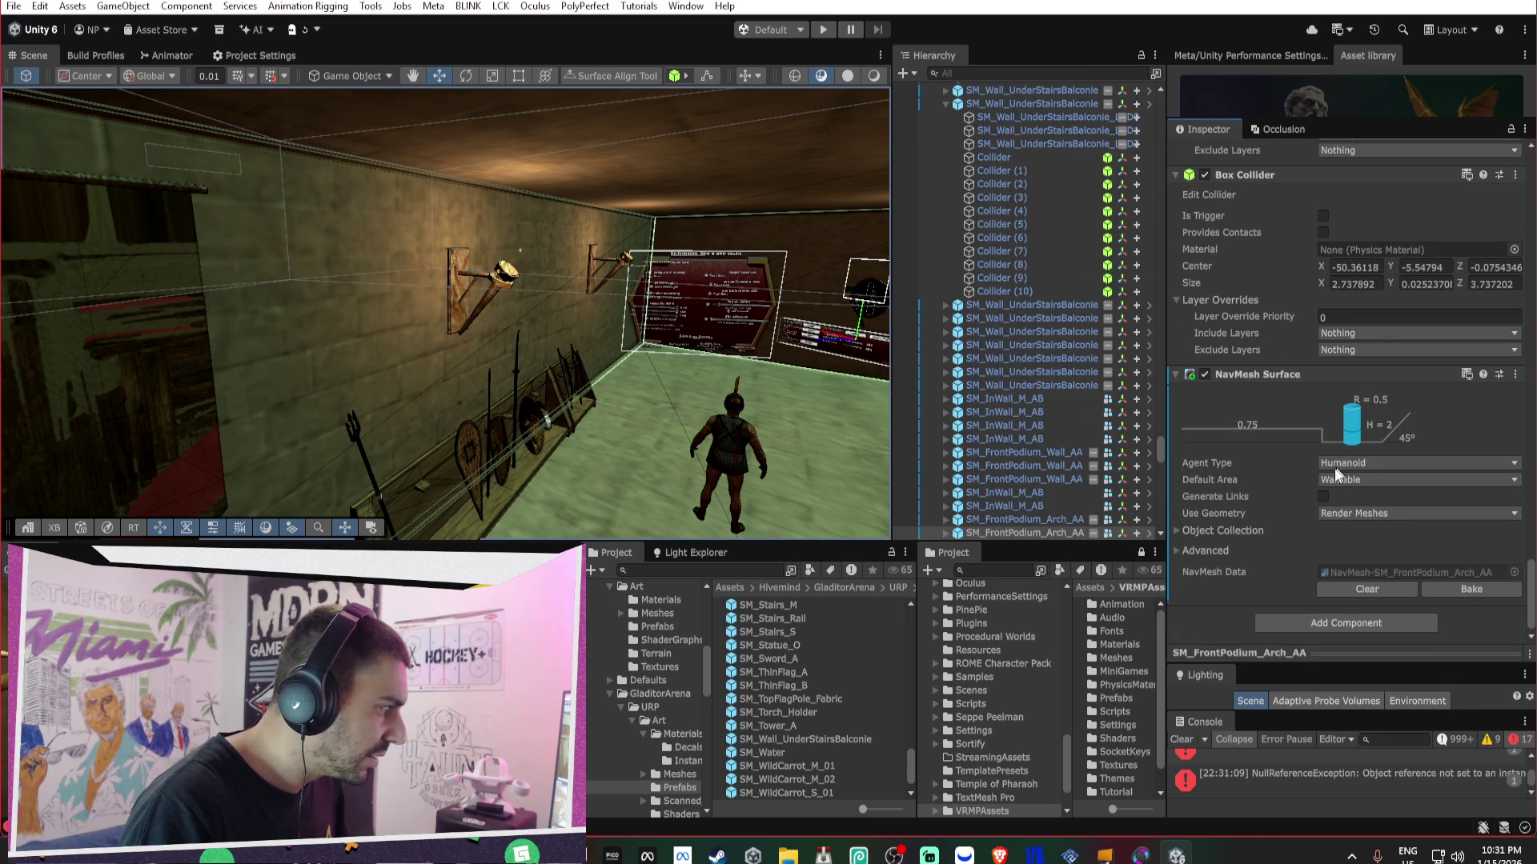
double_click(1032, 425)
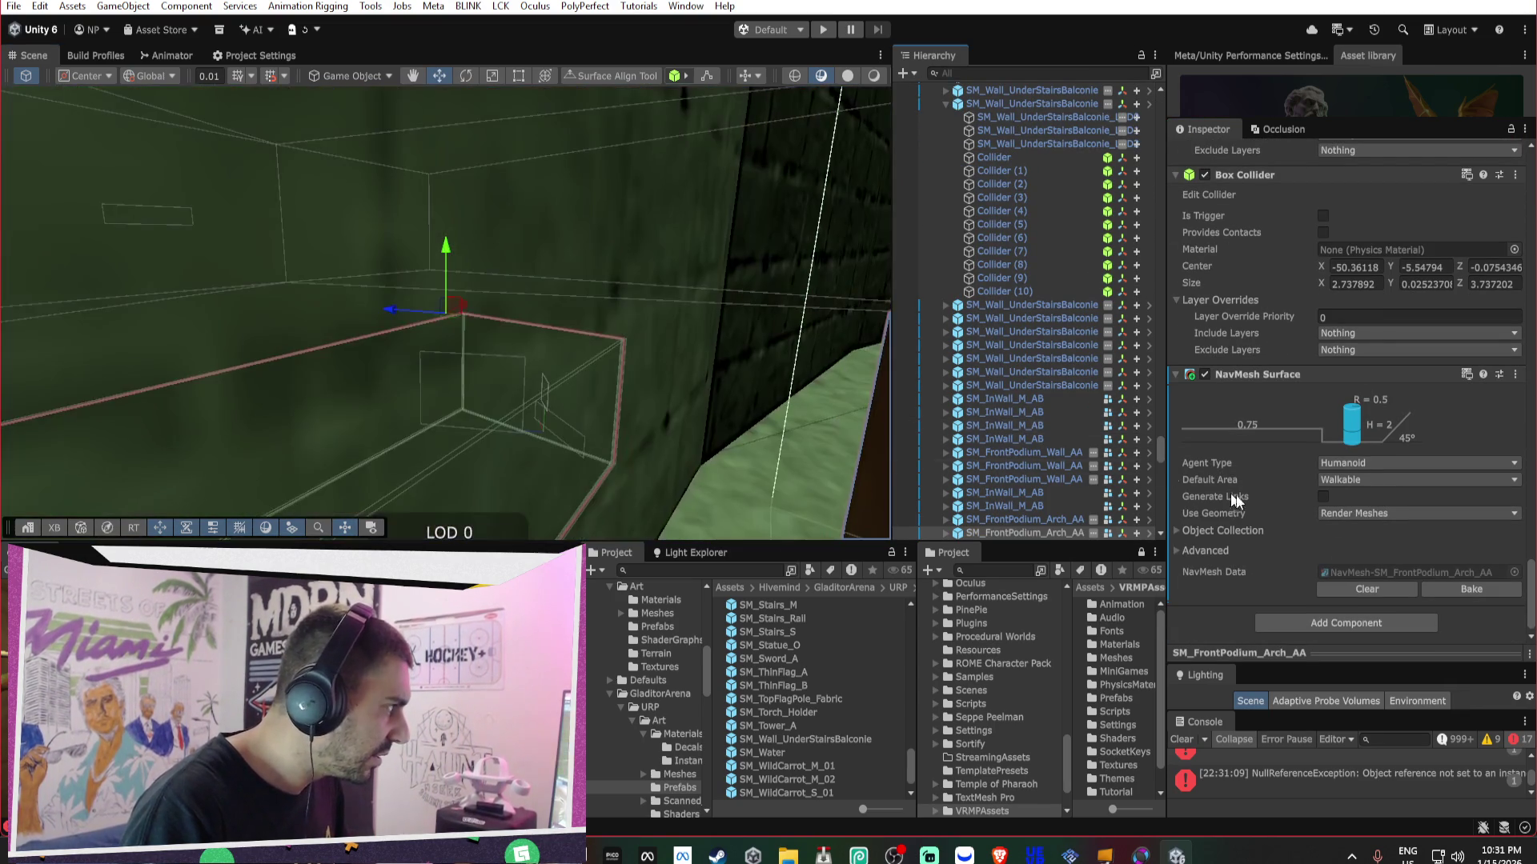
scroll(1307, 525, up, 10)
scroll(1308, 524, up, 15)
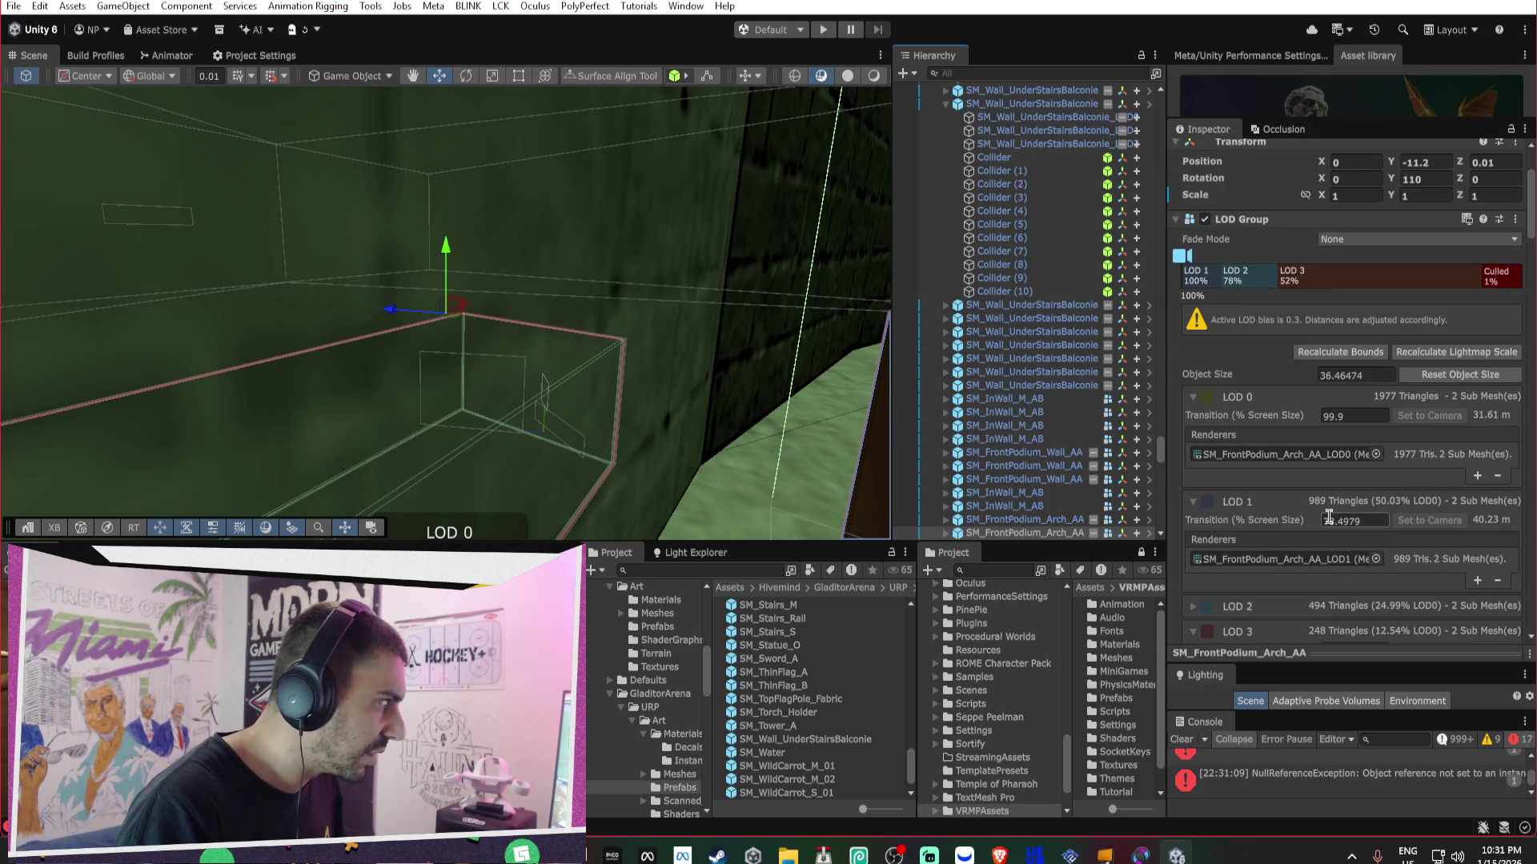
scroll(1357, 400, down, 3)
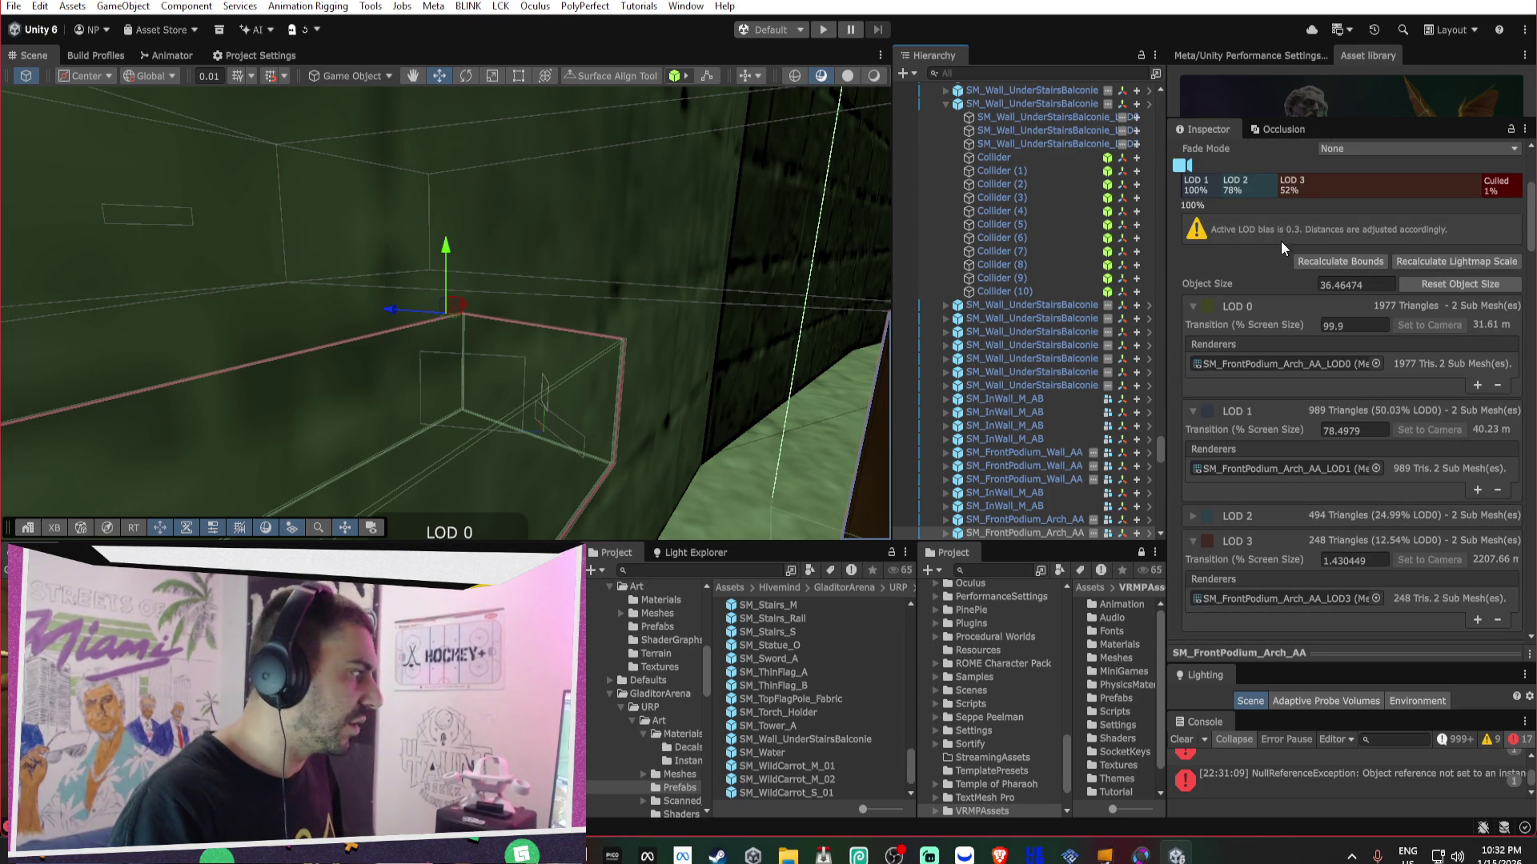
- Raise the LOD 1 transition from 78.5% toward about 90% screen size
click(1214, 187)
mouse_move(1214, 187)
mouse_down()
mouse_move(1277, 186)
mouse_move(1249, 187)
mouse_up()
drag(589, 274, 741, 265)
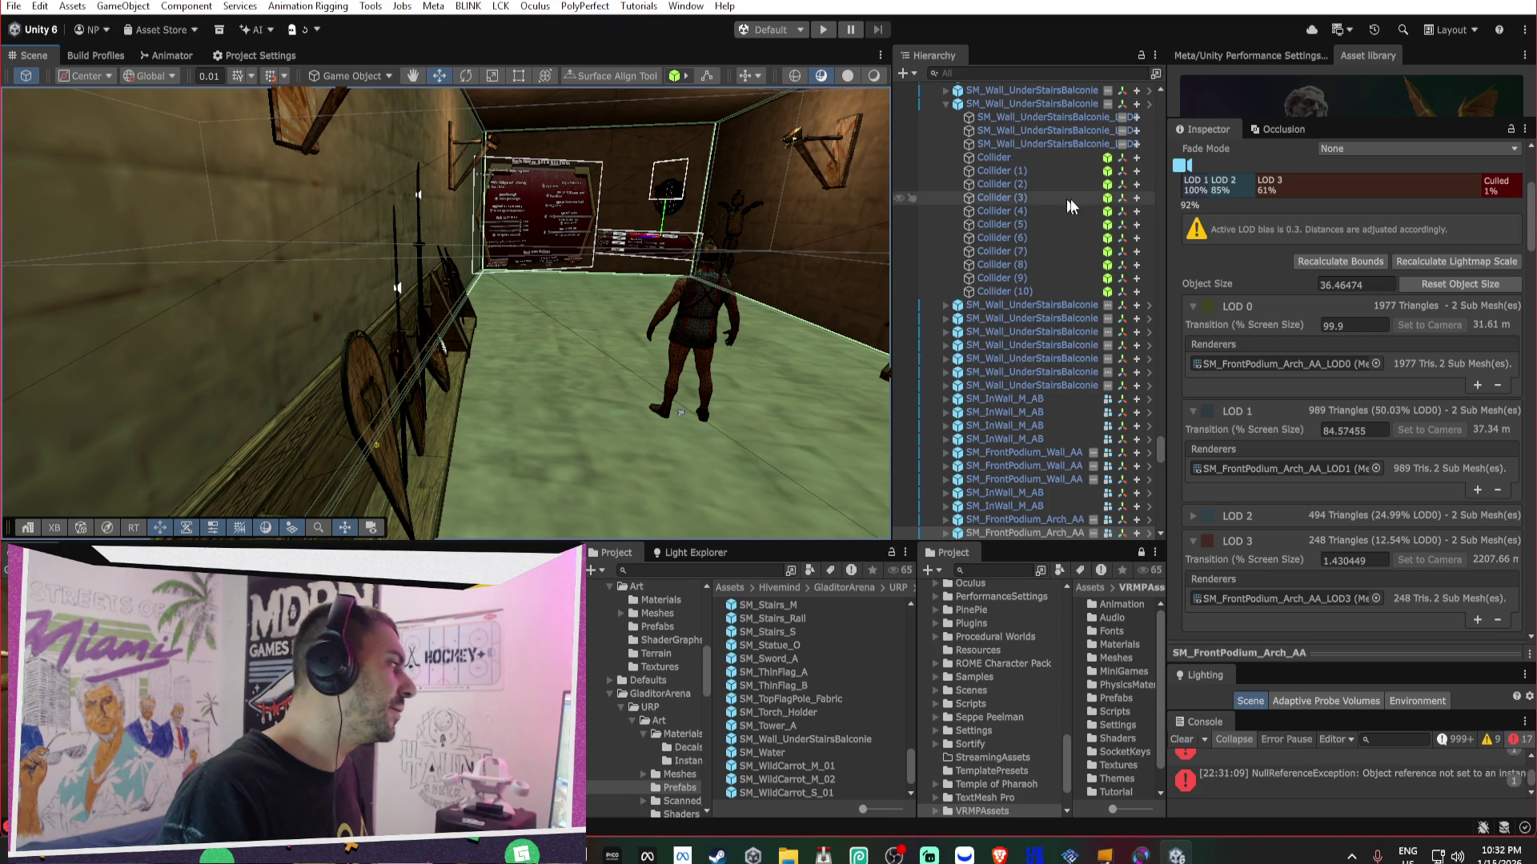
mouse_move(1232, 187)
mouse_down()
mouse_move(1312, 184)
mouse_move(1183, 184)
mouse_up()
mouse_move(701, 291)
mouse_down()
mouse_move(532, 128)
mouse_move(770, 187)
mouse_move(801, 241)
mouse_move(1078, 314)
mouse_move(1111, 364)
mouse_up()
scroll(1136, 405, down, 15)
click(1029, 520)
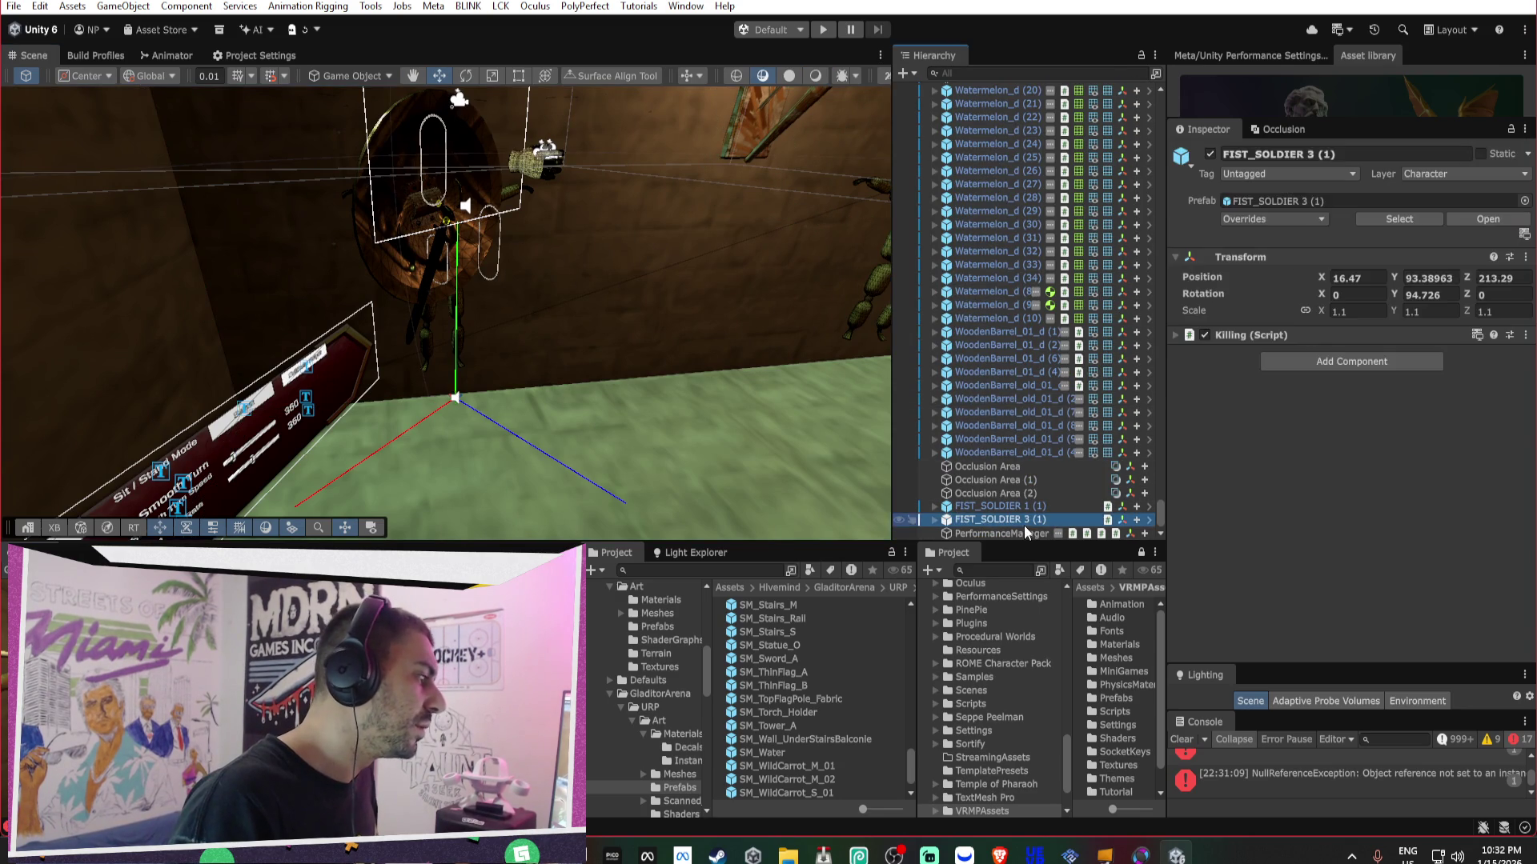
- Select PerformanceManager and turn off Optimize Static Batching
click(1021, 532)
scroll(1319, 379, down, 5)
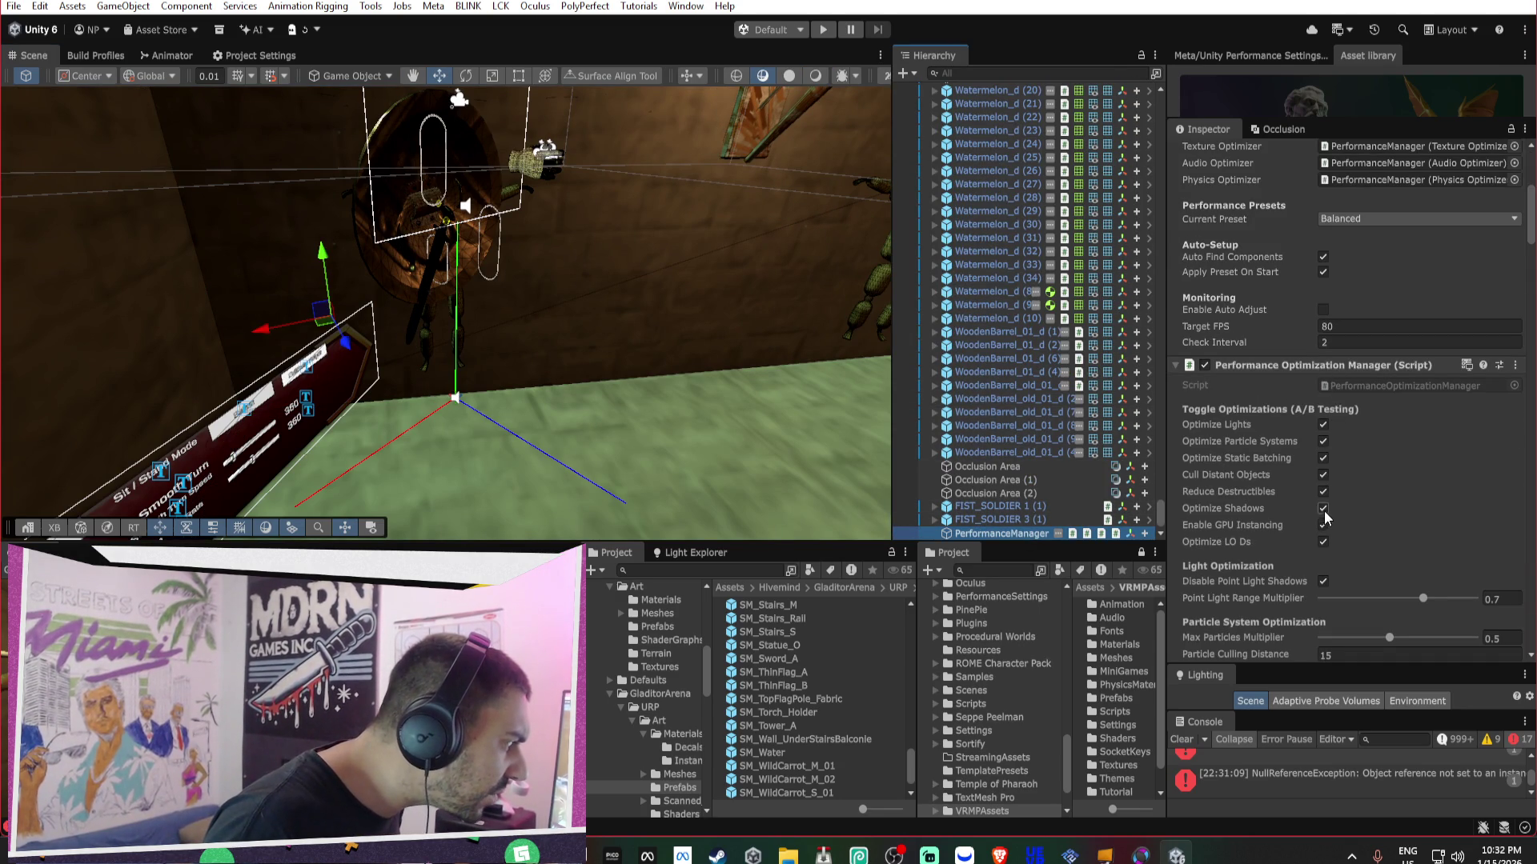
click(1323, 458)
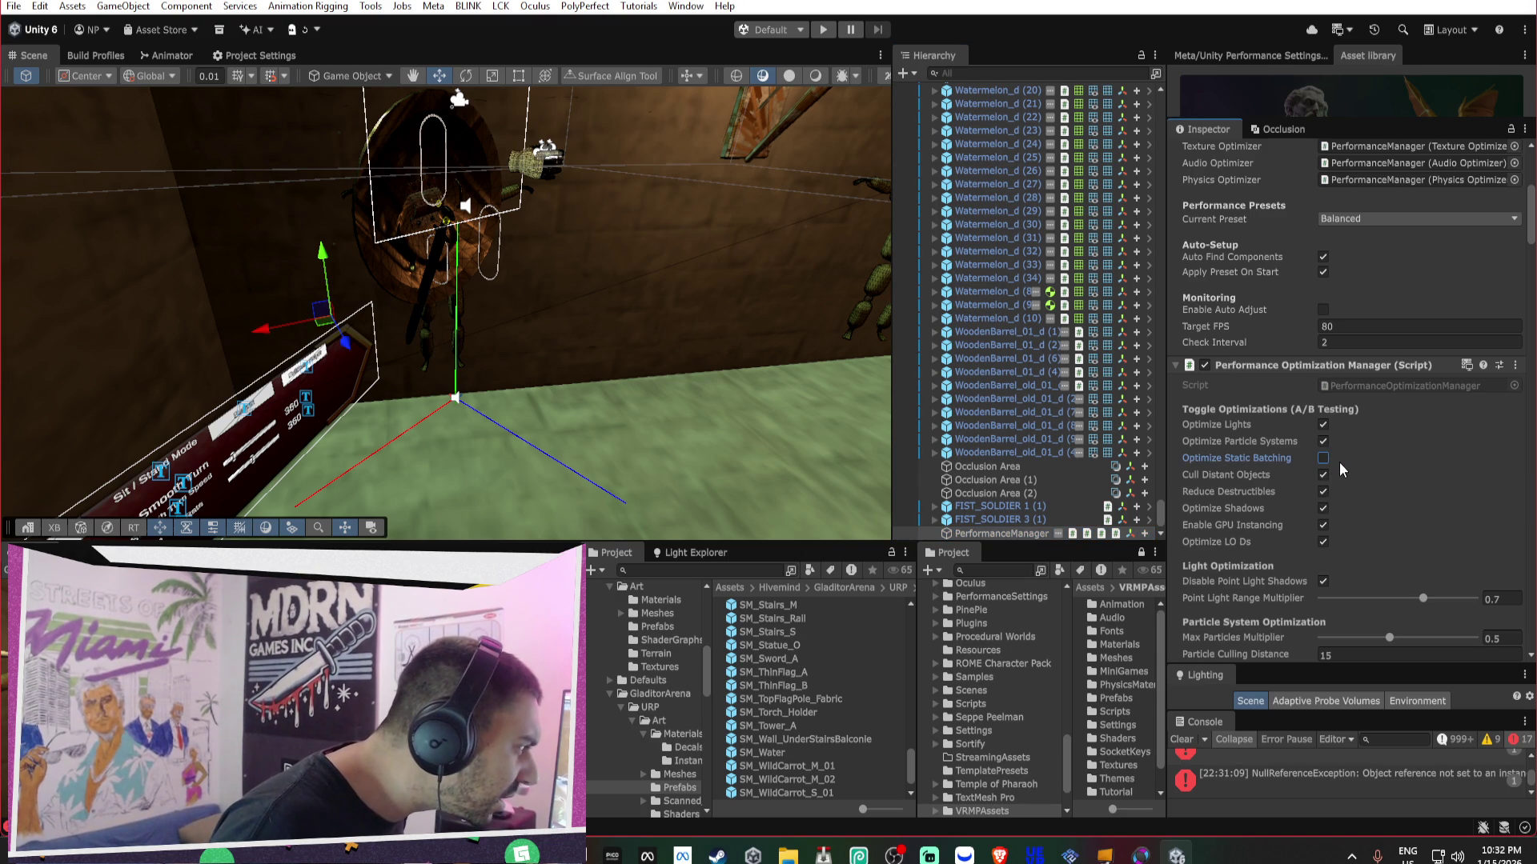
- Set Object and Destructible Culling Distance to 50
scroll(1336, 461, down, 3)
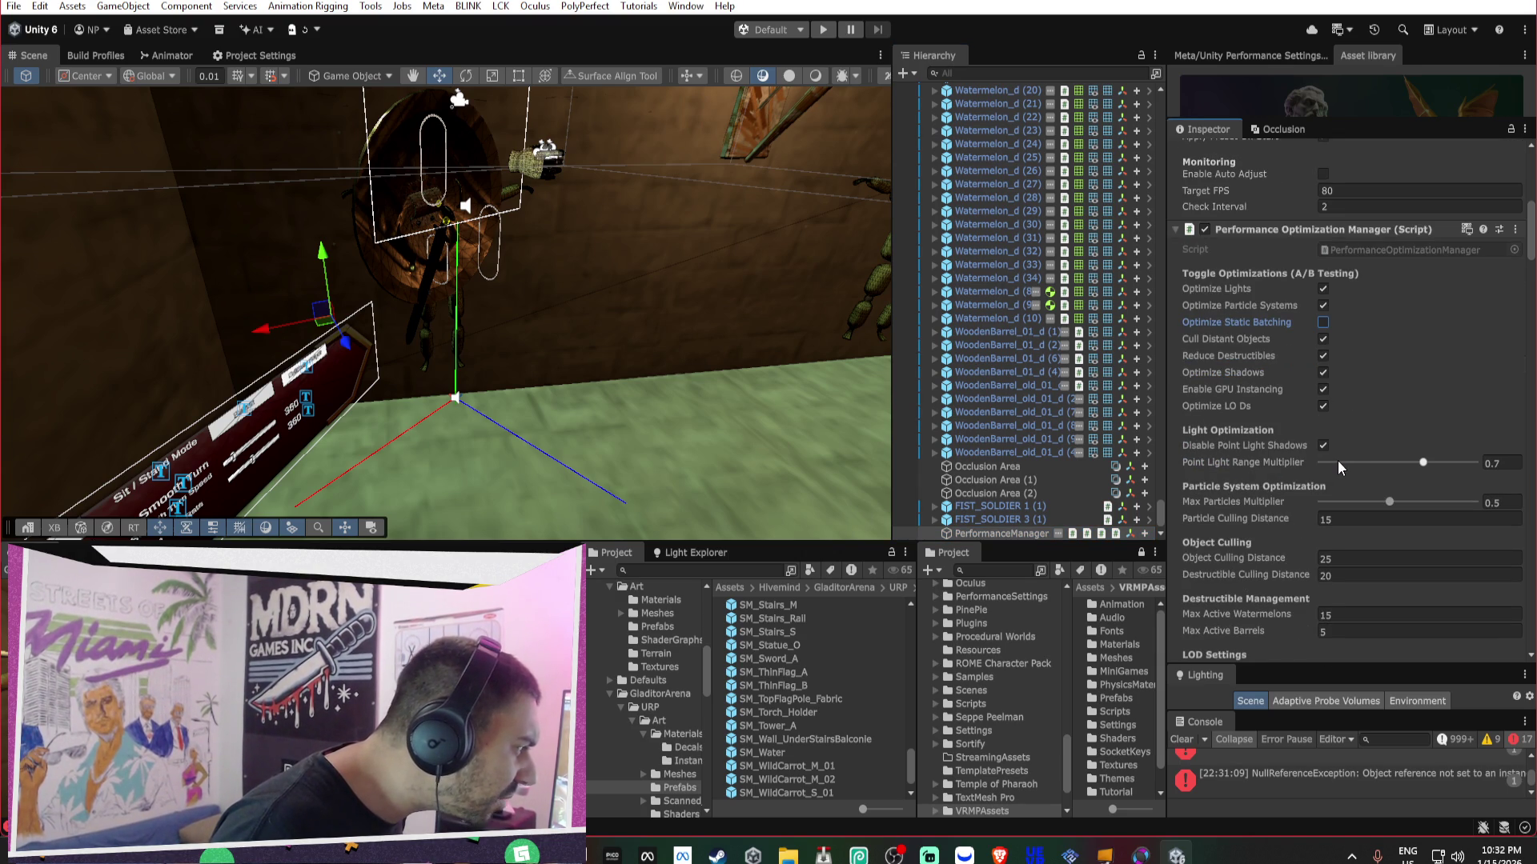
mouse_move(1256, 562)
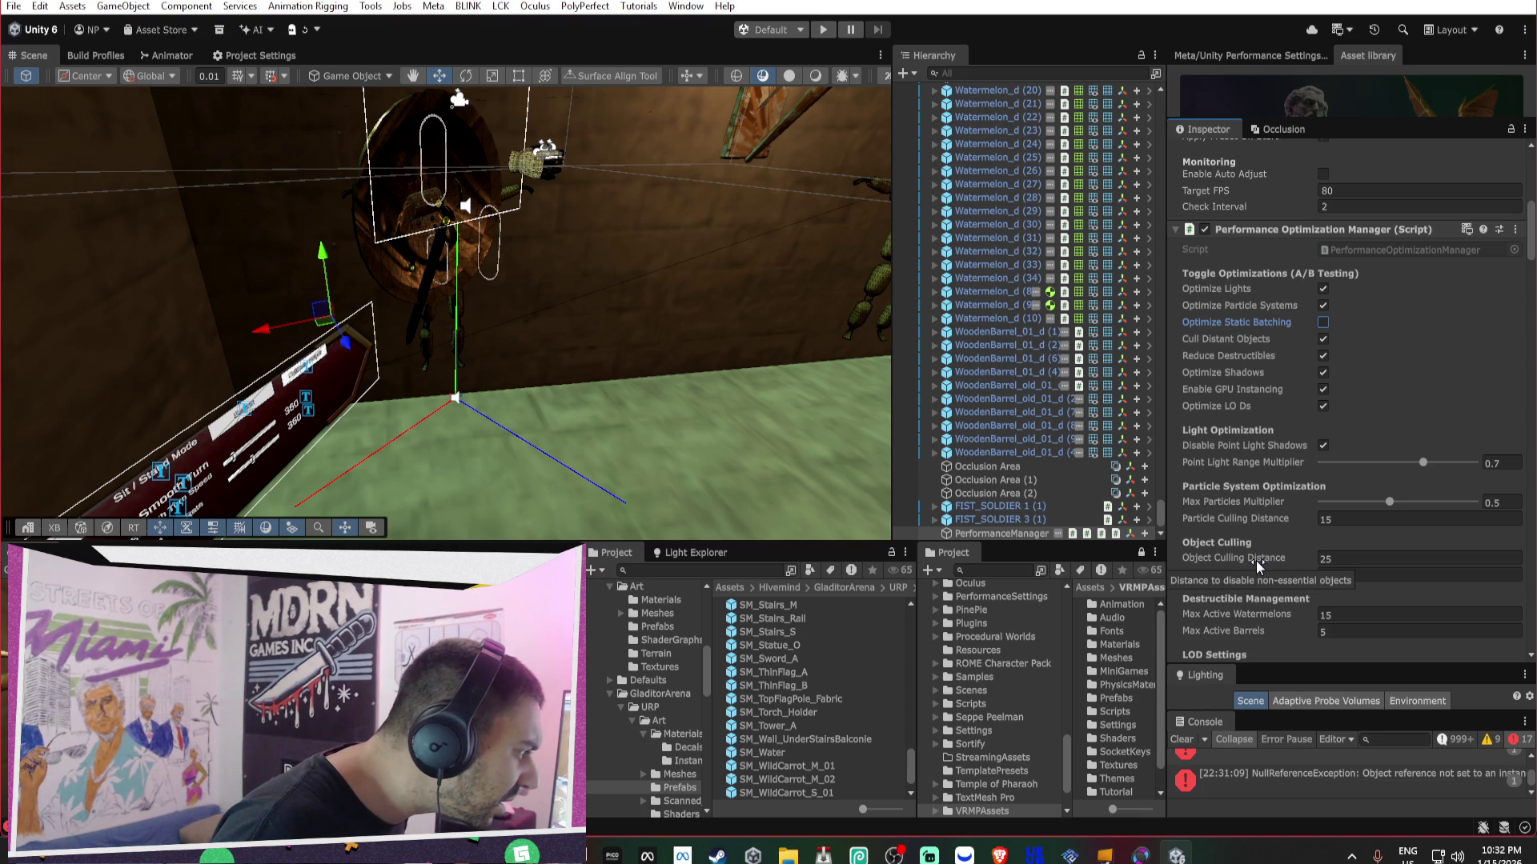
click(1364, 559)
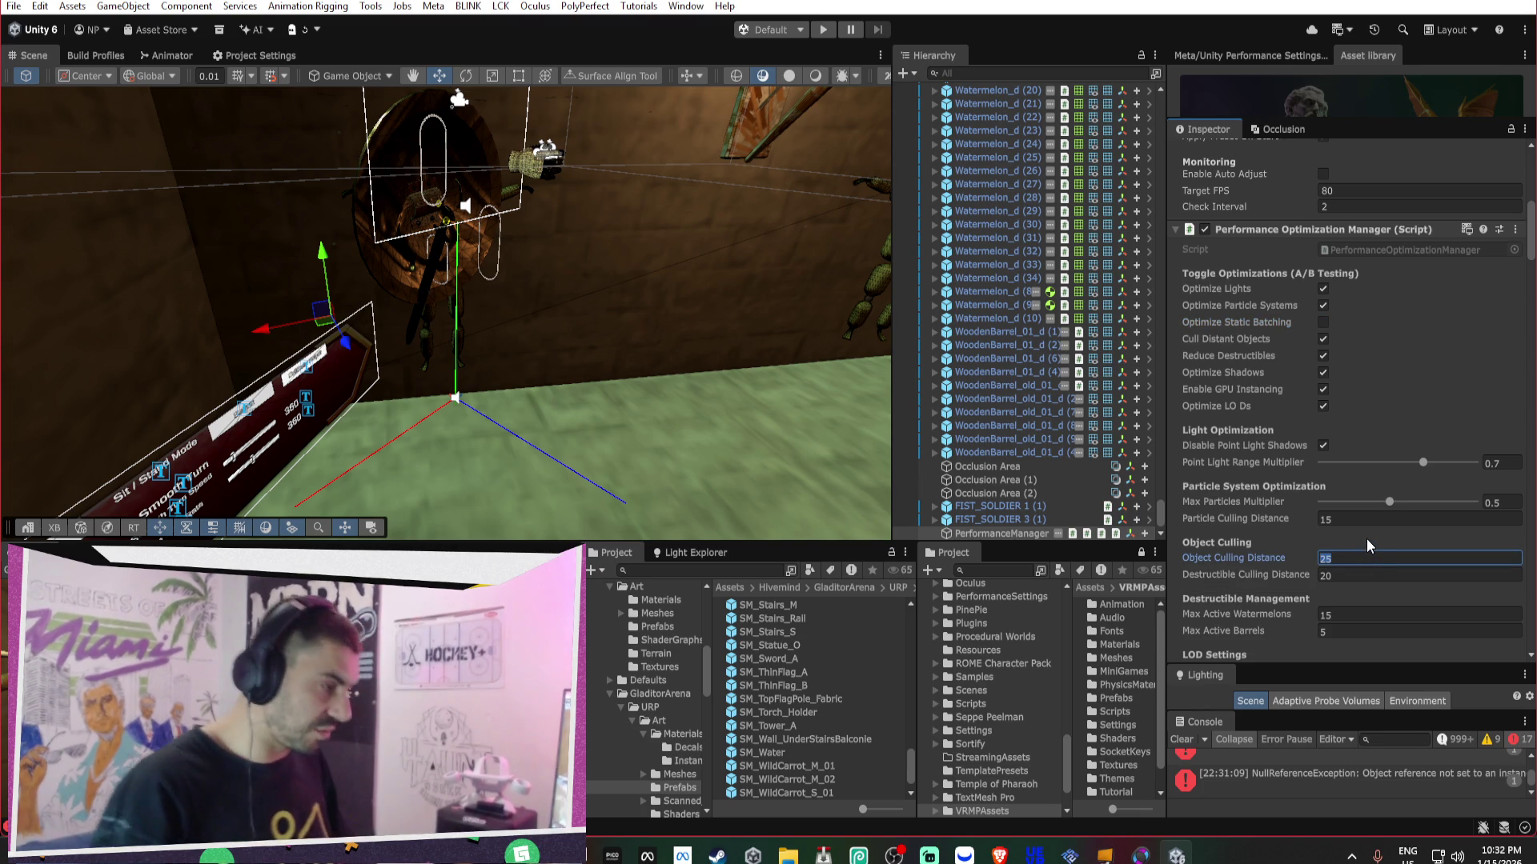
text(50)
key(Tab)
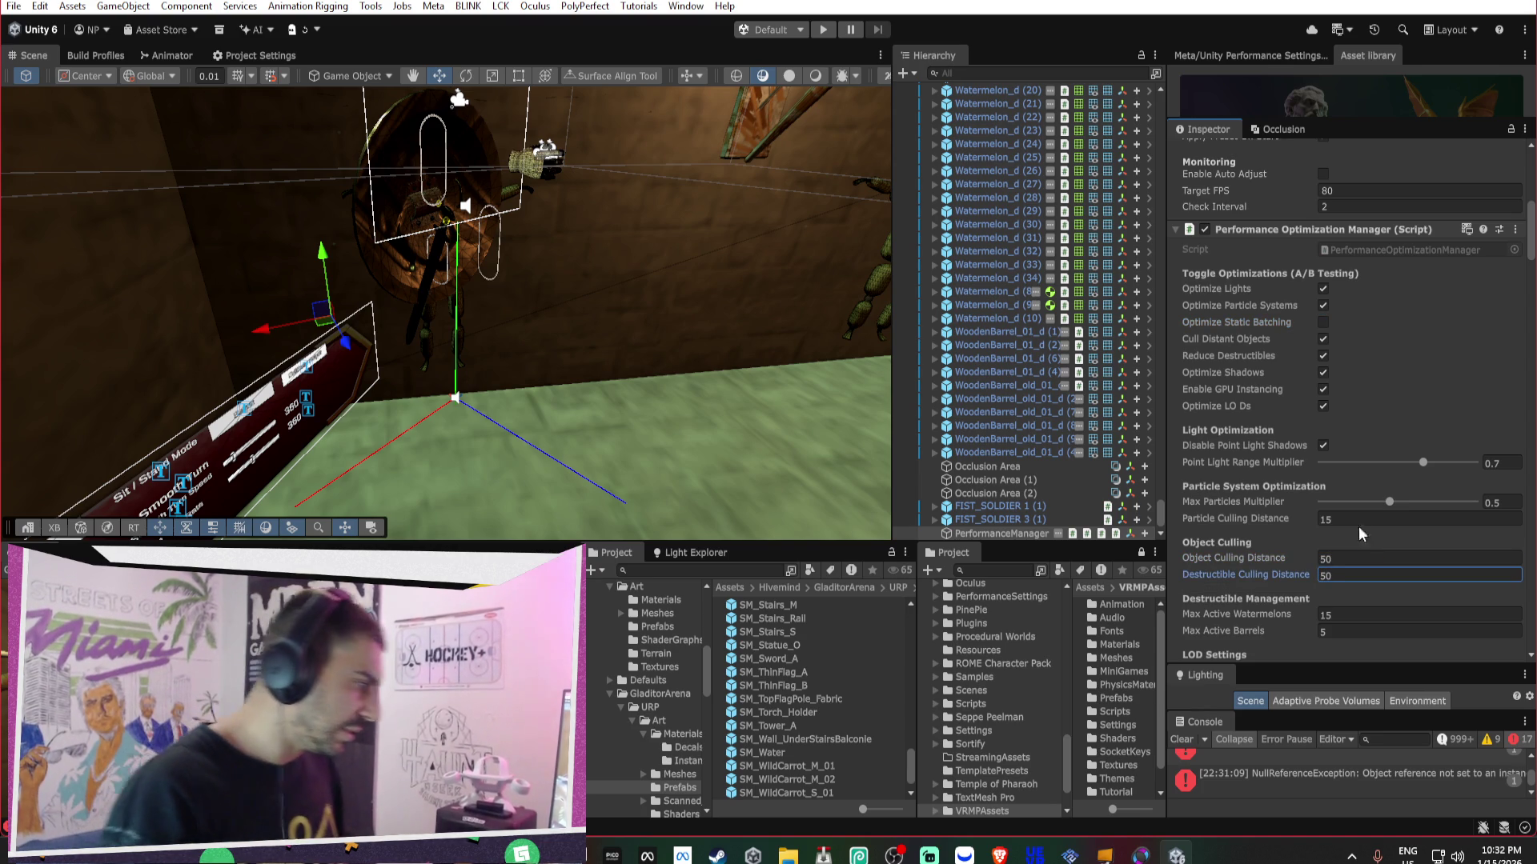
scroll(1366, 569, down, 1)
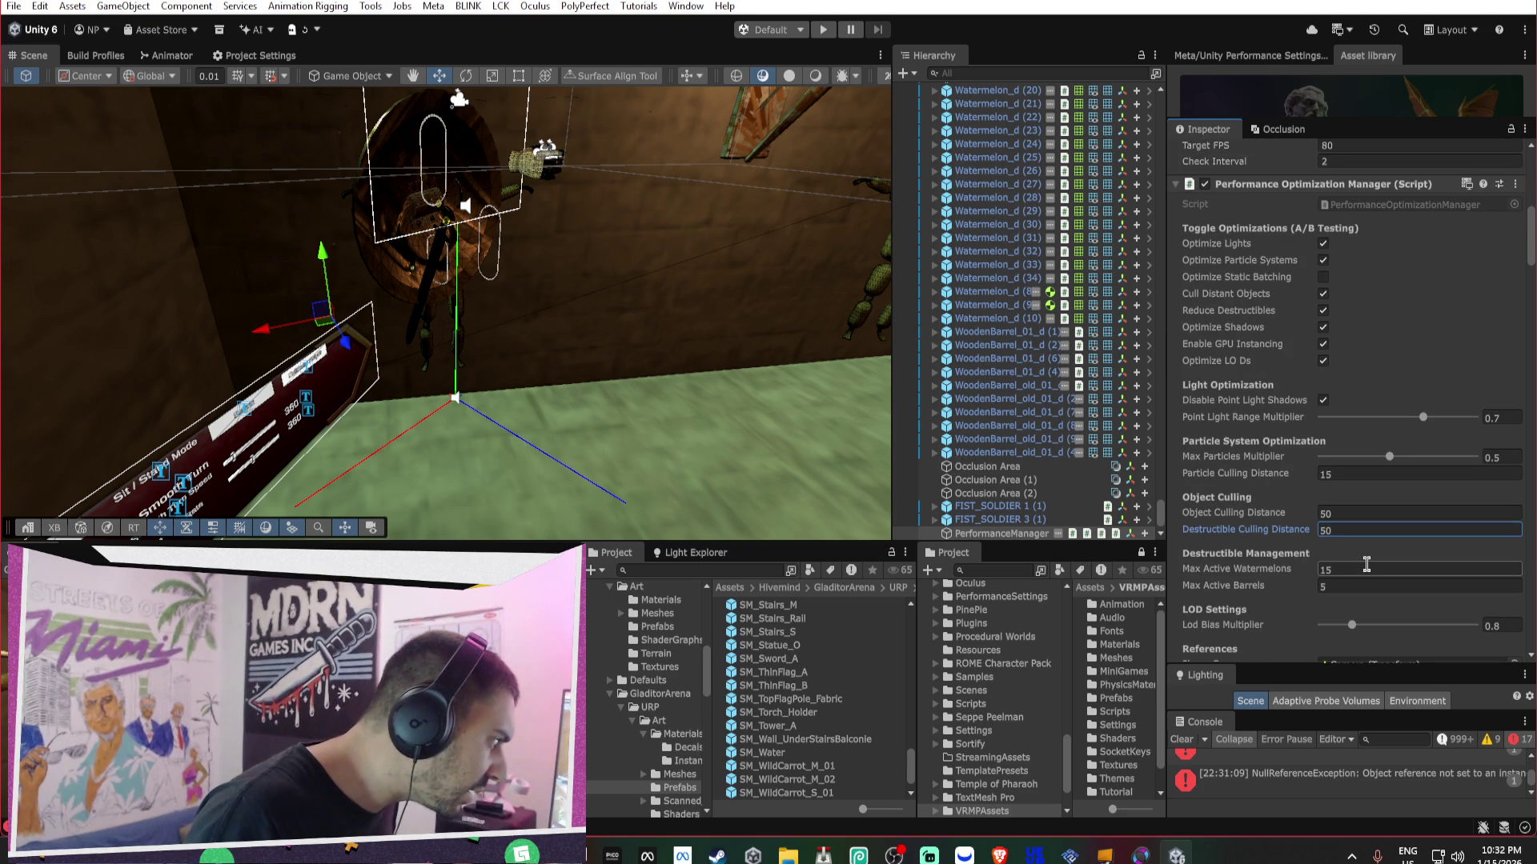
scroll(1039, 435, up, 6)
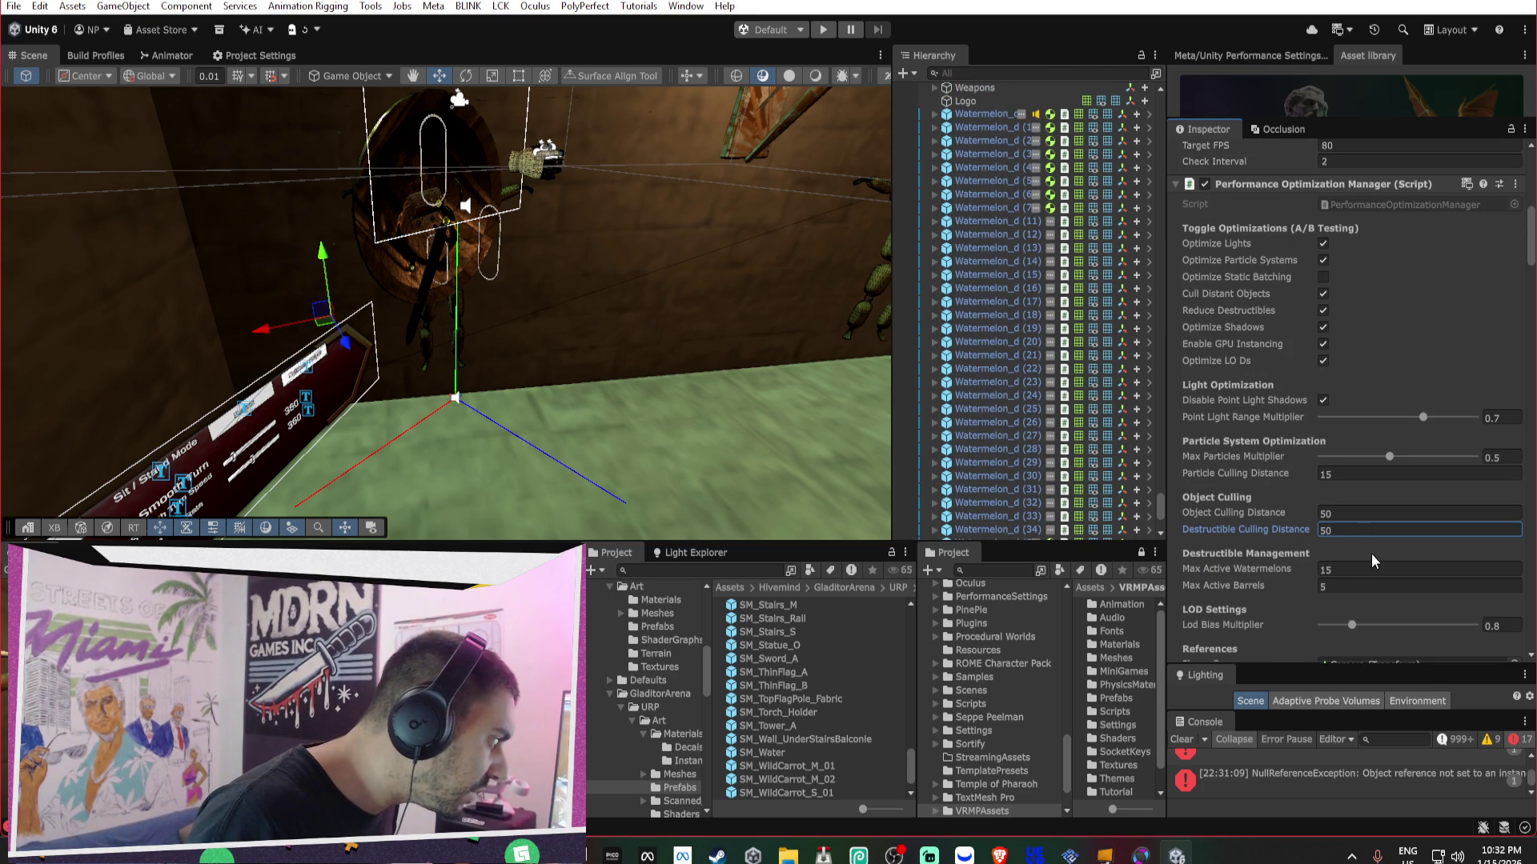
scroll(1376, 563, down, 1)
scroll(1058, 483, down, 4)
scroll(1058, 484, down, 2)
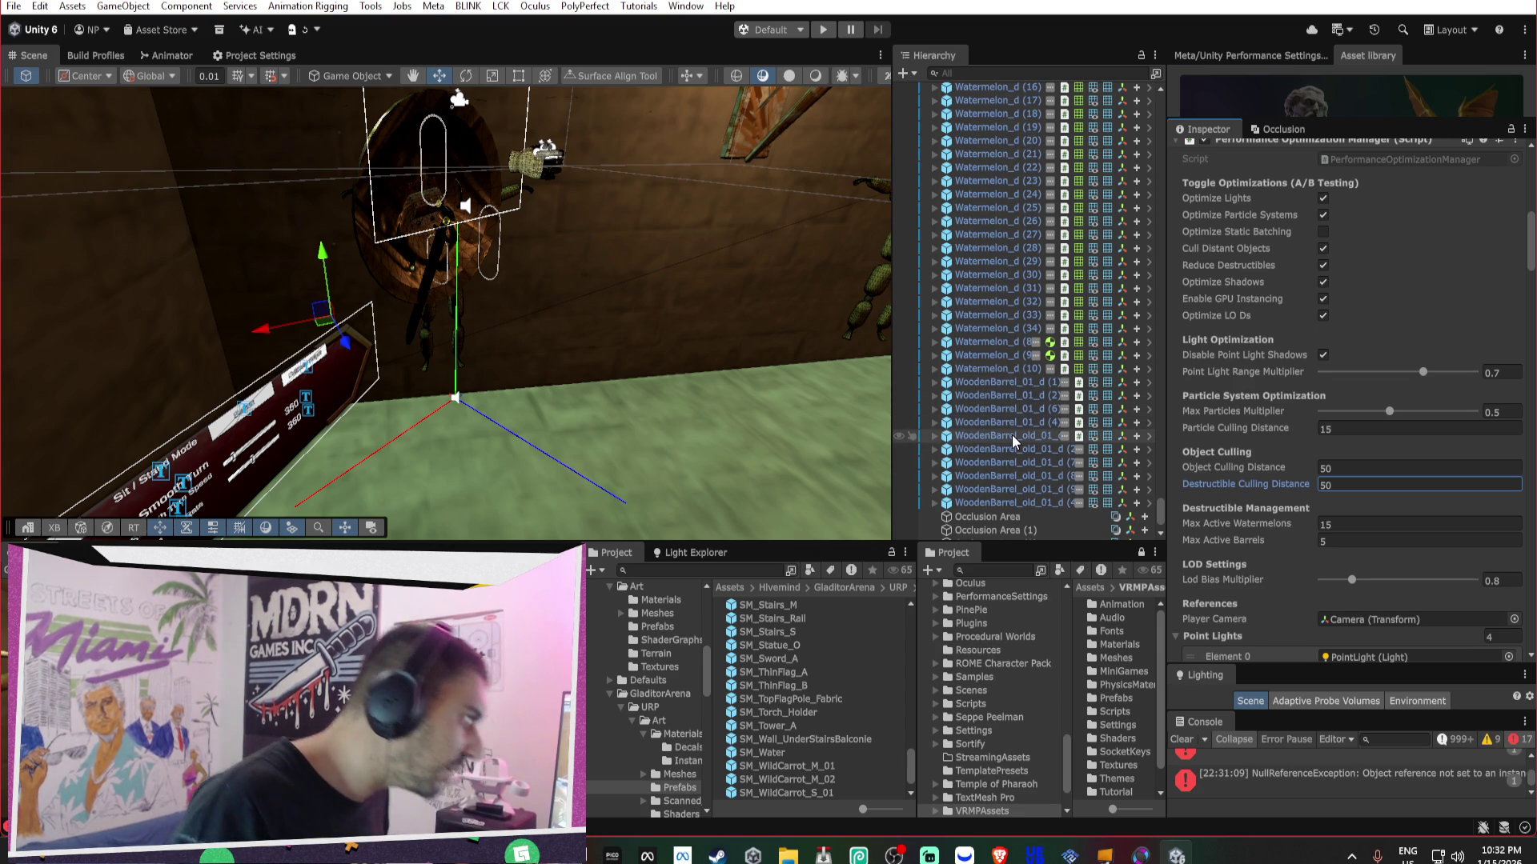
- Undo twice to restore the deleted wooden barrels
click(1042, 492)
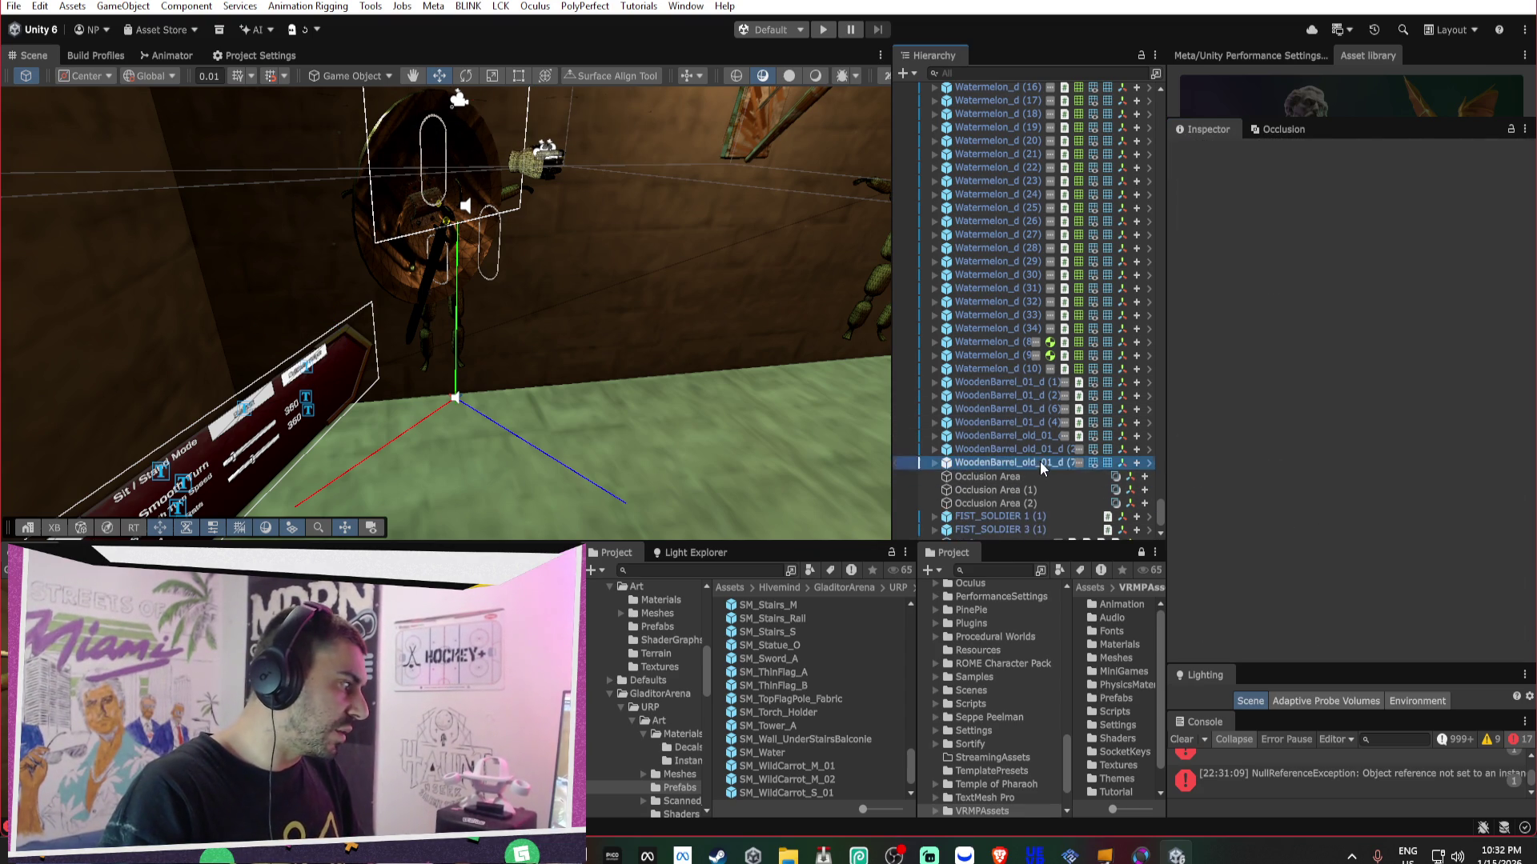
key(ctrl+z)
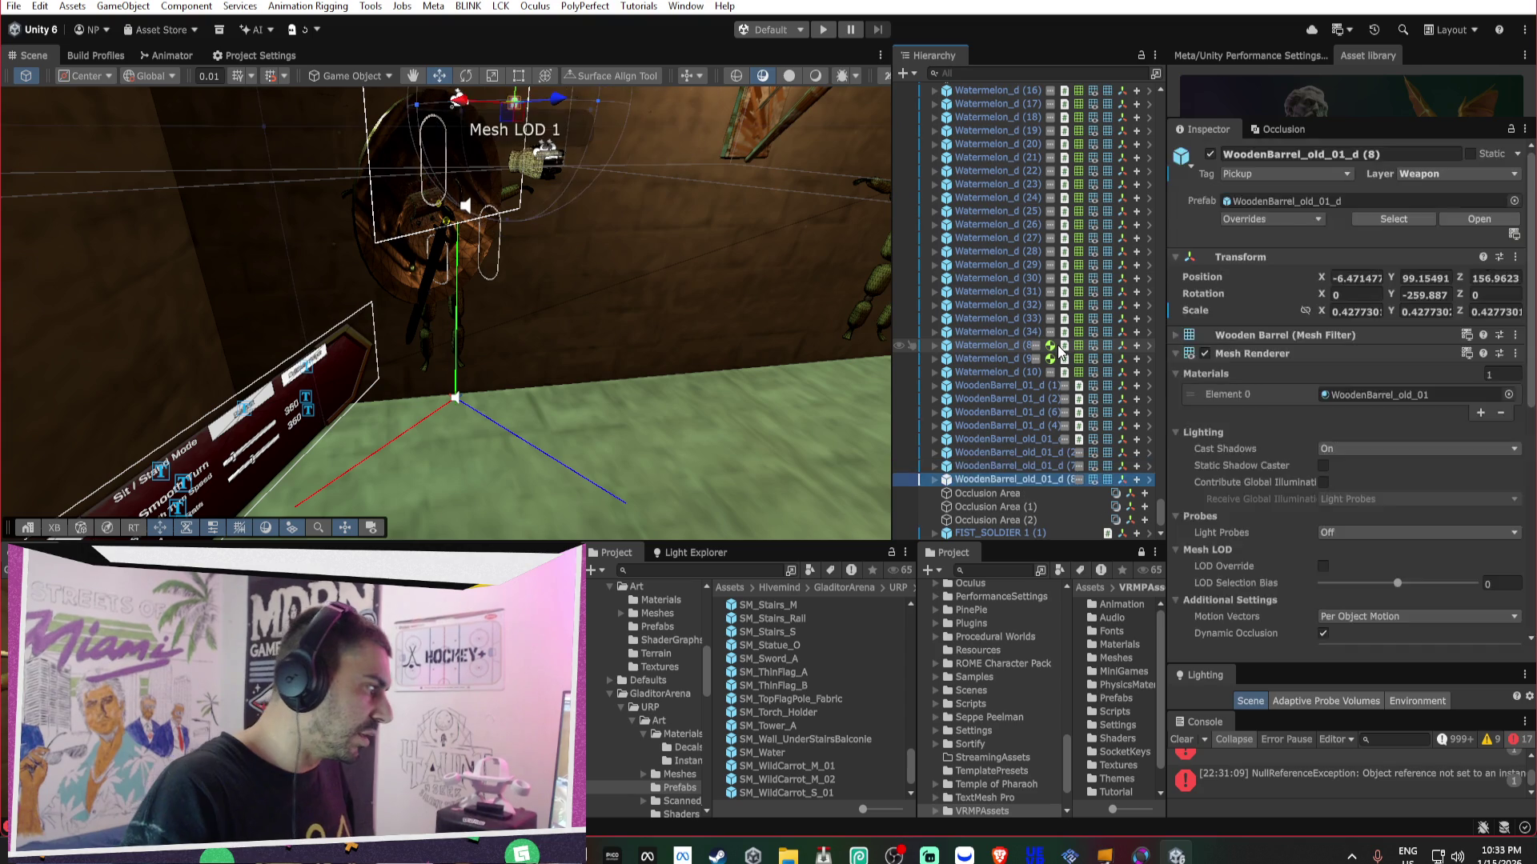
key(ctrl+z)
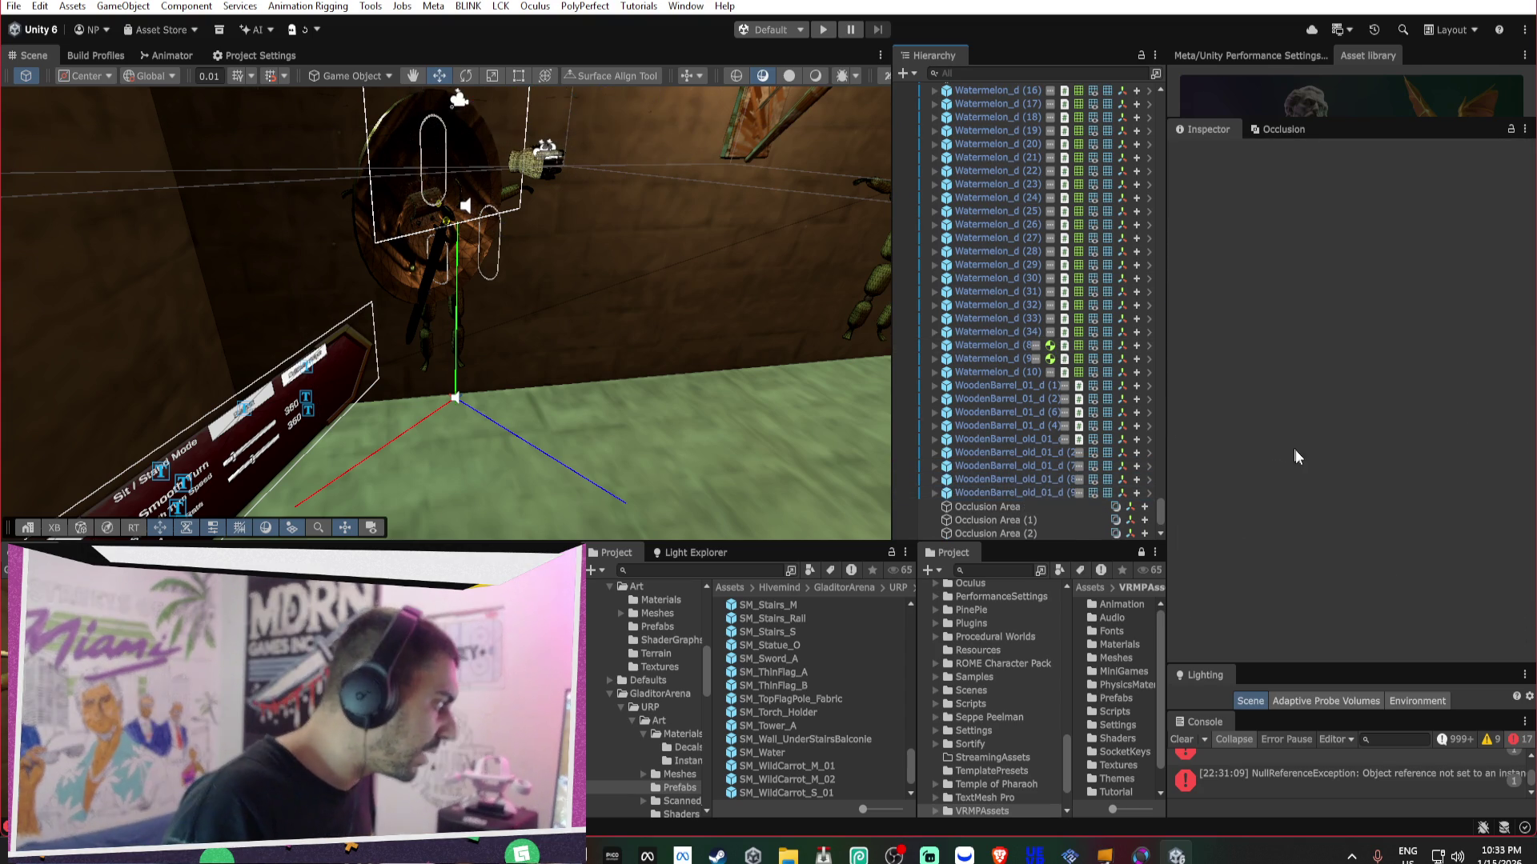
key(ctrl+z)
key(ctrl+z)
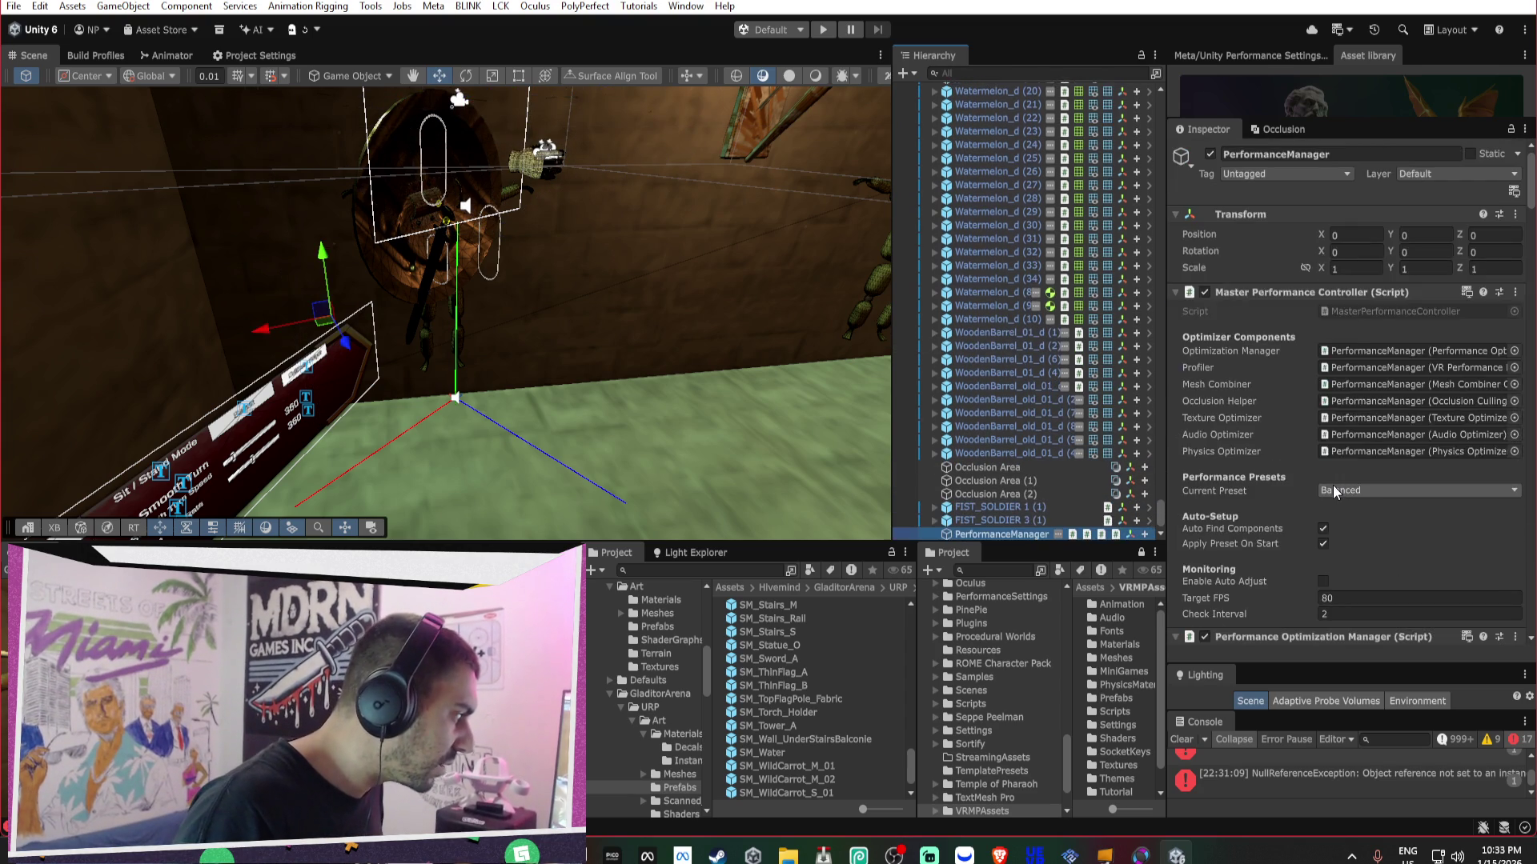
scroll(1334, 483, down, 15)
scroll(1335, 473, down, 8)
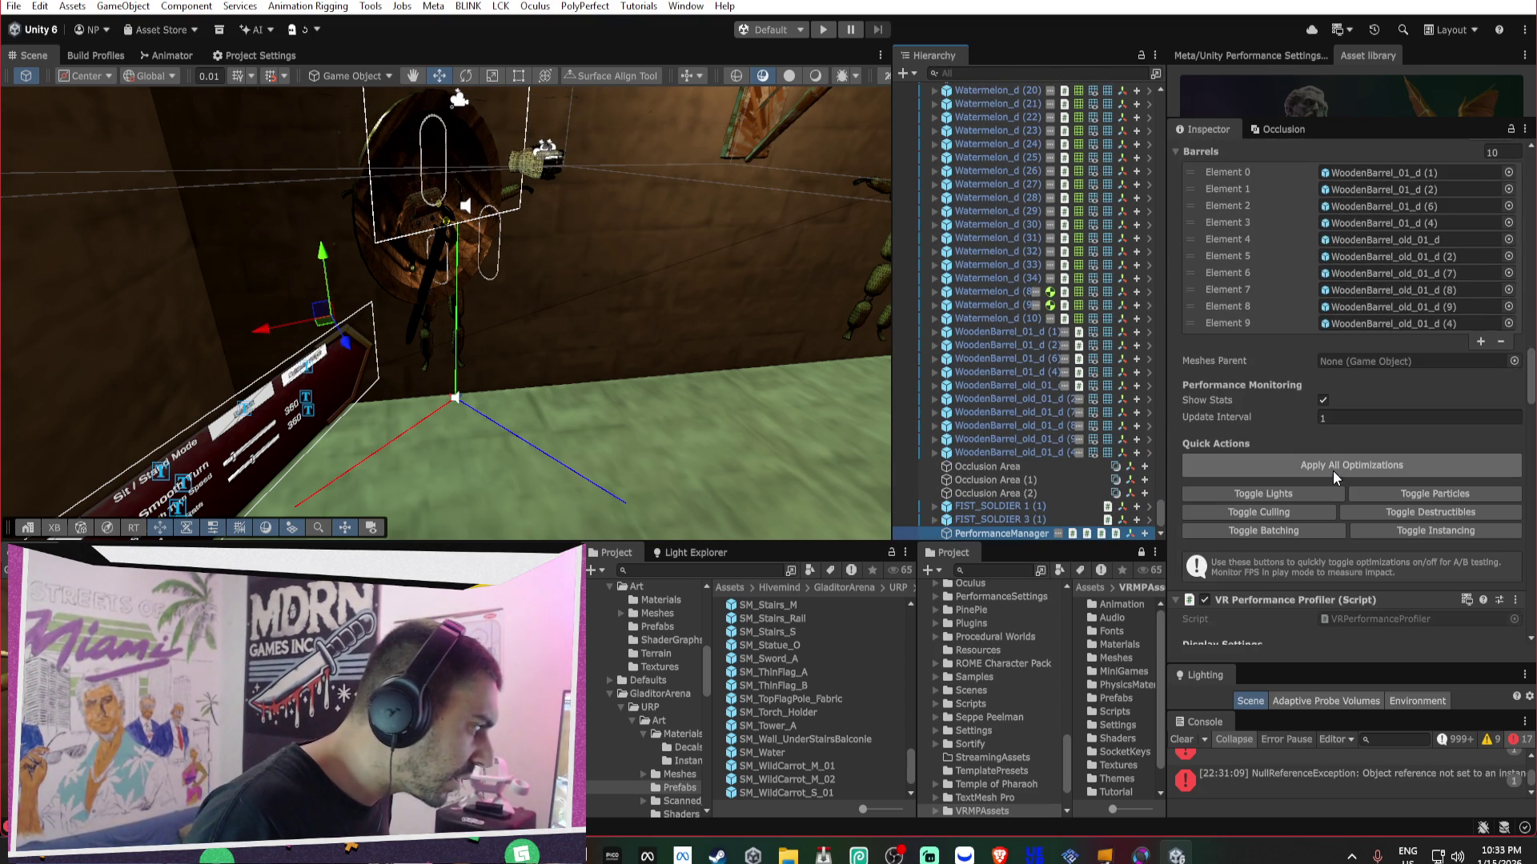
scroll(1332, 457, down, 5)
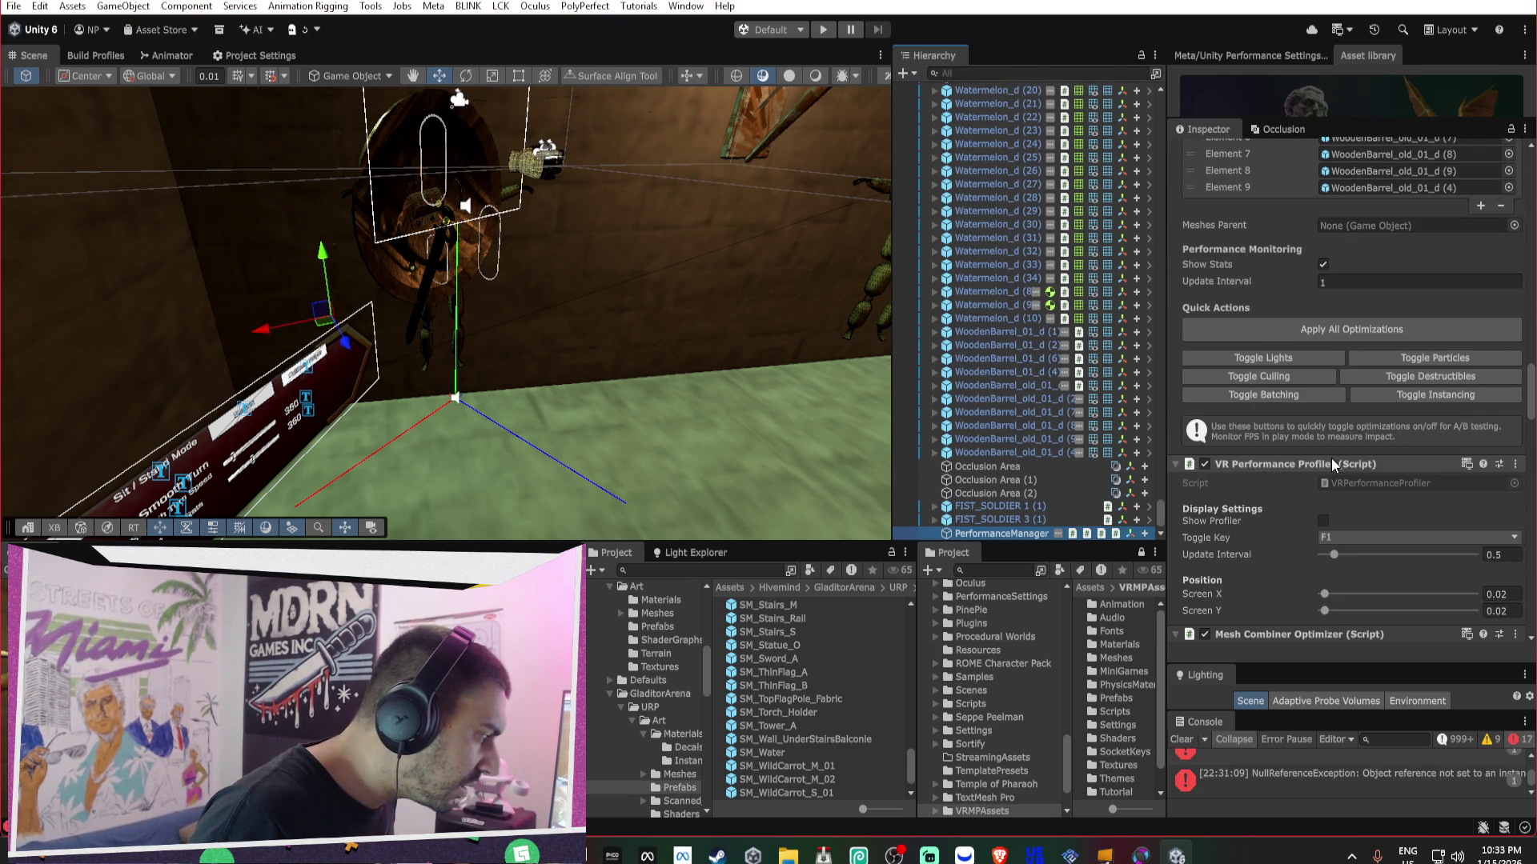
scroll(1332, 462, down, 1)
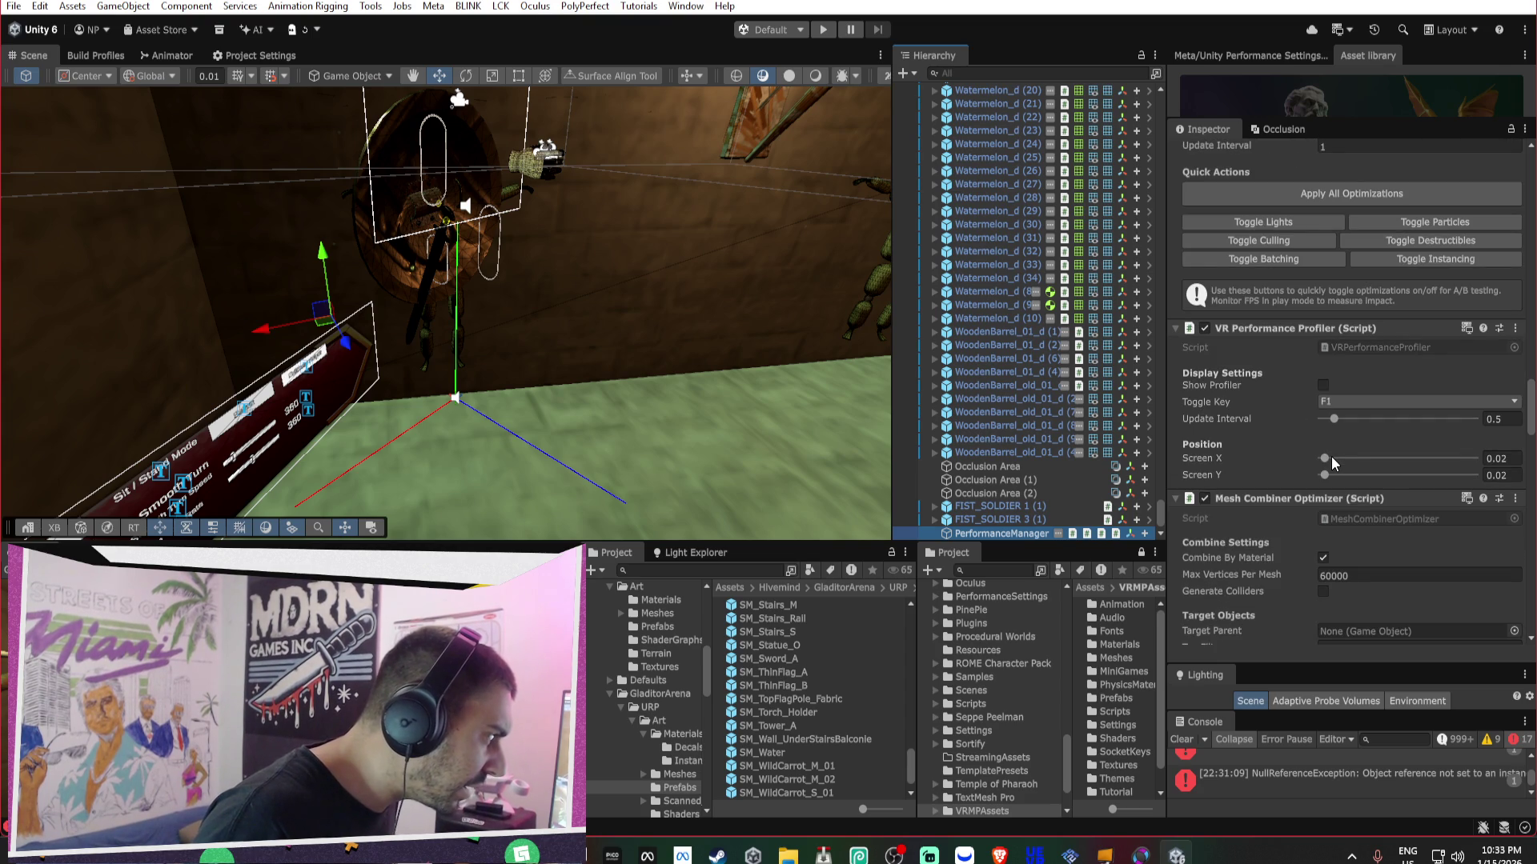
scroll(1405, 444, down, 3)
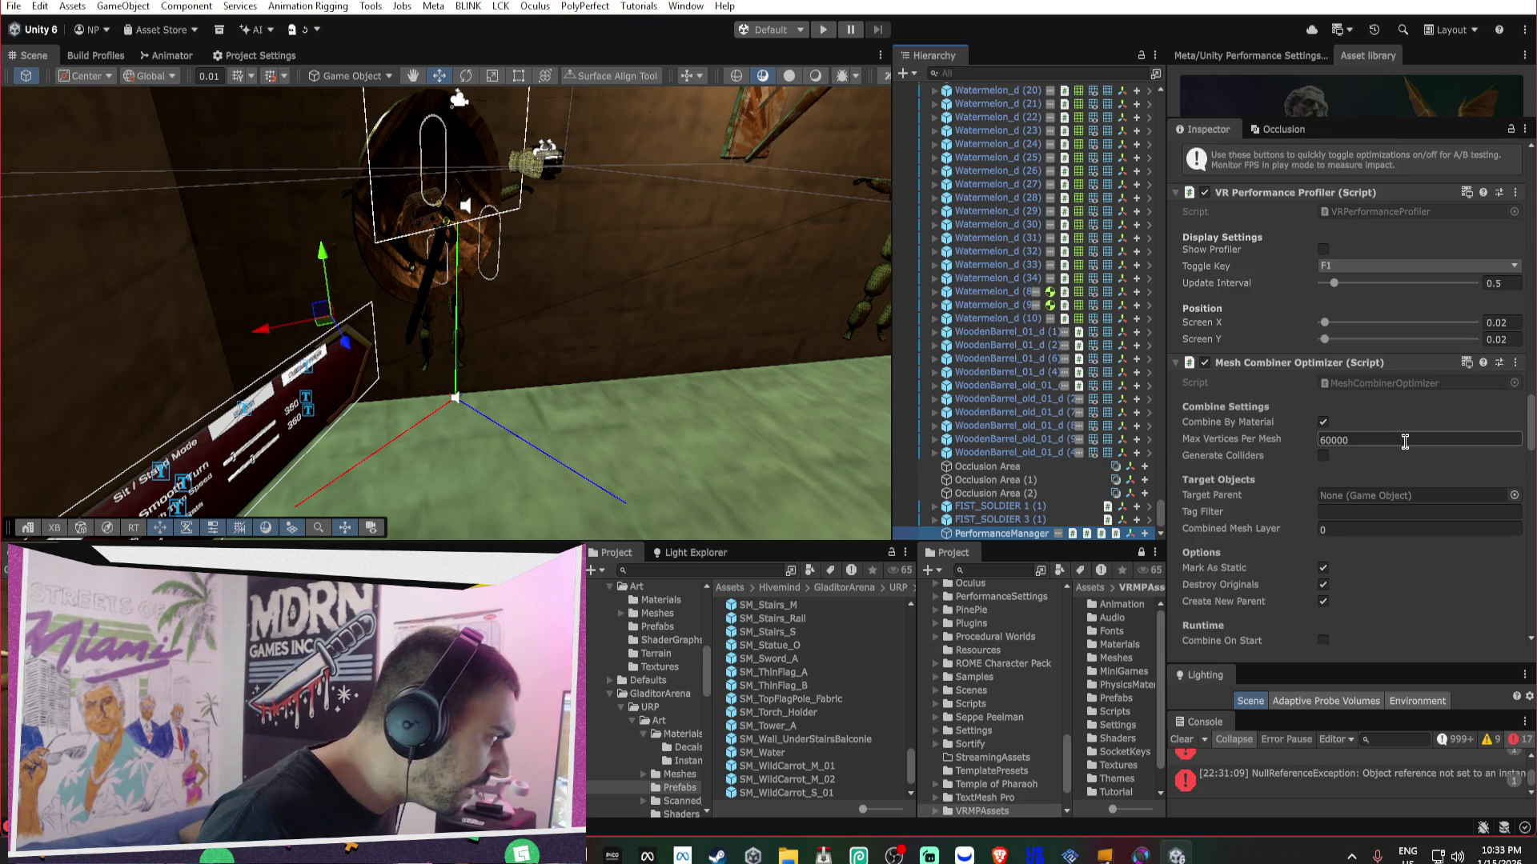
scroll(1405, 441, down, 2)
scroll(1410, 469, down, 7)
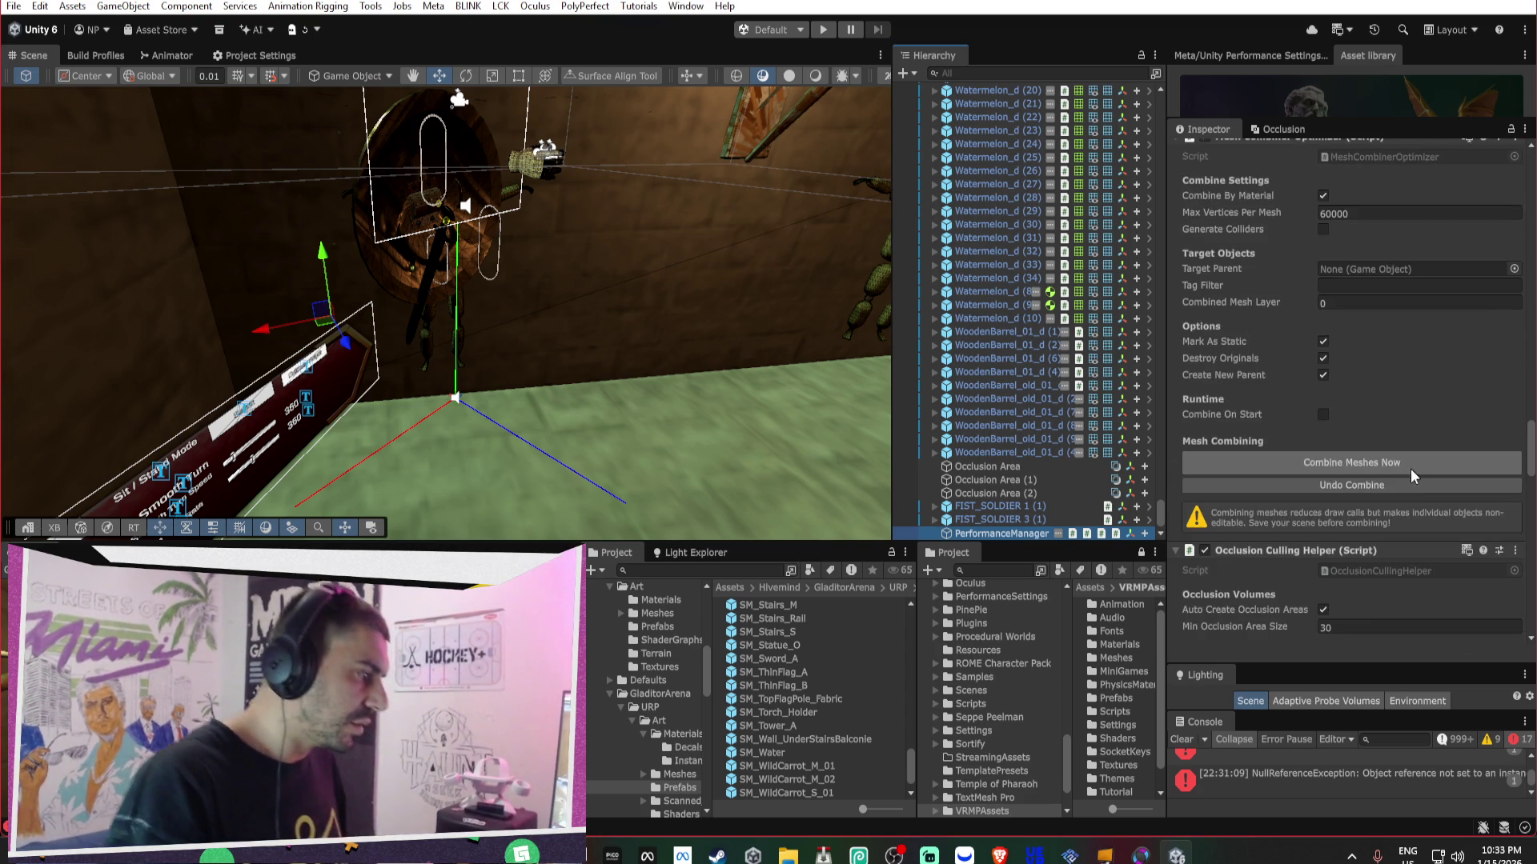
scroll(1333, 485, down, 2)
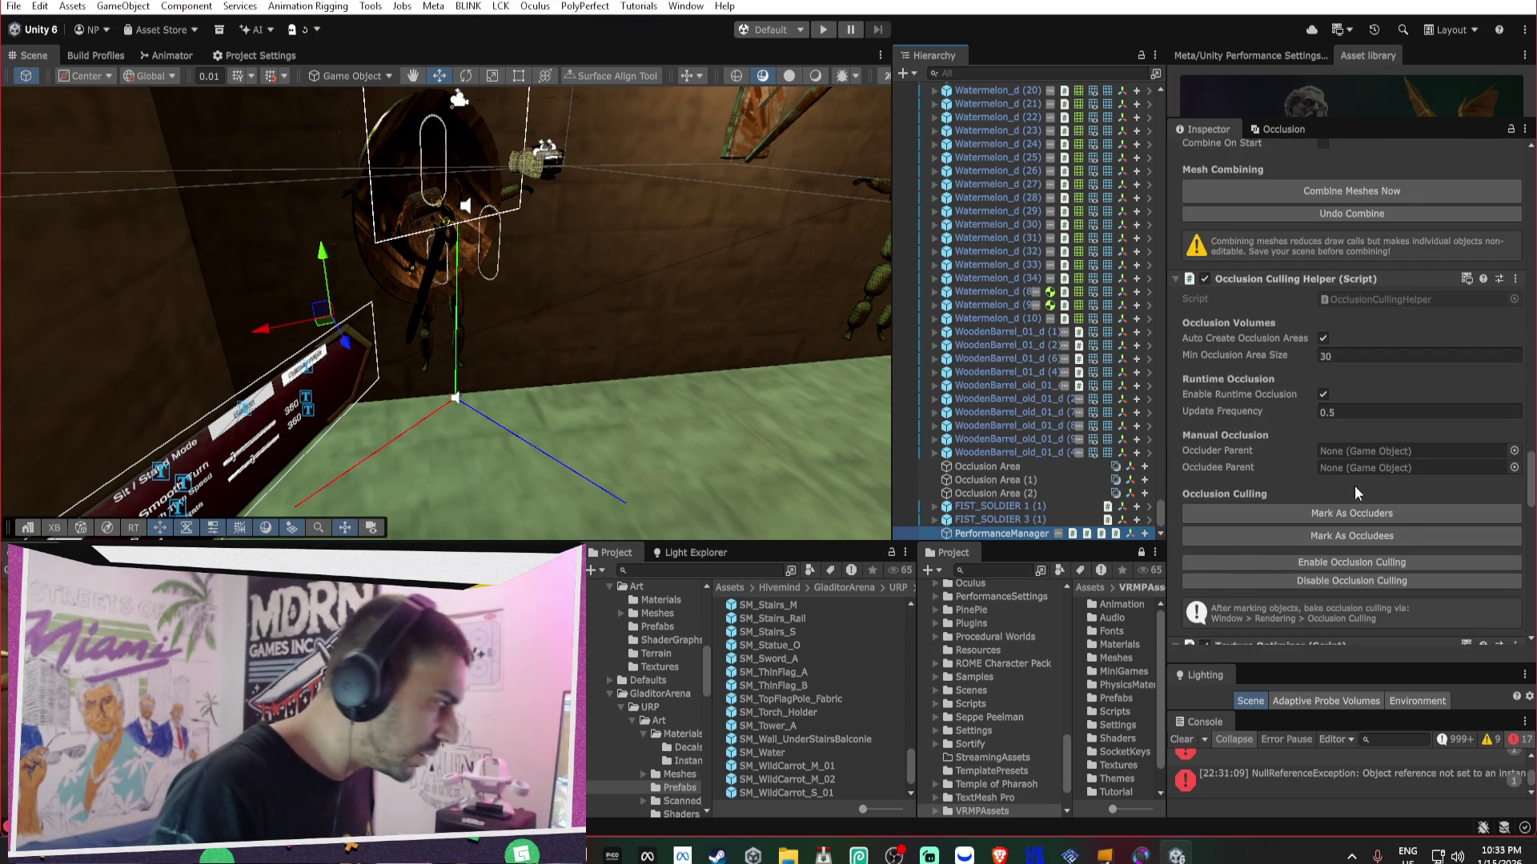
scroll(1352, 485, down, 2)
scroll(1399, 493, down, 5)
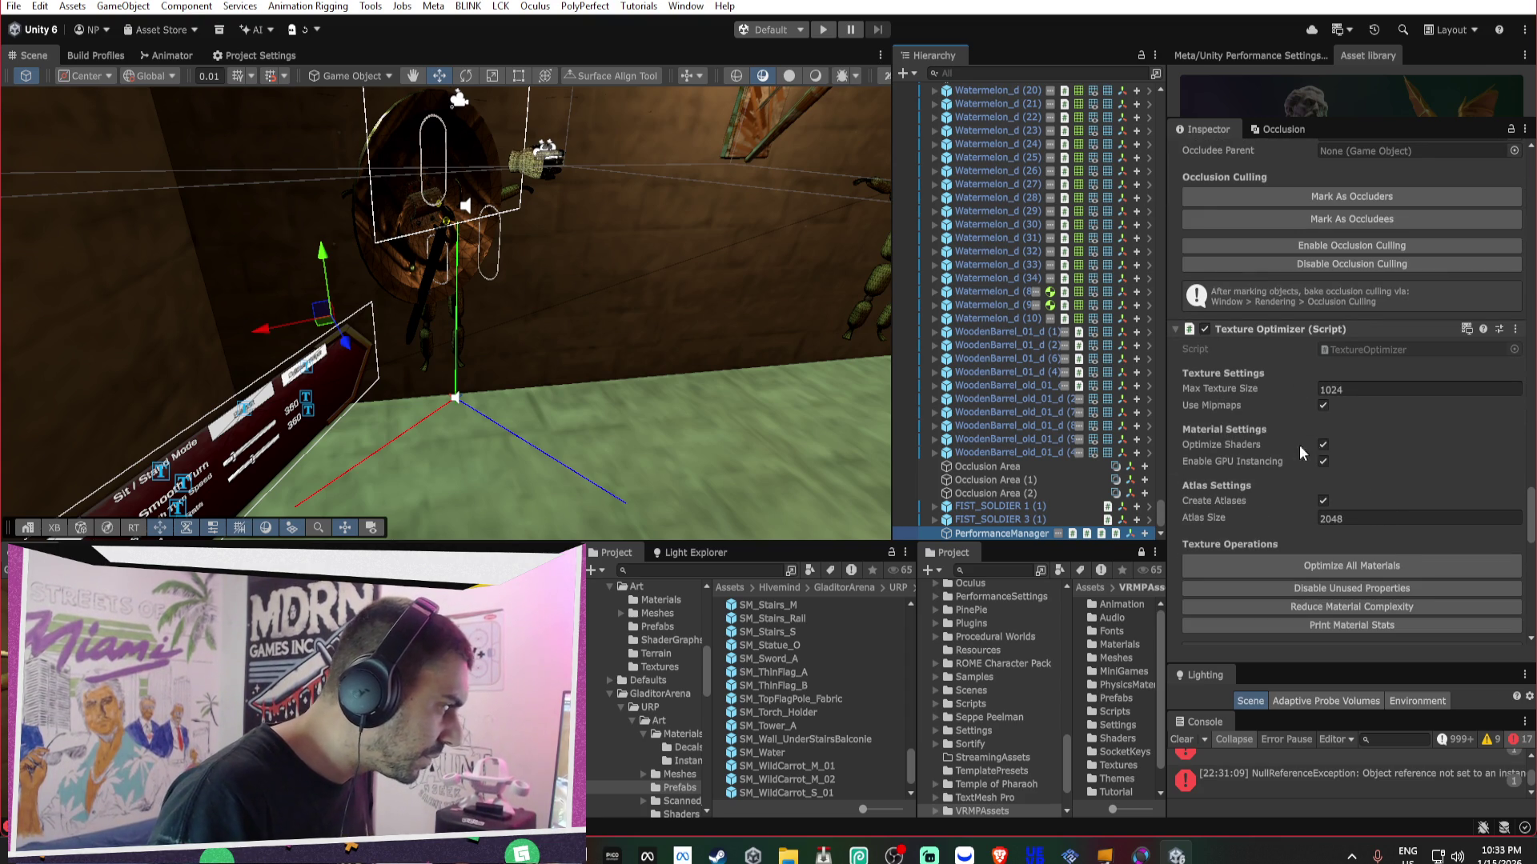
scroll(1252, 439, down, 1)
scroll(1249, 438, down, 4)
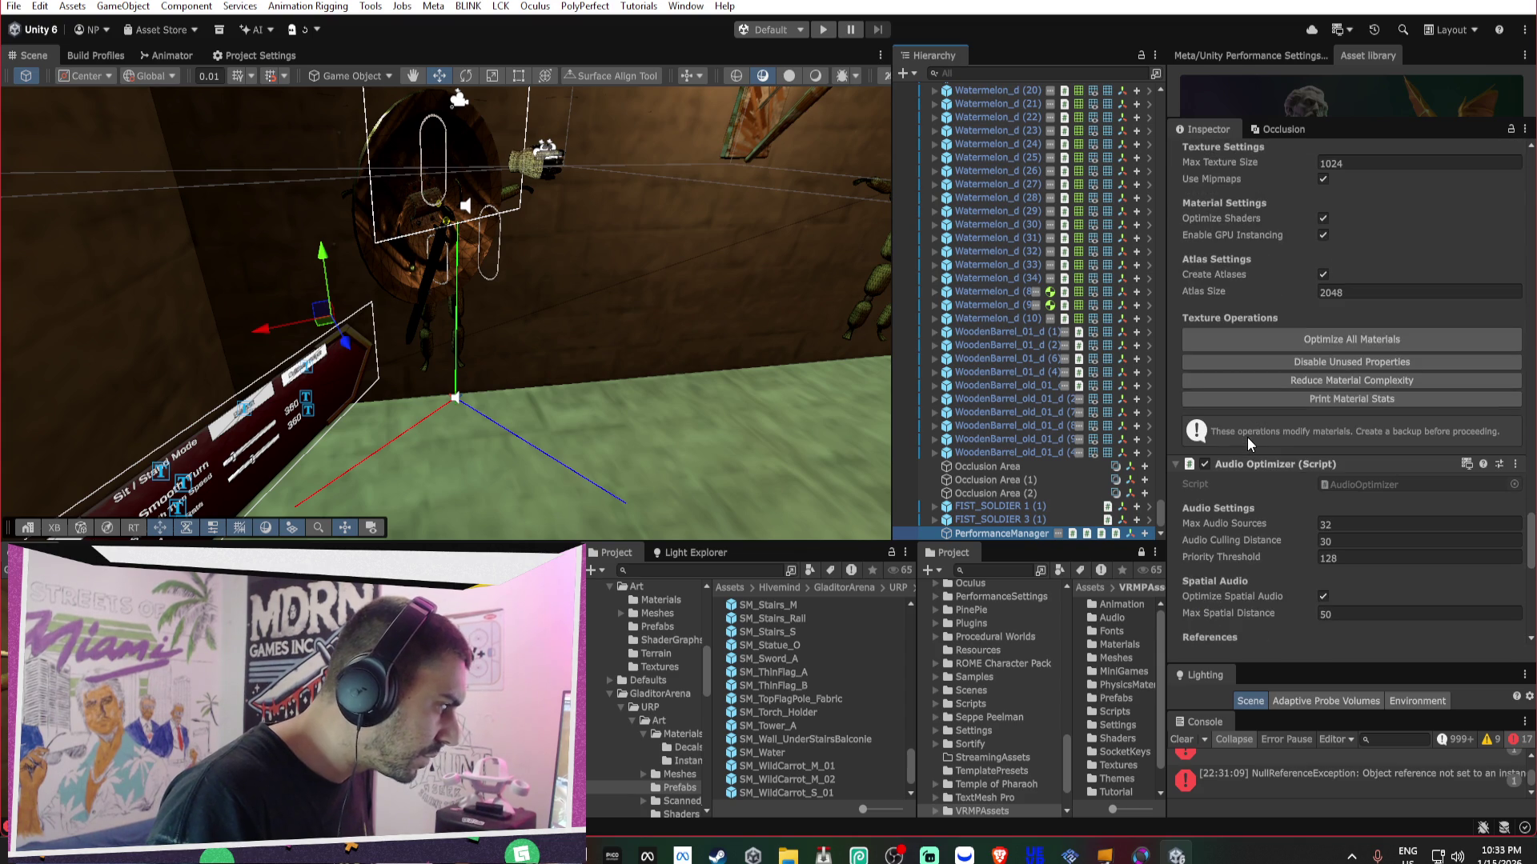
scroll(1264, 466, down, 5)
scroll(1285, 507, down, 3)
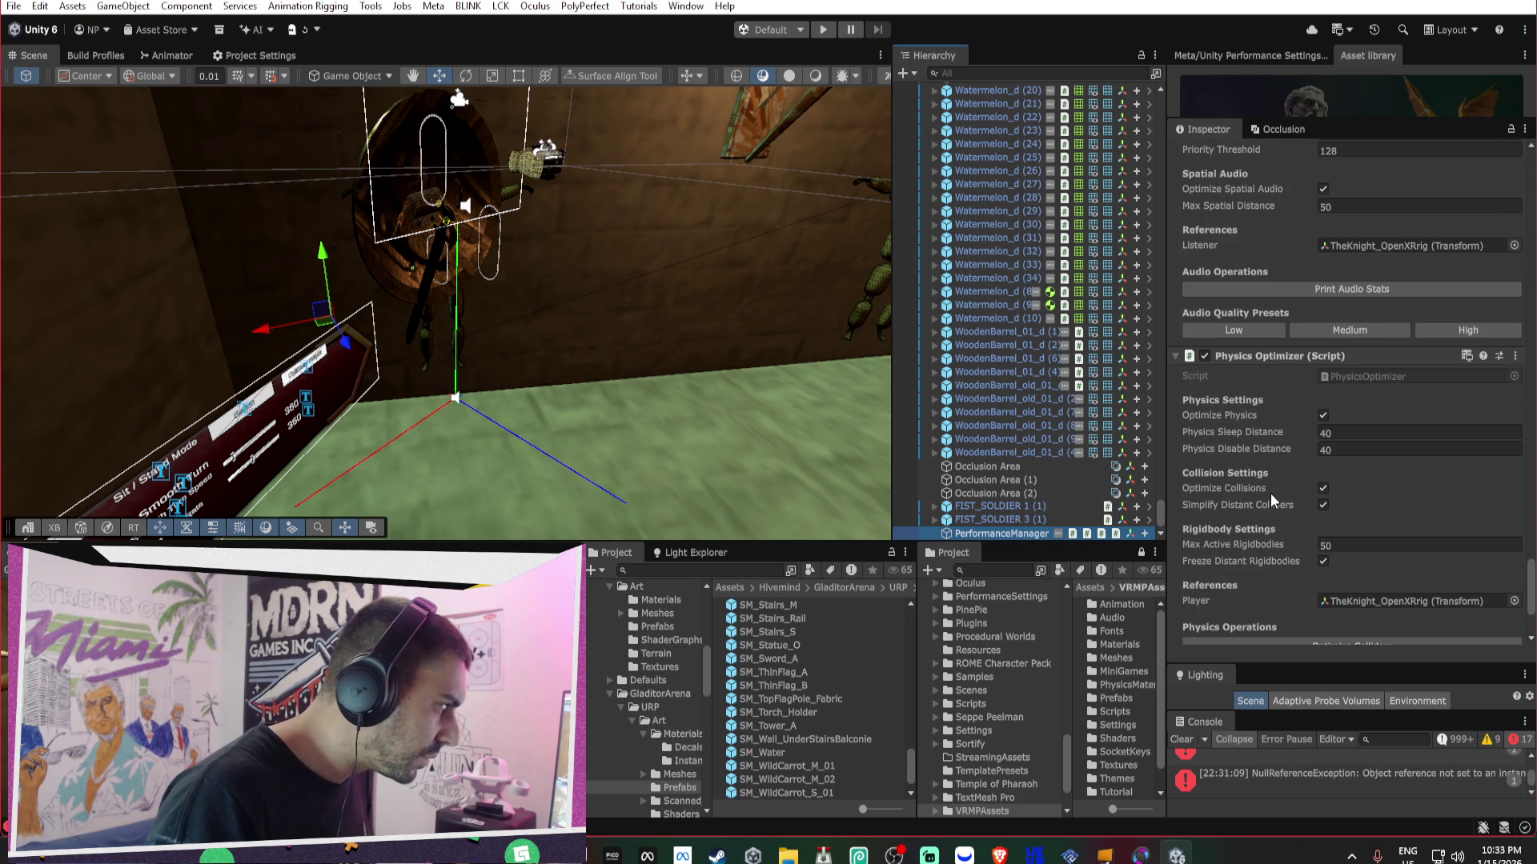
scroll(1268, 477, down, 1)
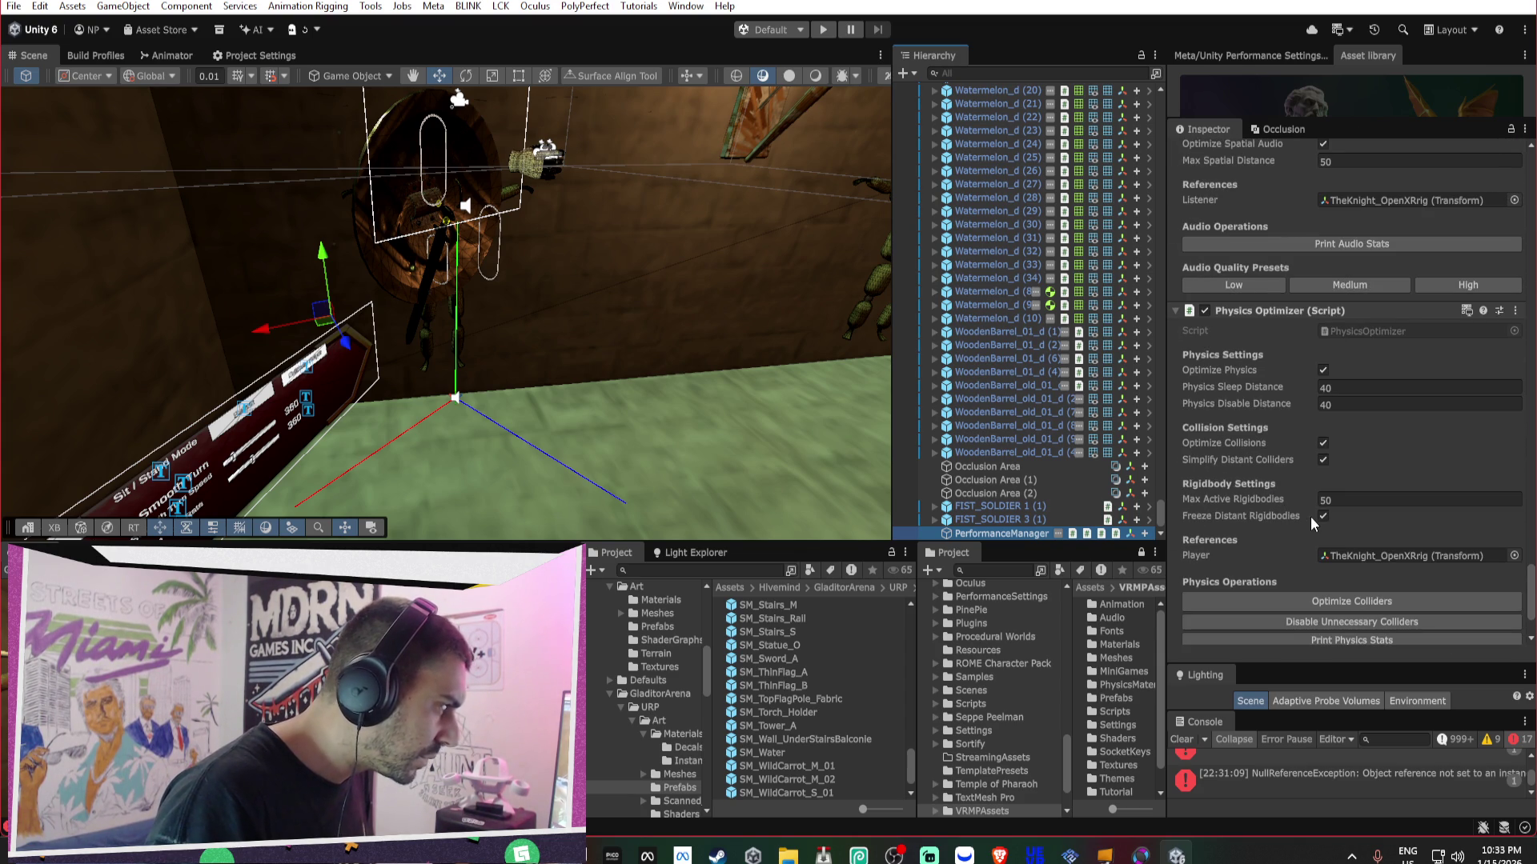
scroll(1327, 496, down, 2)
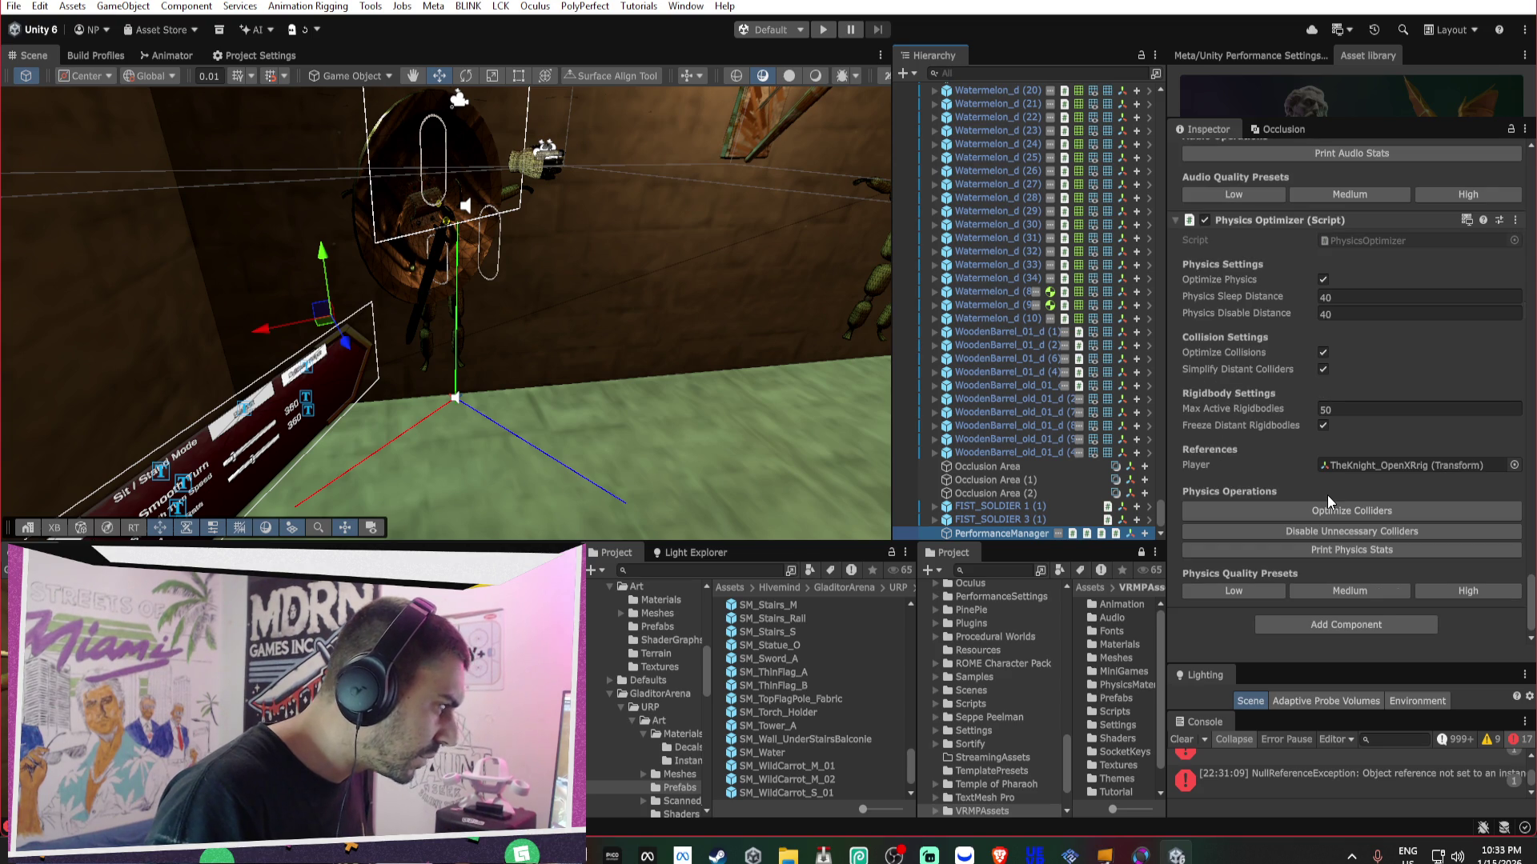
click(824, 29)
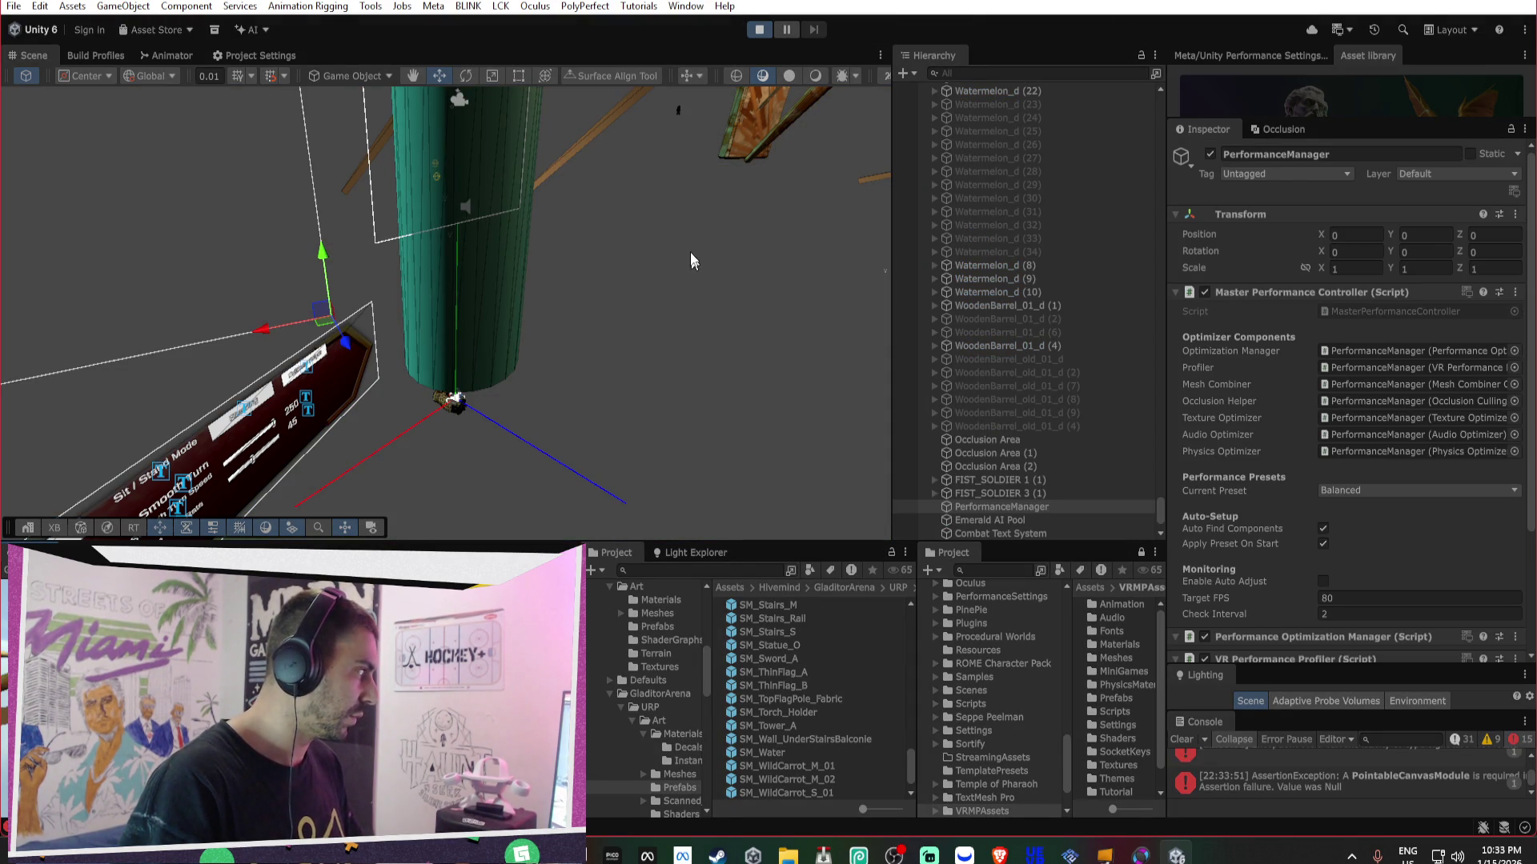
- In Play mode, select the Example Player cylinder and toggle its Mesh Renderer
right_click(750, 209)
drag(609, 234, 524, 458)
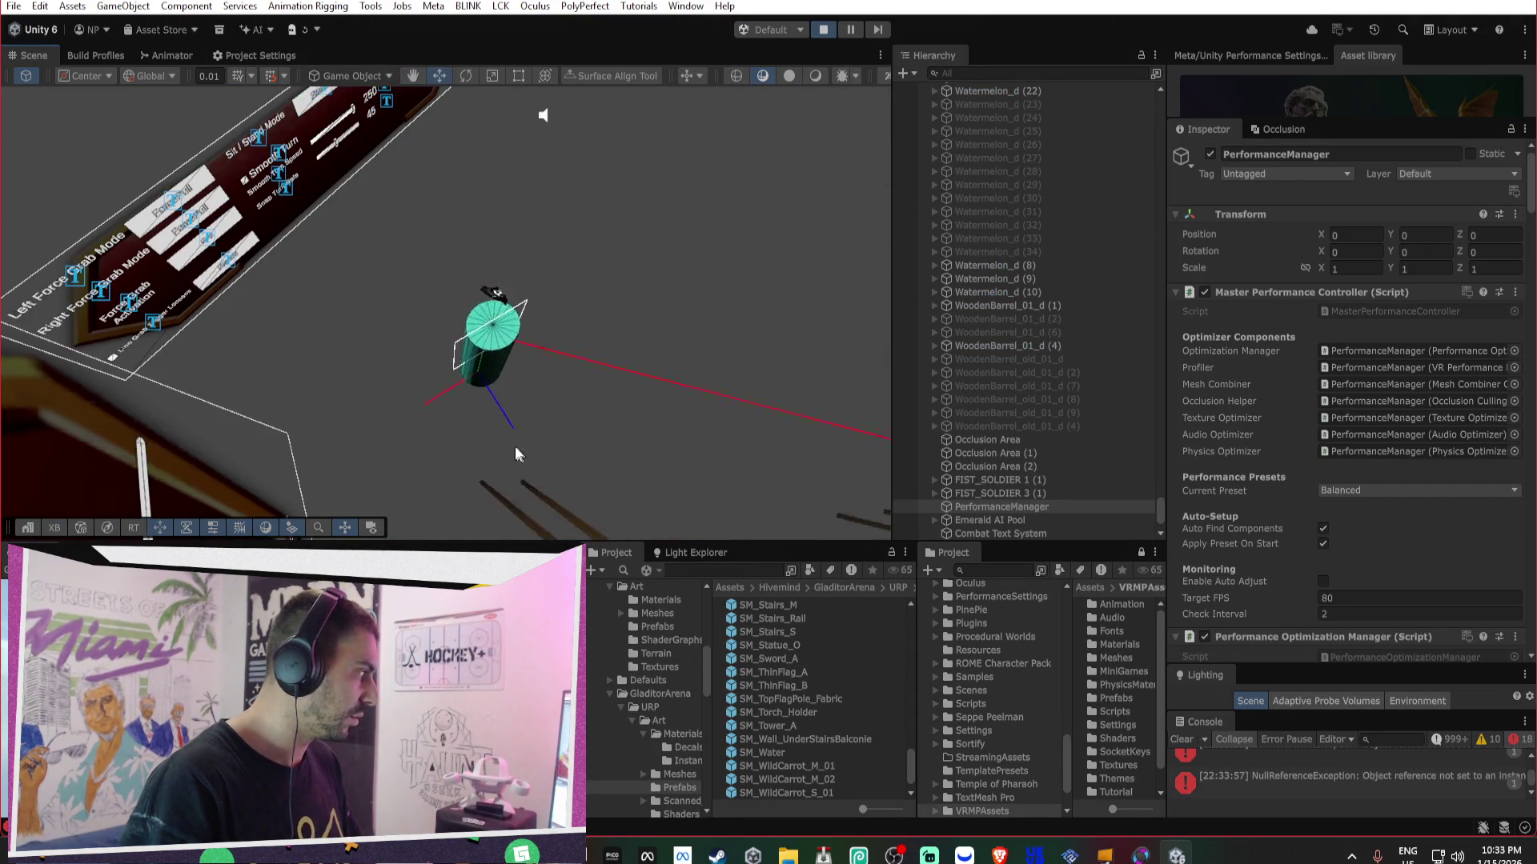
click(484, 431)
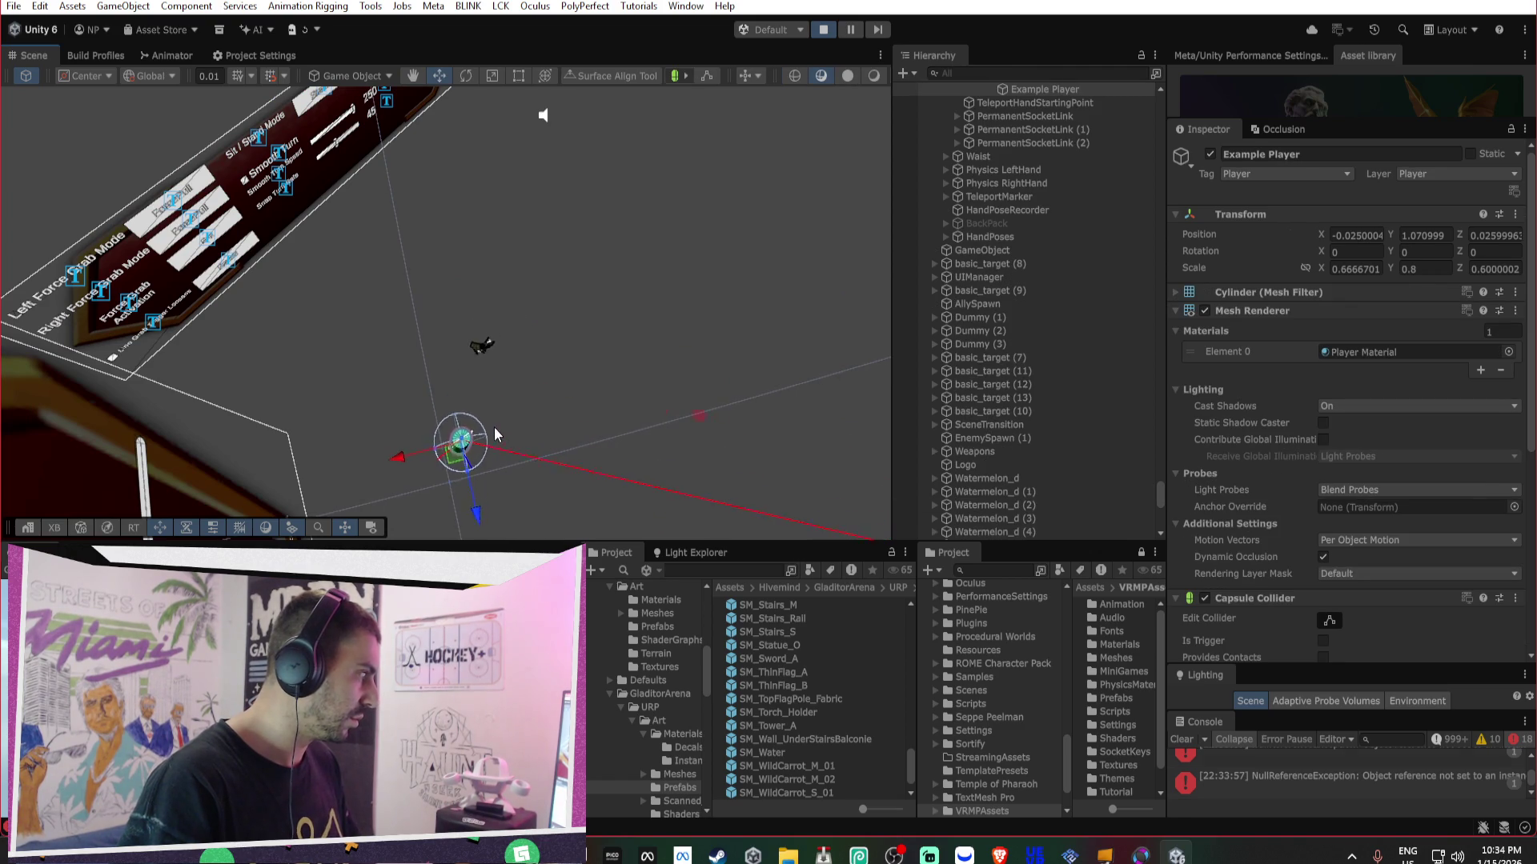
scroll(1002, 314, up, 3)
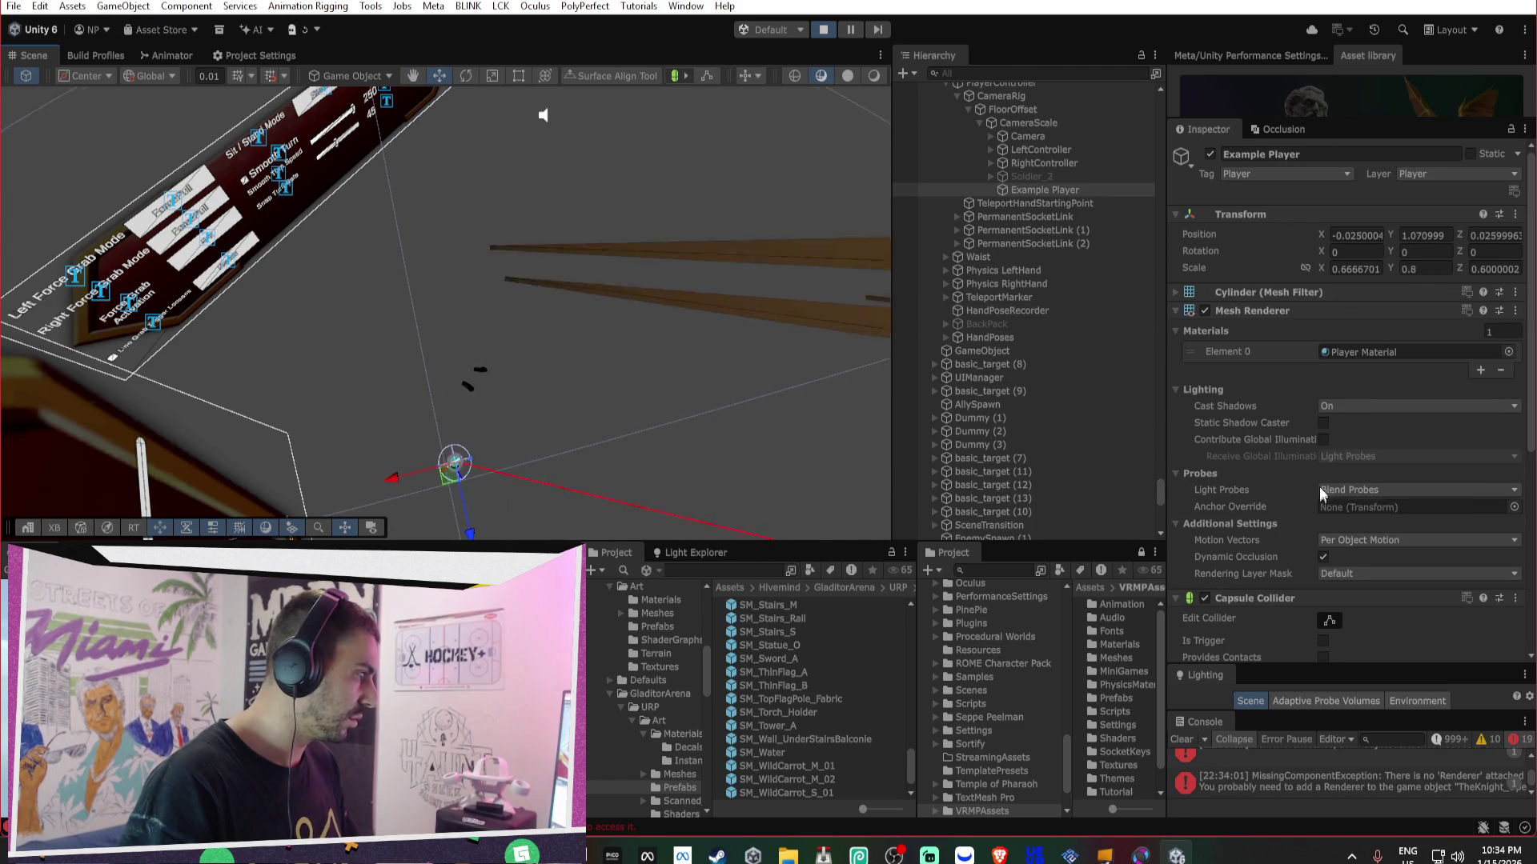
click(1206, 309)
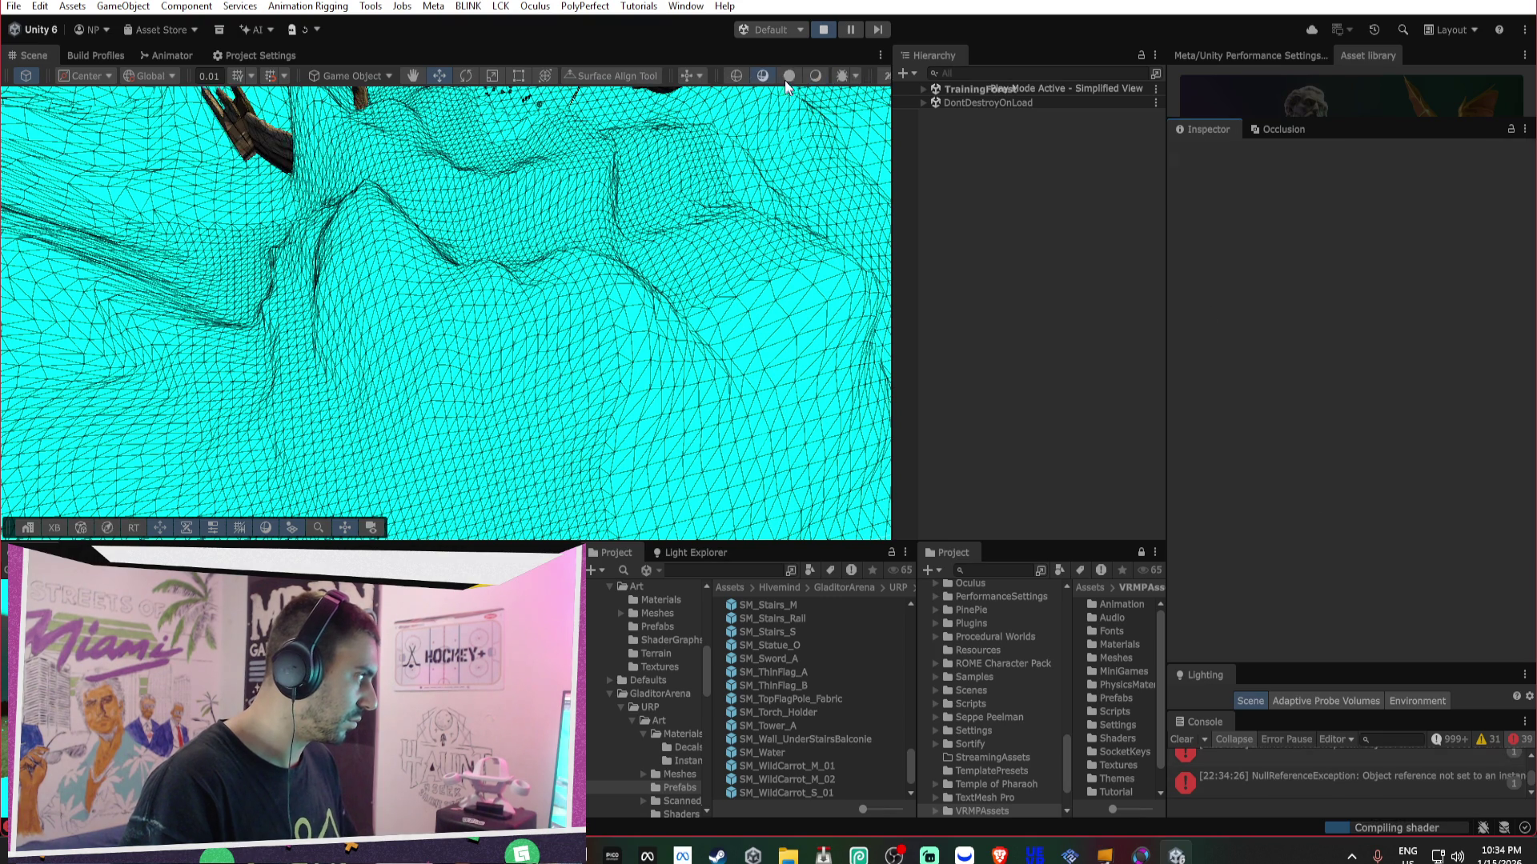
- Stop Play mode and select the PerformanceManager object in the Hierarchy
click(825, 30)
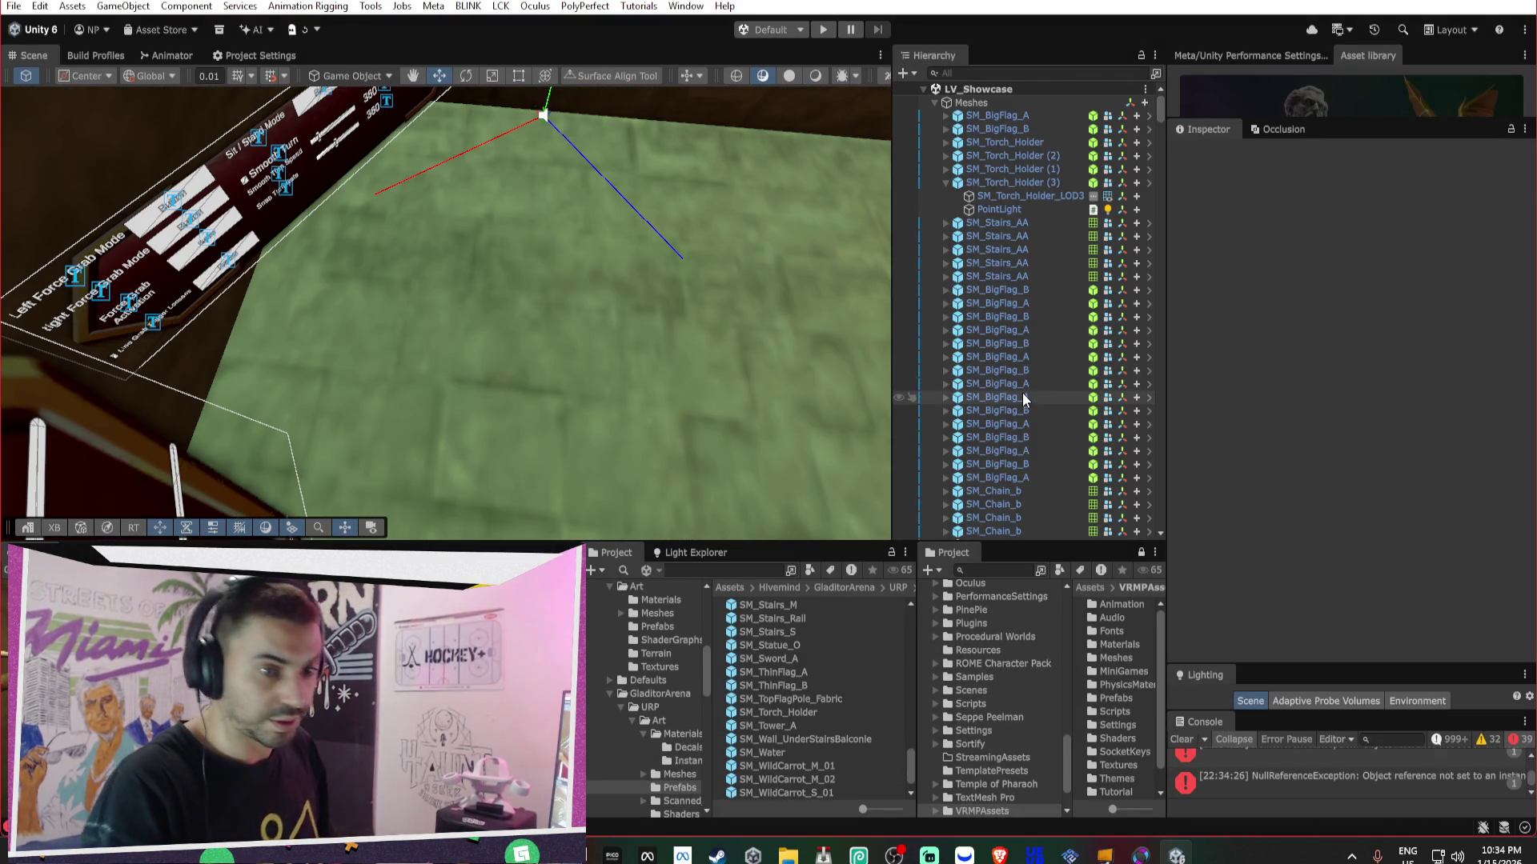
scroll(986, 403, down, 10)
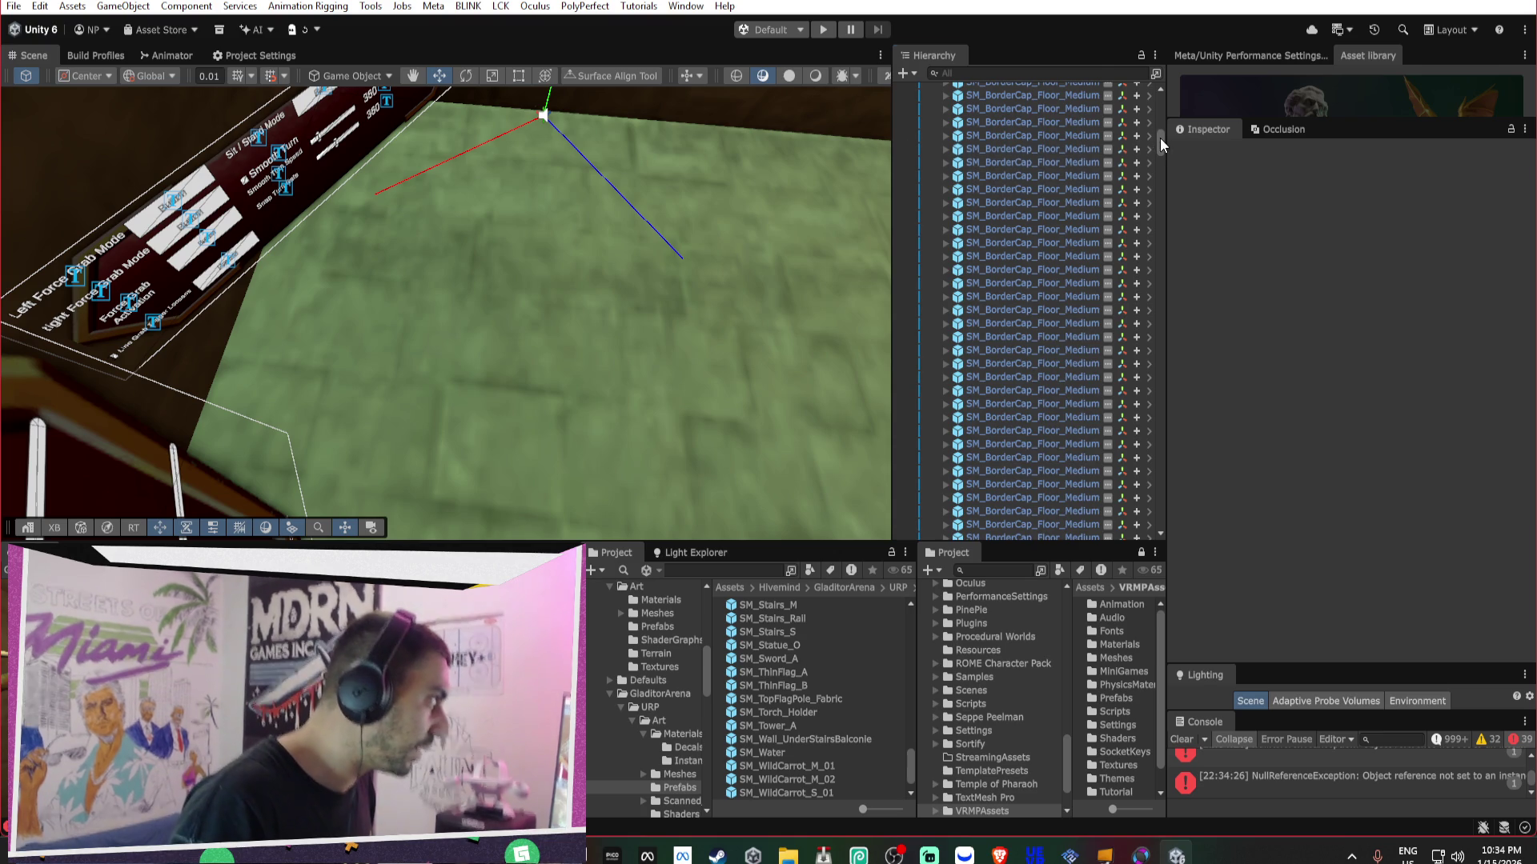
drag(1159, 138, 1159, 524)
click(1040, 533)
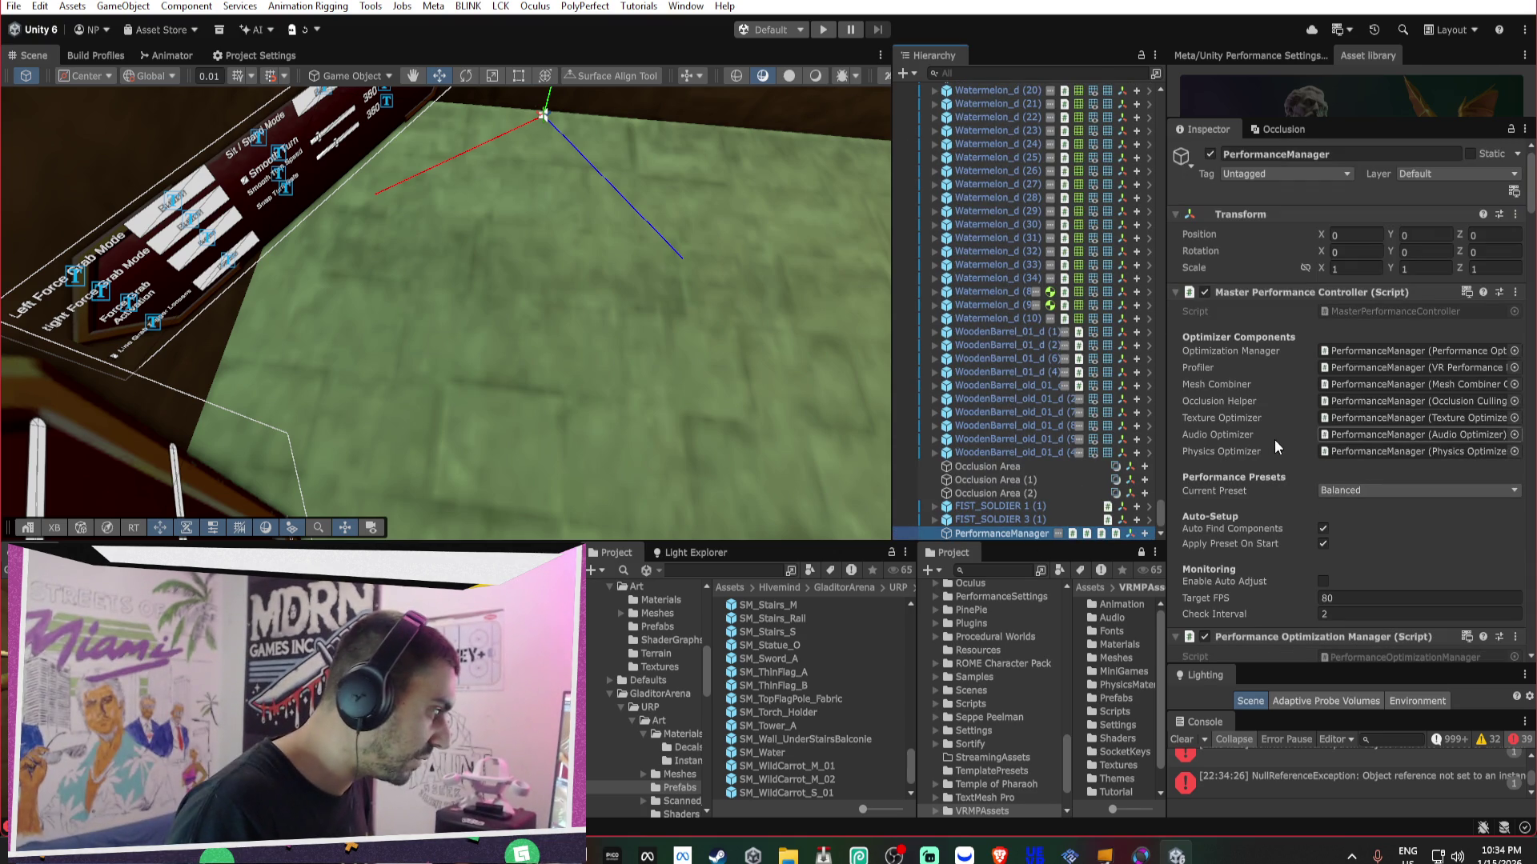
- Fold PerformanceManager's controller components and deactivate the object
click(1252, 296)
click(1258, 310)
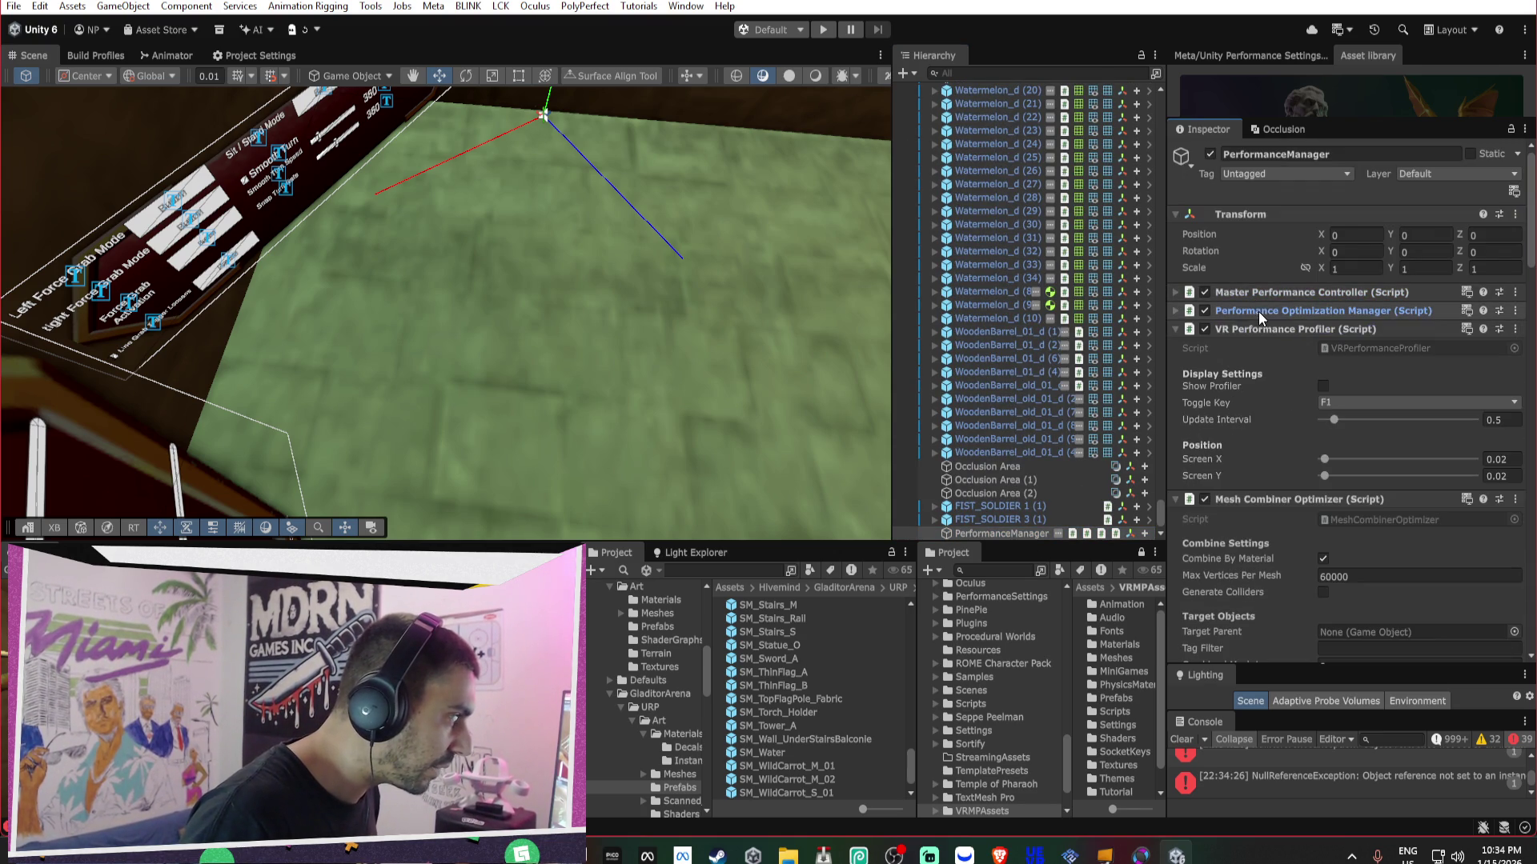
click(1259, 330)
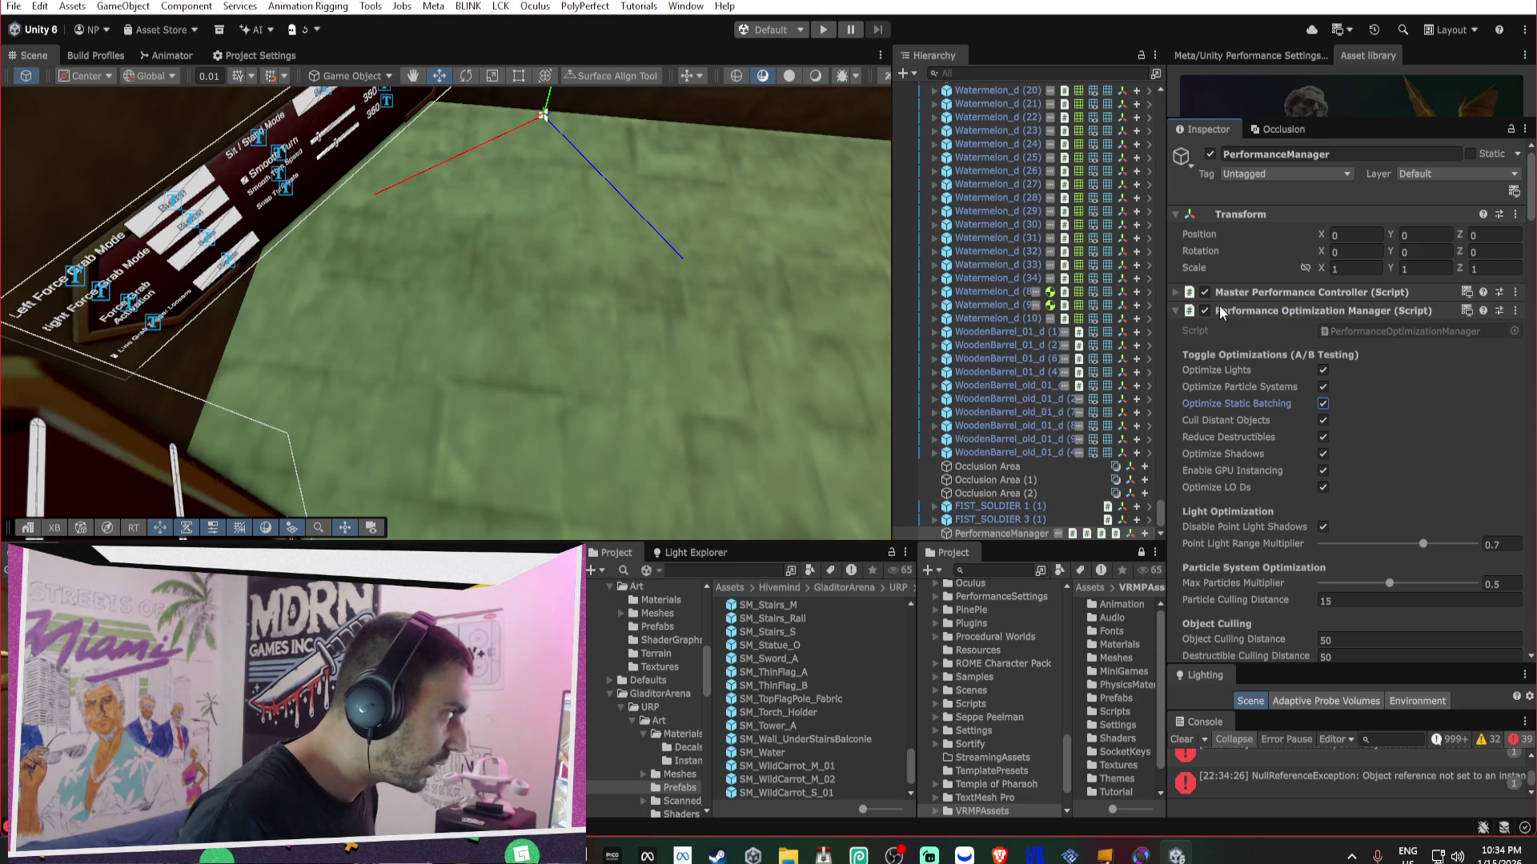
click(1209, 154)
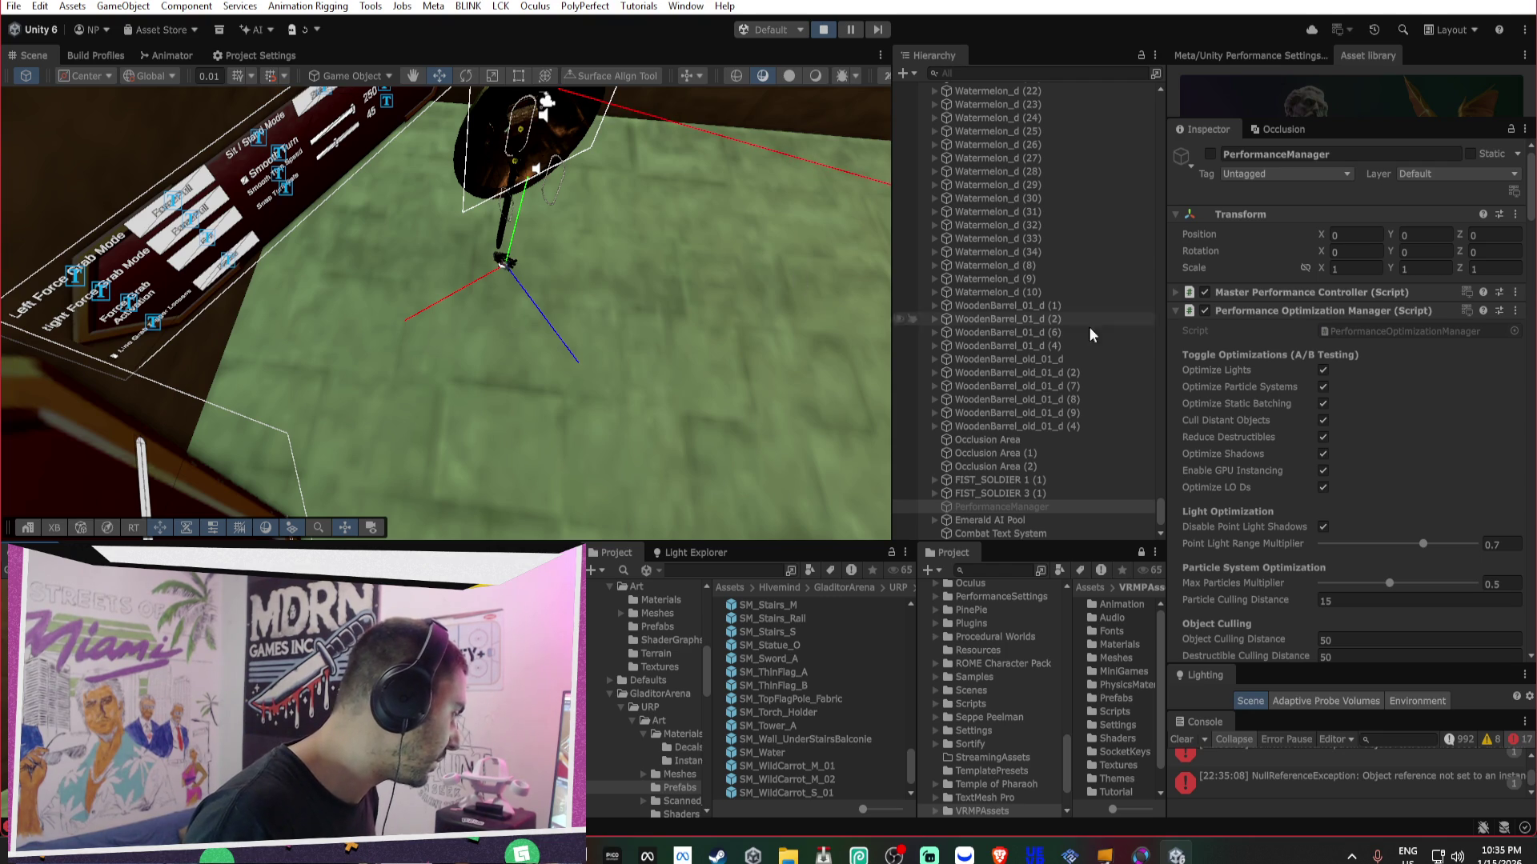
- Collapse the six optimizer component panels on PerformanceManager in the Inspector
click(1178, 311)
click(1175, 352)
click(1177, 366)
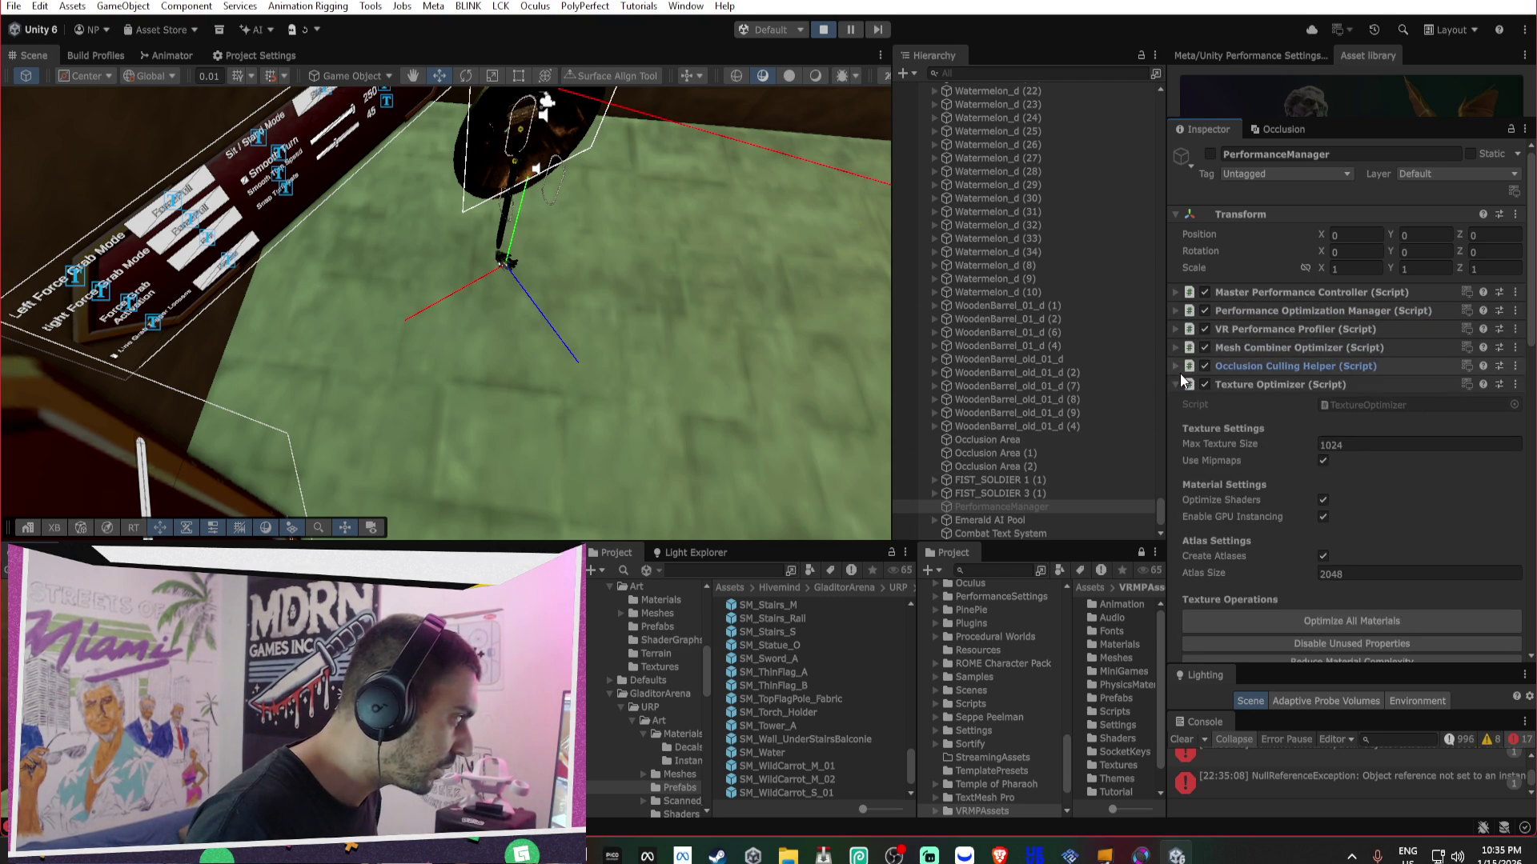
click(1179, 384)
click(1181, 402)
click(1187, 421)
- Disable the Mesh Combiner, Physics, Occlusion and Texture optimizers, toggle the object, then stop Play
click(1204, 347)
click(1206, 422)
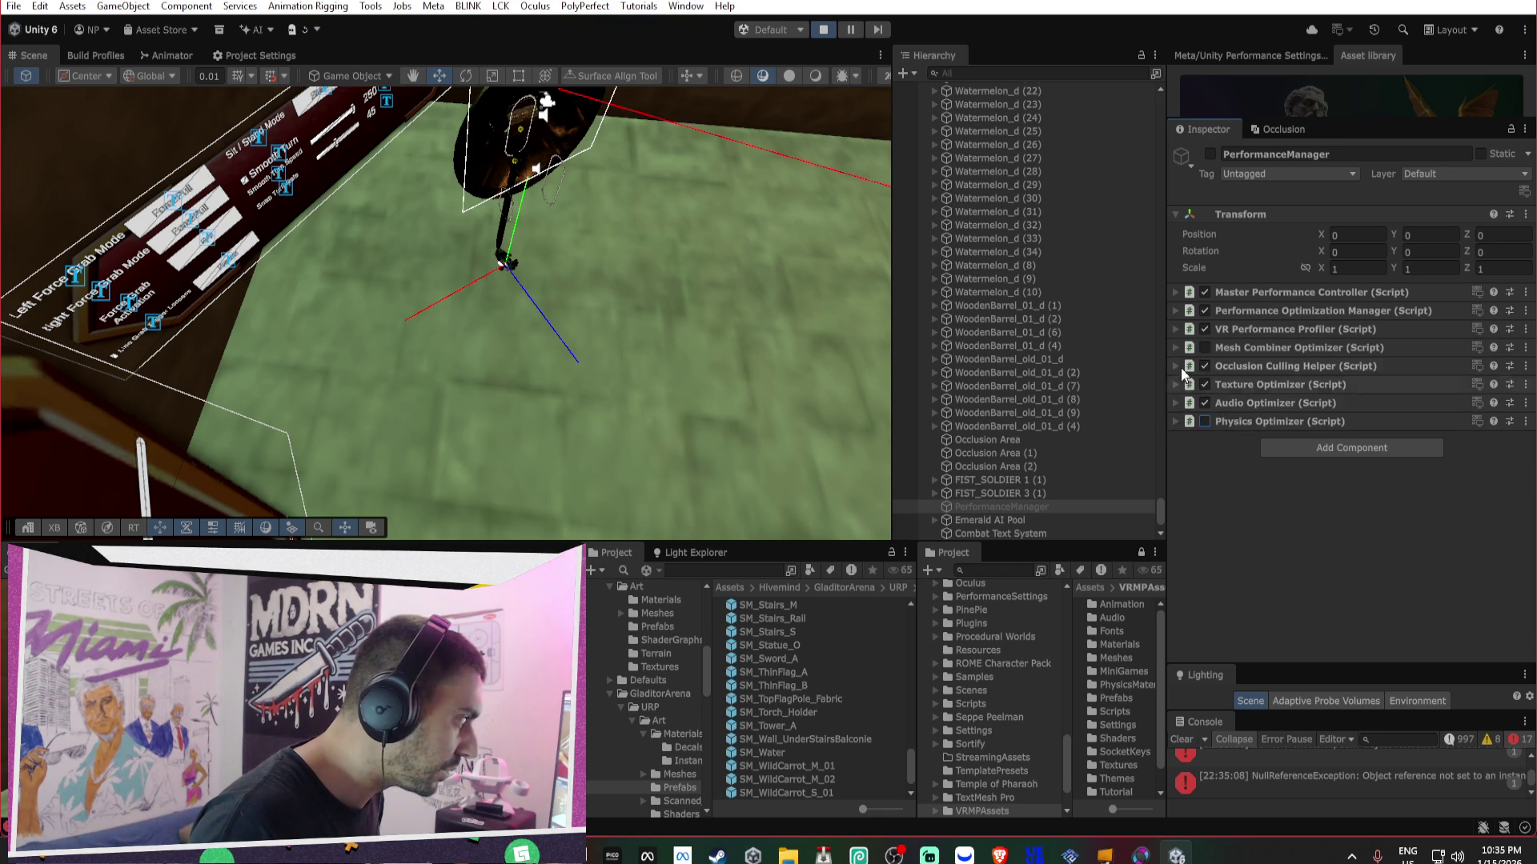
click(1210, 153)
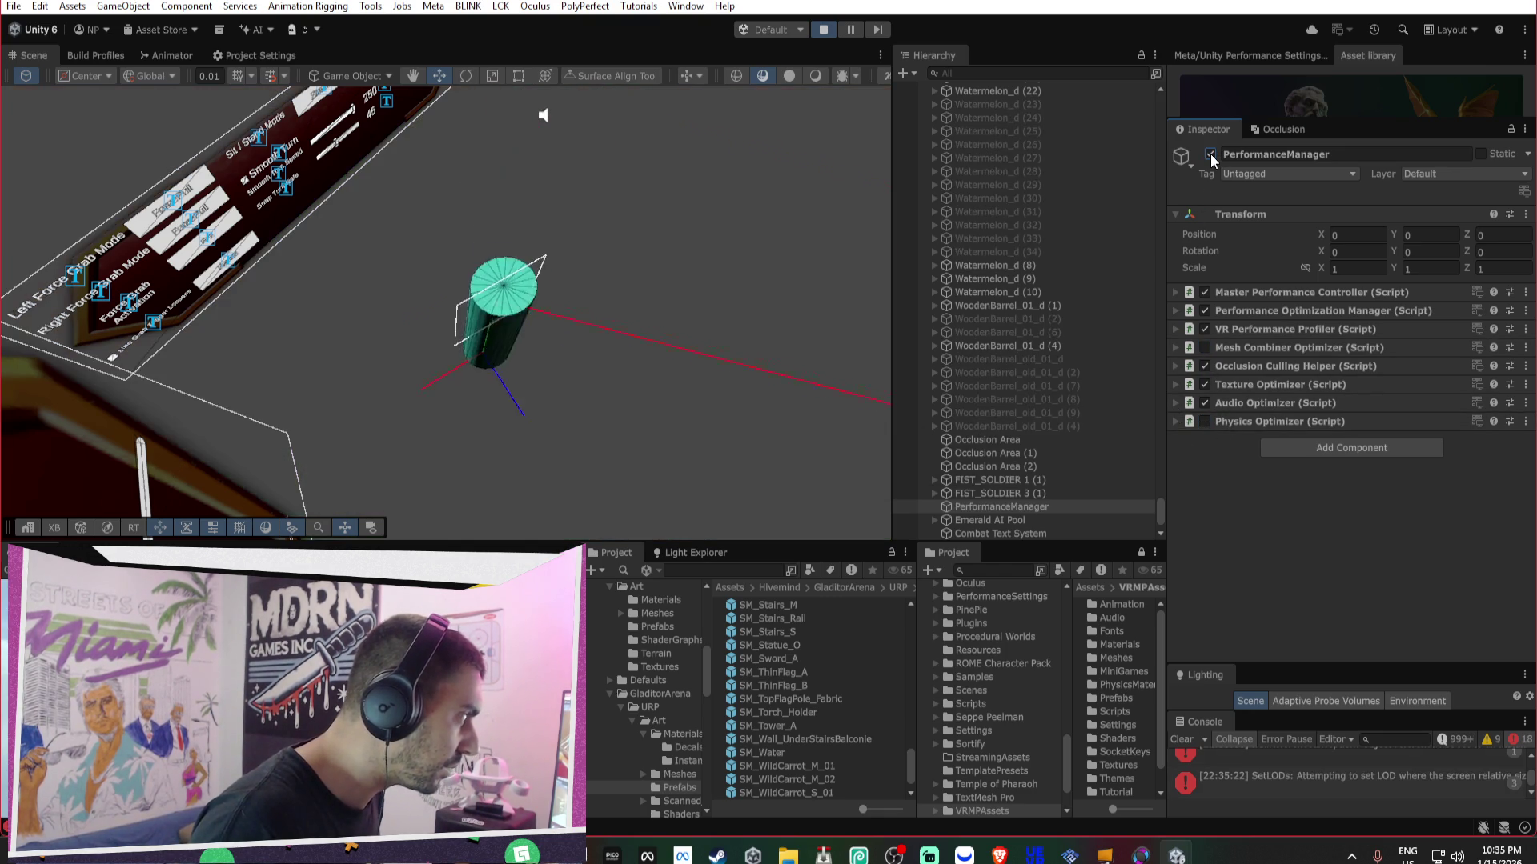
click(1210, 154)
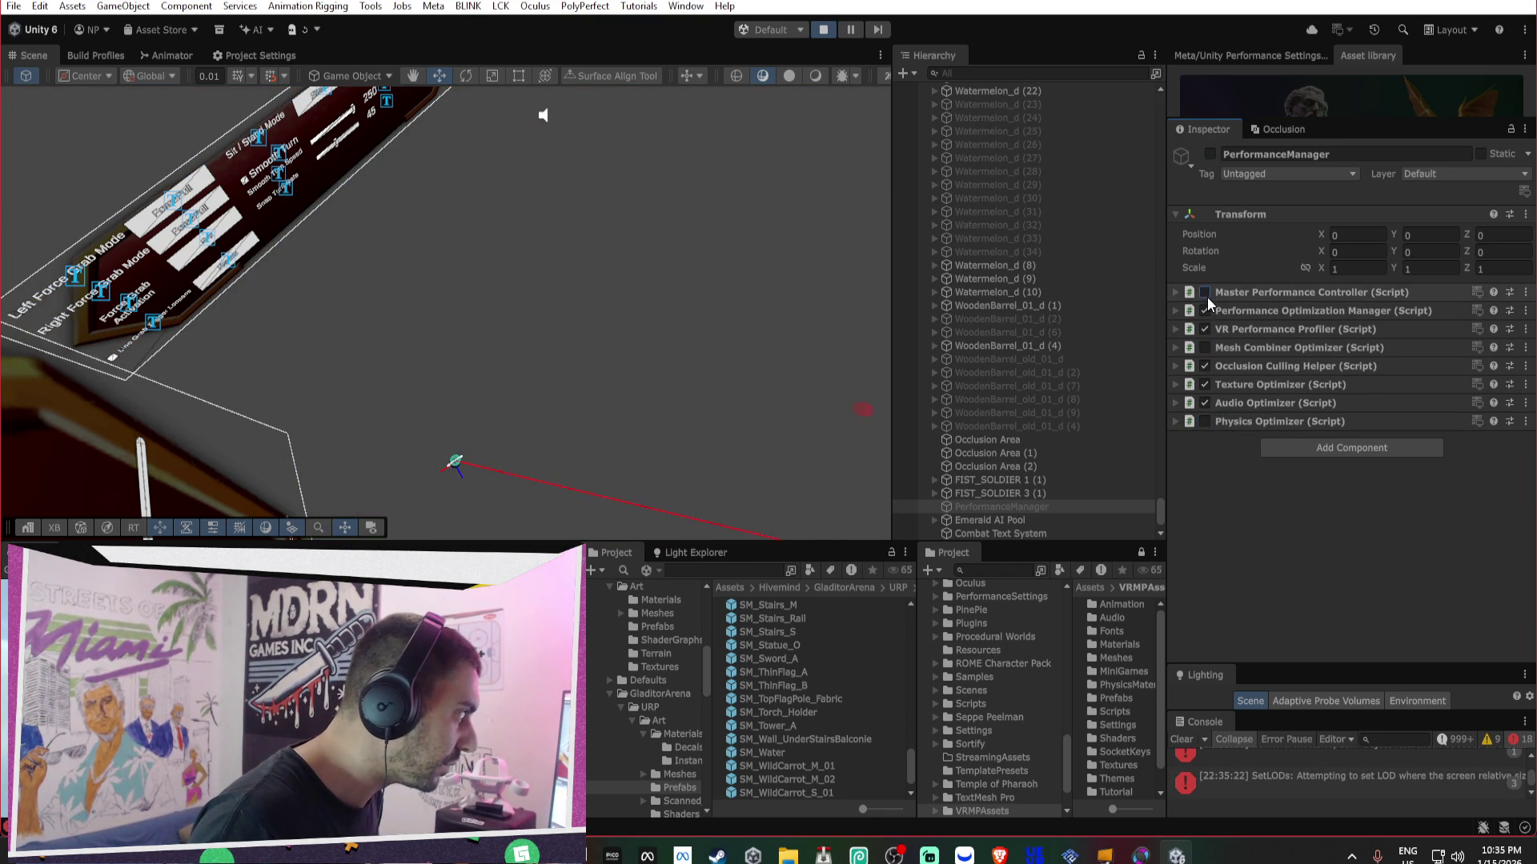
click(1205, 366)
click(1205, 384)
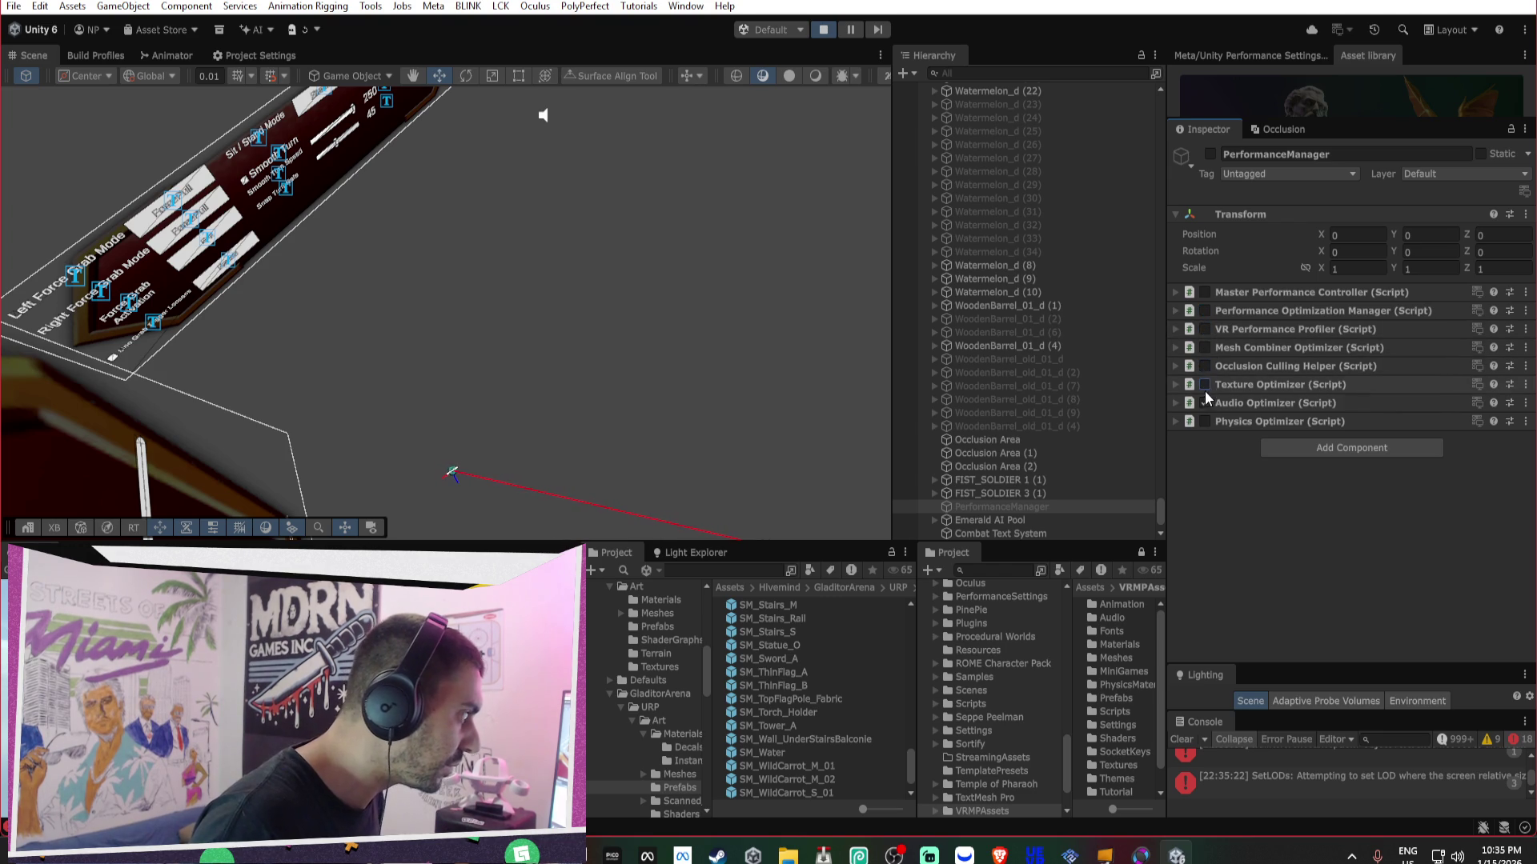
click(824, 29)
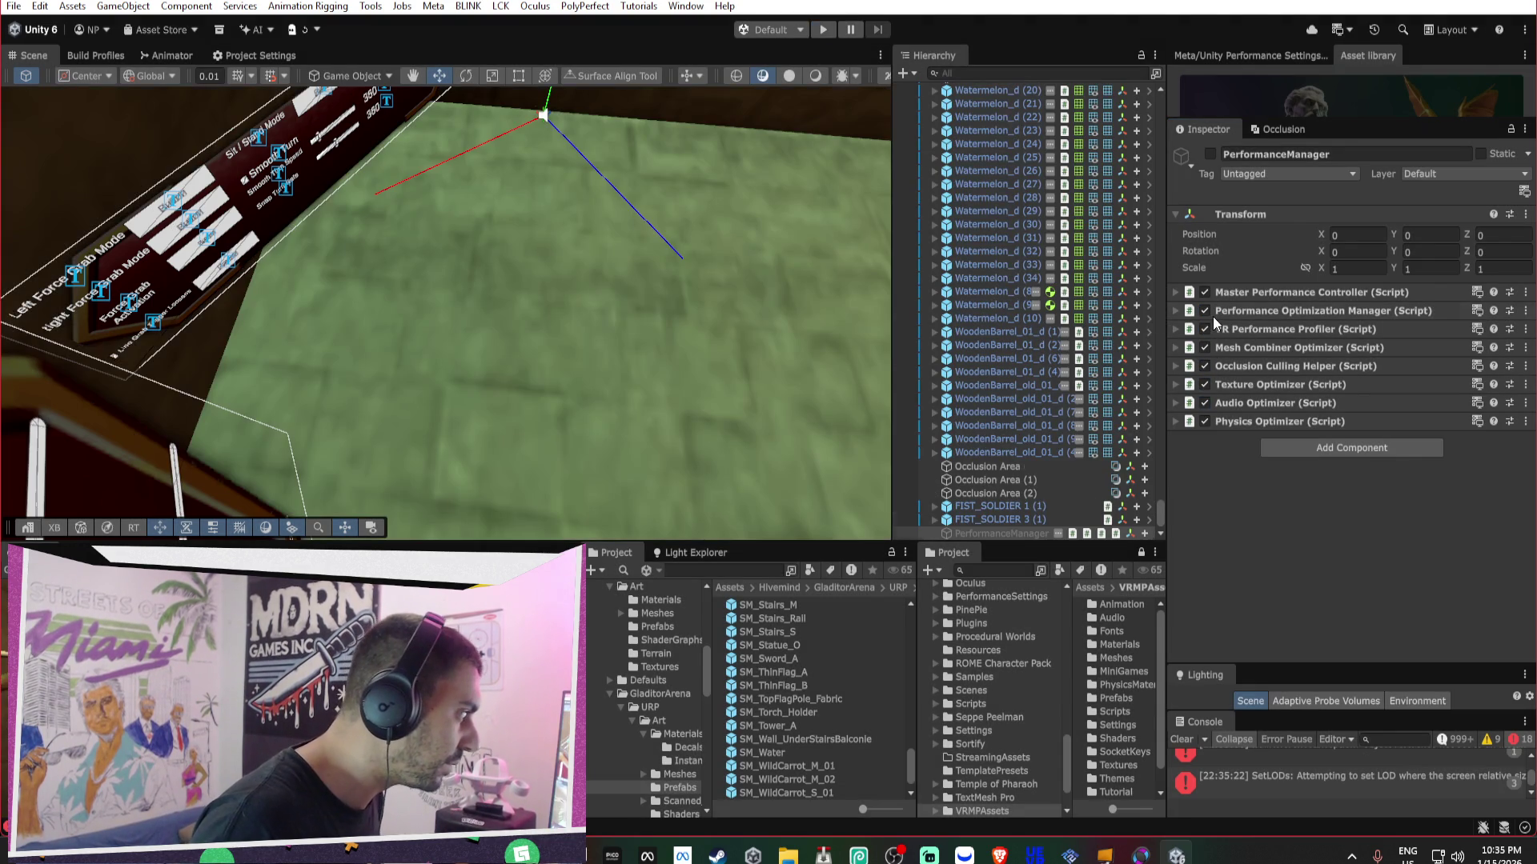
- Review the Physics Optimizer, Master Performance Controller and Performance Optimization Manager settings on PerformanceManager
click(1197, 420)
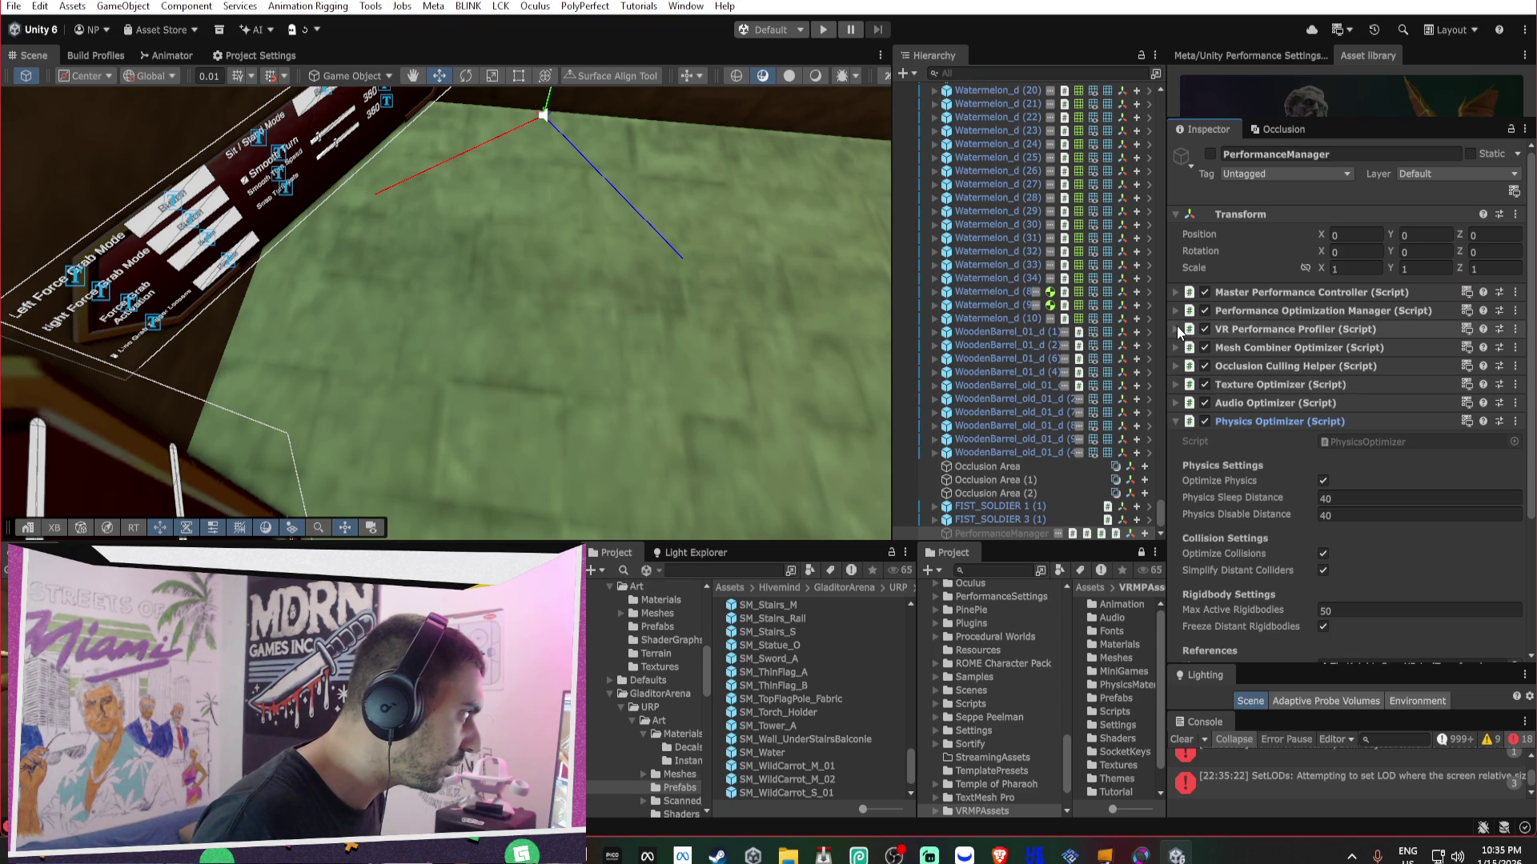
click(1264, 293)
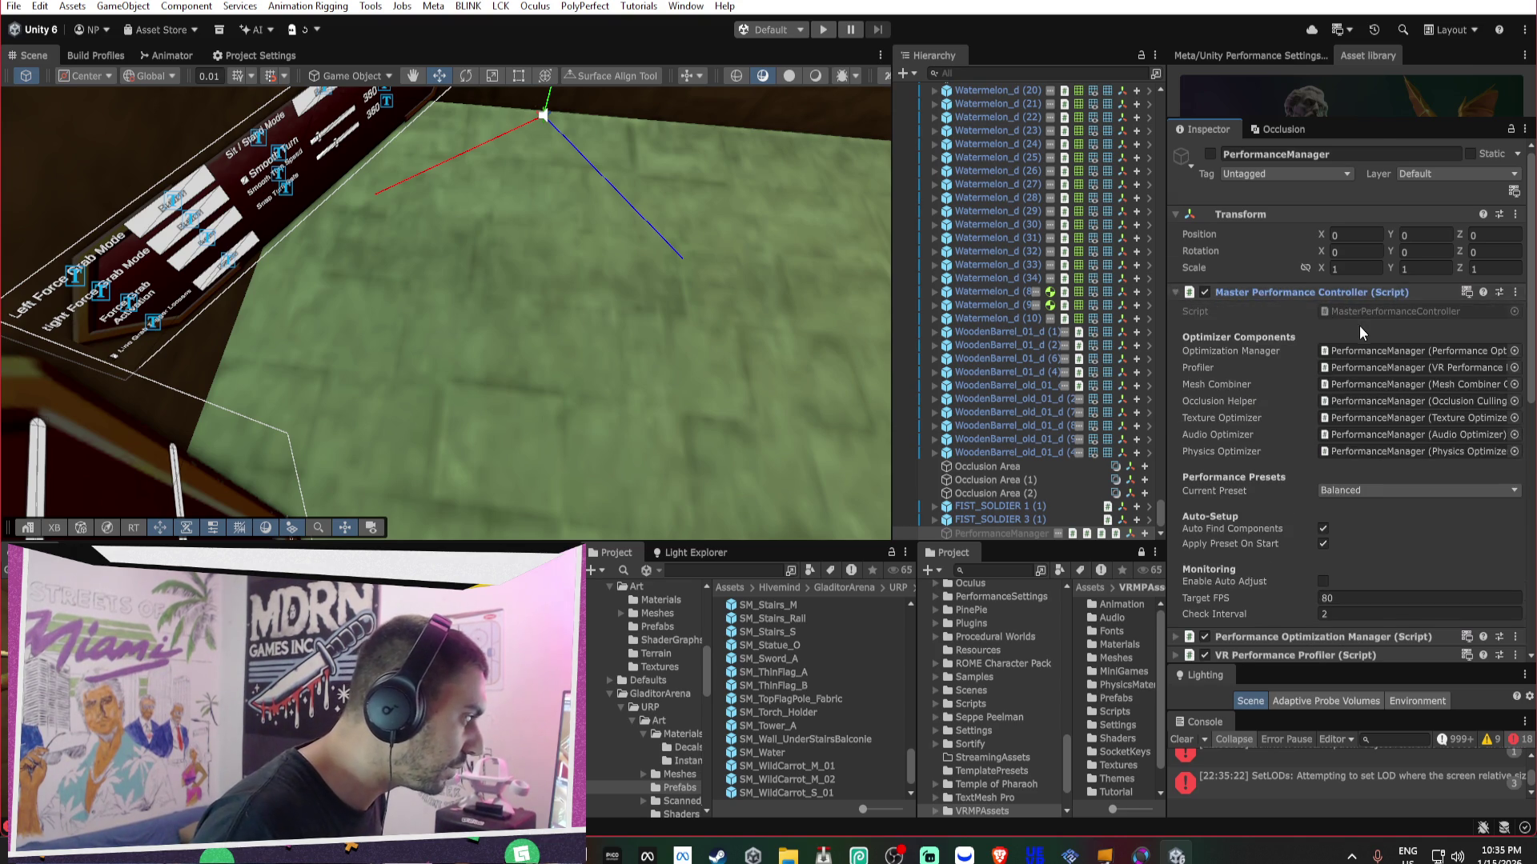
scroll(1359, 325, down, 2)
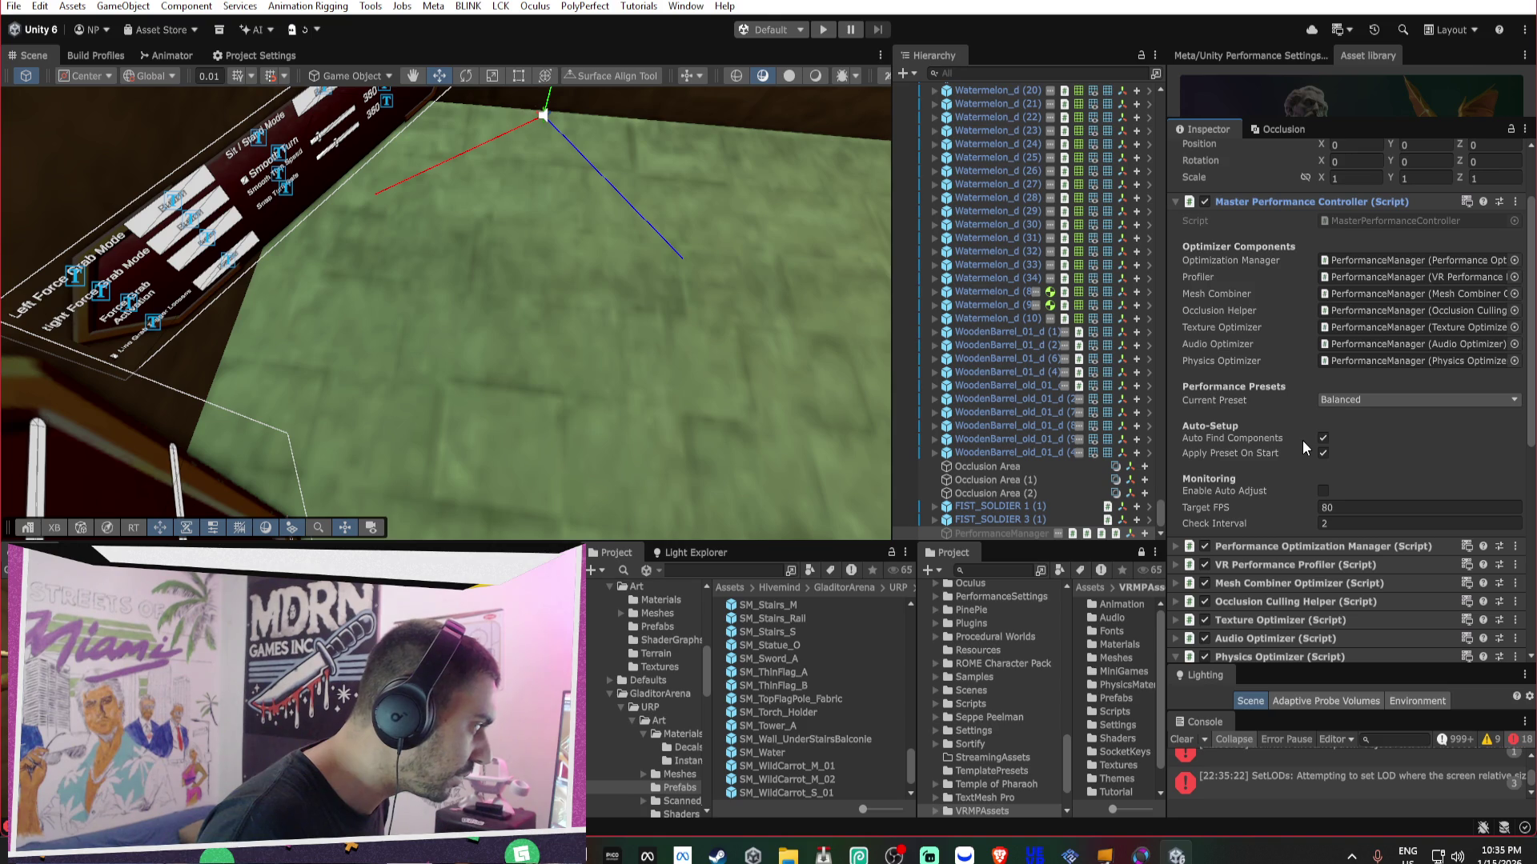
scroll(1312, 472, down, 1)
click(1321, 497)
scroll(1321, 493, down, 1)
scroll(1322, 501, down, 3)
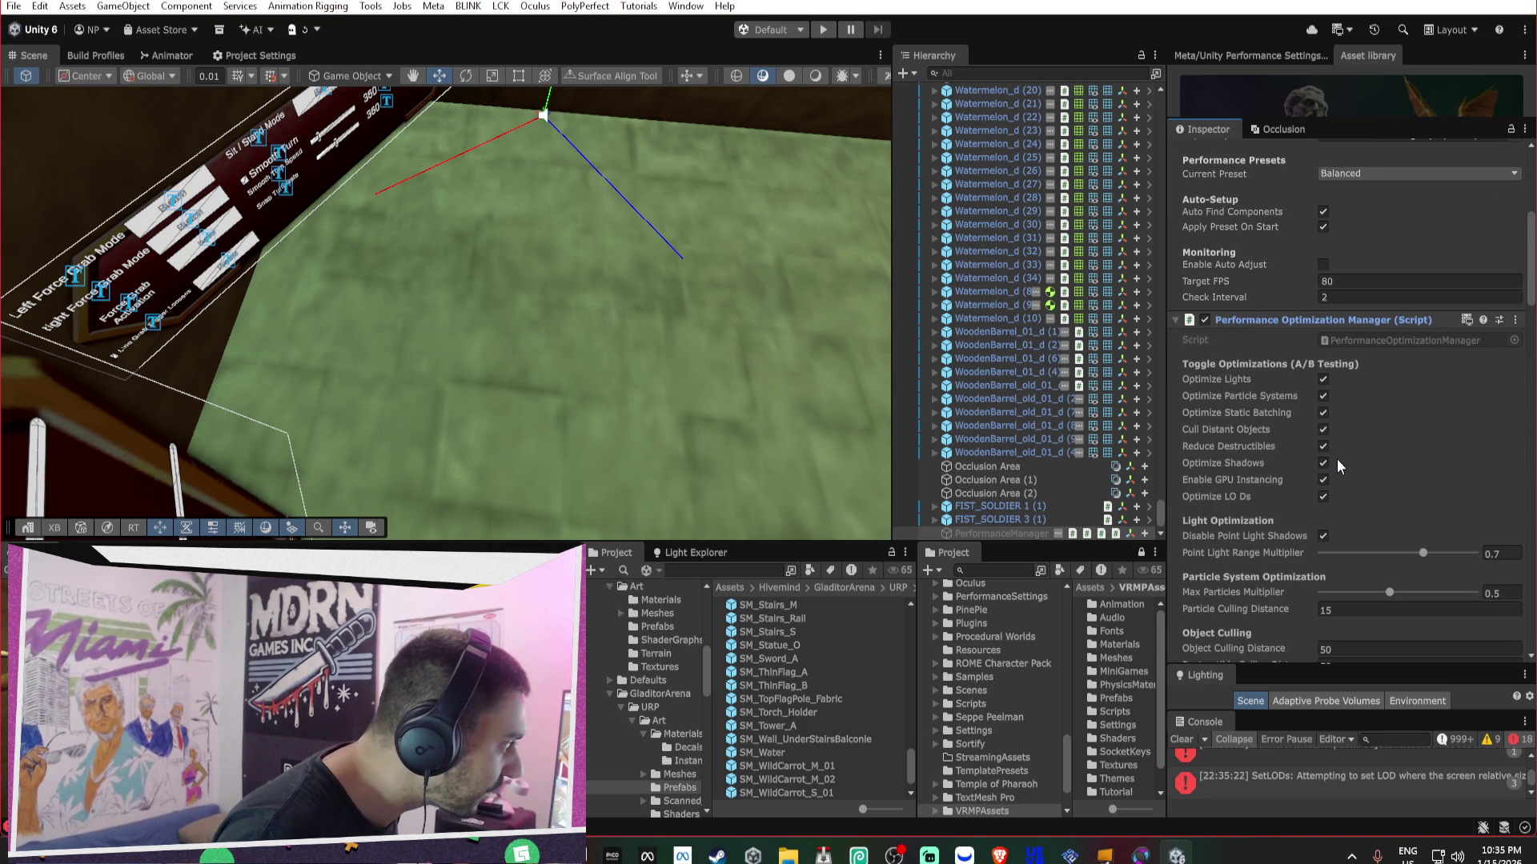
click(1297, 320)
scroll(1201, 276, up, 5)
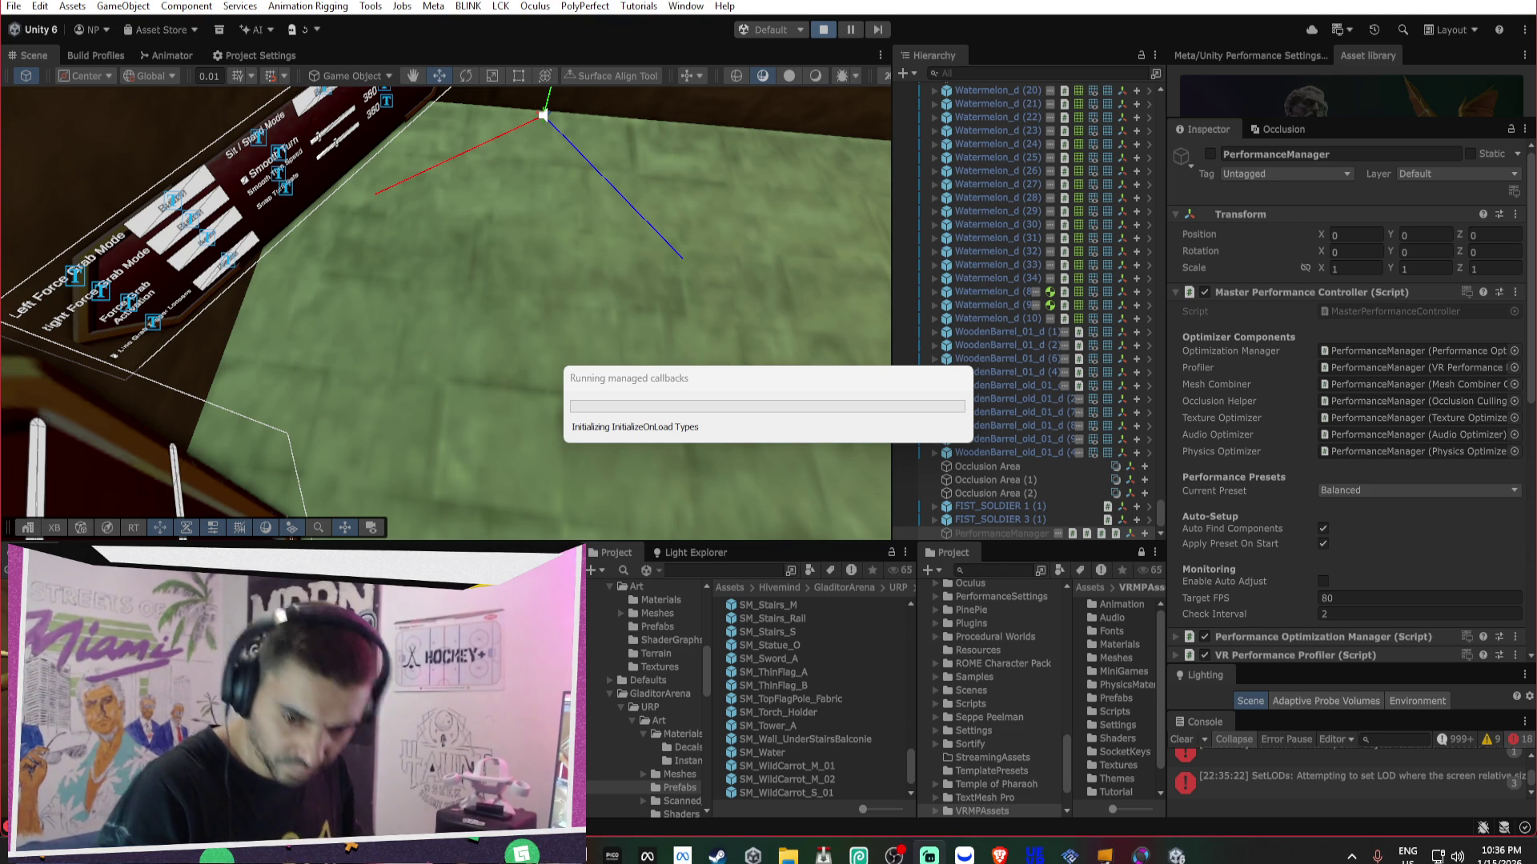
- Bring the Brave YouTube window forward, raise system volume to 90, then minimize the browser
mouse_move(999, 855)
click(998, 773)
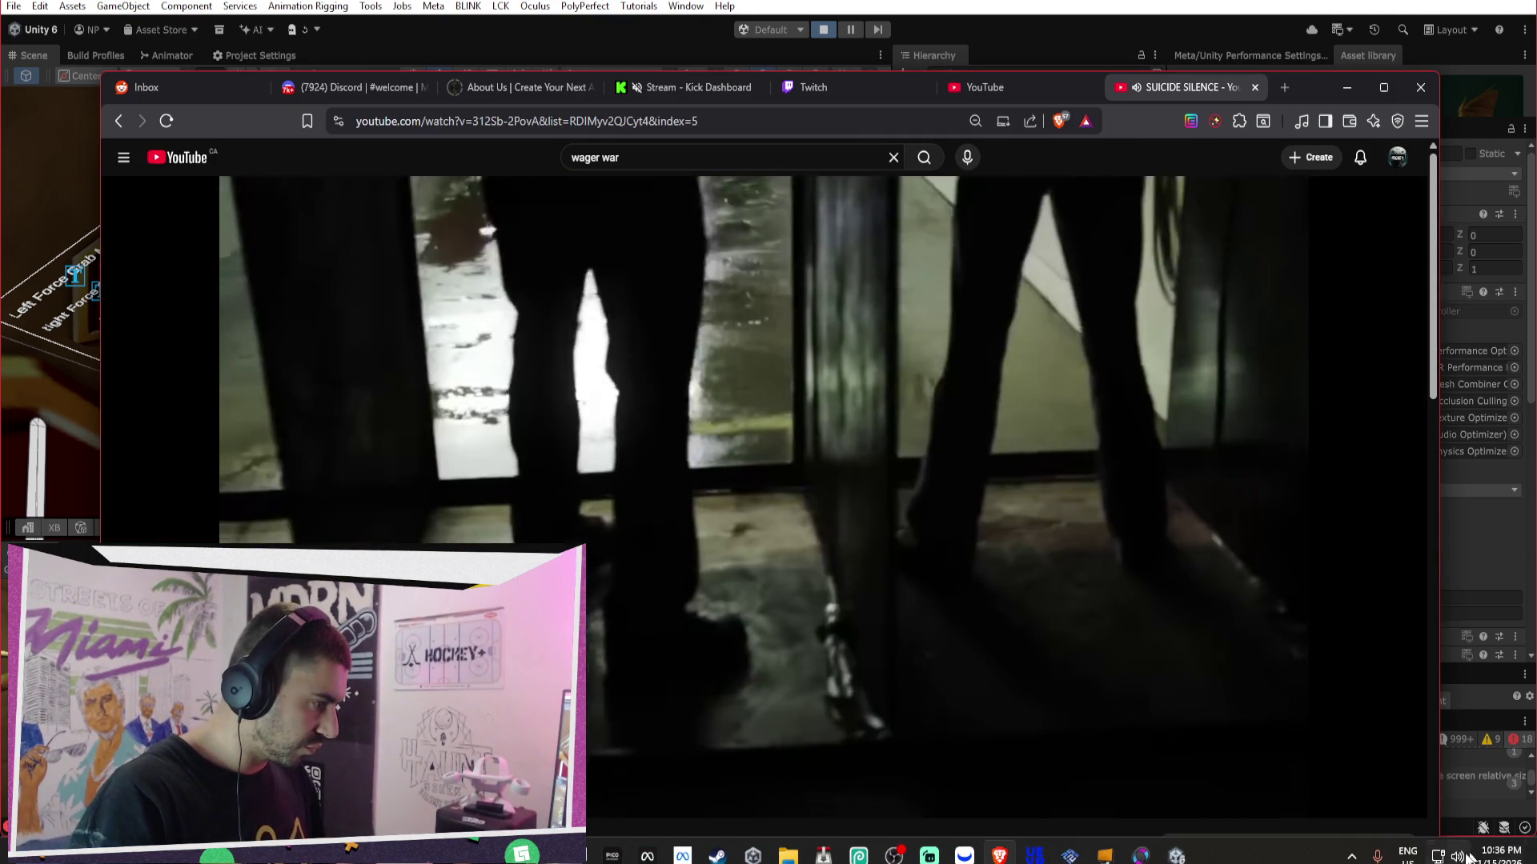
click(1499, 855)
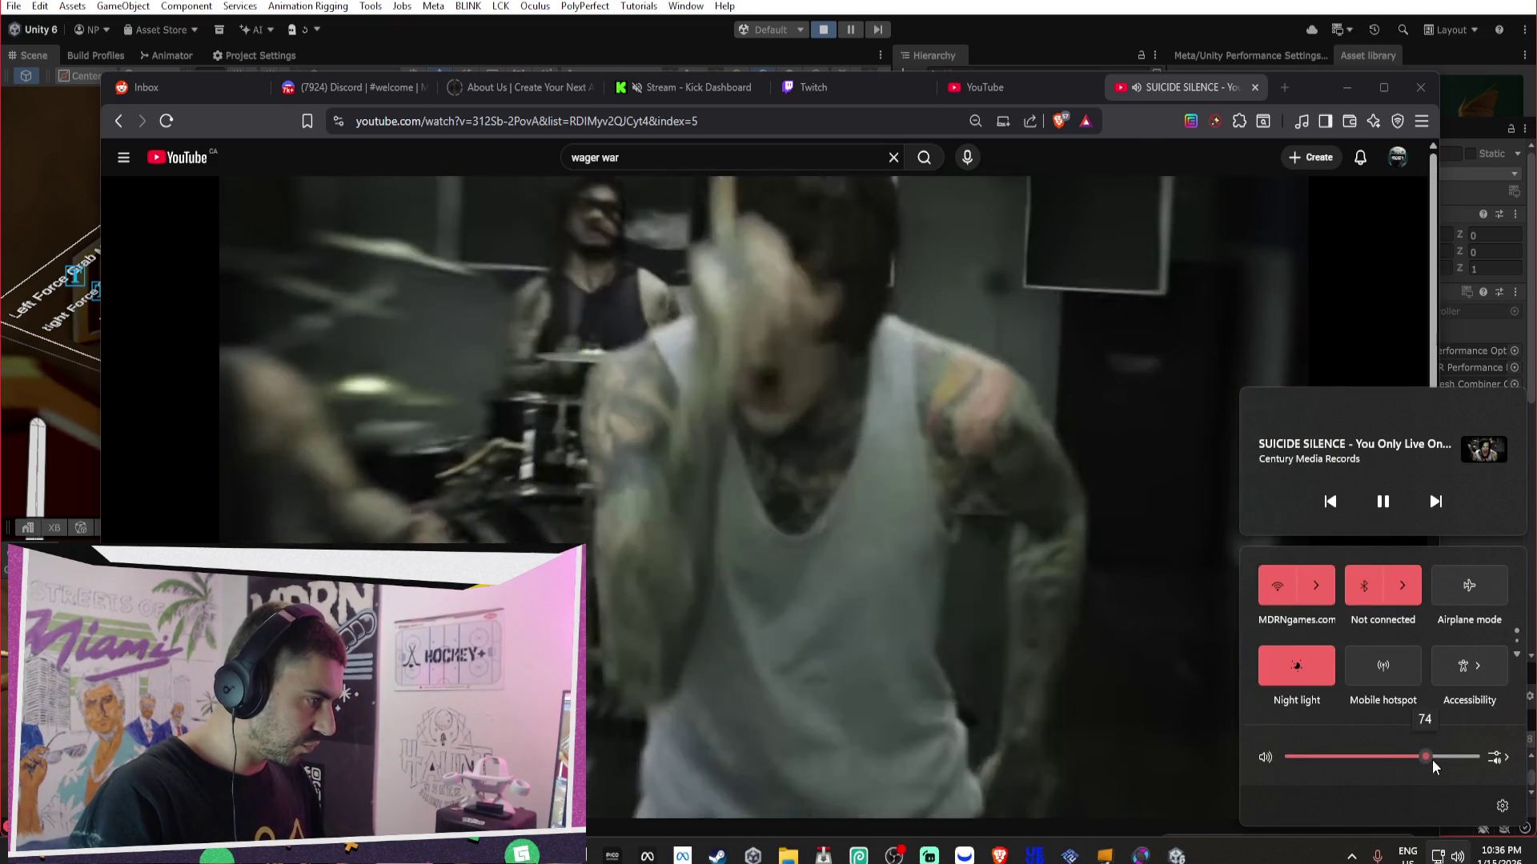
drag(1433, 760, 1461, 759)
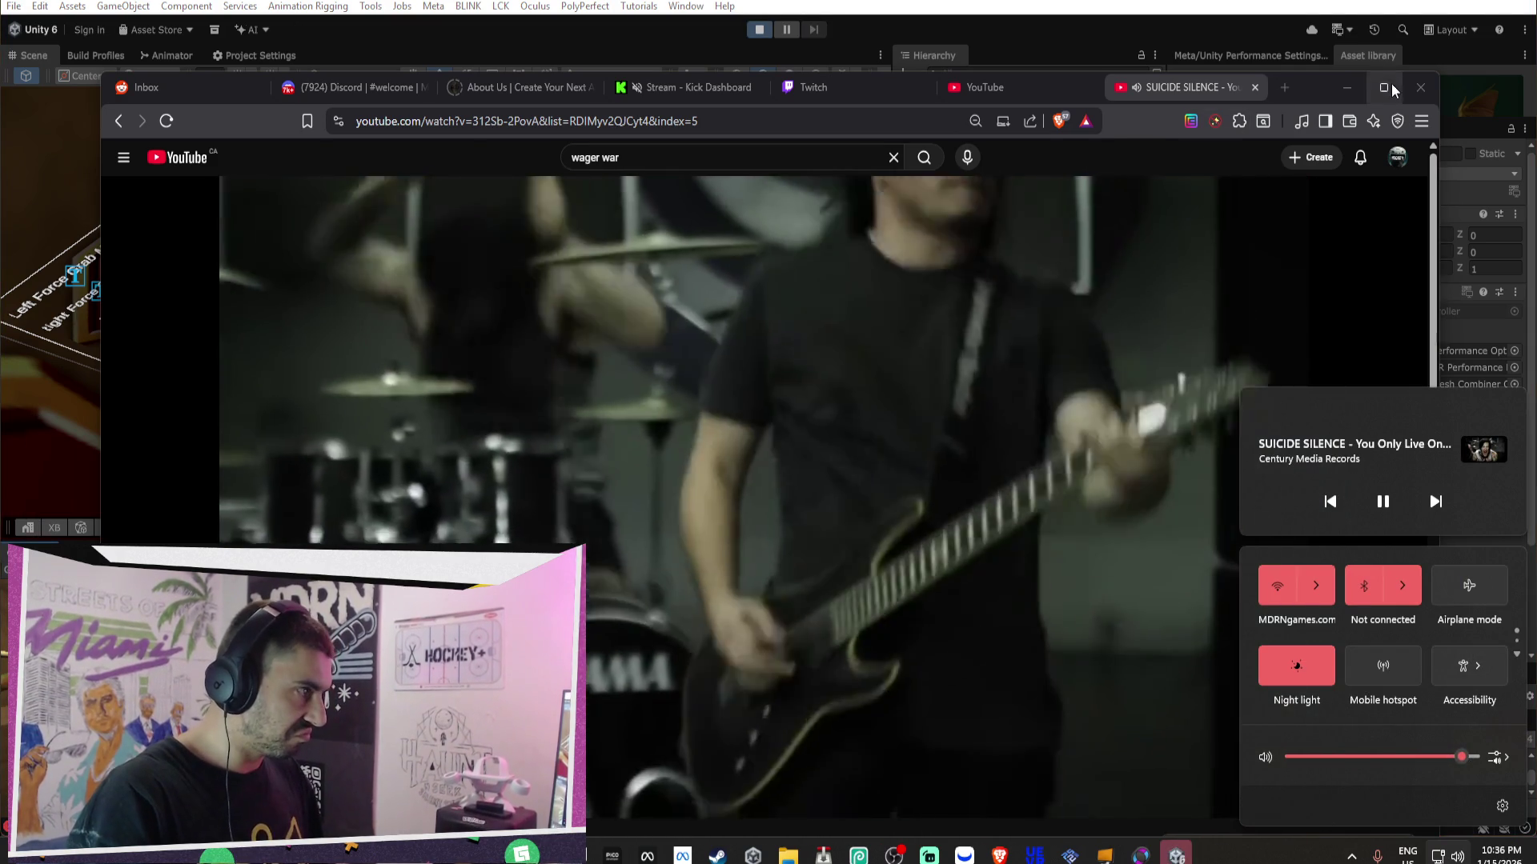
click(1356, 85)
click(1356, 85)
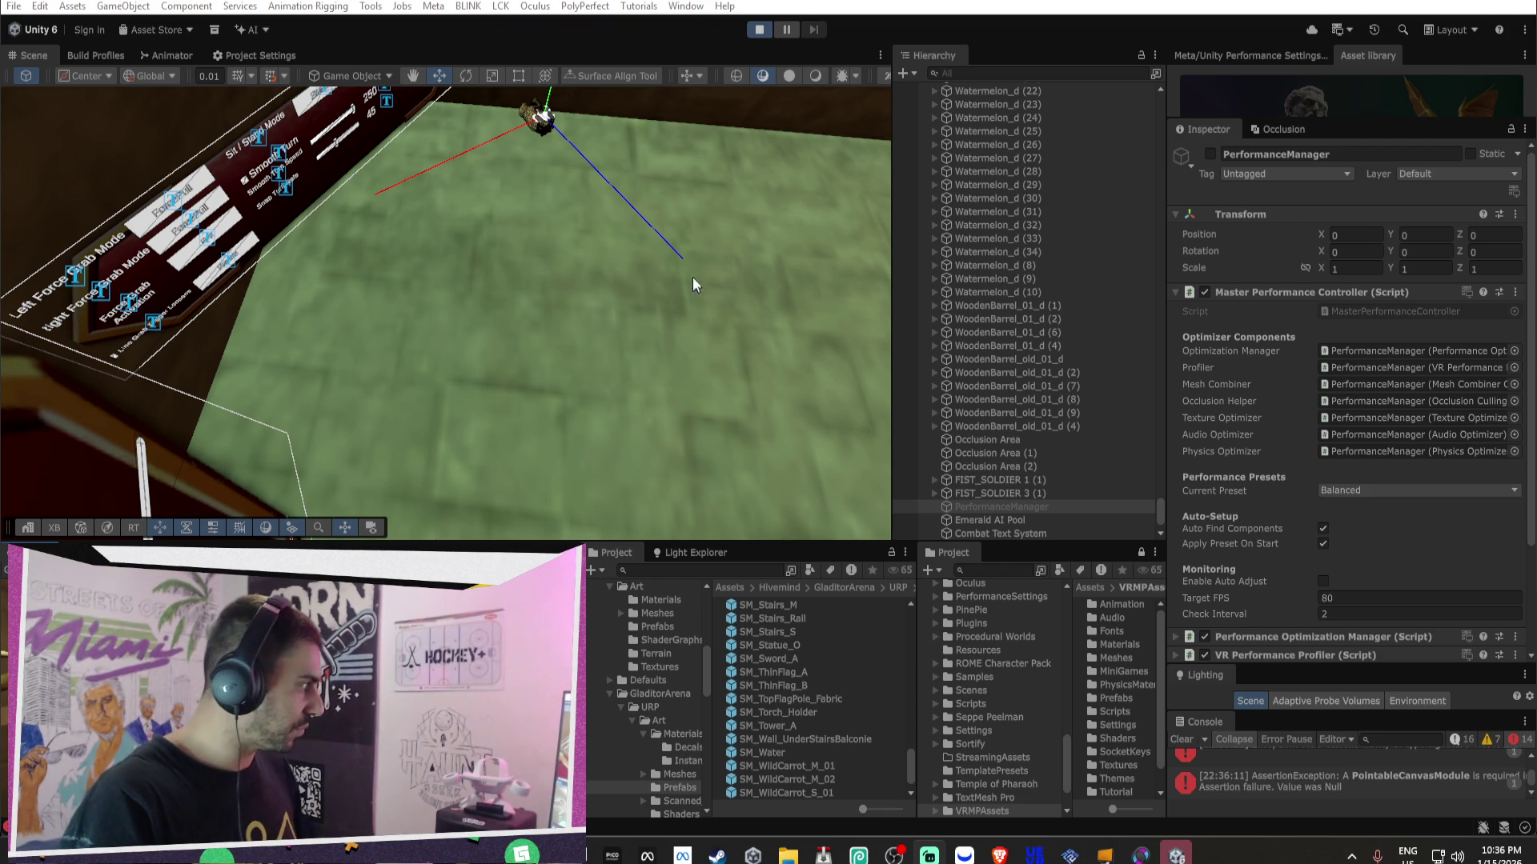
- Frame the TheKnight_OpenXRrig player rig in the Scene view
mouse_move(741, 243)
mouse_down()
mouse_move(725, 227)
mouse_move(648, 237)
mouse_move(632, 181)
mouse_move(466, 126)
mouse_move(602, 172)
mouse_up()
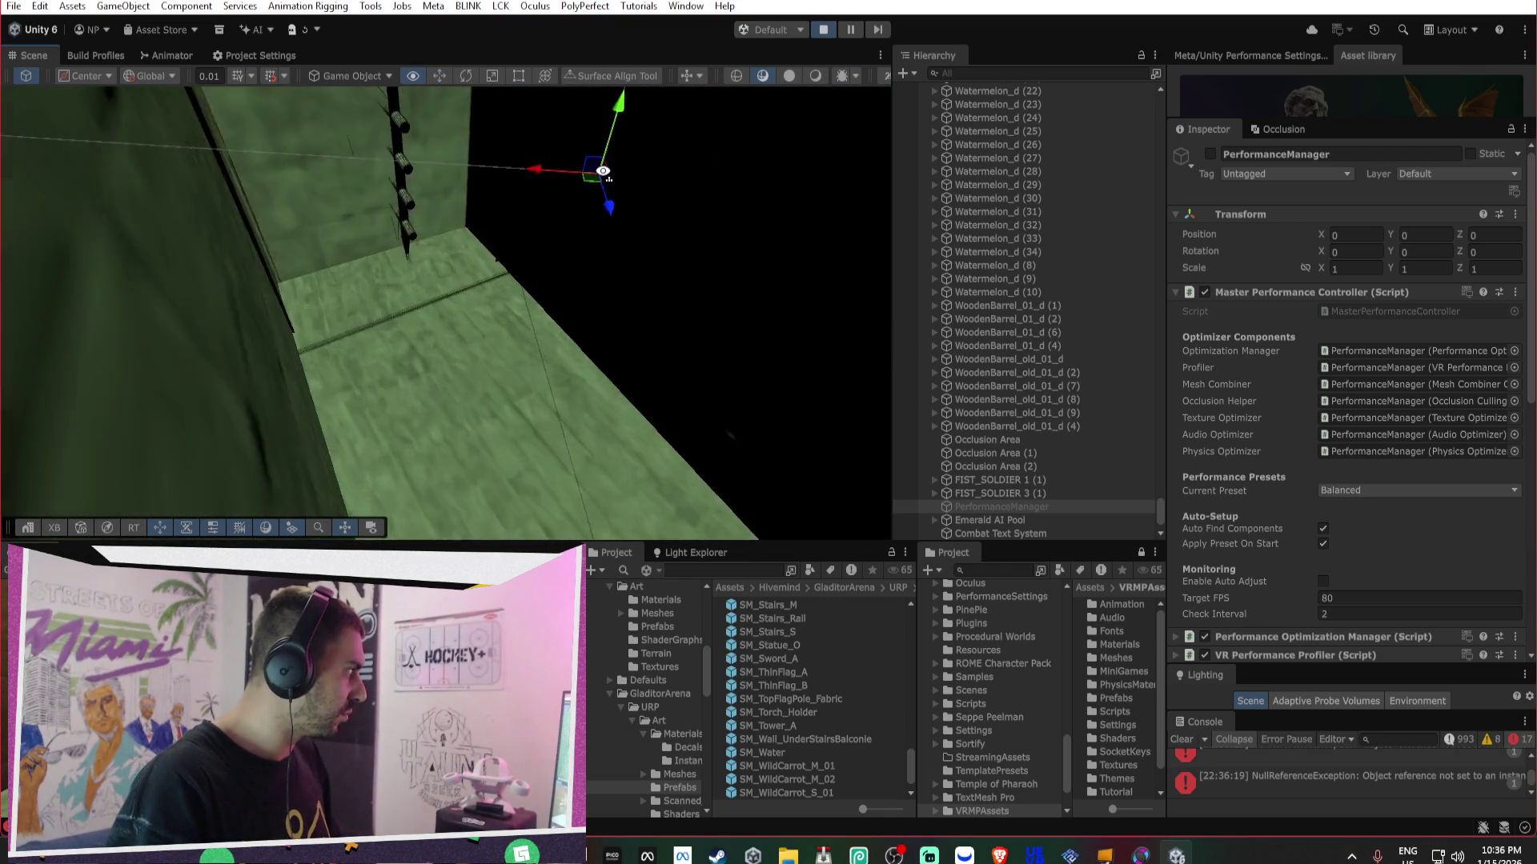
click(1018, 506)
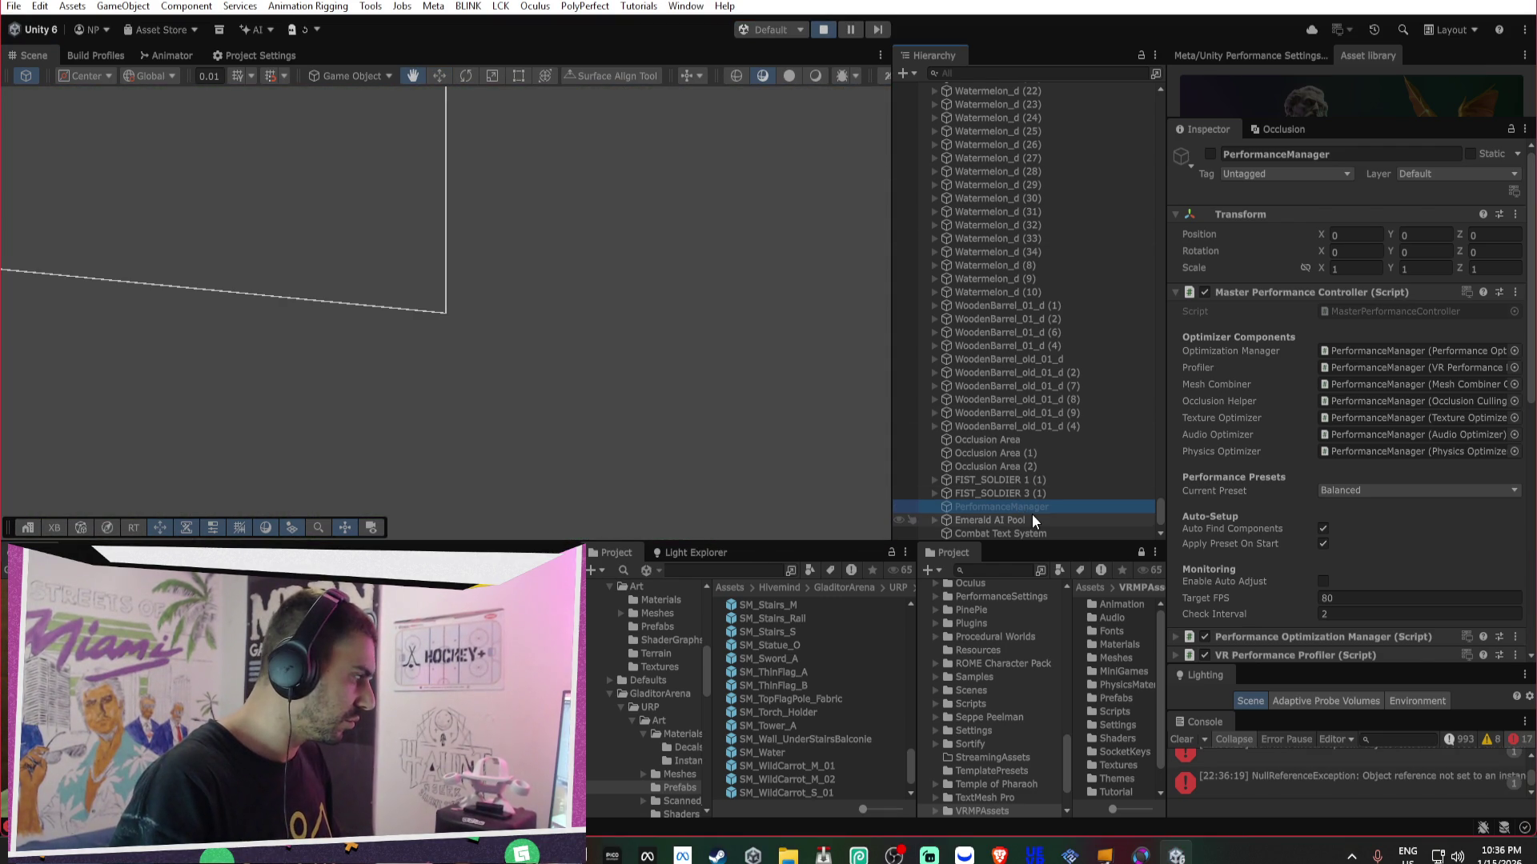
click(1024, 522)
scroll(1117, 429, up, 10)
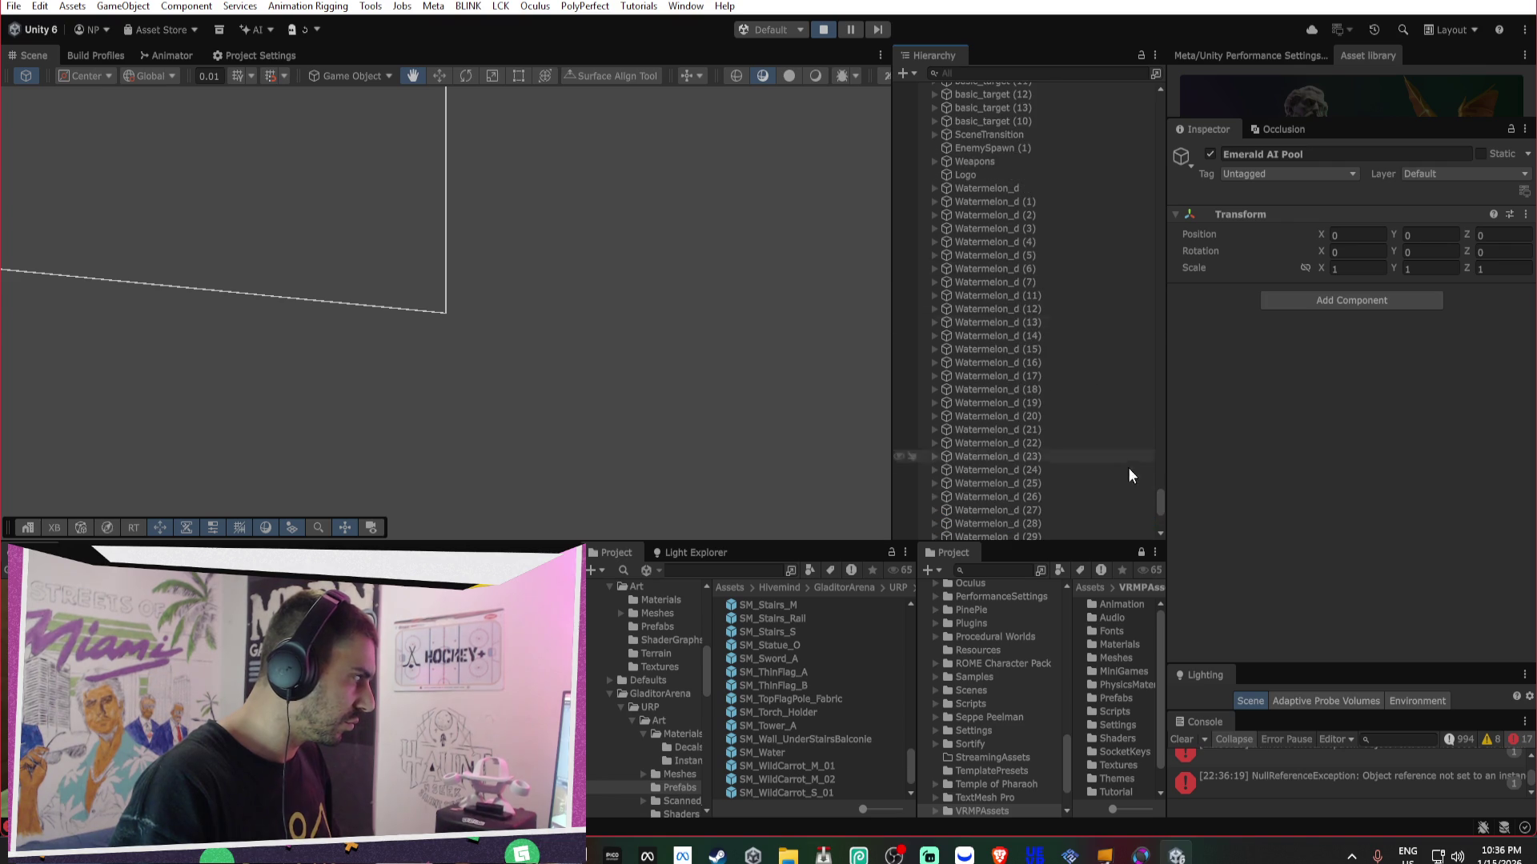
drag(1159, 498, 1137, 60)
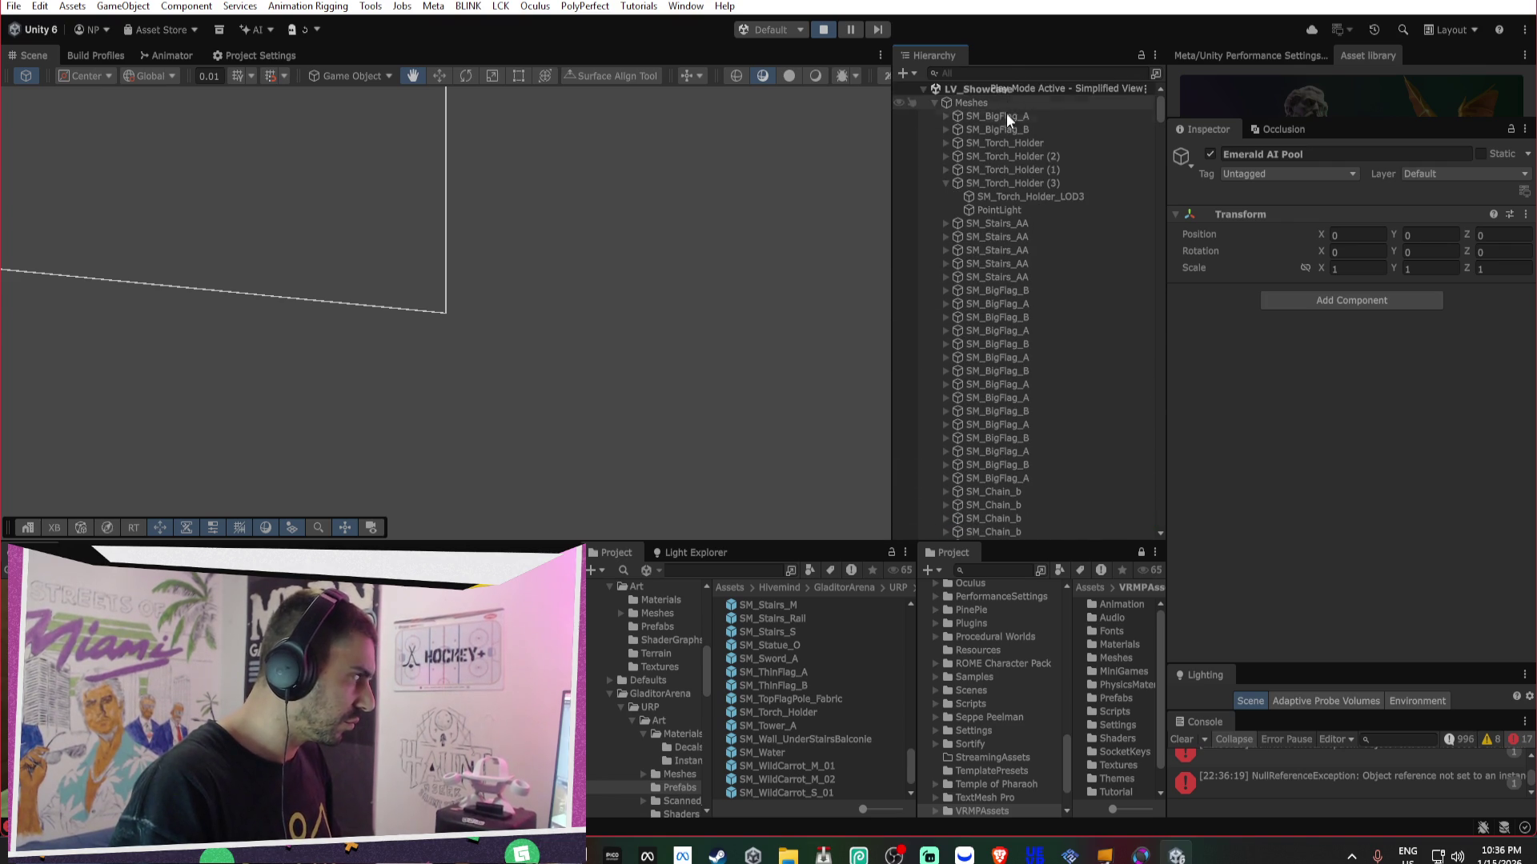
click(934, 102)
click(952, 128)
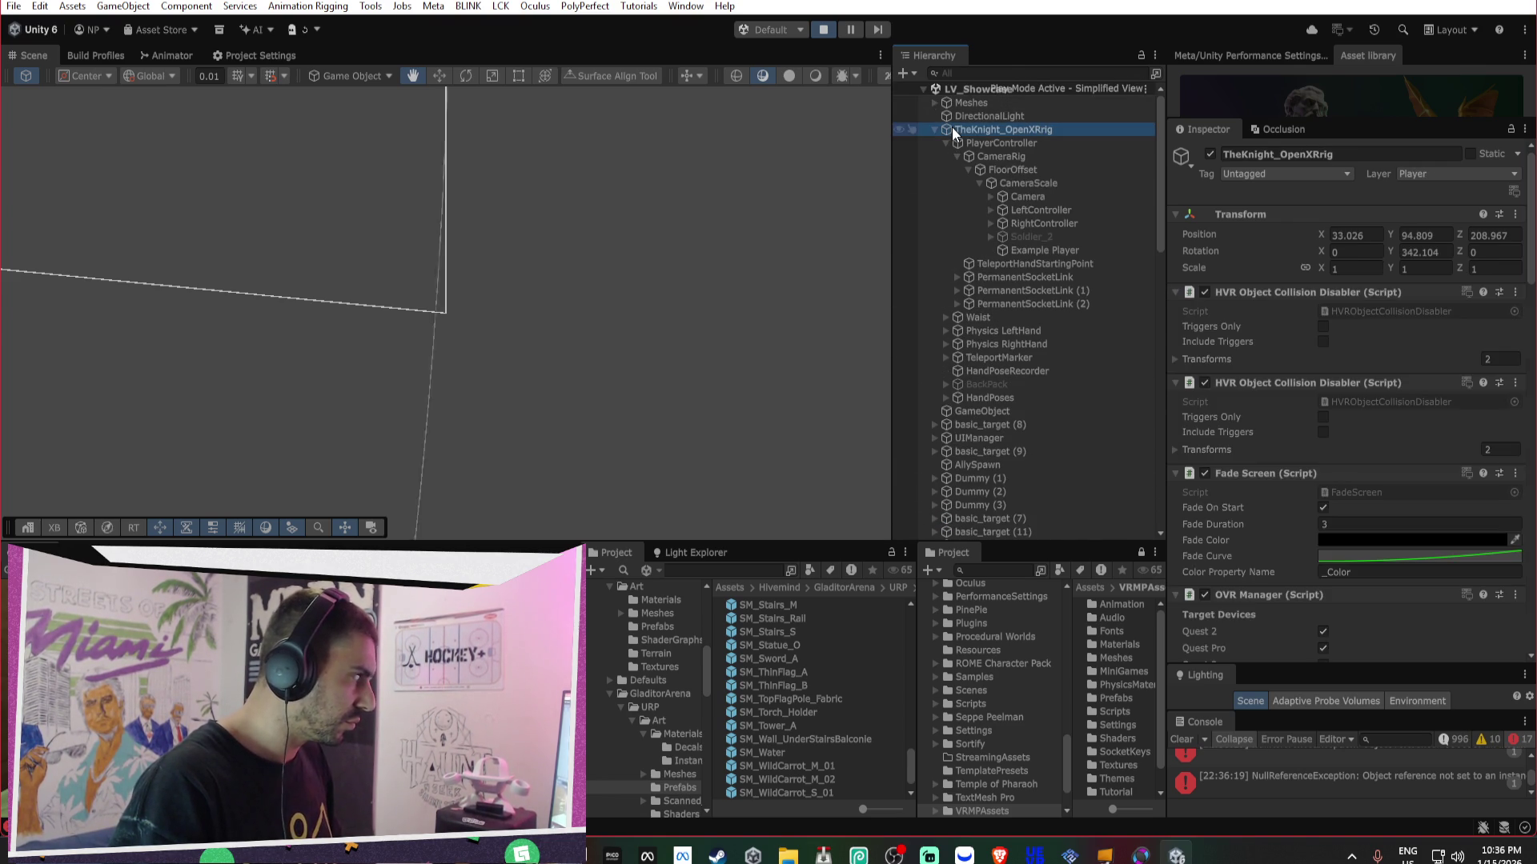
double_click(952, 128)
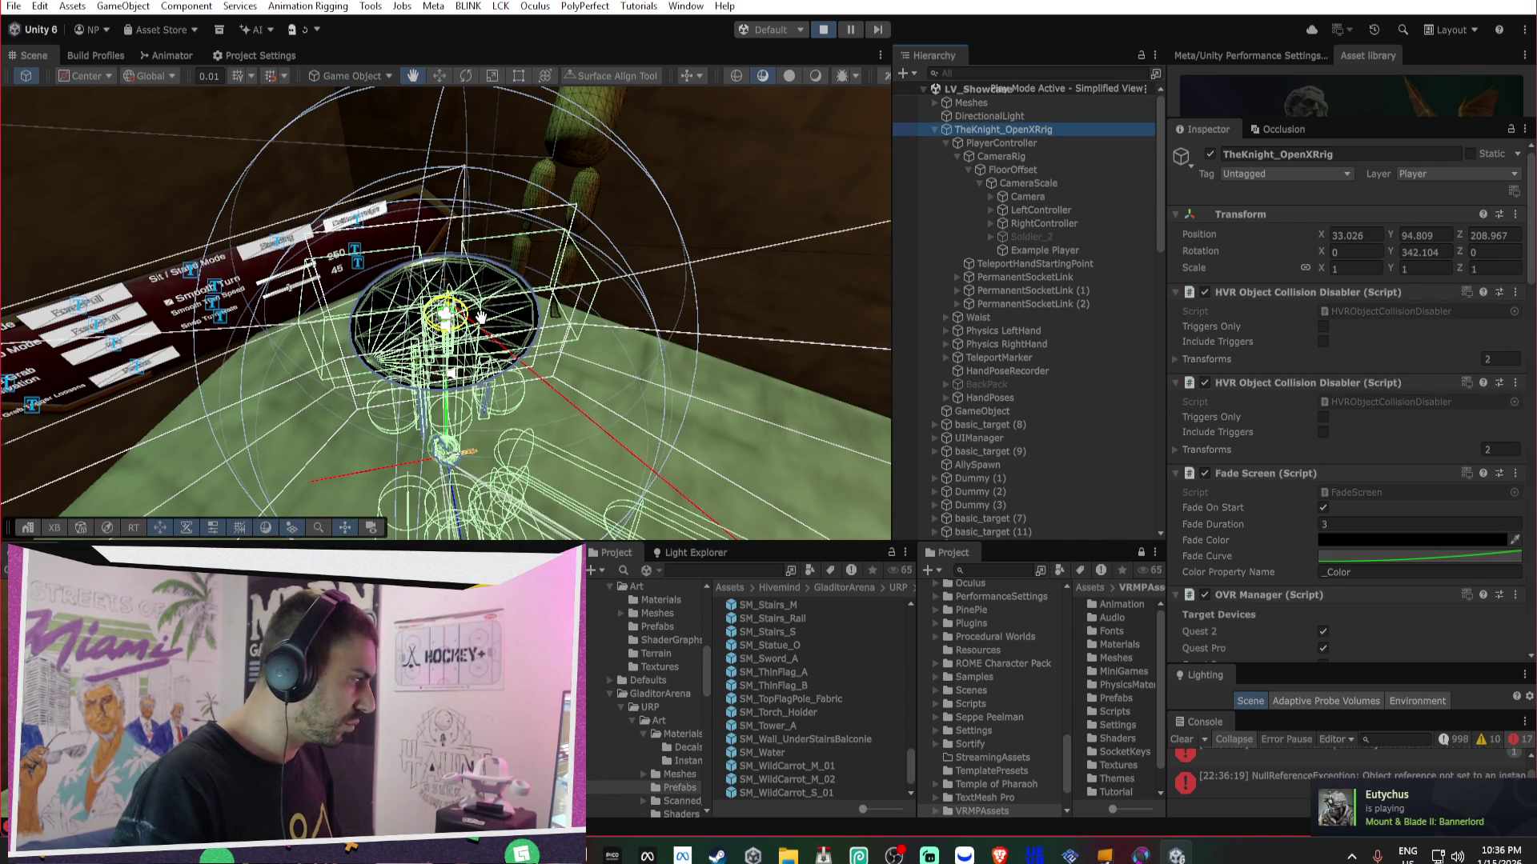
mouse_move(480, 317)
mouse_down()
mouse_move(688, 332)
mouse_move(1127, 160)
mouse_up()
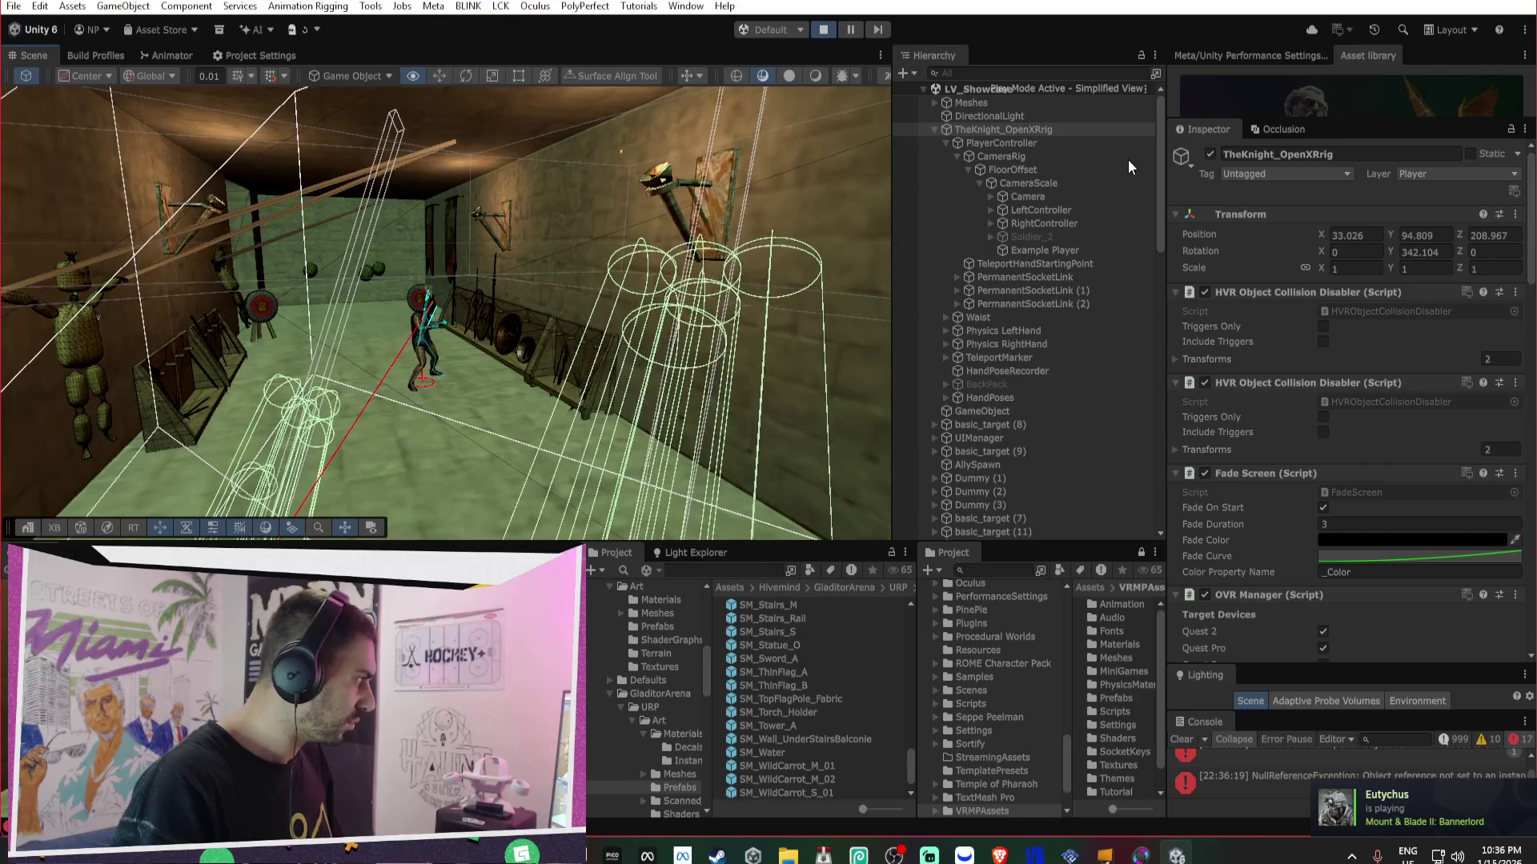
mouse_move(592, 320)
mouse_down()
mouse_move(655, 267)
mouse_move(929, 242)
mouse_move(1072, 242)
mouse_move(1111, 289)
mouse_up()
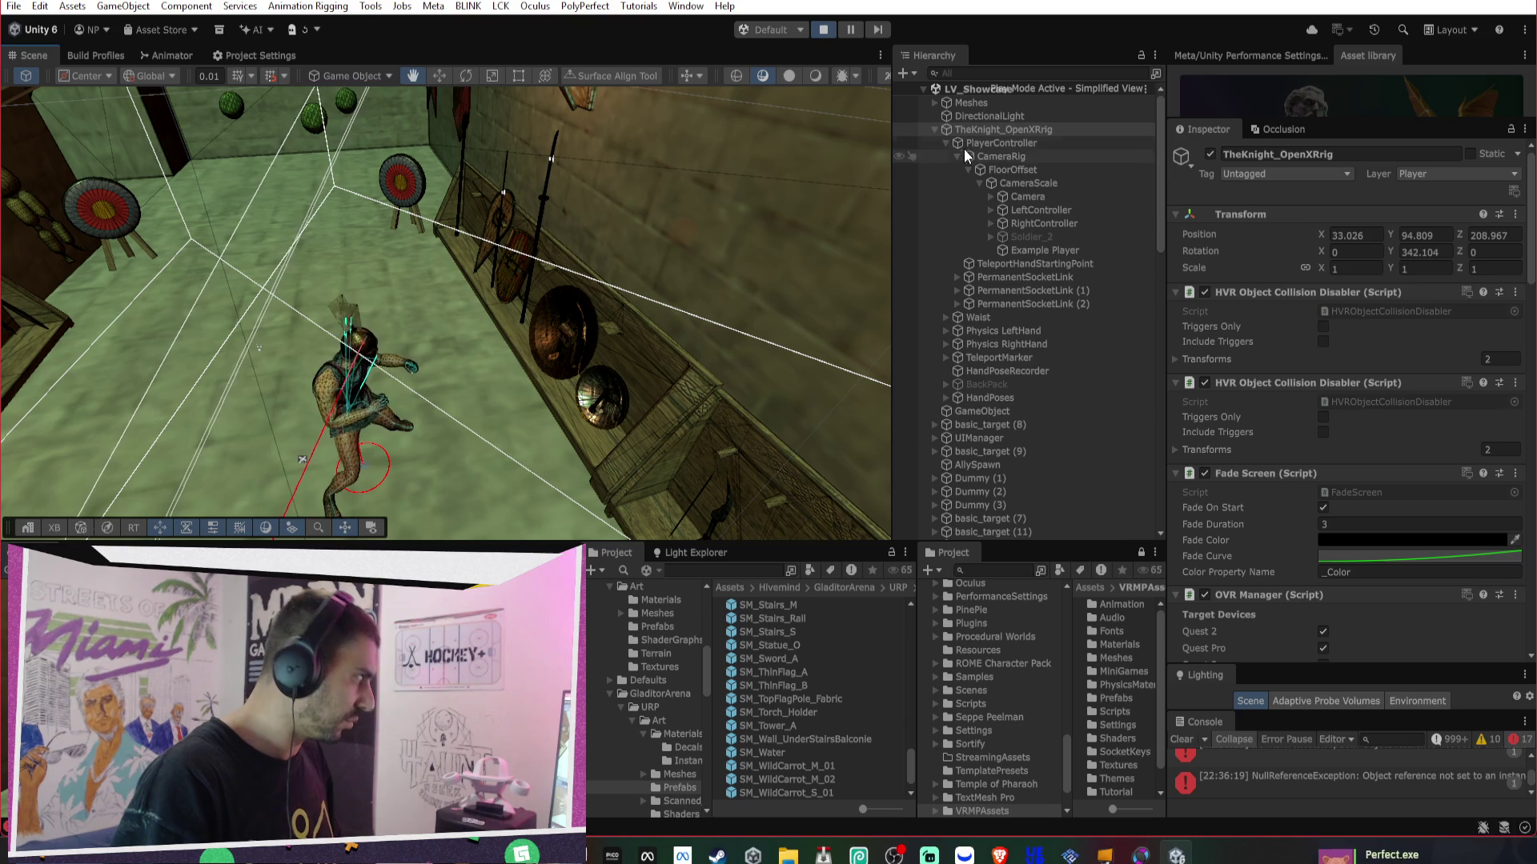
- Select the four SM_Torch_Holder objects and toggle them inactive, then active again
click(935, 129)
mouse_move(528, 224)
mouse_down()
mouse_move(580, 194)
mouse_move(650, 195)
mouse_up()
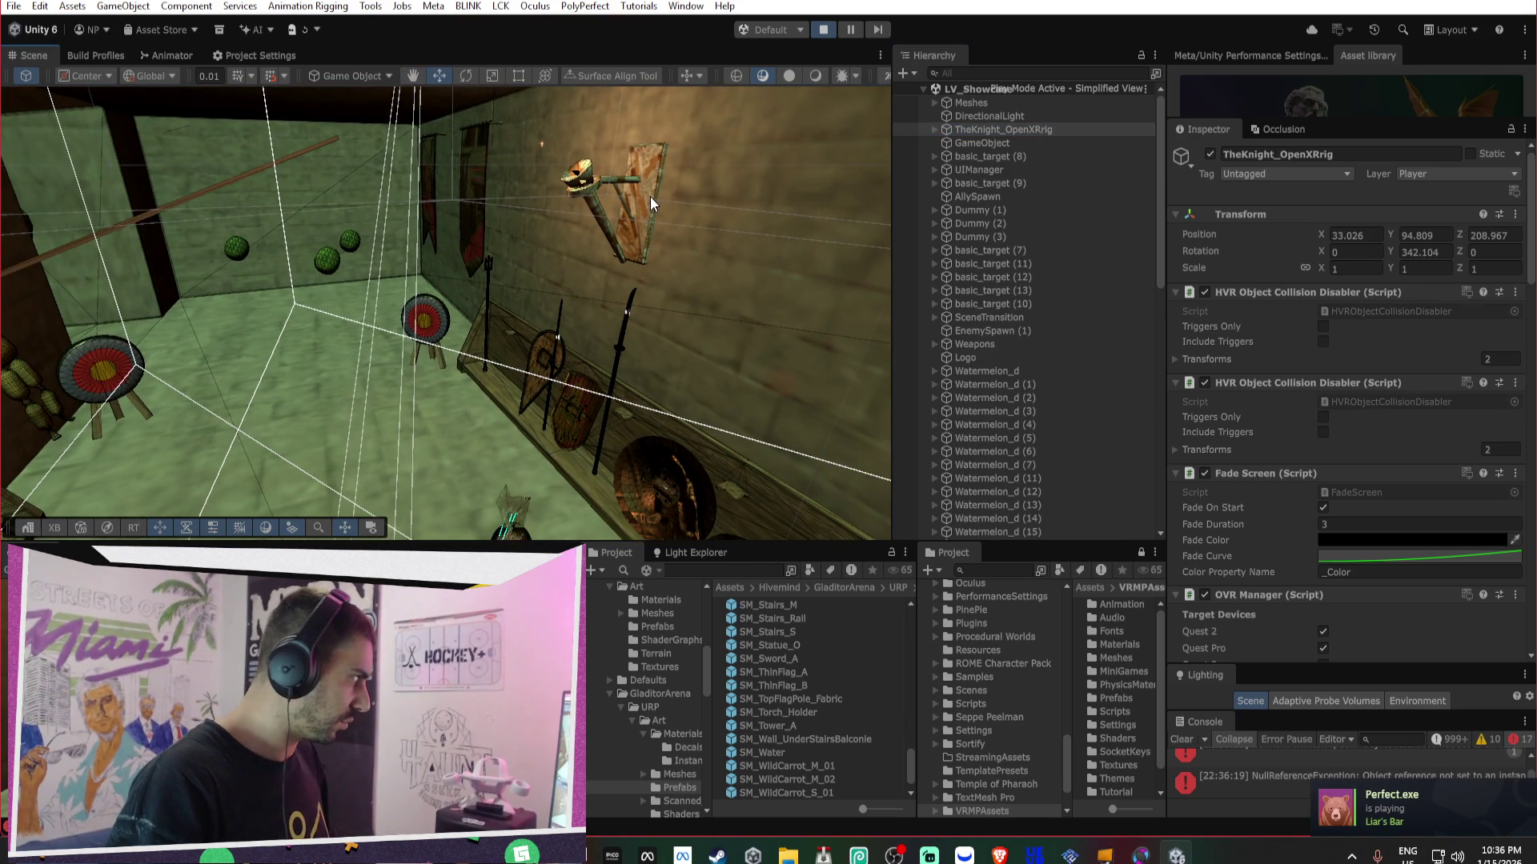
click(650, 201)
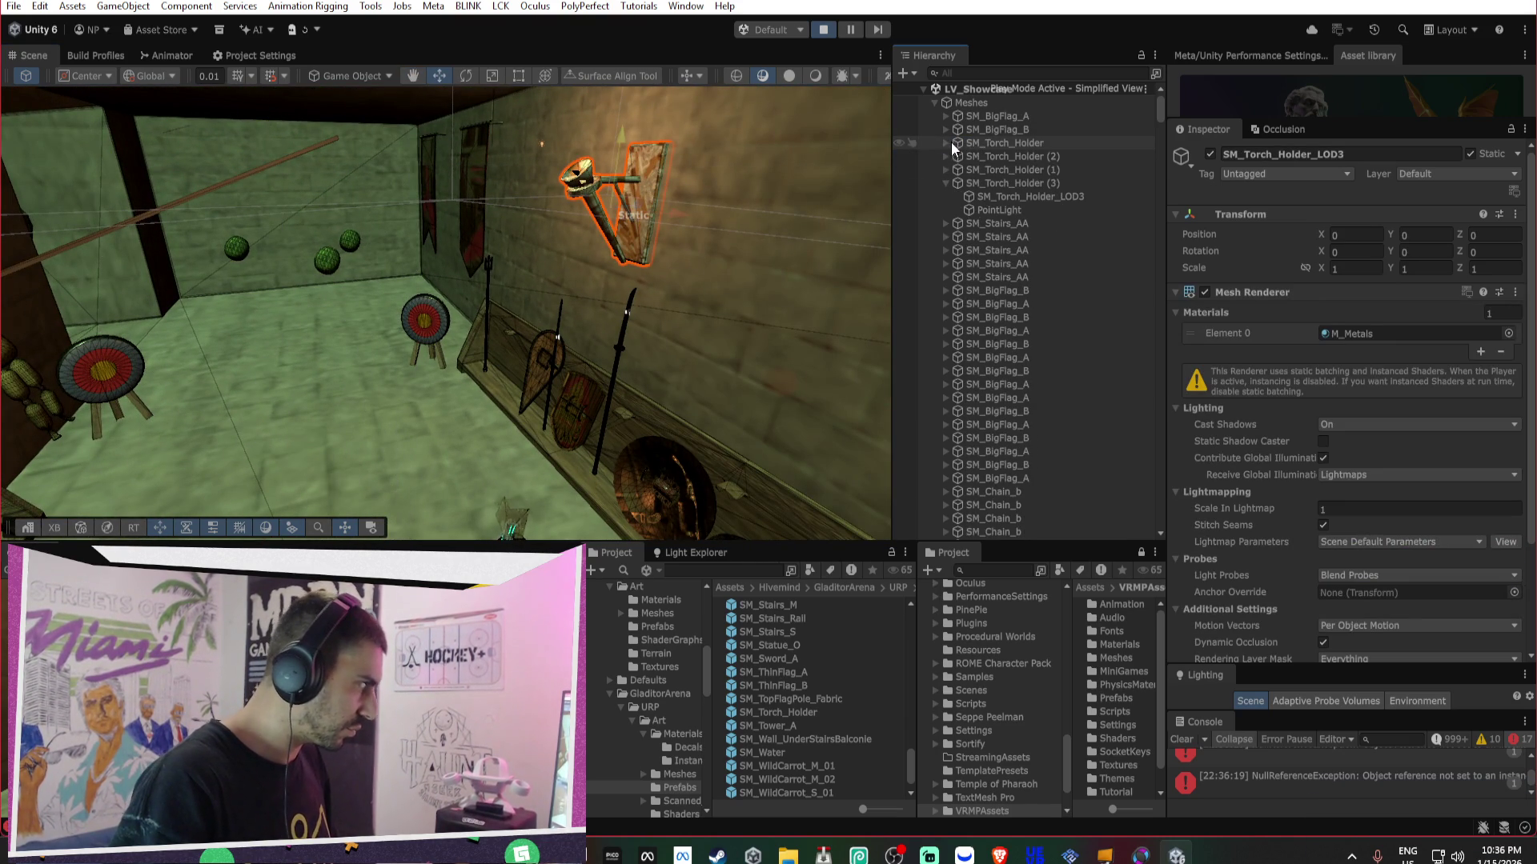
click(946, 185)
click(972, 183)
shift+click(1014, 143)
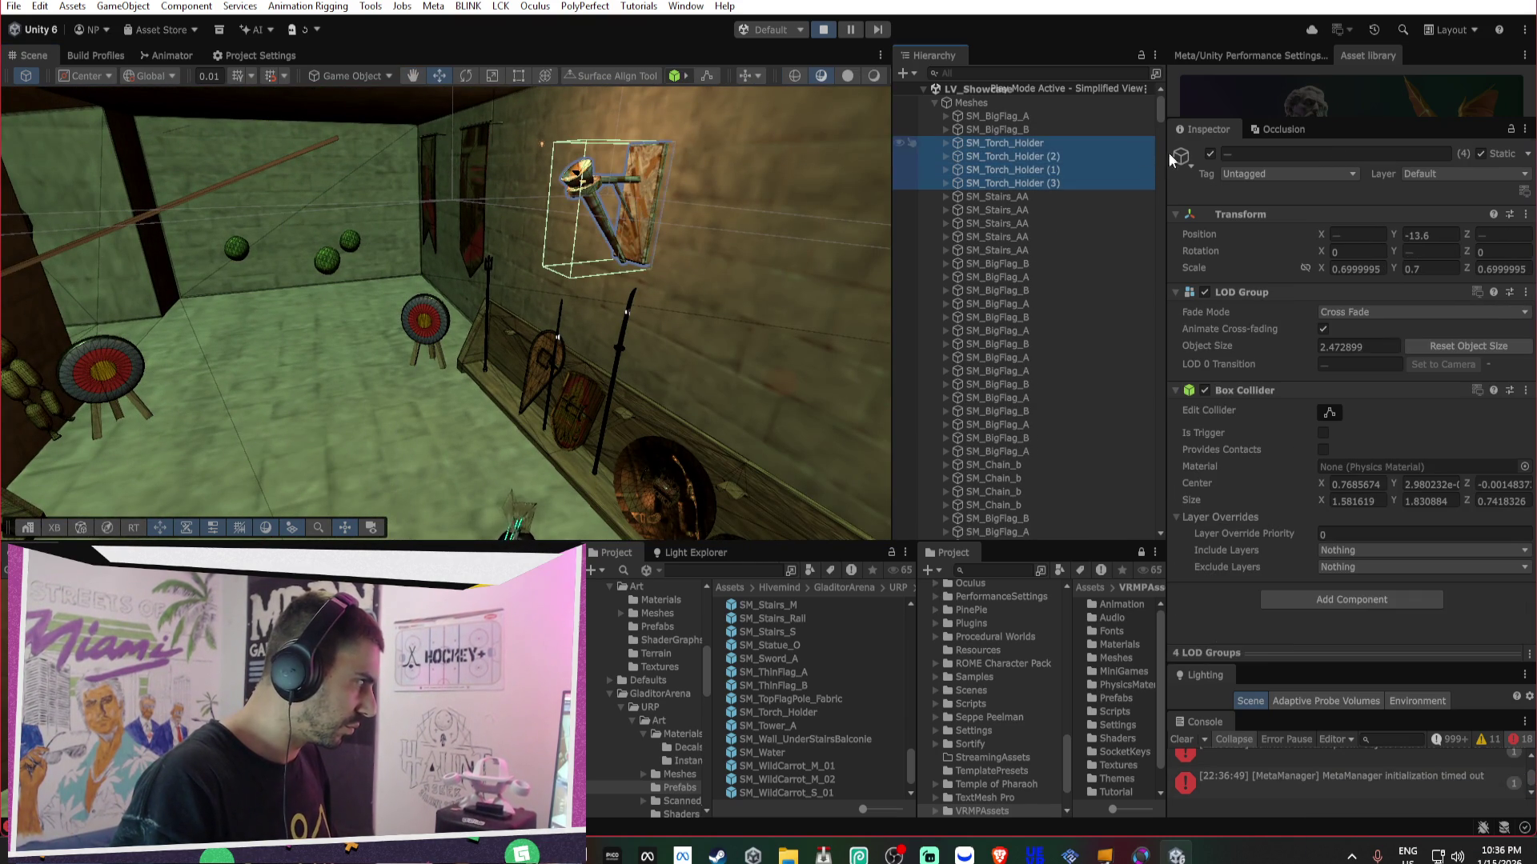
click(1209, 153)
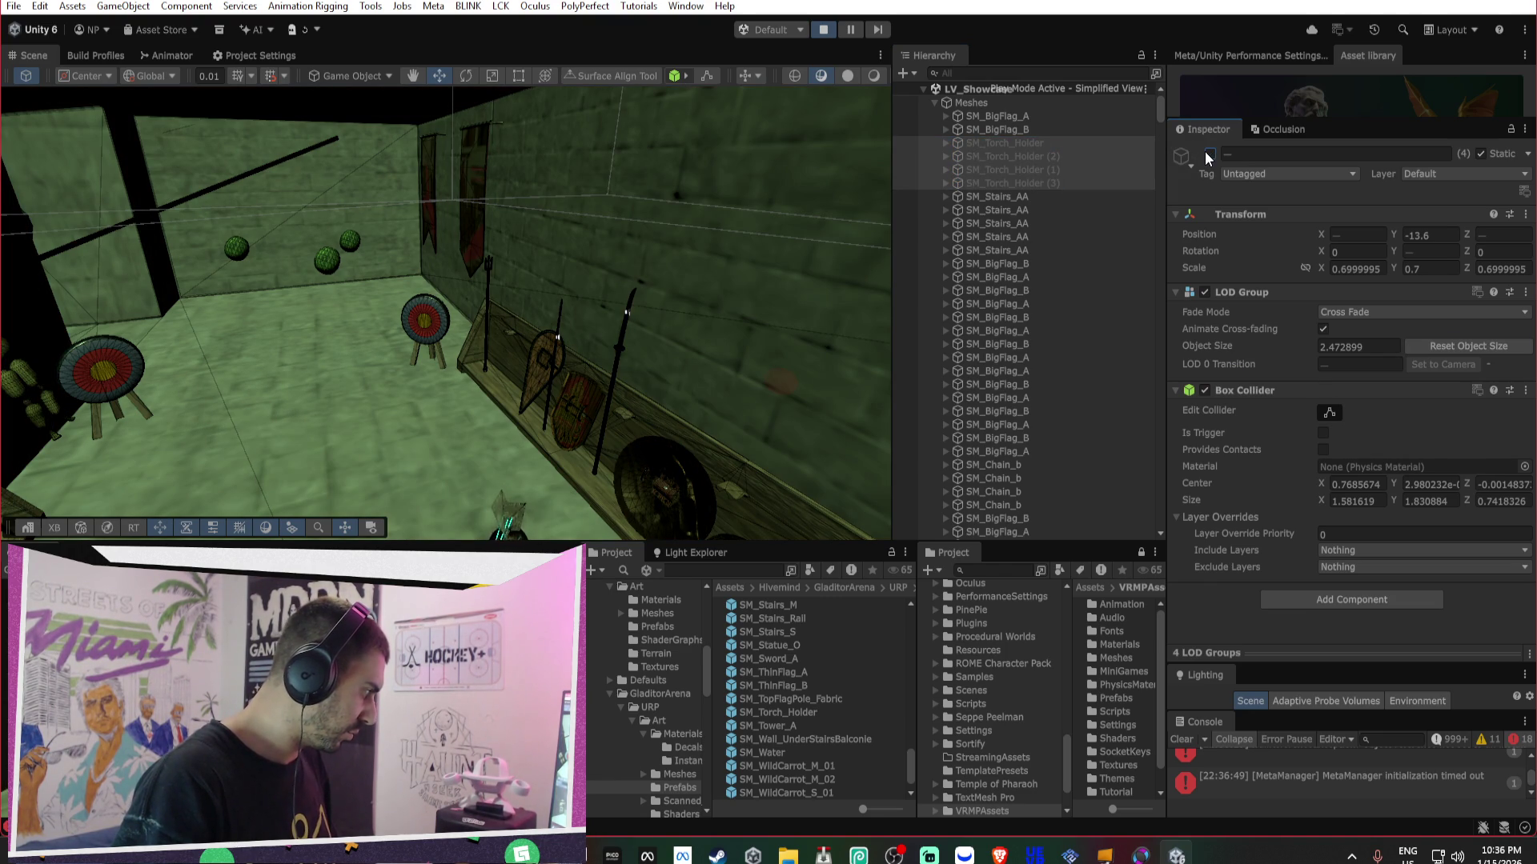
click(1209, 153)
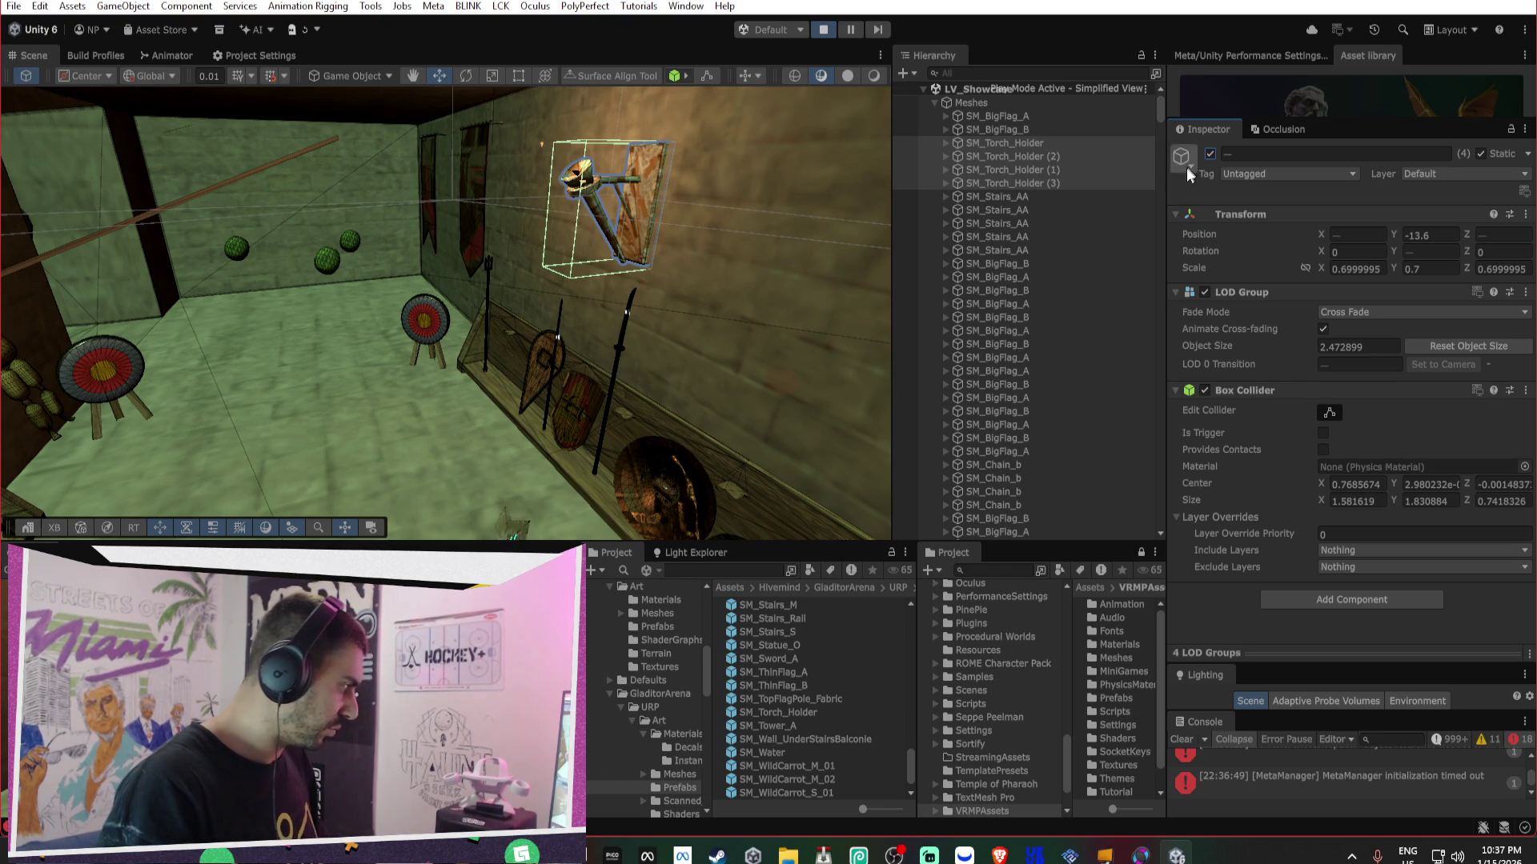
- Delete Dummy (1) through Dummy (3), undo the deletion, and stop Play mode
click(934, 103)
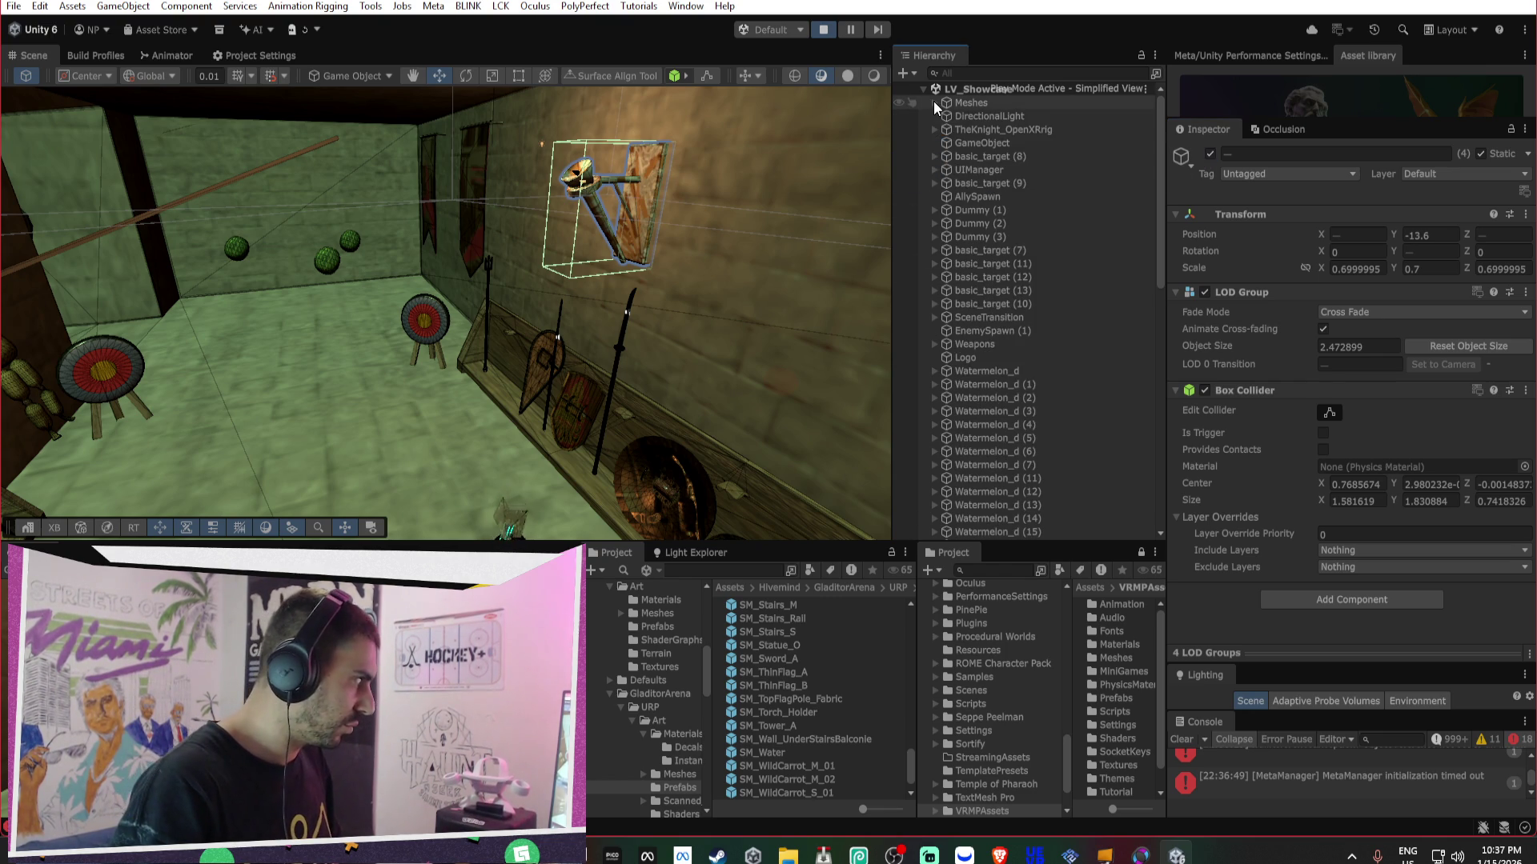
click(967, 146)
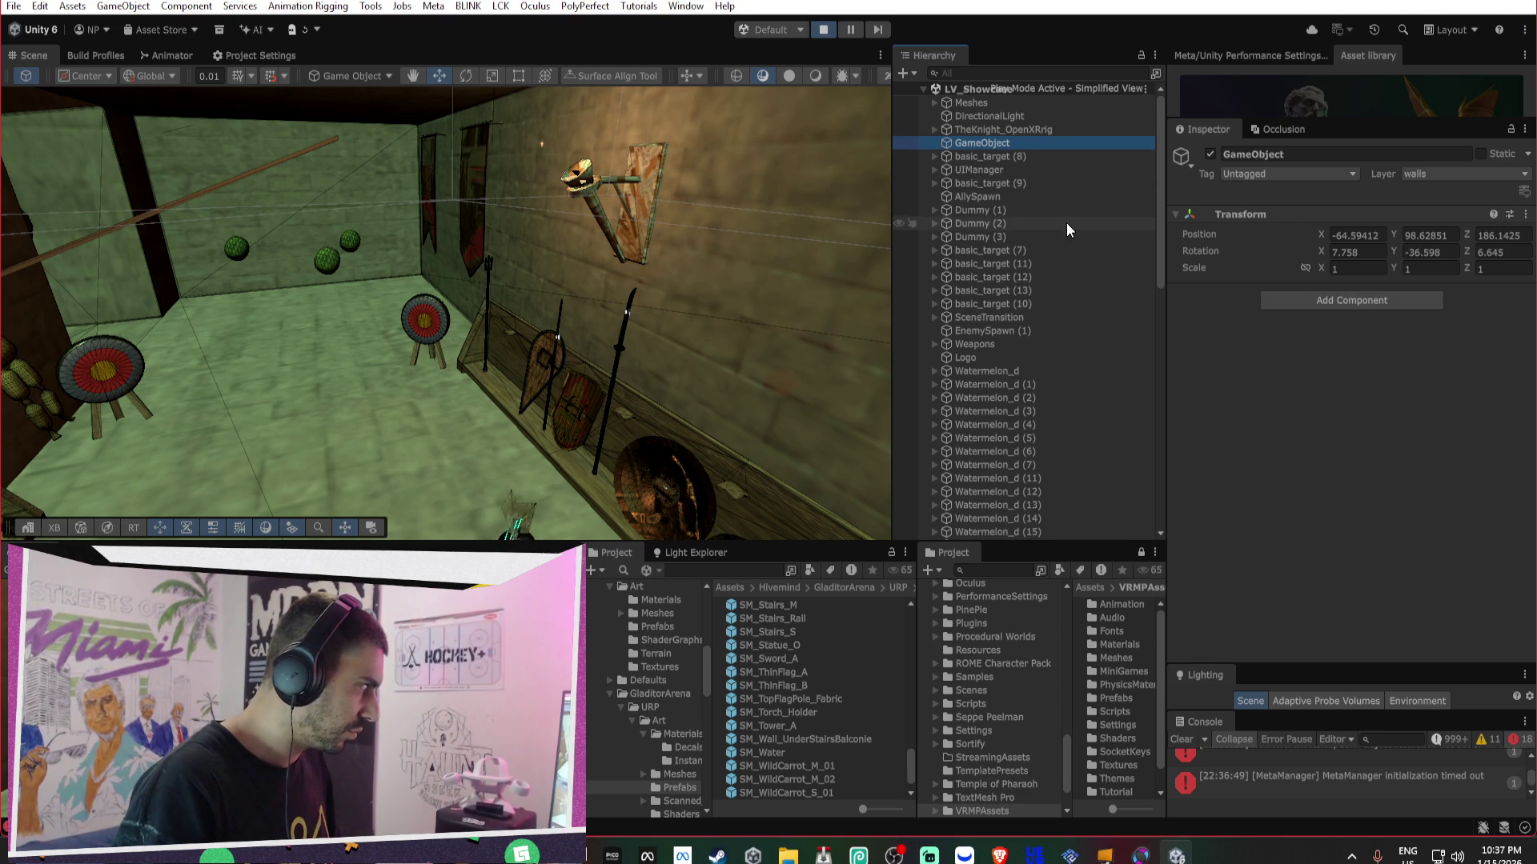
click(1019, 211)
shift+click(999, 233)
key(Delete)
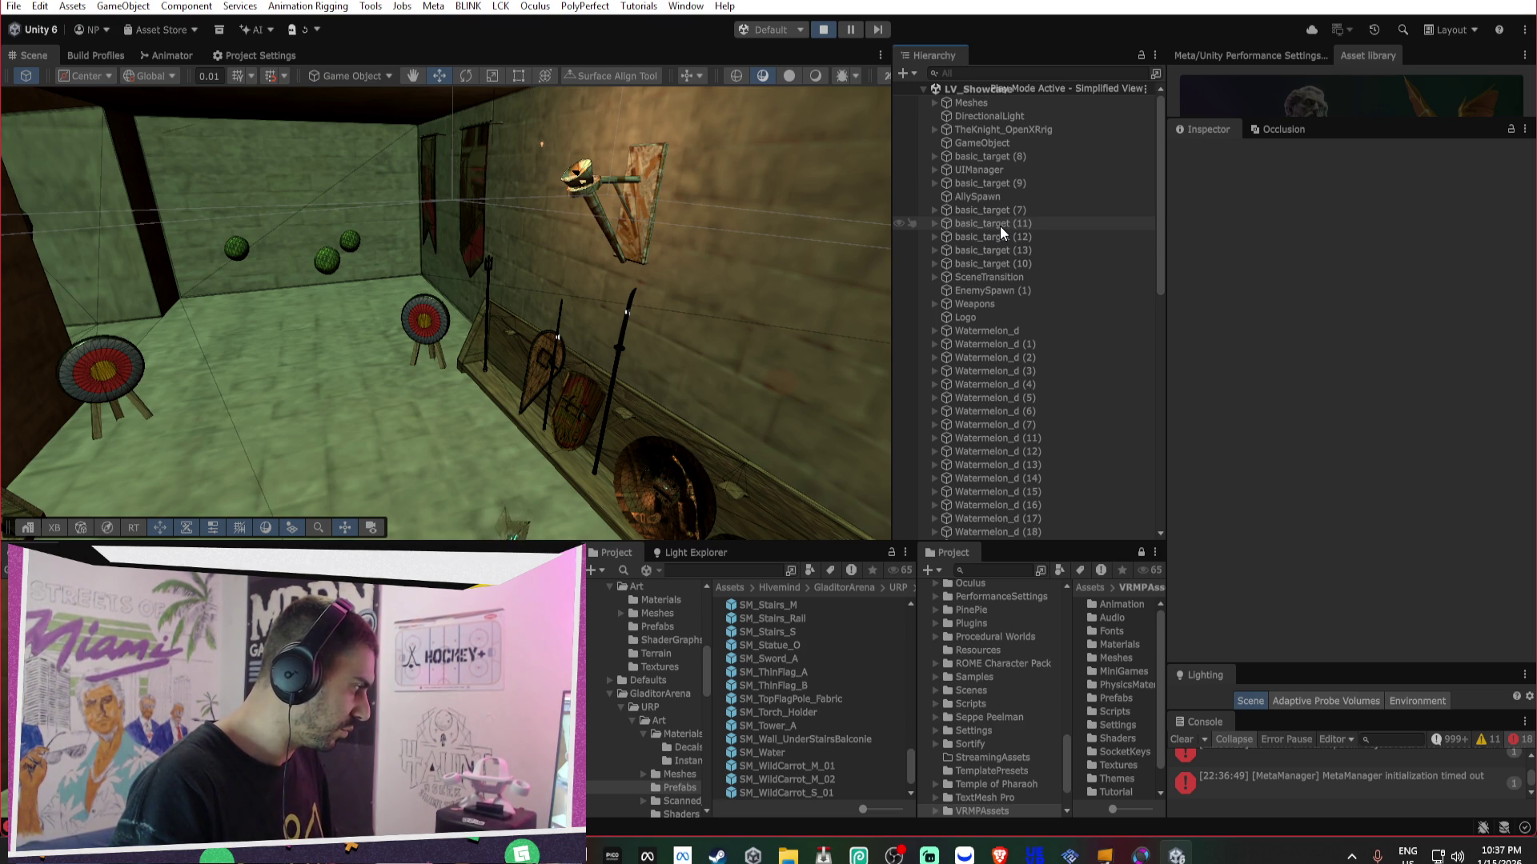
key(ctrl+z)
click(822, 30)
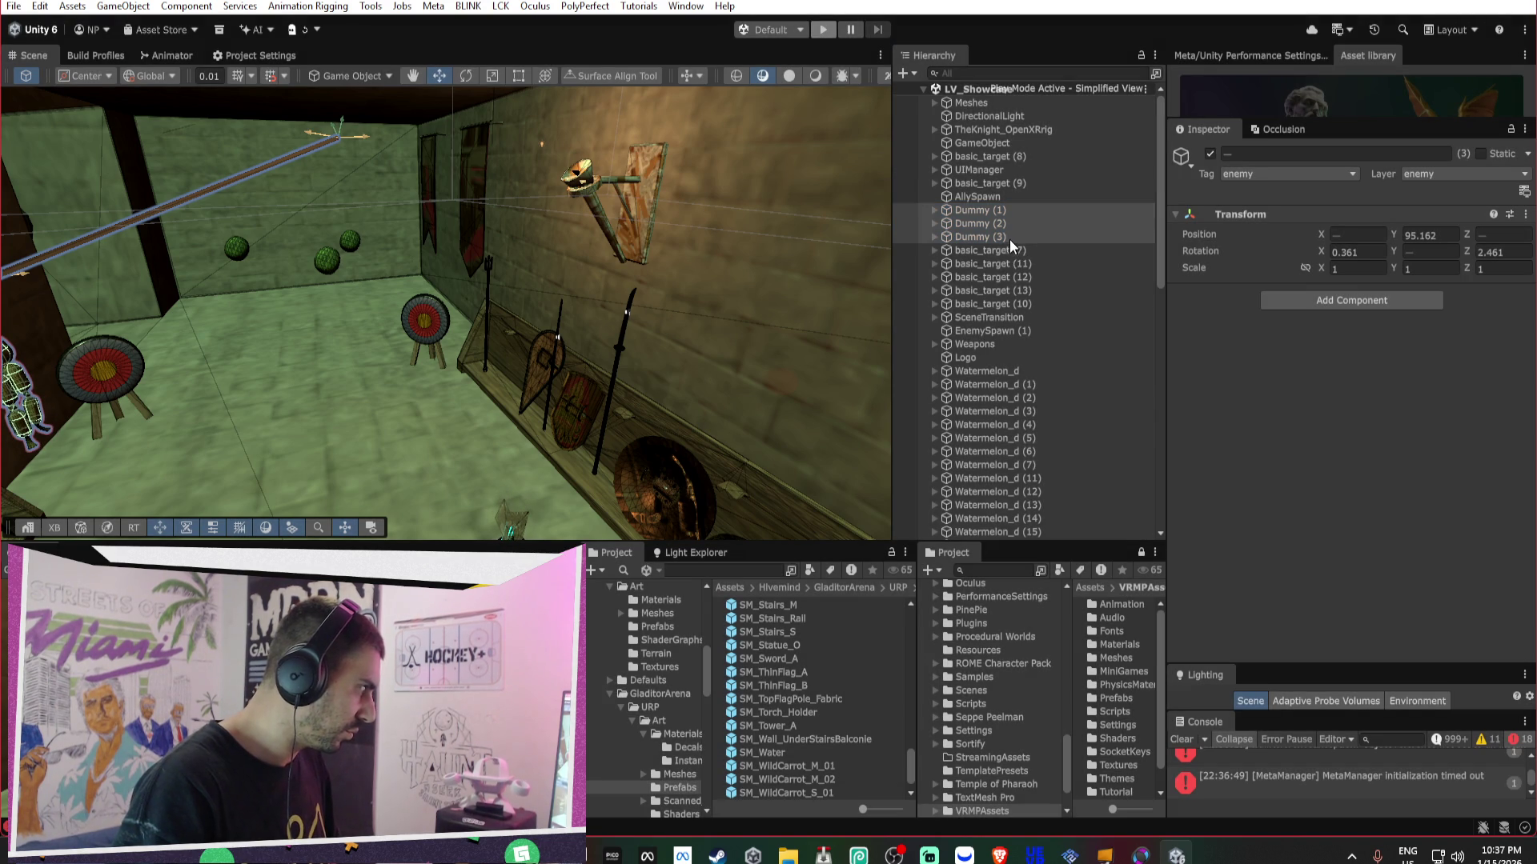
- Frame Dummy (1), then delete Dummy (2) and Dummy (3)
click(1006, 237)
key(f)
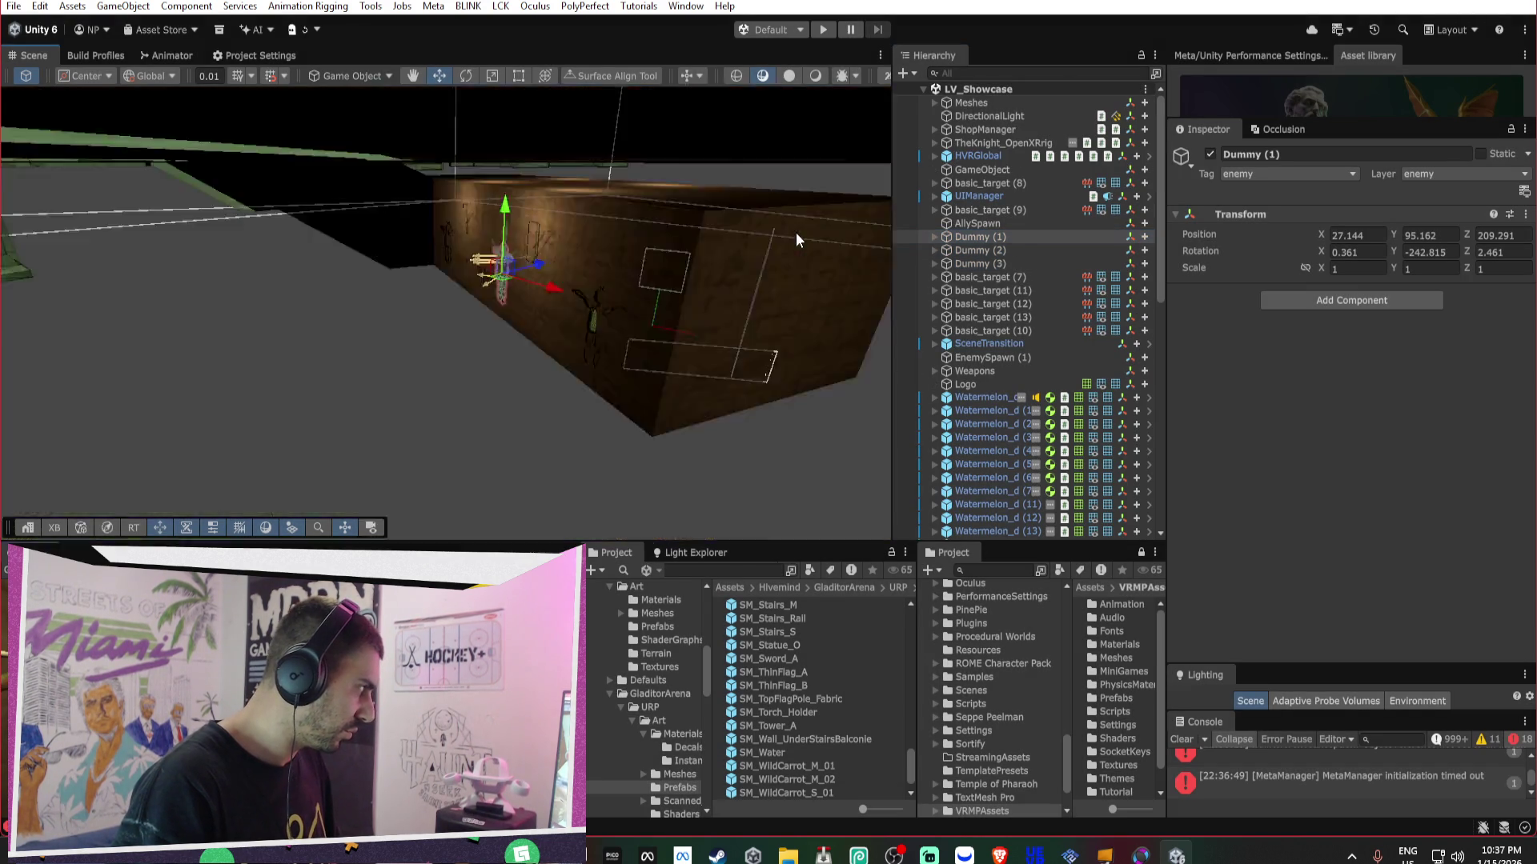
drag(308, 212, 352, 226)
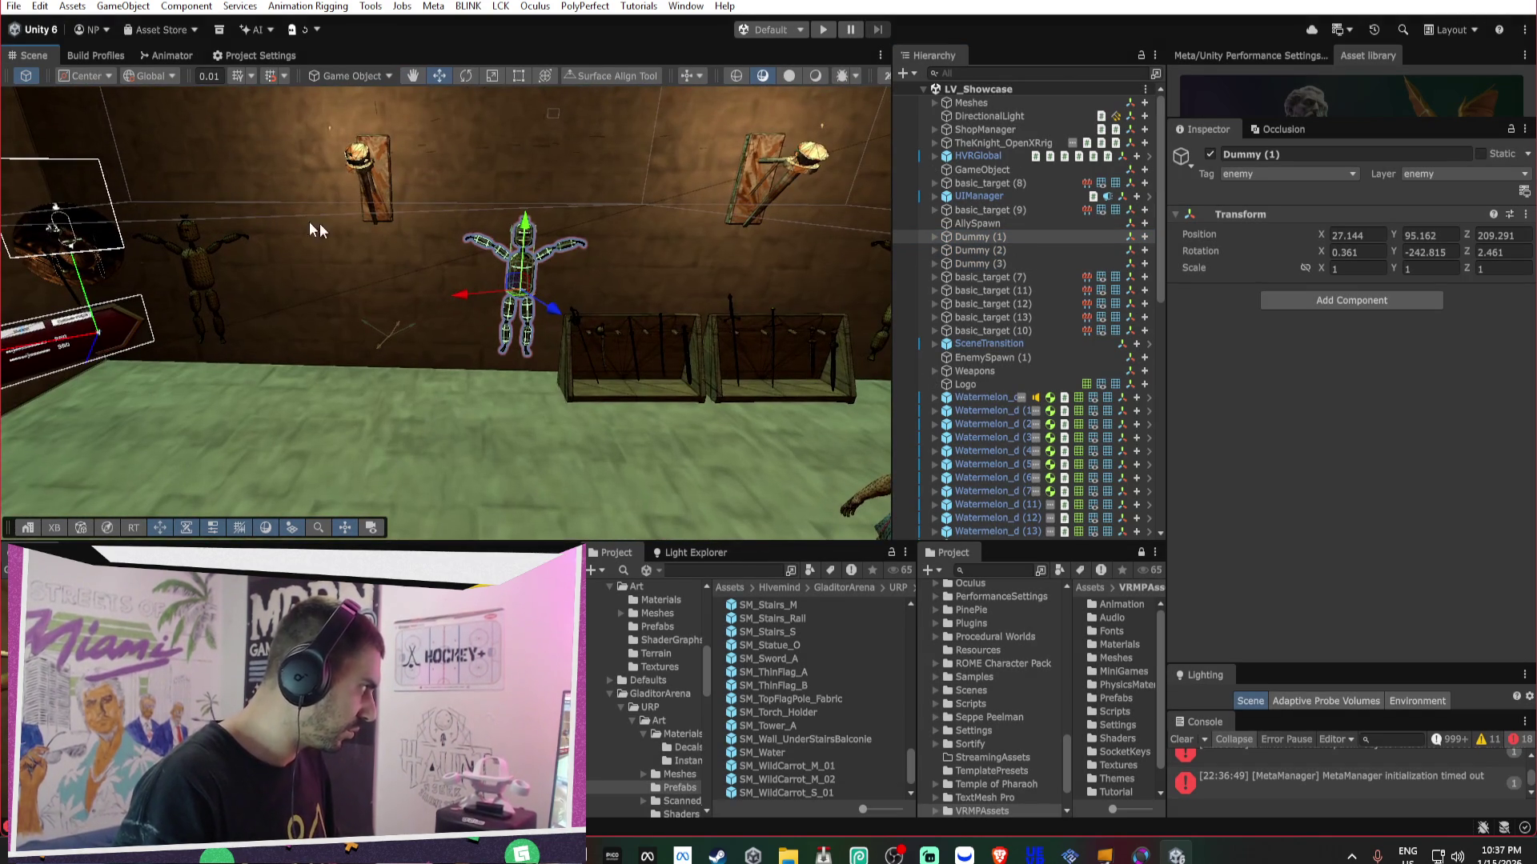
click(1002, 262)
shift+click(1001, 253)
key(Delete)
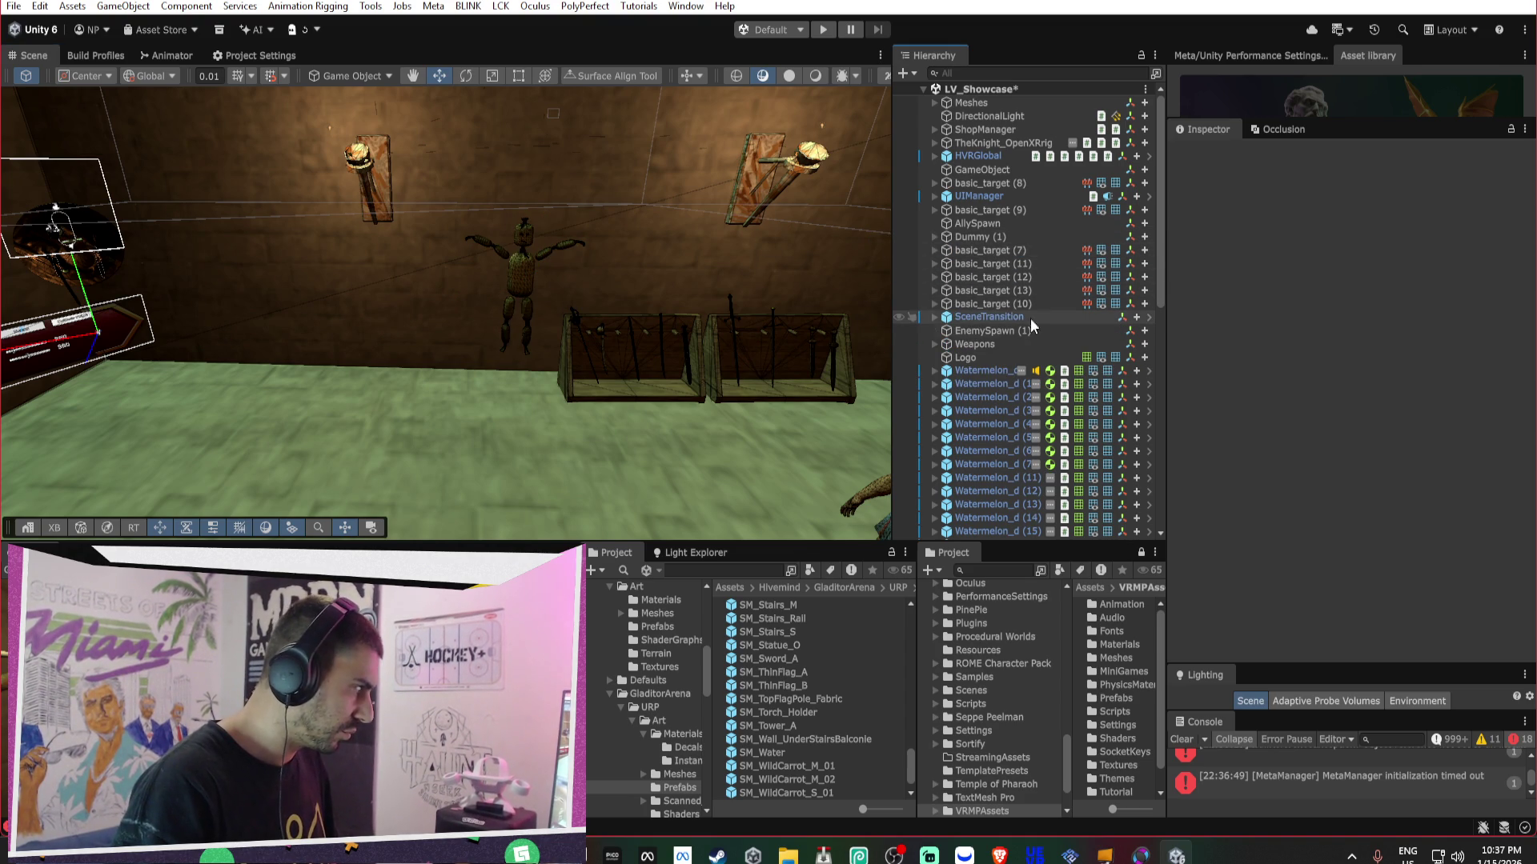
- Inspect the Logo, Watermelon_d, Occlusion Area and FIST_SOLDIER 1 (1), then show Player publishing settings
double_click(1000, 358)
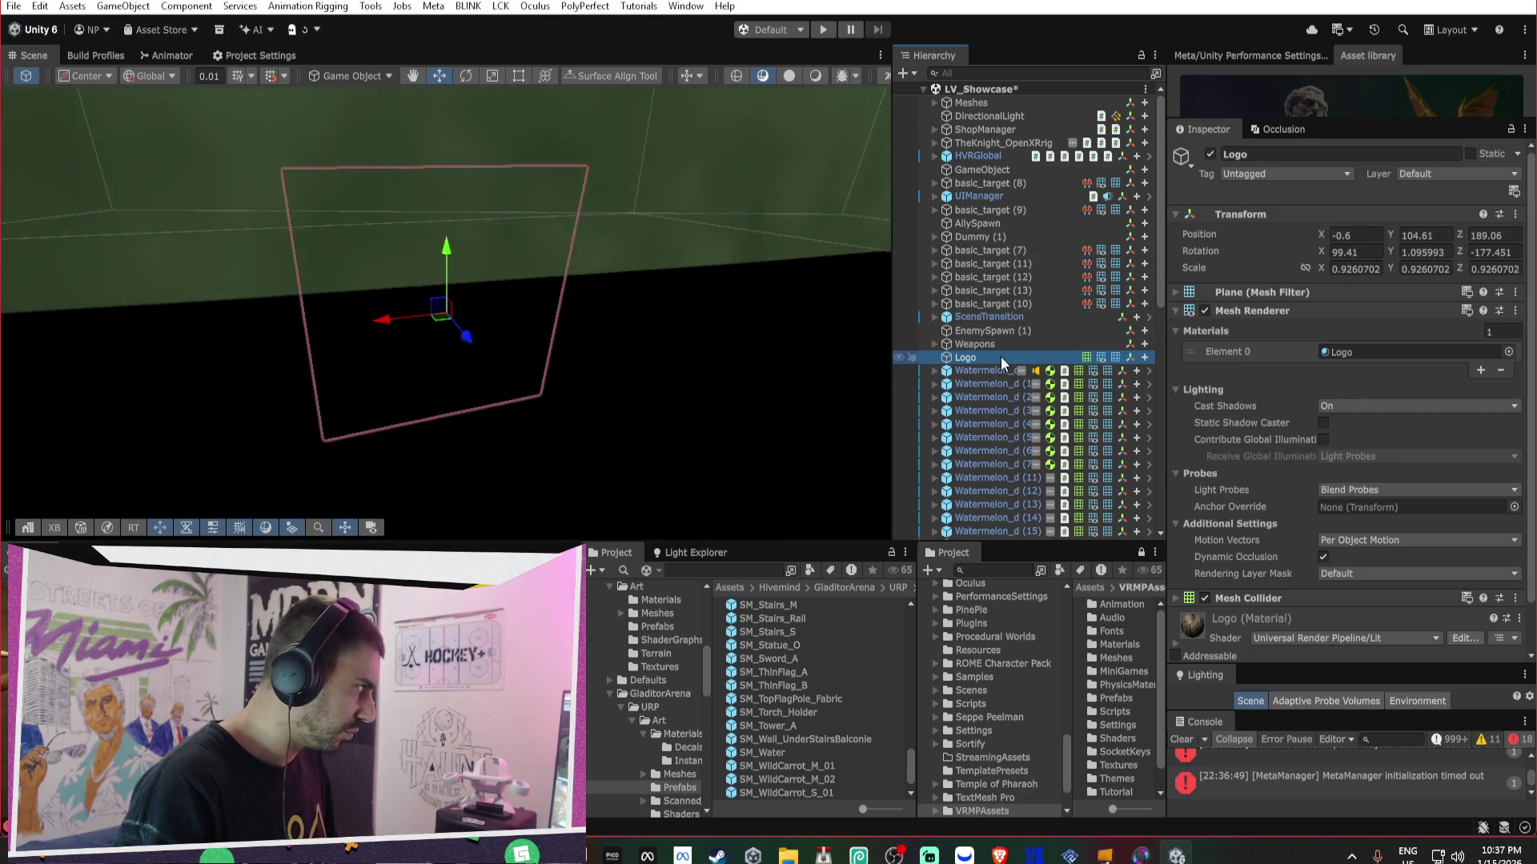
double_click(1000, 370)
scroll(998, 391, down, 5)
scroll(1001, 391, down, 5)
click(1001, 466)
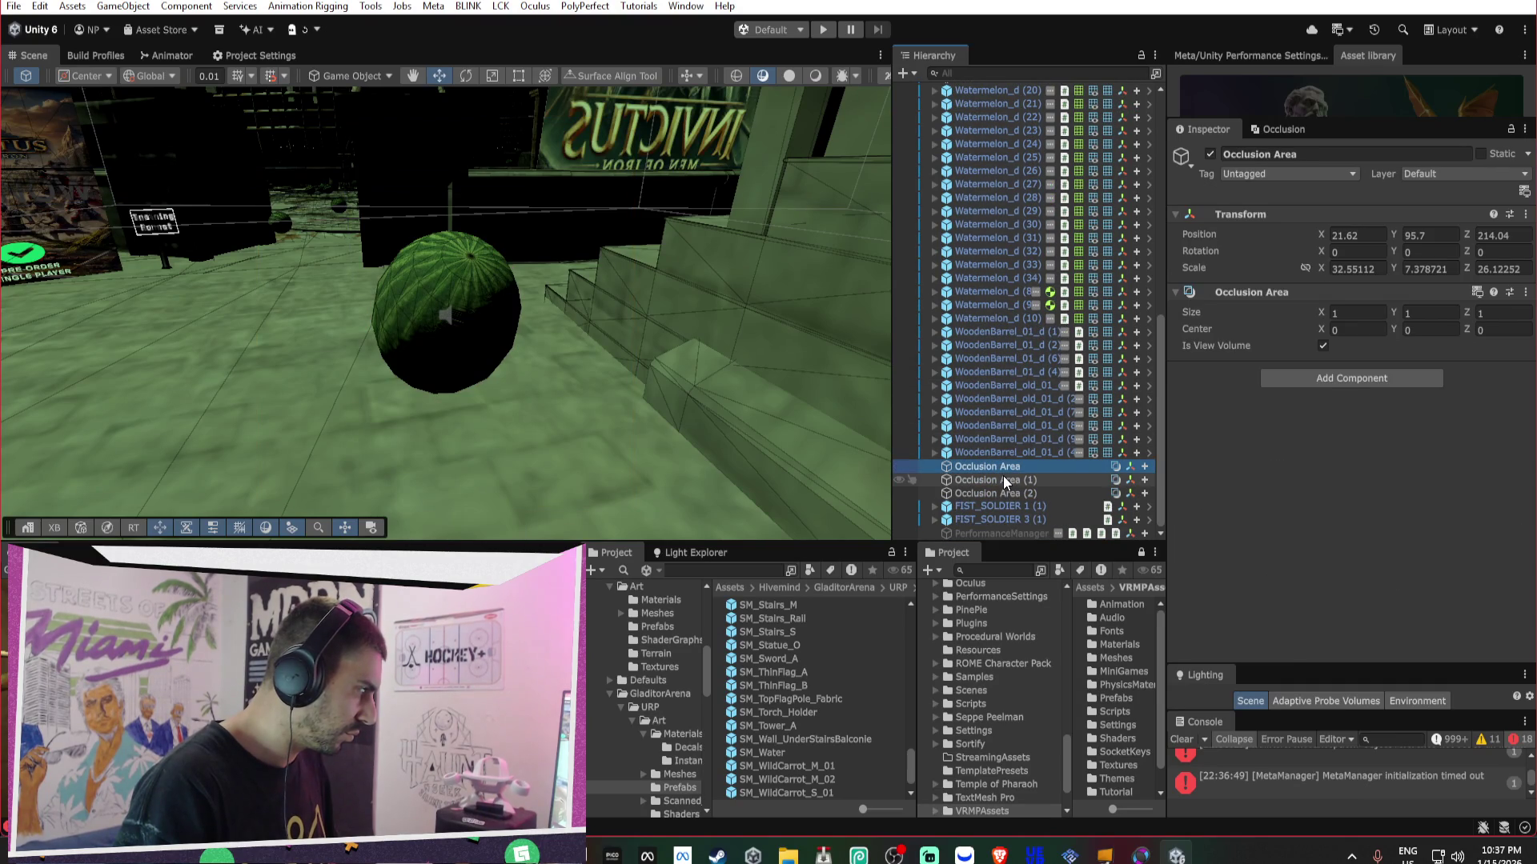
double_click(1005, 506)
mouse_move(776, 286)
mouse_down()
mouse_move(604, 247)
mouse_move(741, 299)
mouse_move(721, 213)
mouse_up()
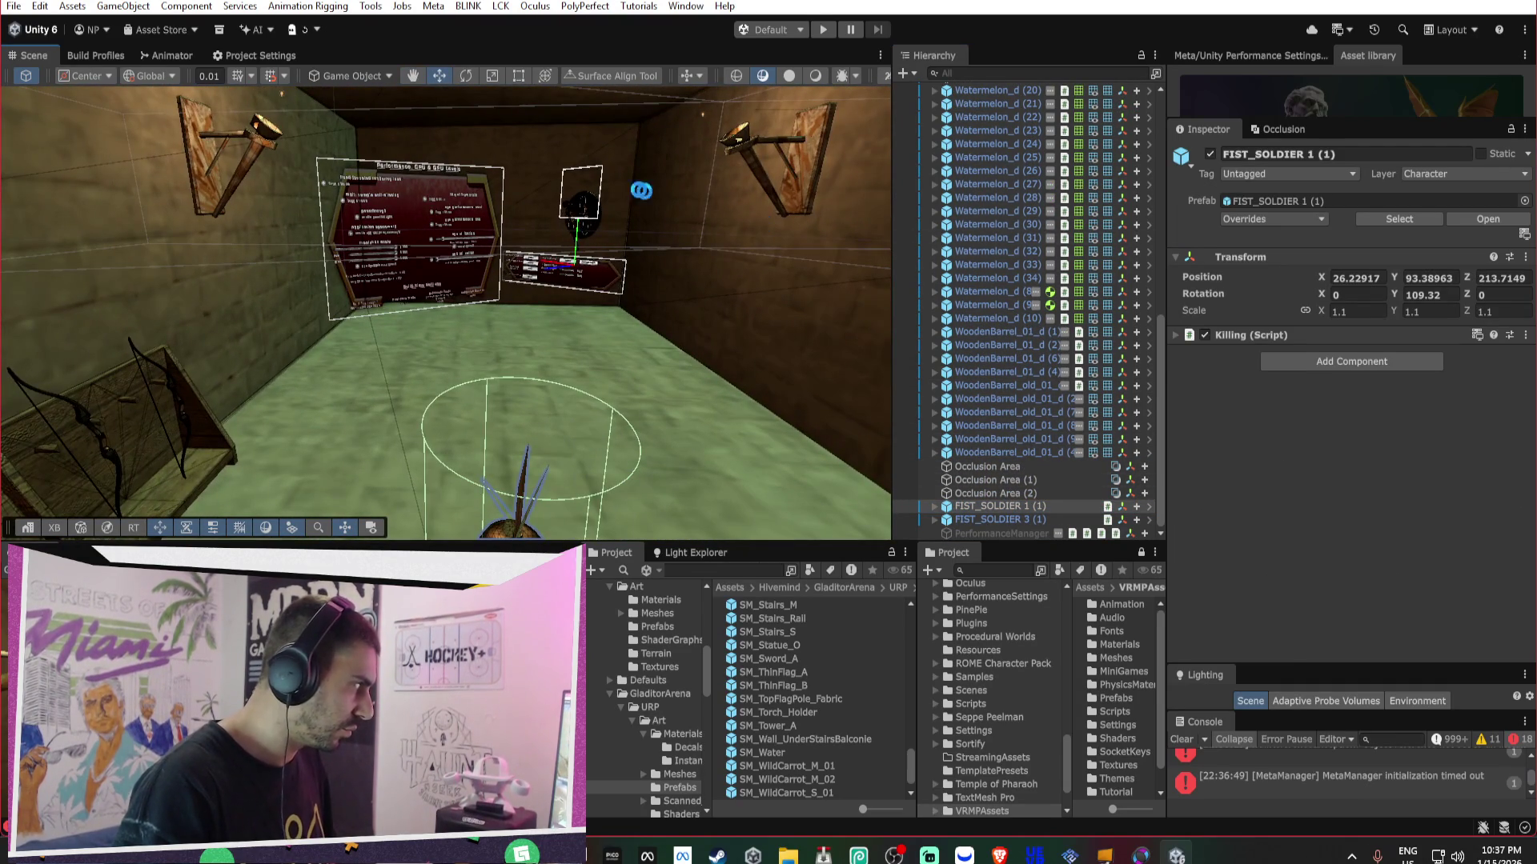
click(285, 58)
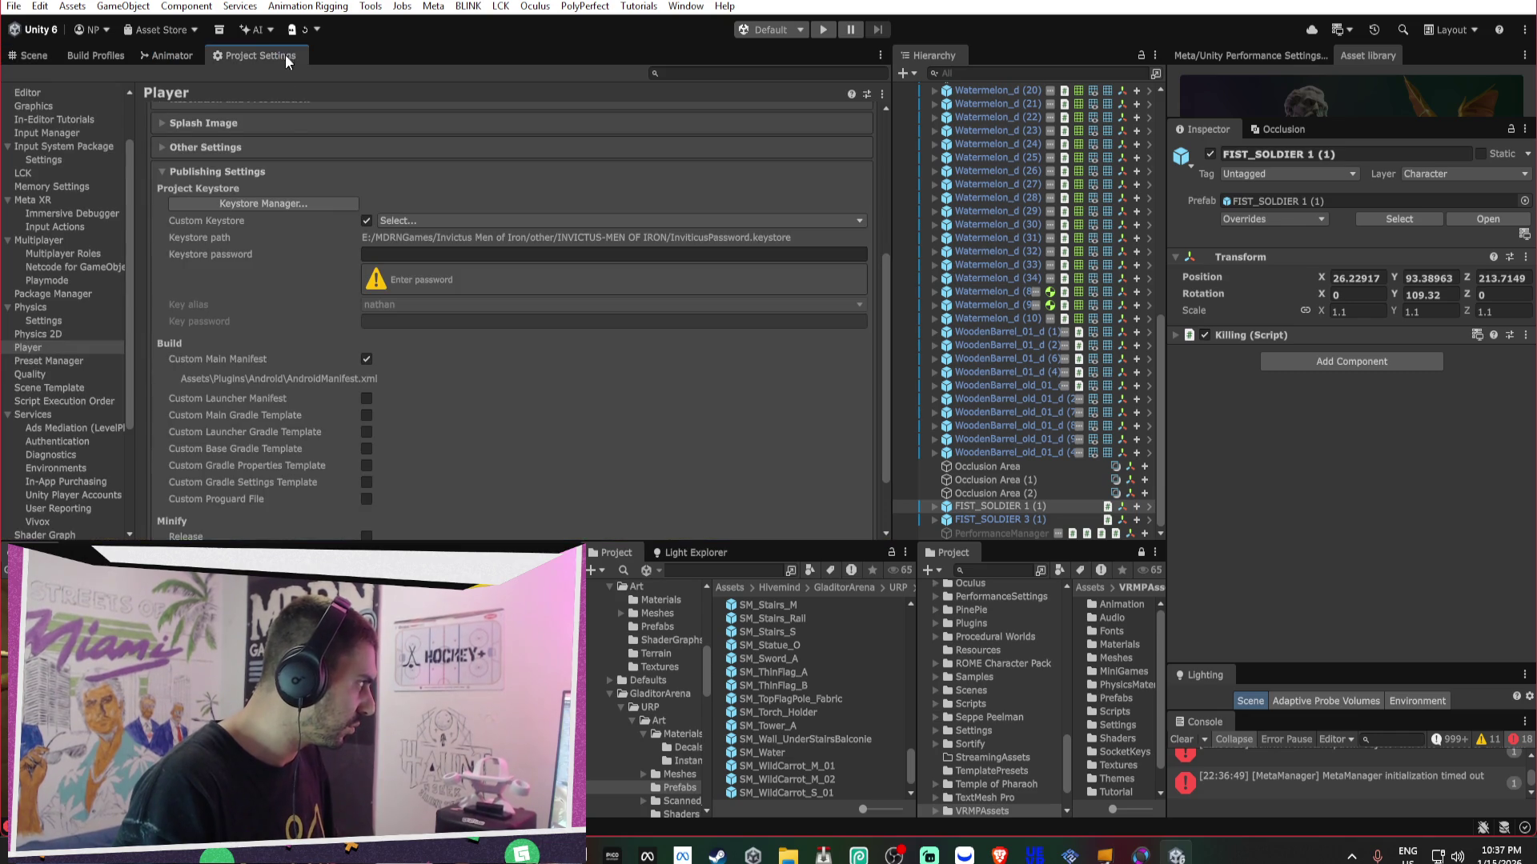
- Enter the keystore password and the key password in Publishing Settings
click(432, 253)
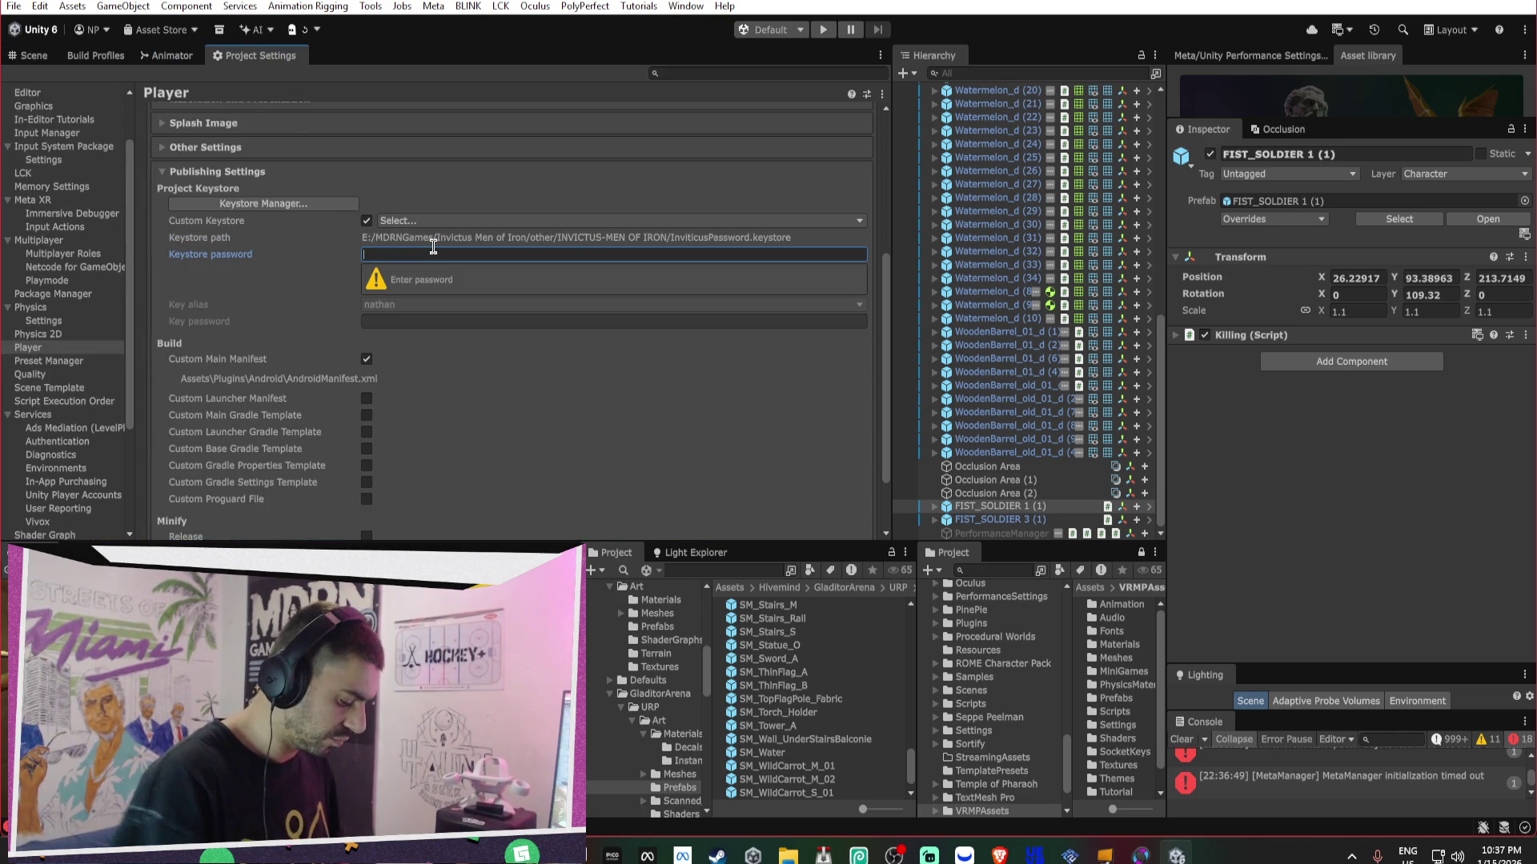
text(*******)
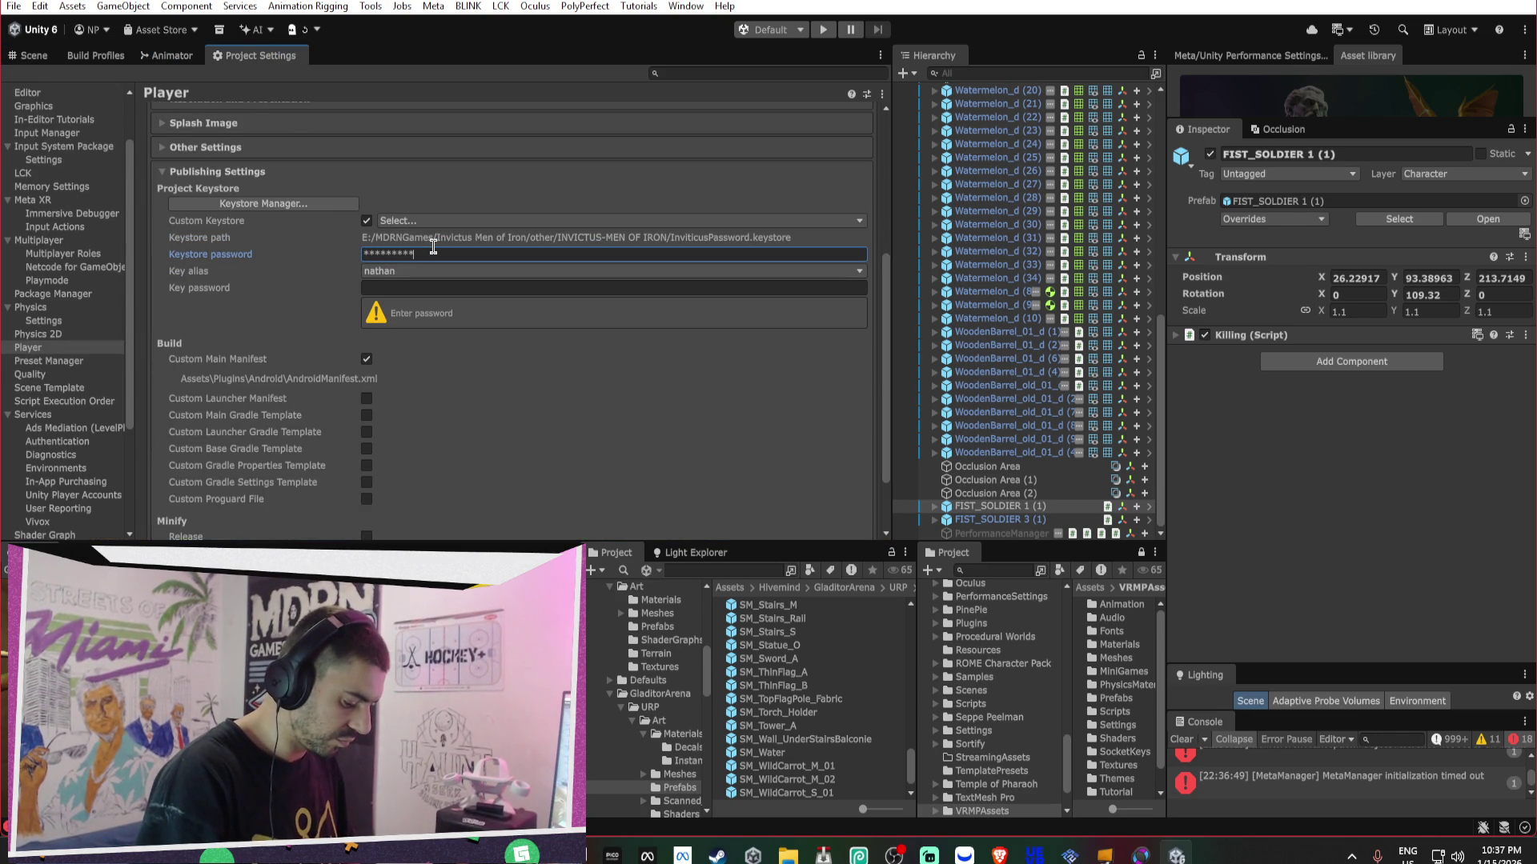
key(Tab)
text(*********)
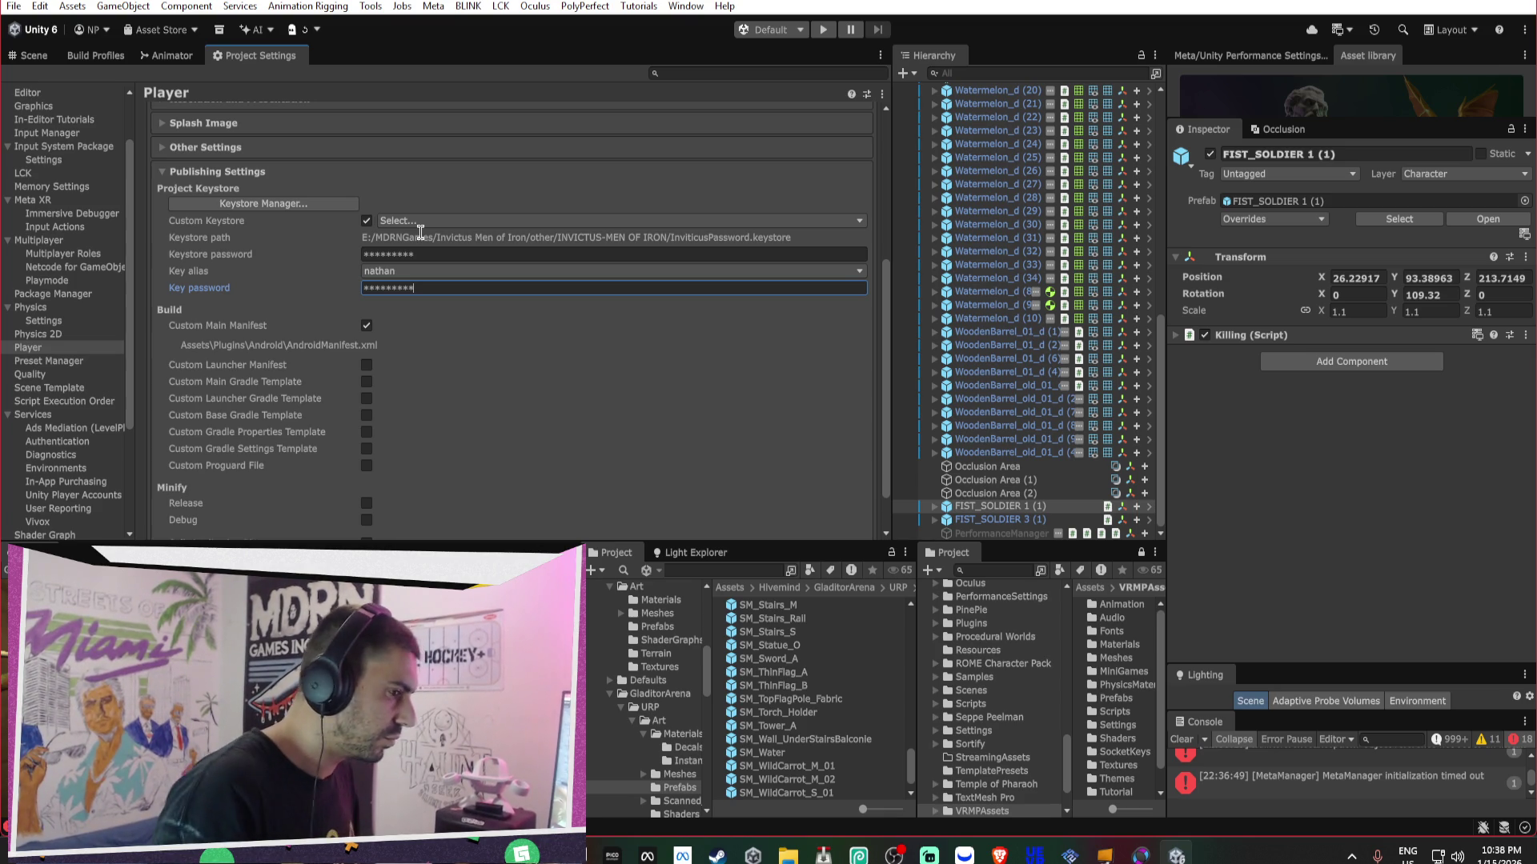
- Review the Meta XR project setup, OpenXR settings, Project Validation and Graphics settings
scroll(50, 231, up, 2)
click(53, 266)
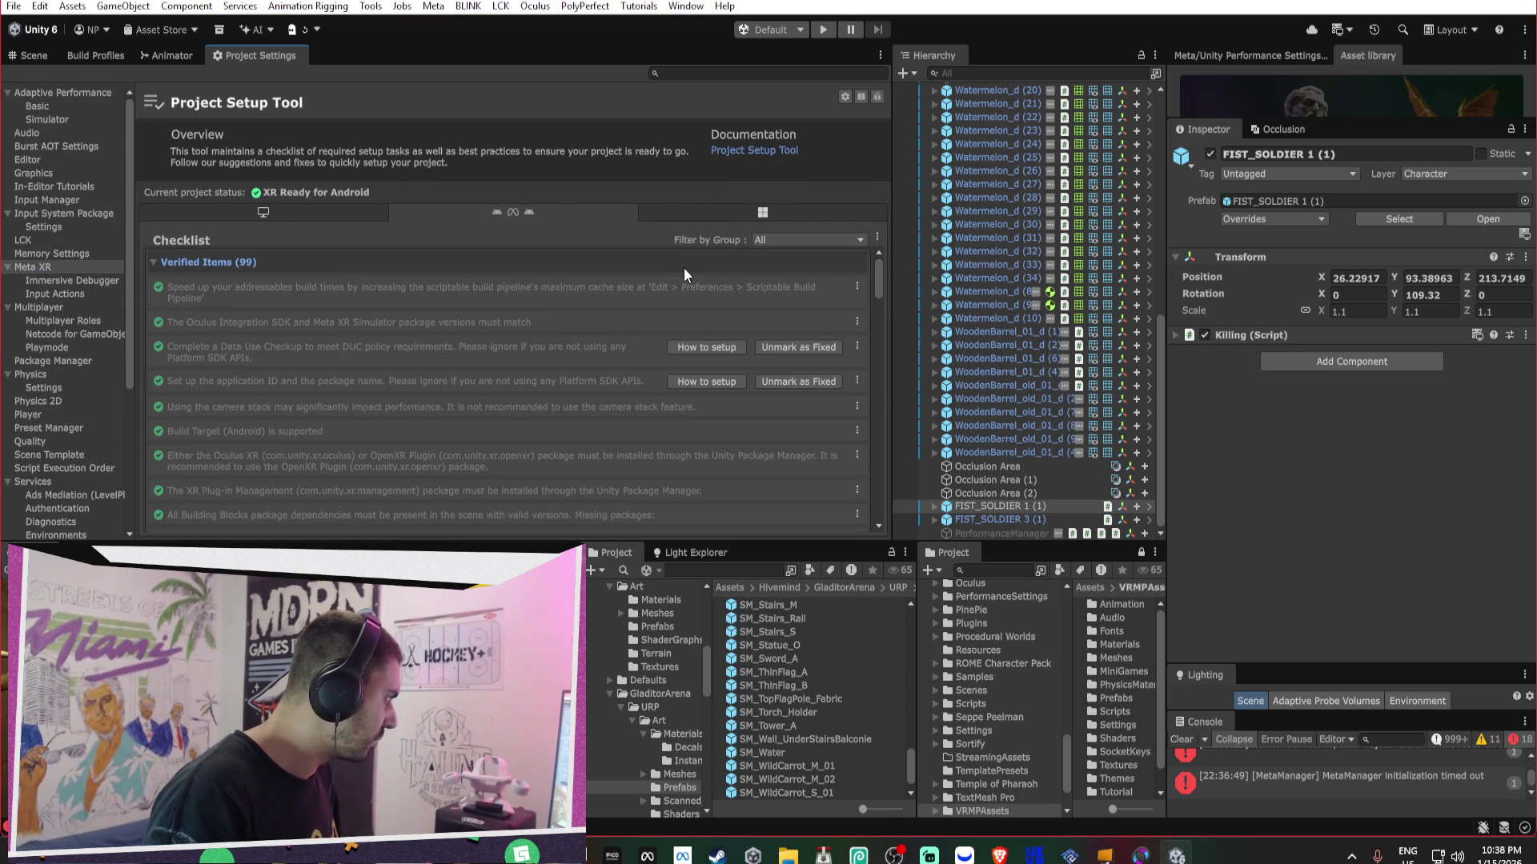
click(360, 263)
scroll(65, 353, down, 5)
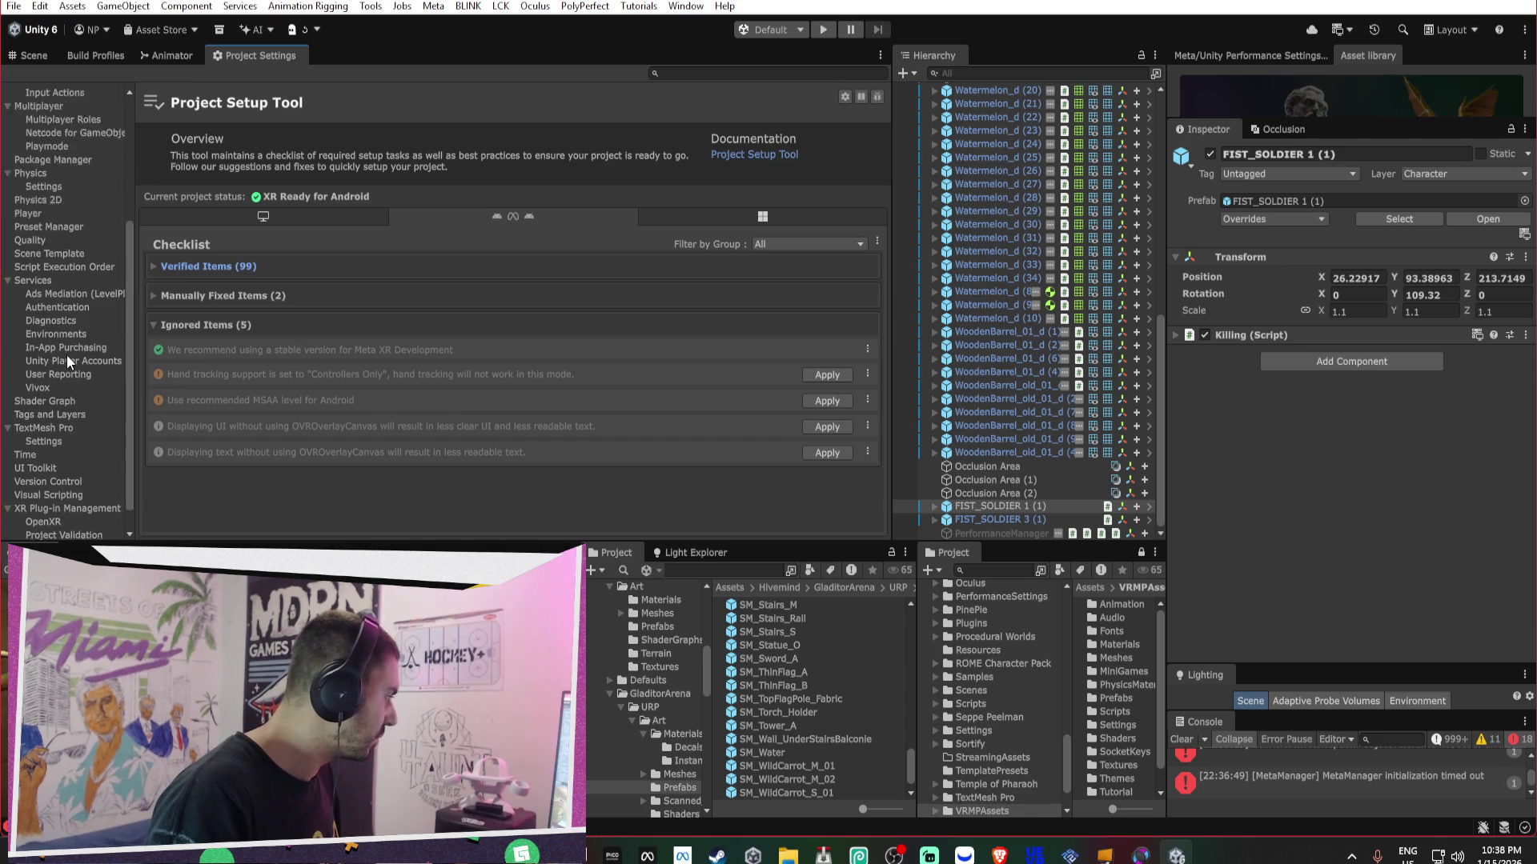
click(76, 493)
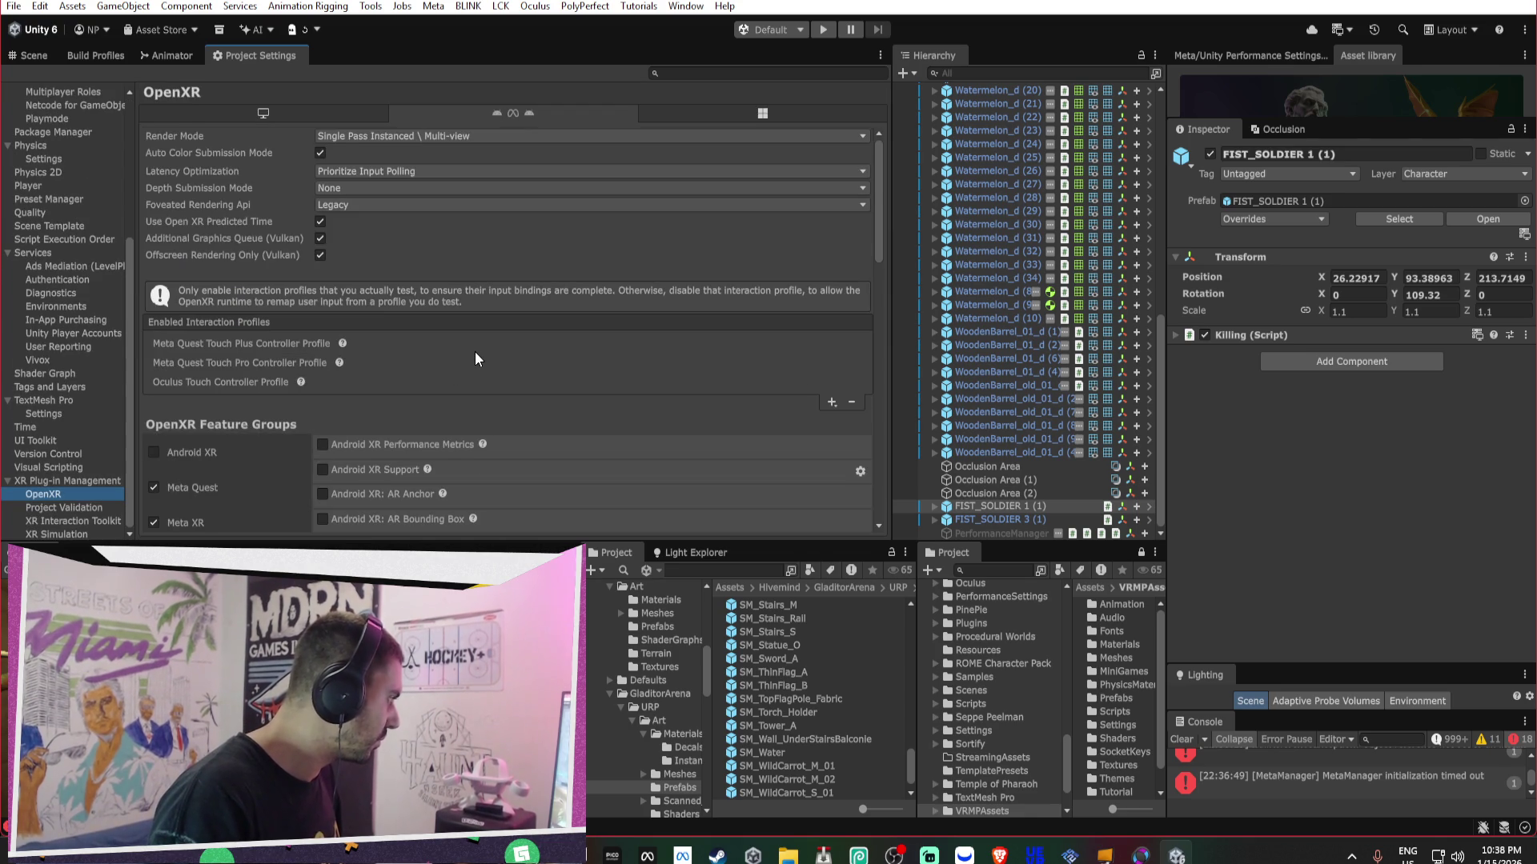
scroll(474, 354, down, 3)
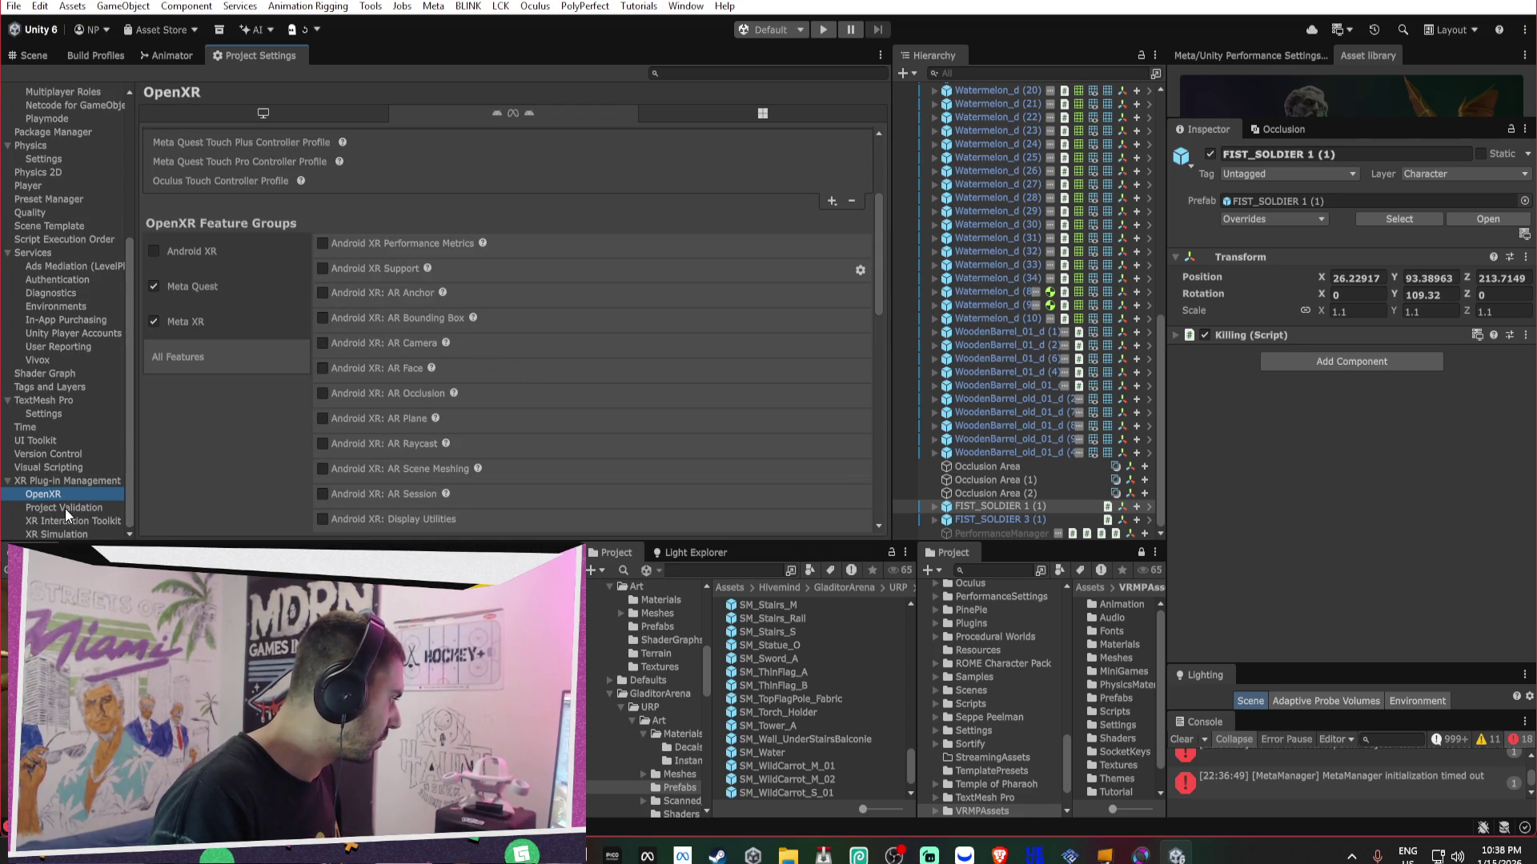
click(65, 507)
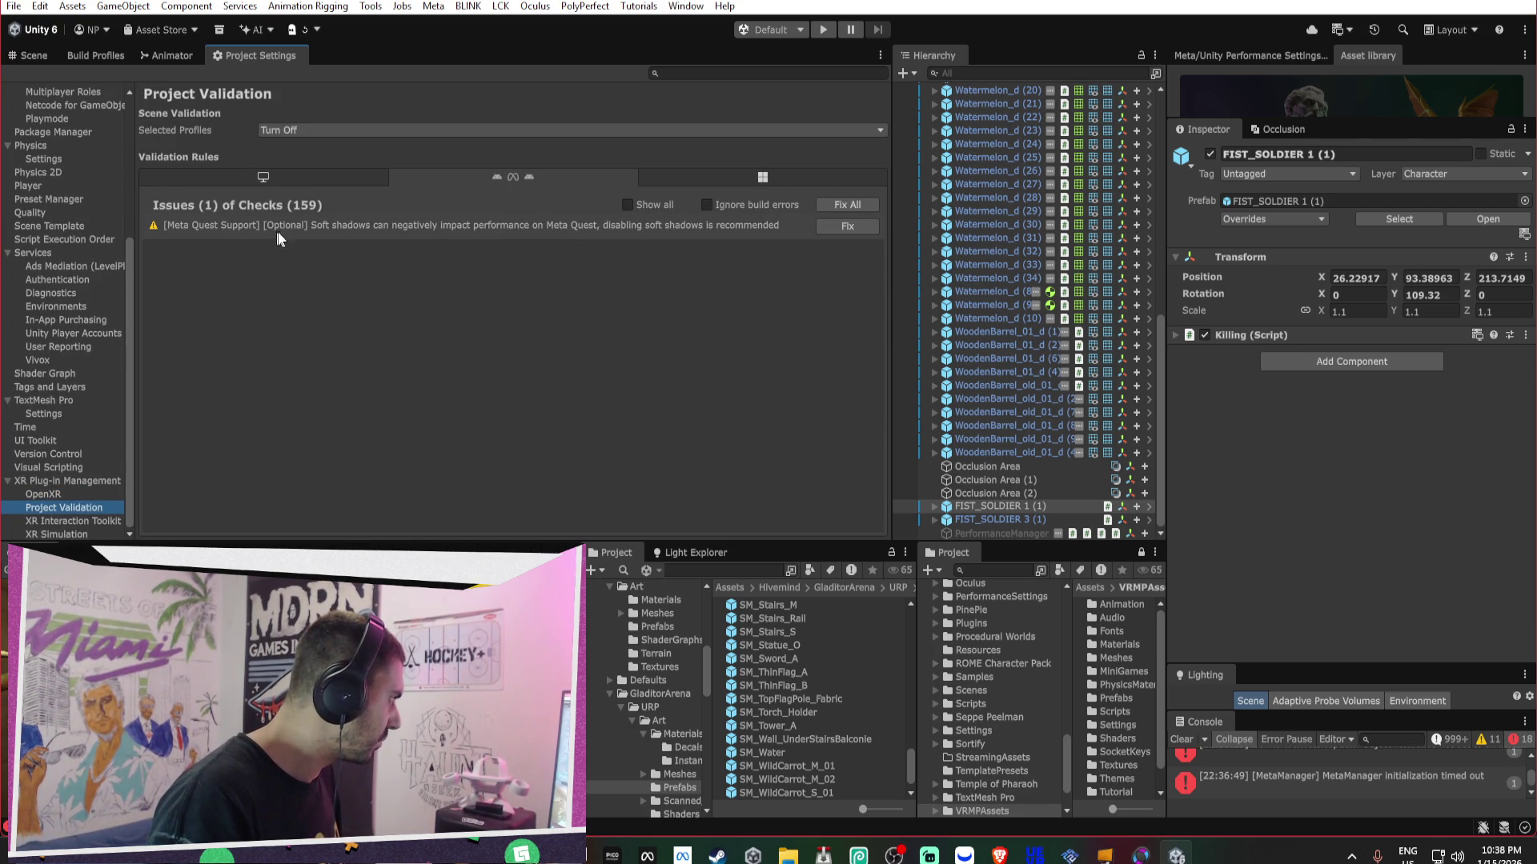
click(845, 229)
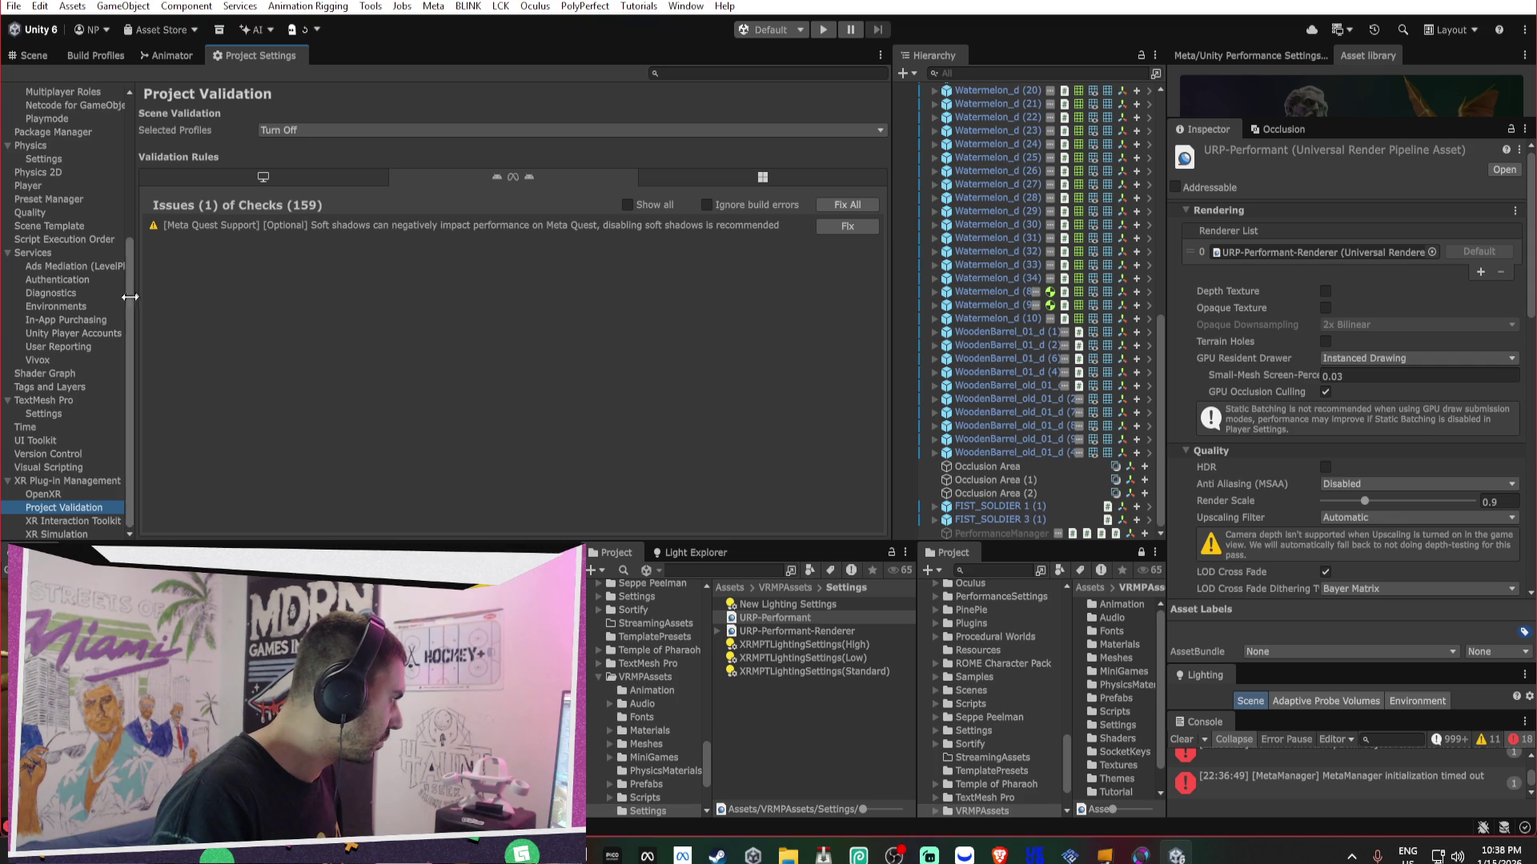
scroll(48, 312, up, 5)
click(57, 169)
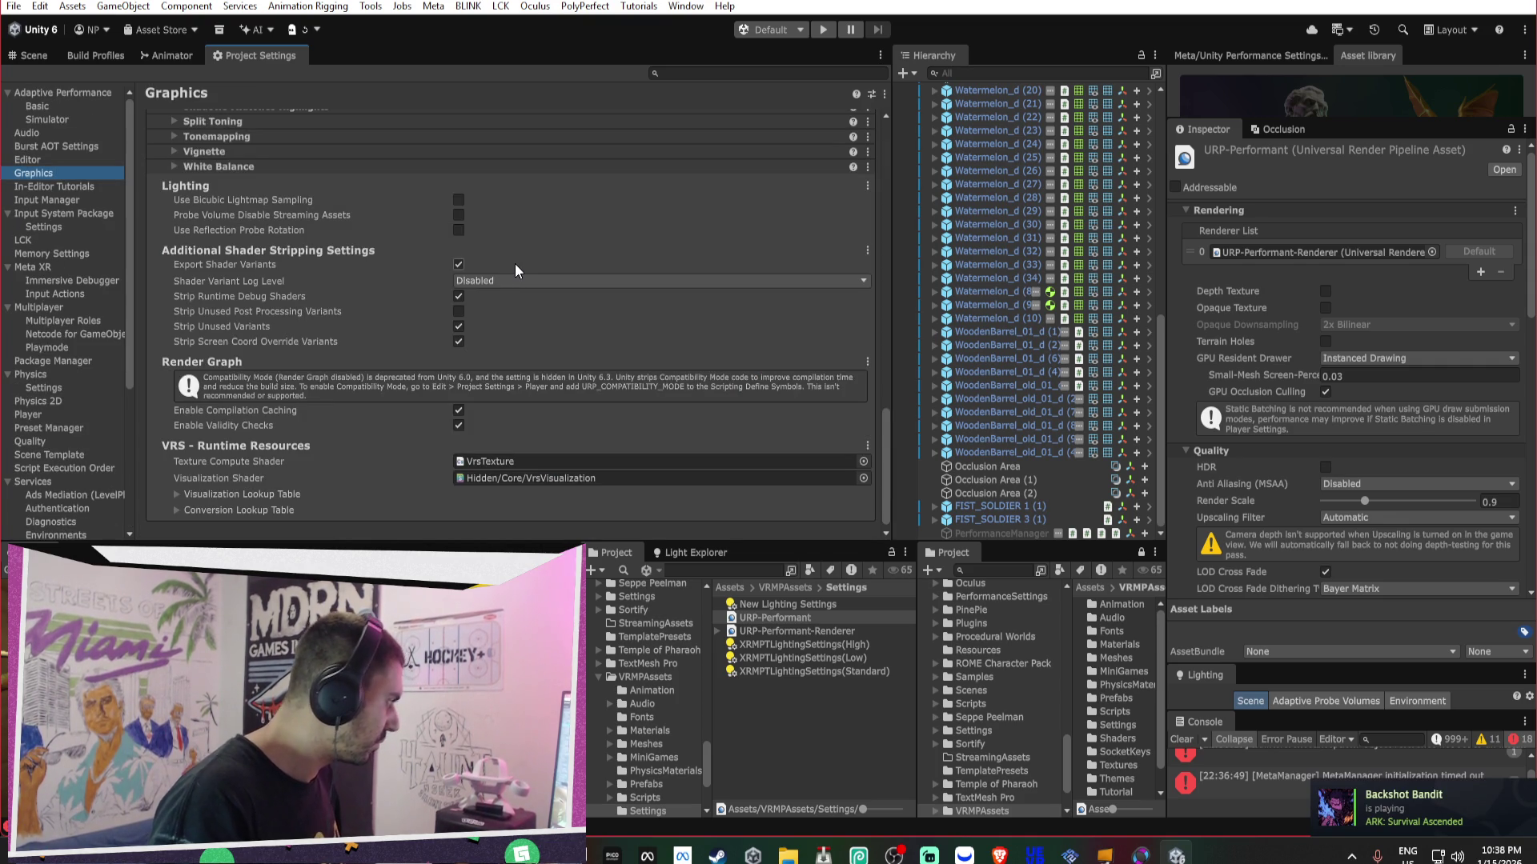
- In Quality settings, set Skin Weights to 2 Bones and return to the Scene view
scroll(515, 261, down, 1)
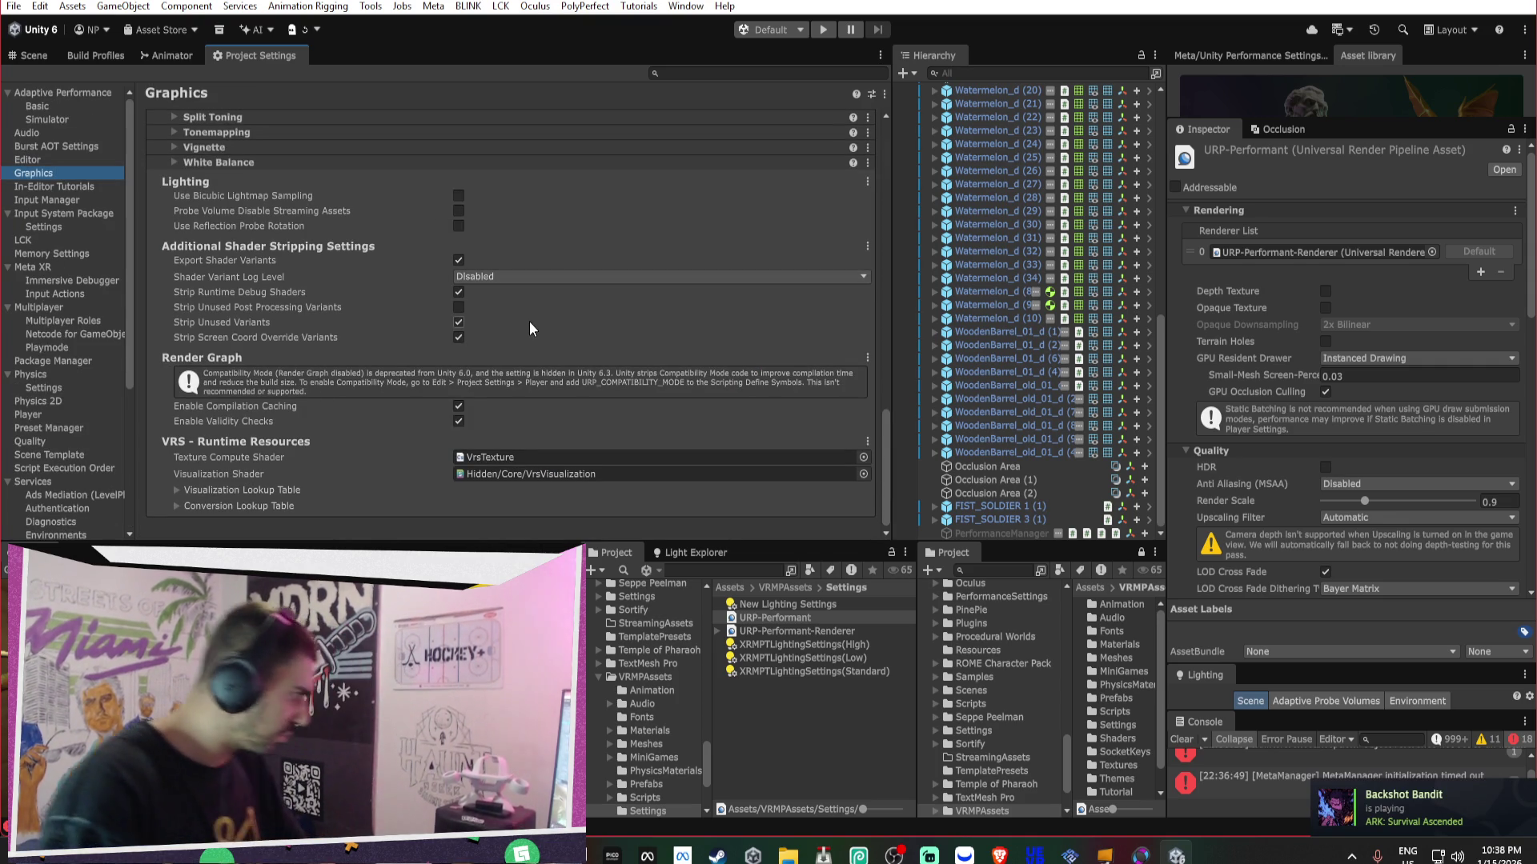
scroll(512, 316, up, 10)
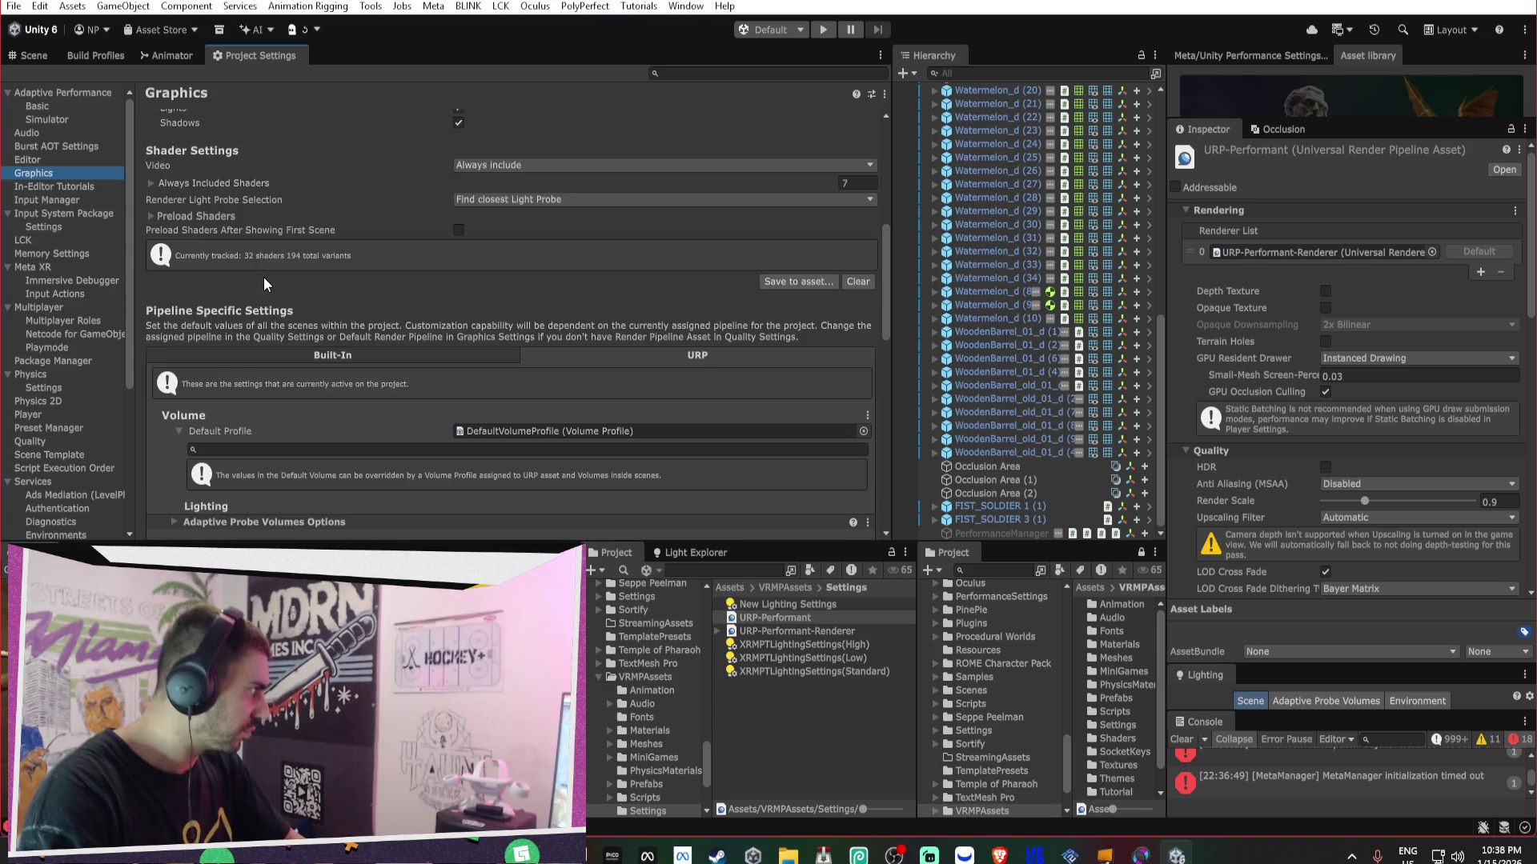
scroll(40, 205, down, 5)
click(54, 211)
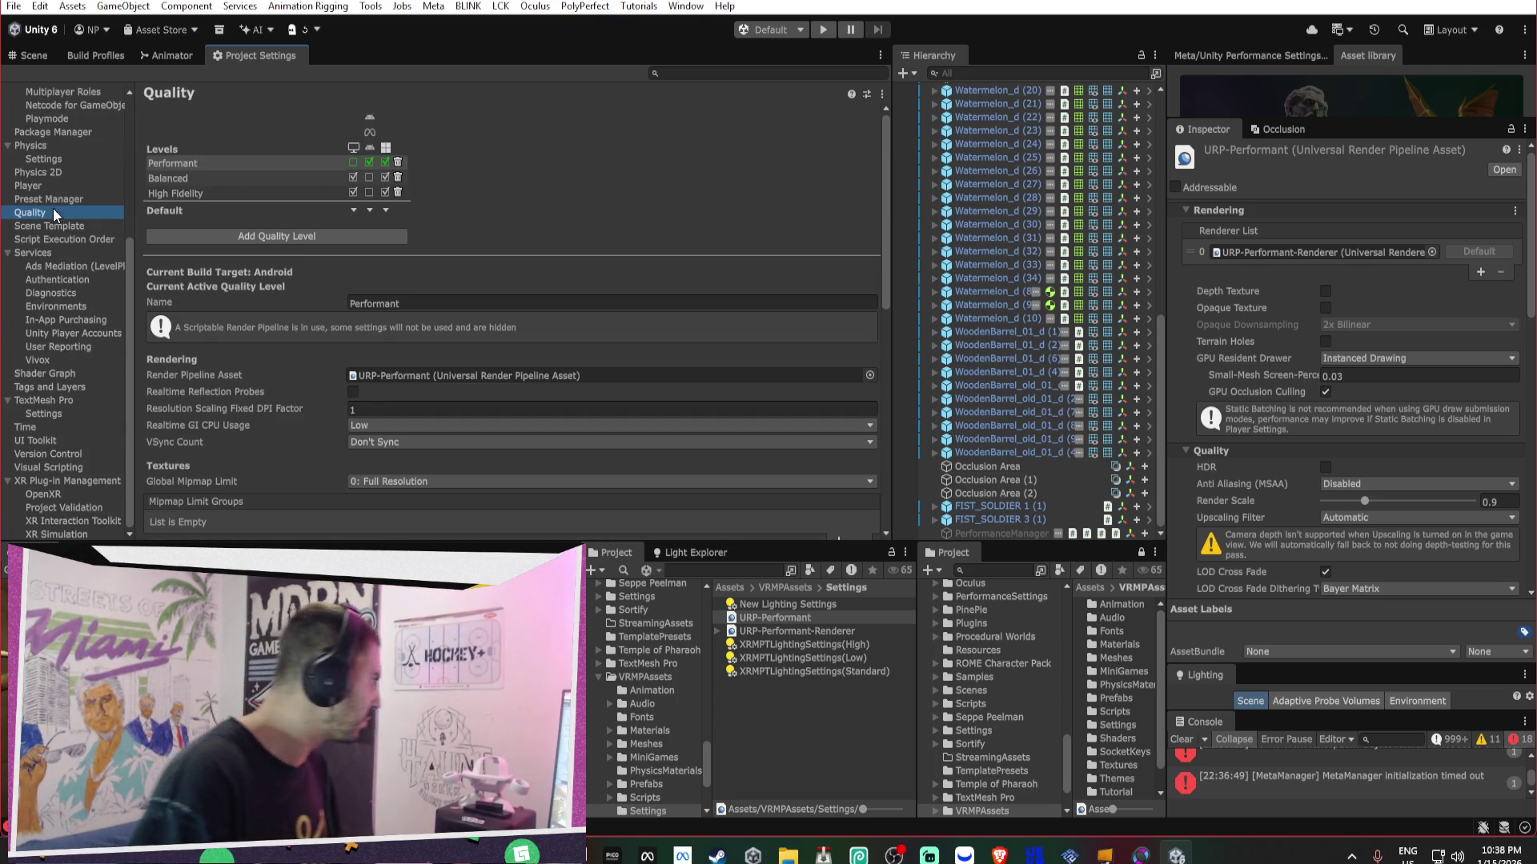
scroll(624, 396, down, 10)
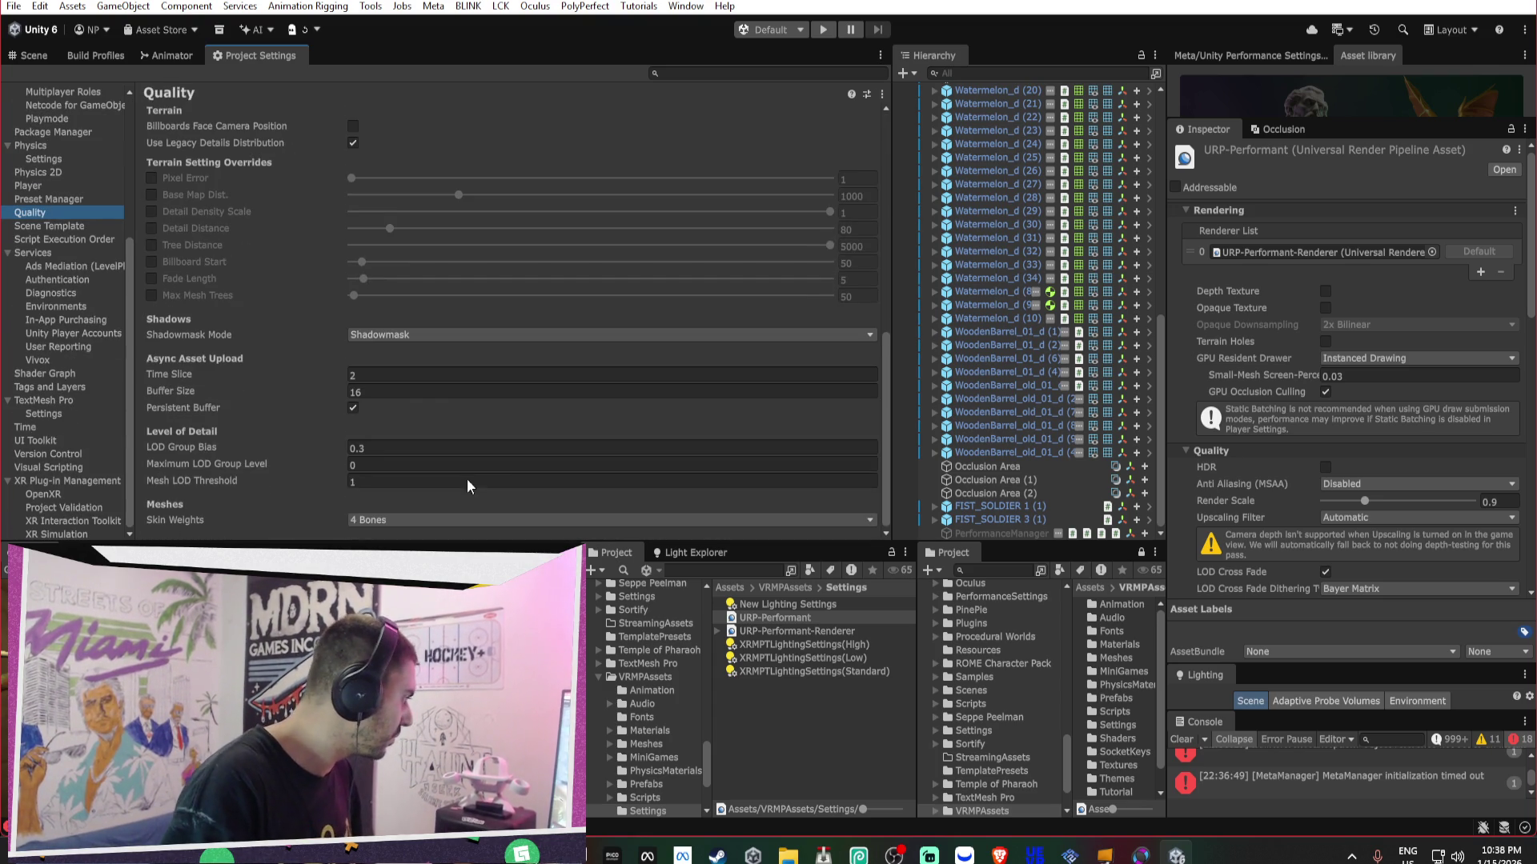
click(461, 447)
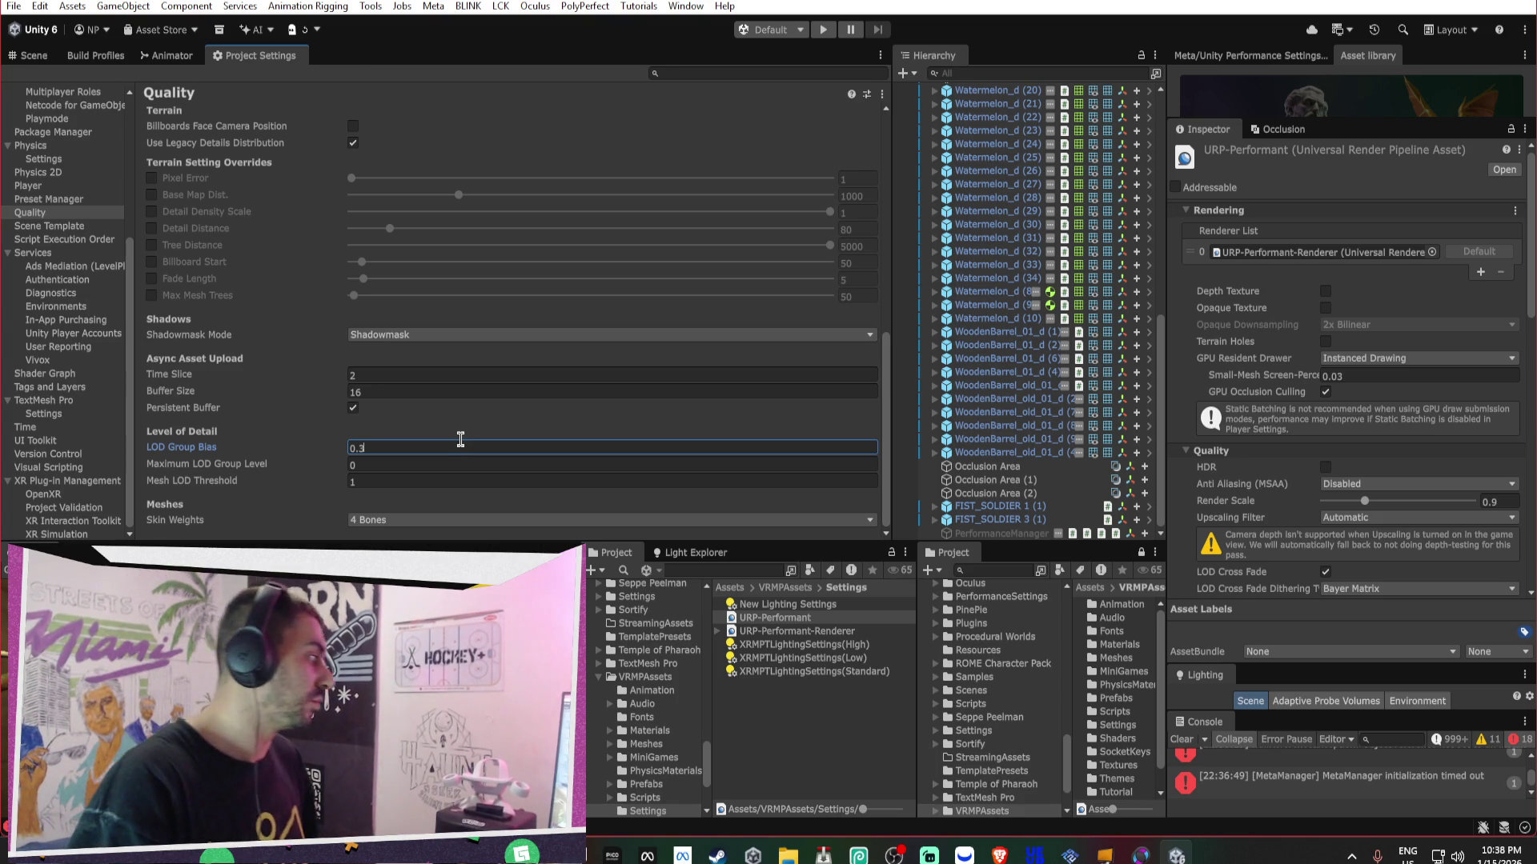
click(415, 523)
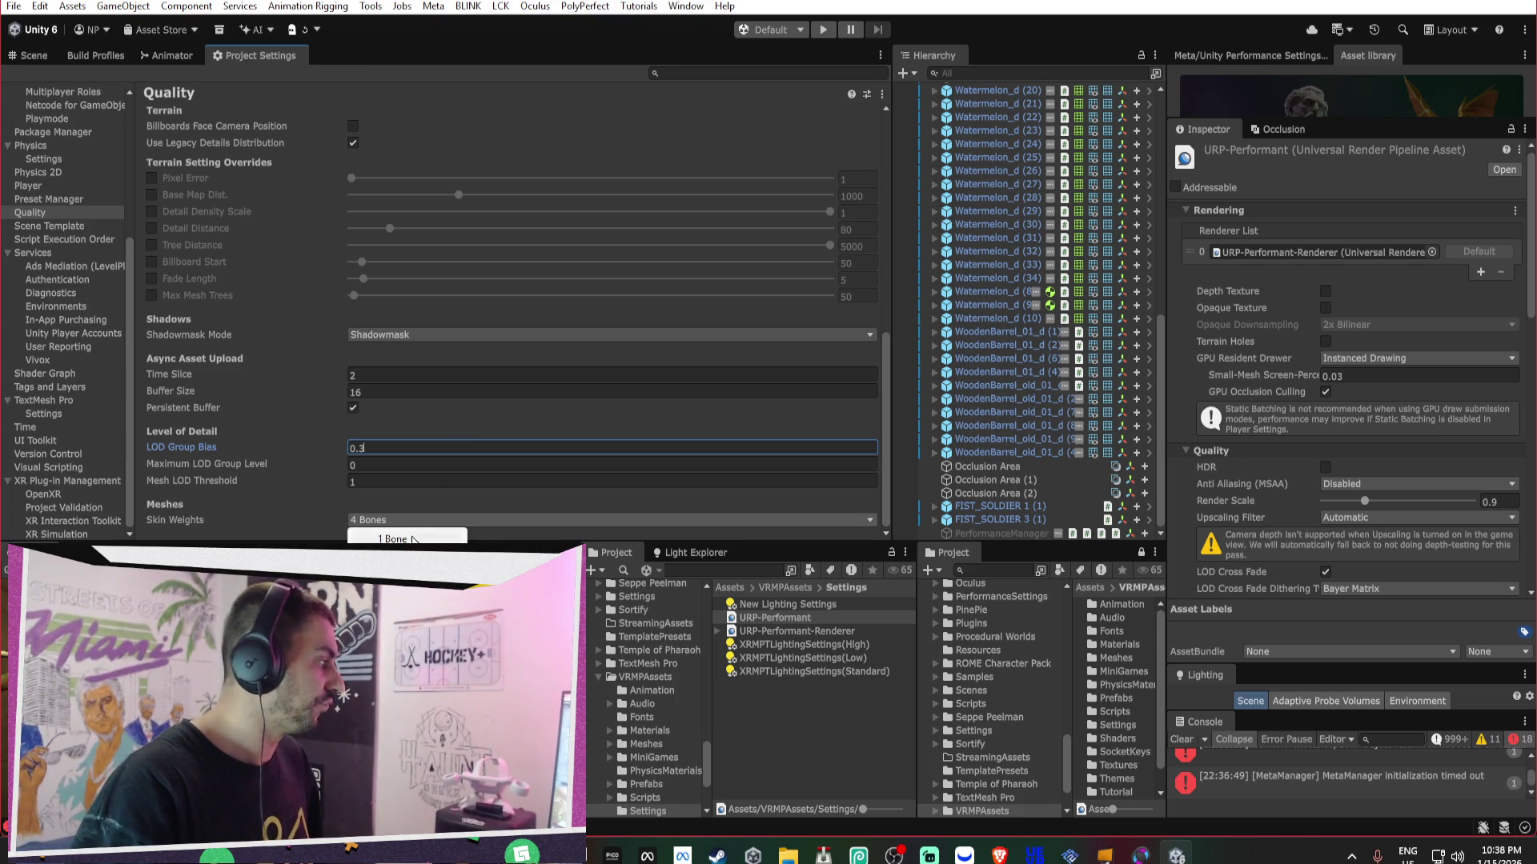
click(415, 552)
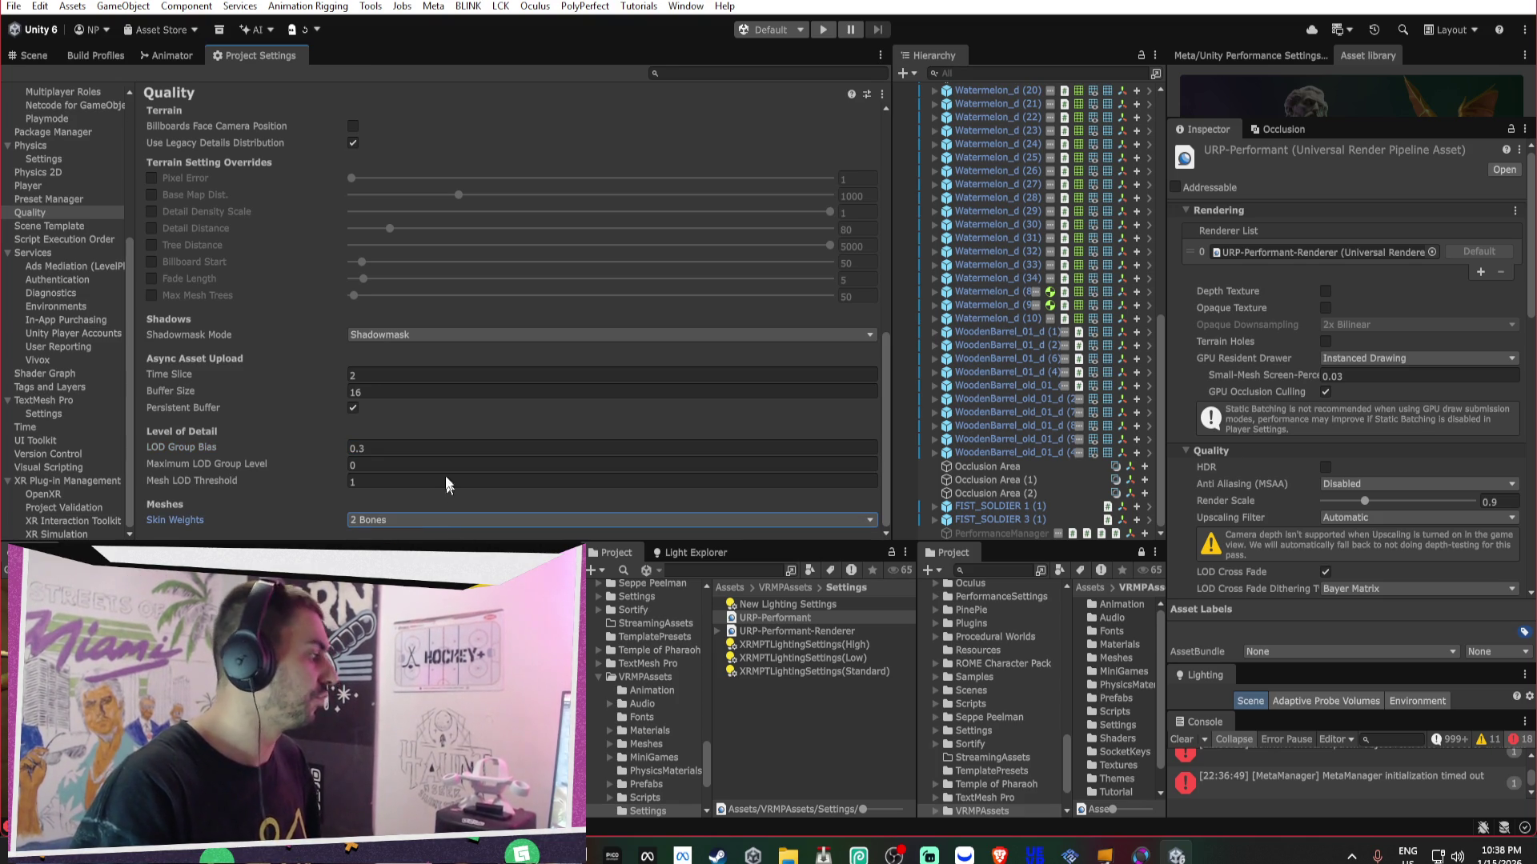
click(34, 55)
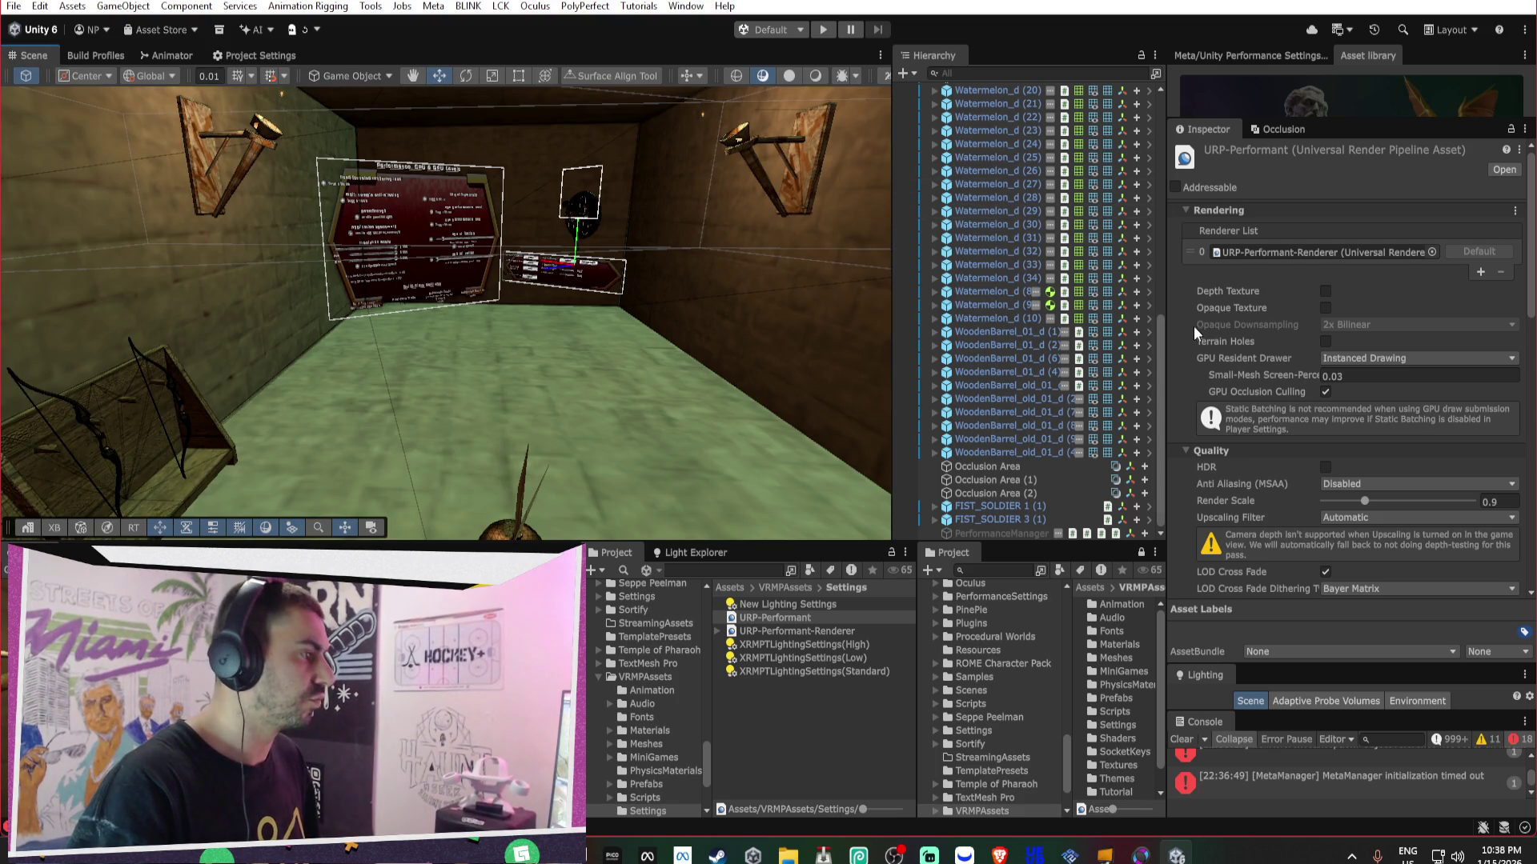
- Edit URP-Performant's Render Scale and disable Main Light lighting
scroll(1044, 274, up, 10)
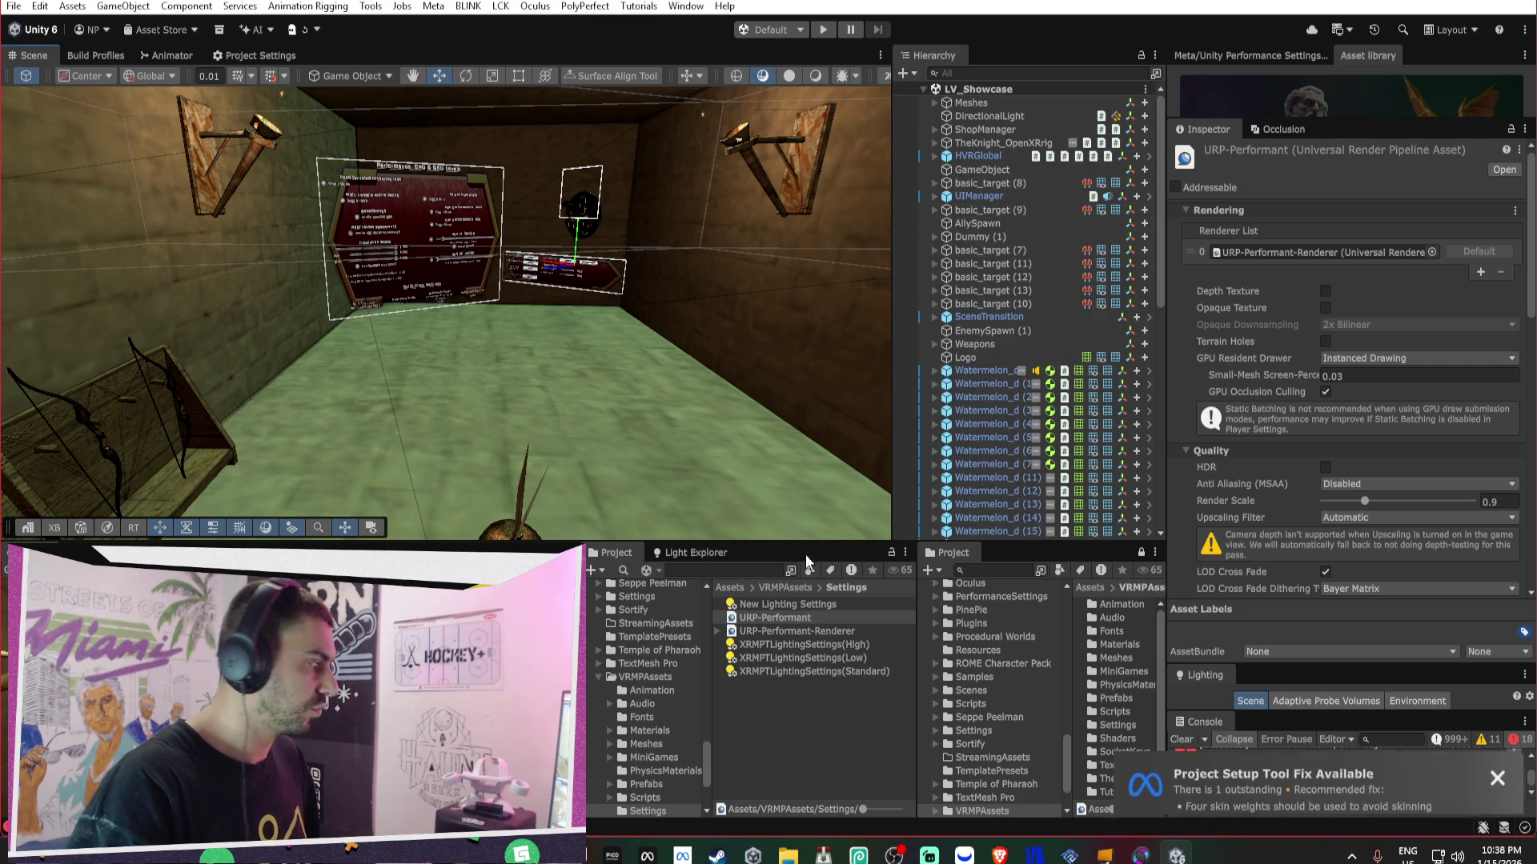
scroll(1496, 320, down, 5)
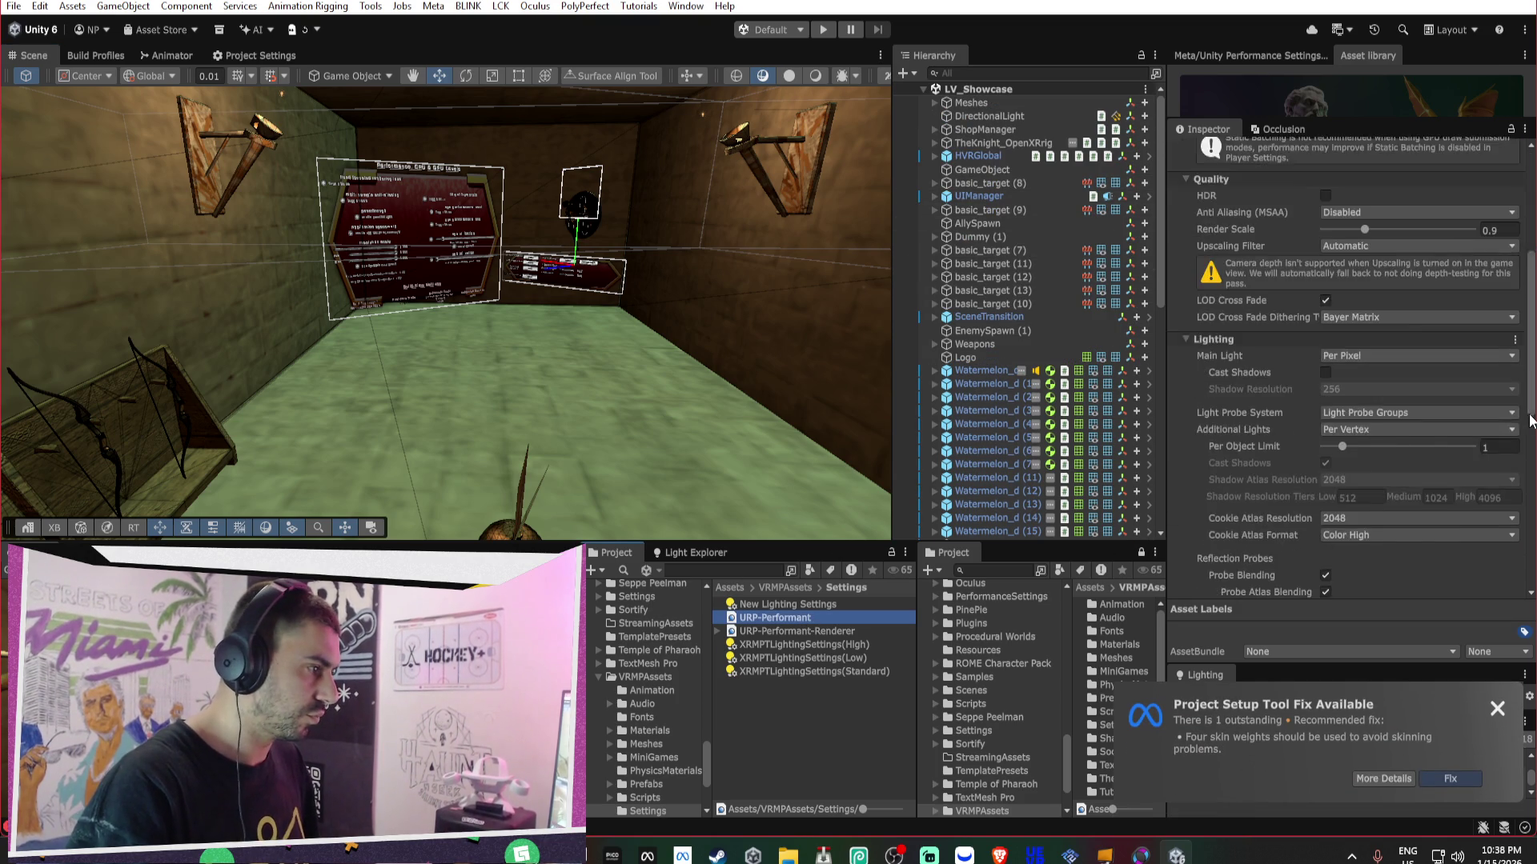
click(1496, 274)
key(BackSpace)
text(0.5)
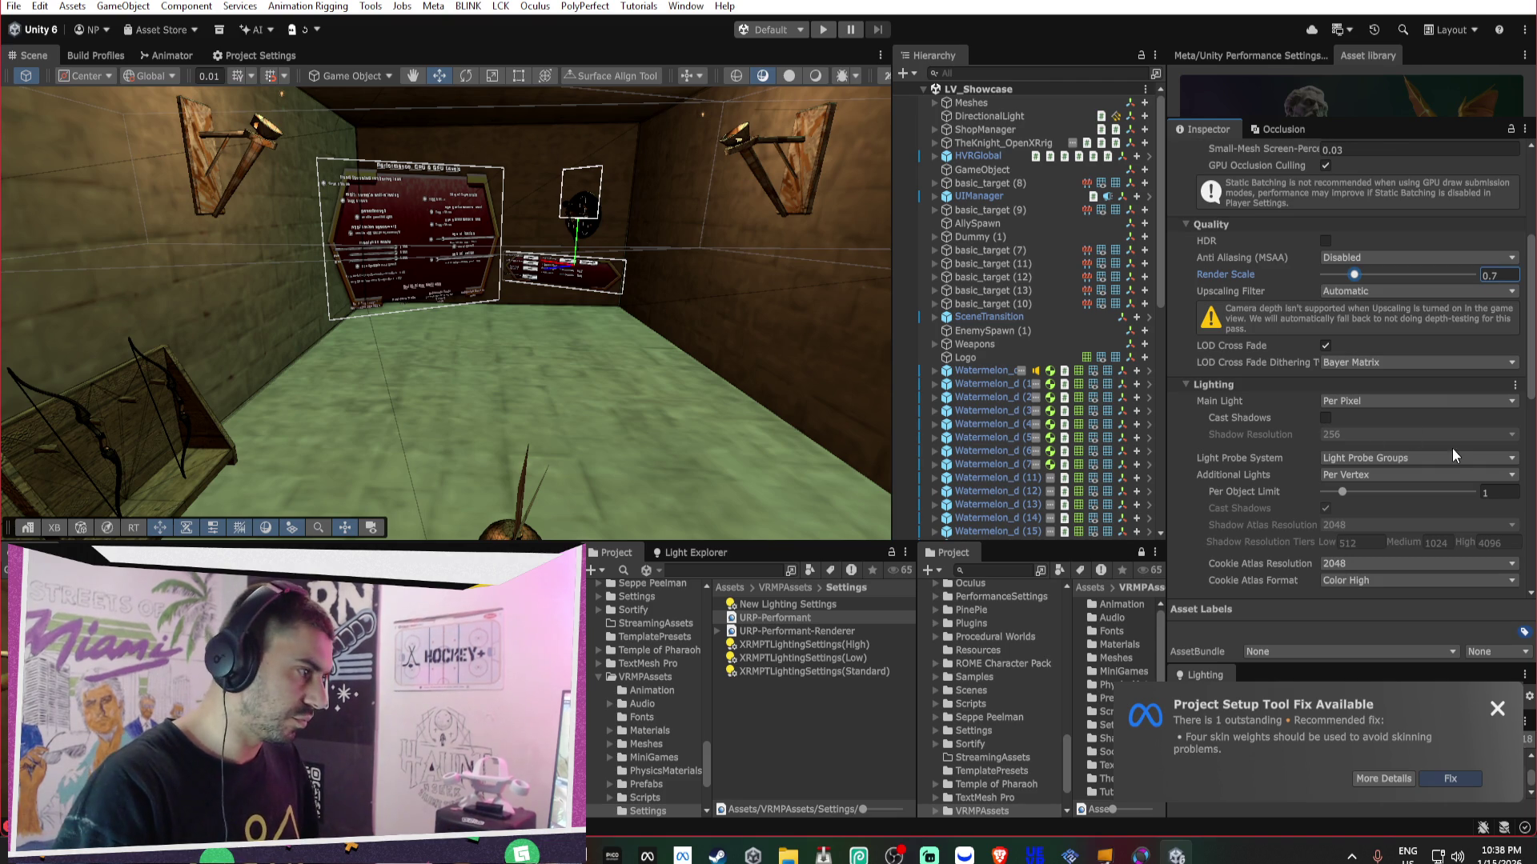
click(1346, 405)
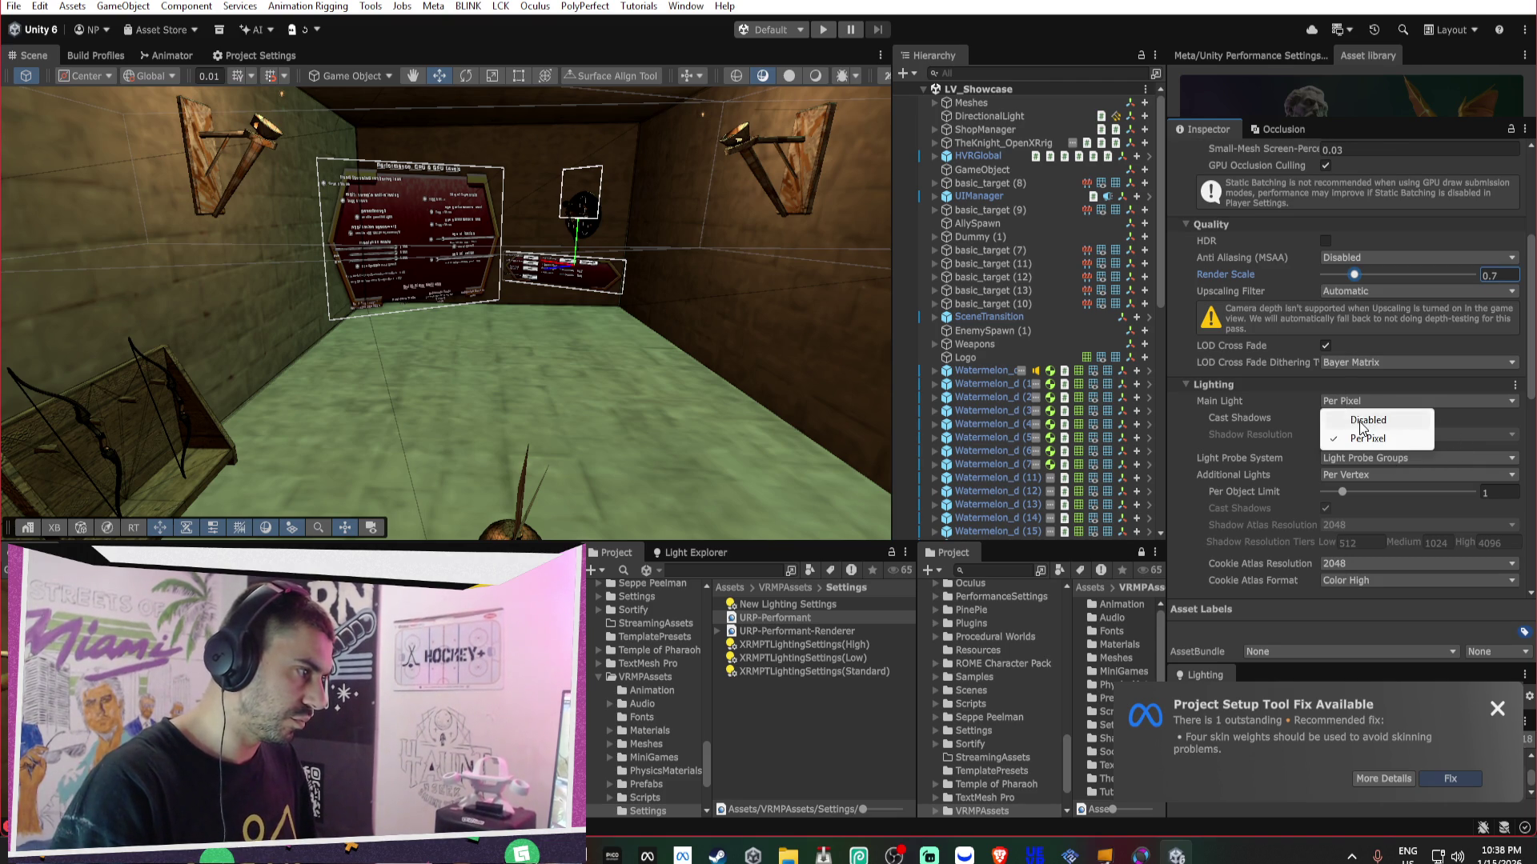
click(1360, 417)
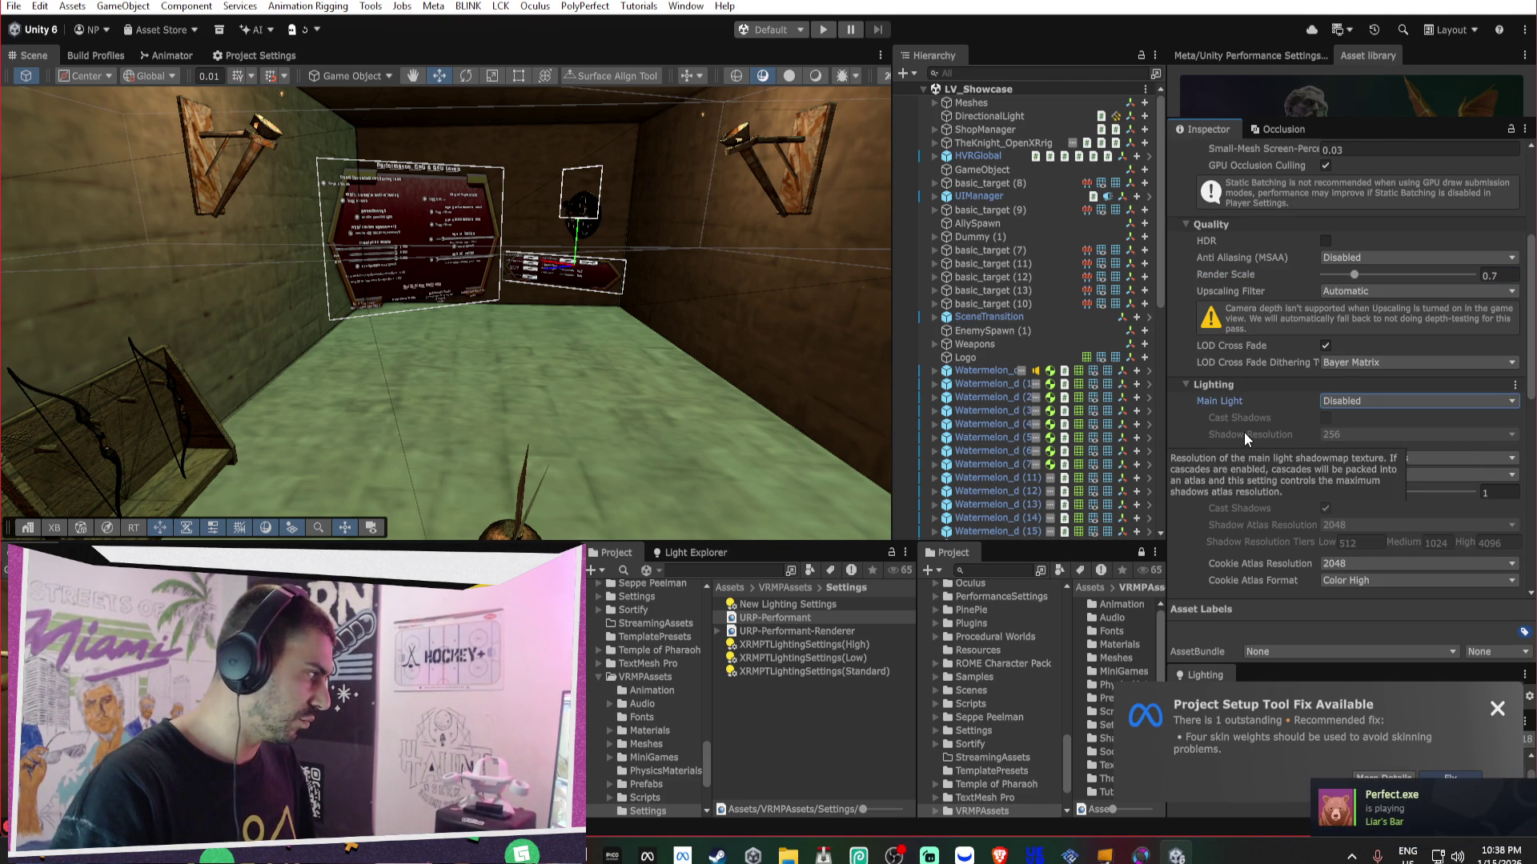
- Set Additional Lights to Per Vertex after trying Disabled and Per Pixel
click(1355, 477)
click(1364, 493)
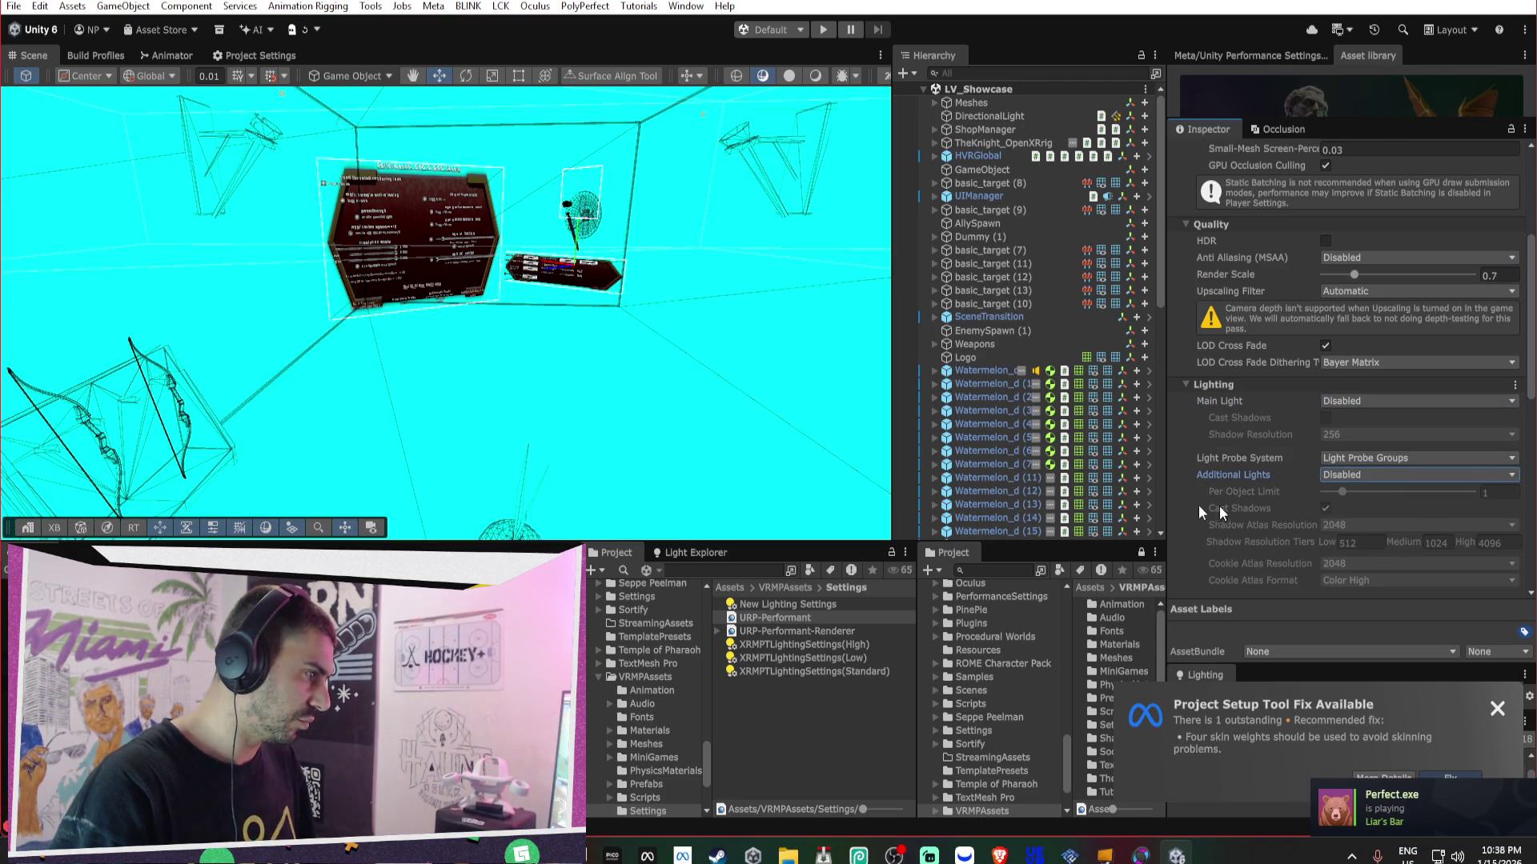
click(1345, 476)
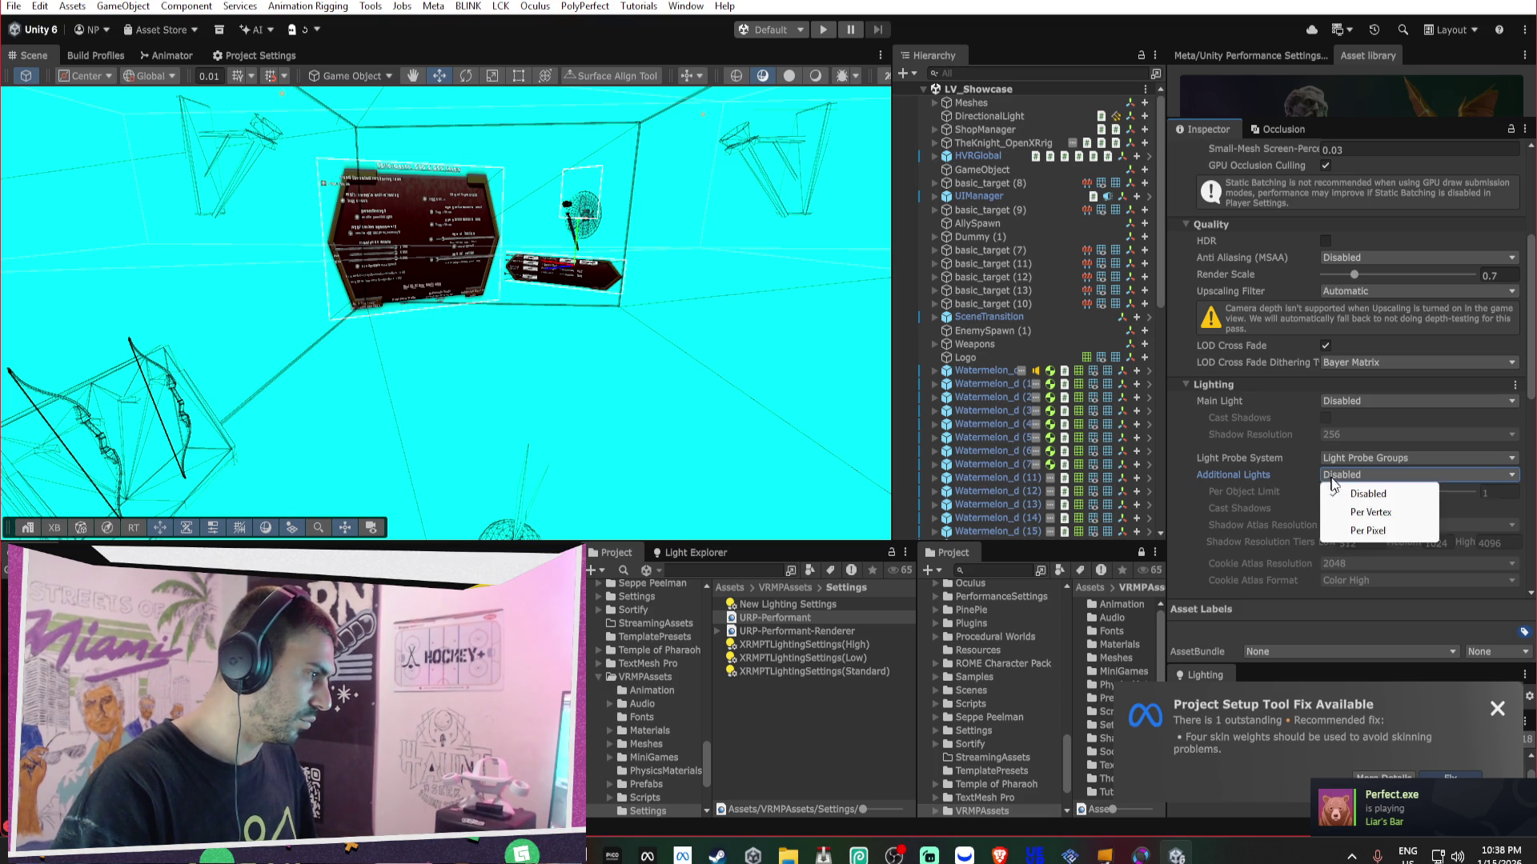
click(1347, 509)
click(1331, 475)
click(1336, 525)
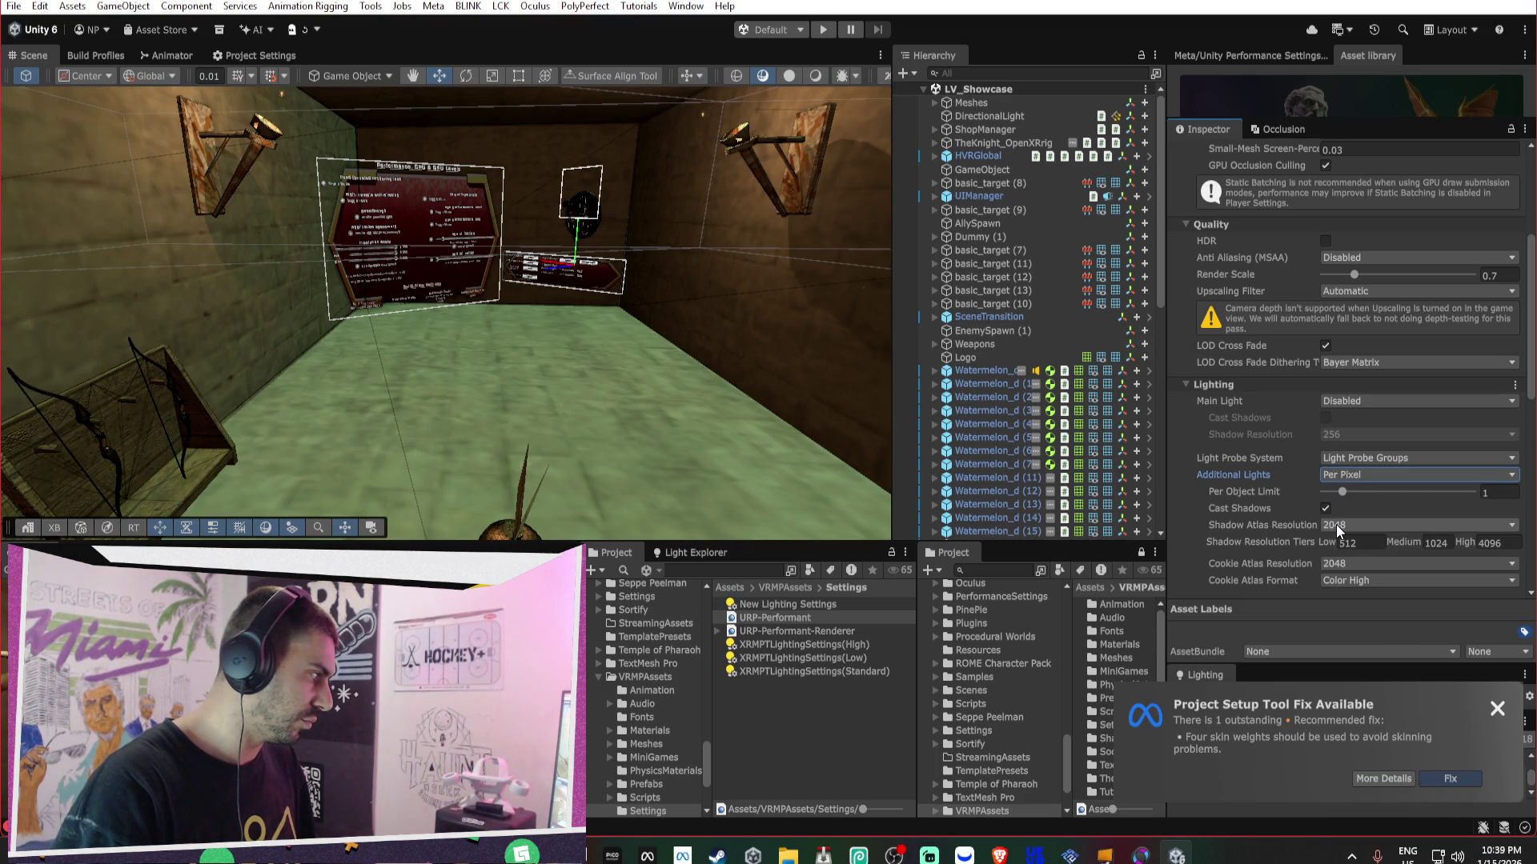
click(1333, 473)
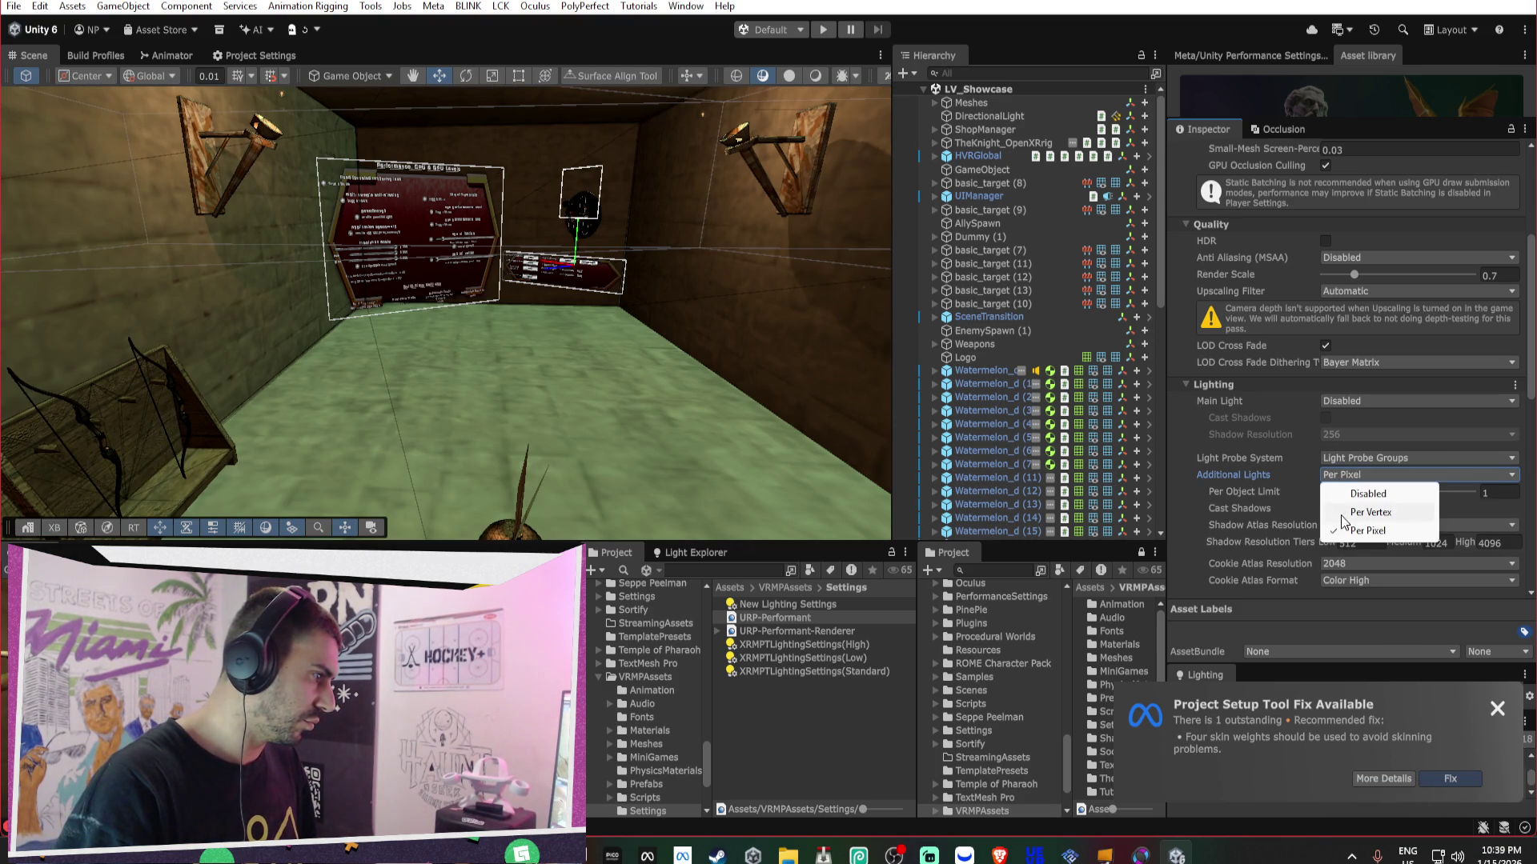
click(1330, 511)
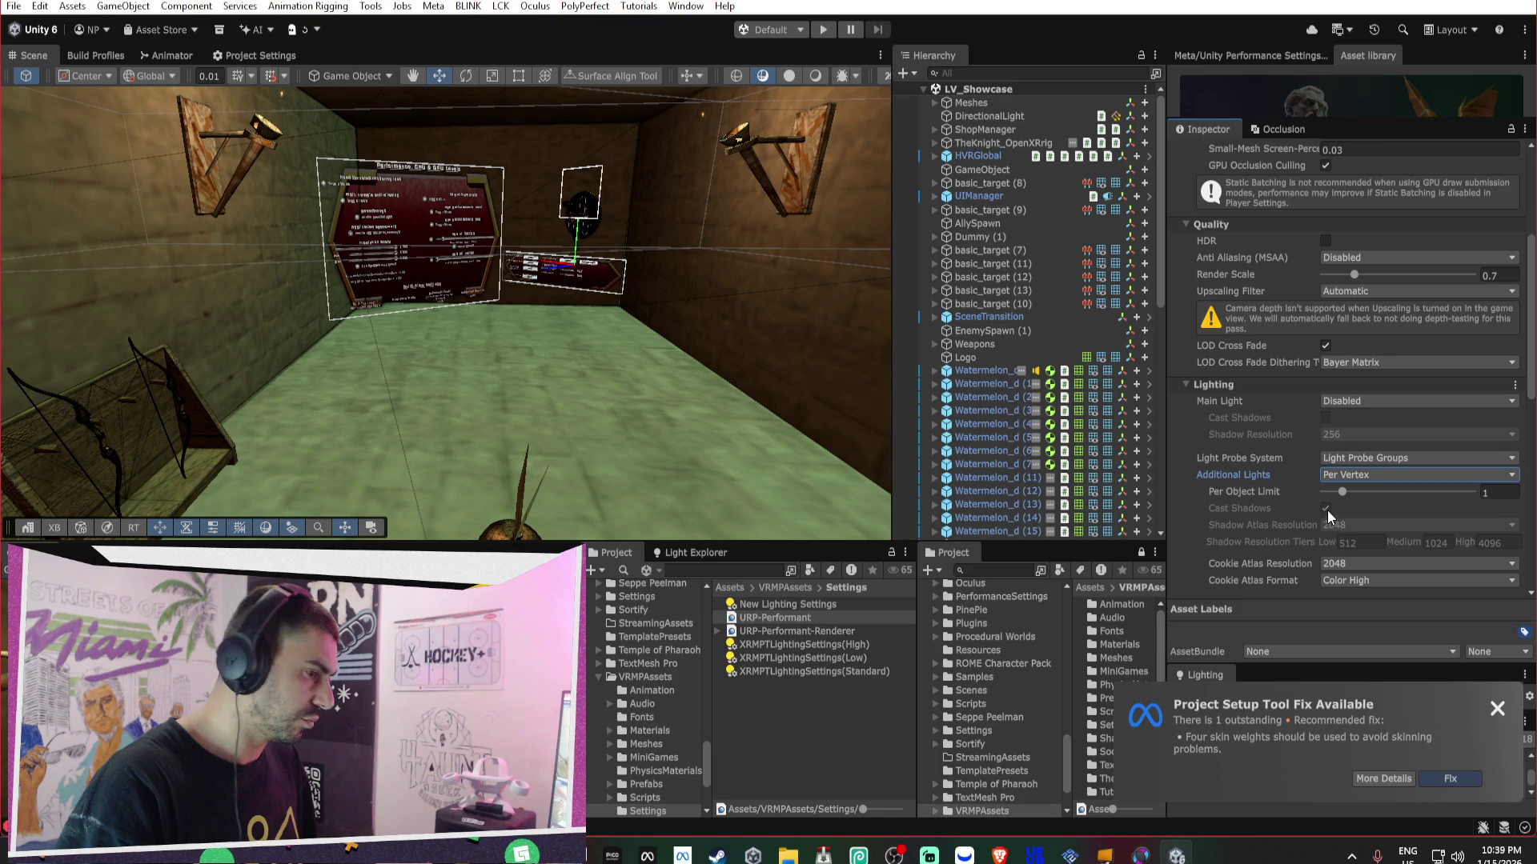
- Check the URP-Performant-Renderer's decal Max Draw Distance, then return to the URP-Performant asset
click(830, 631)
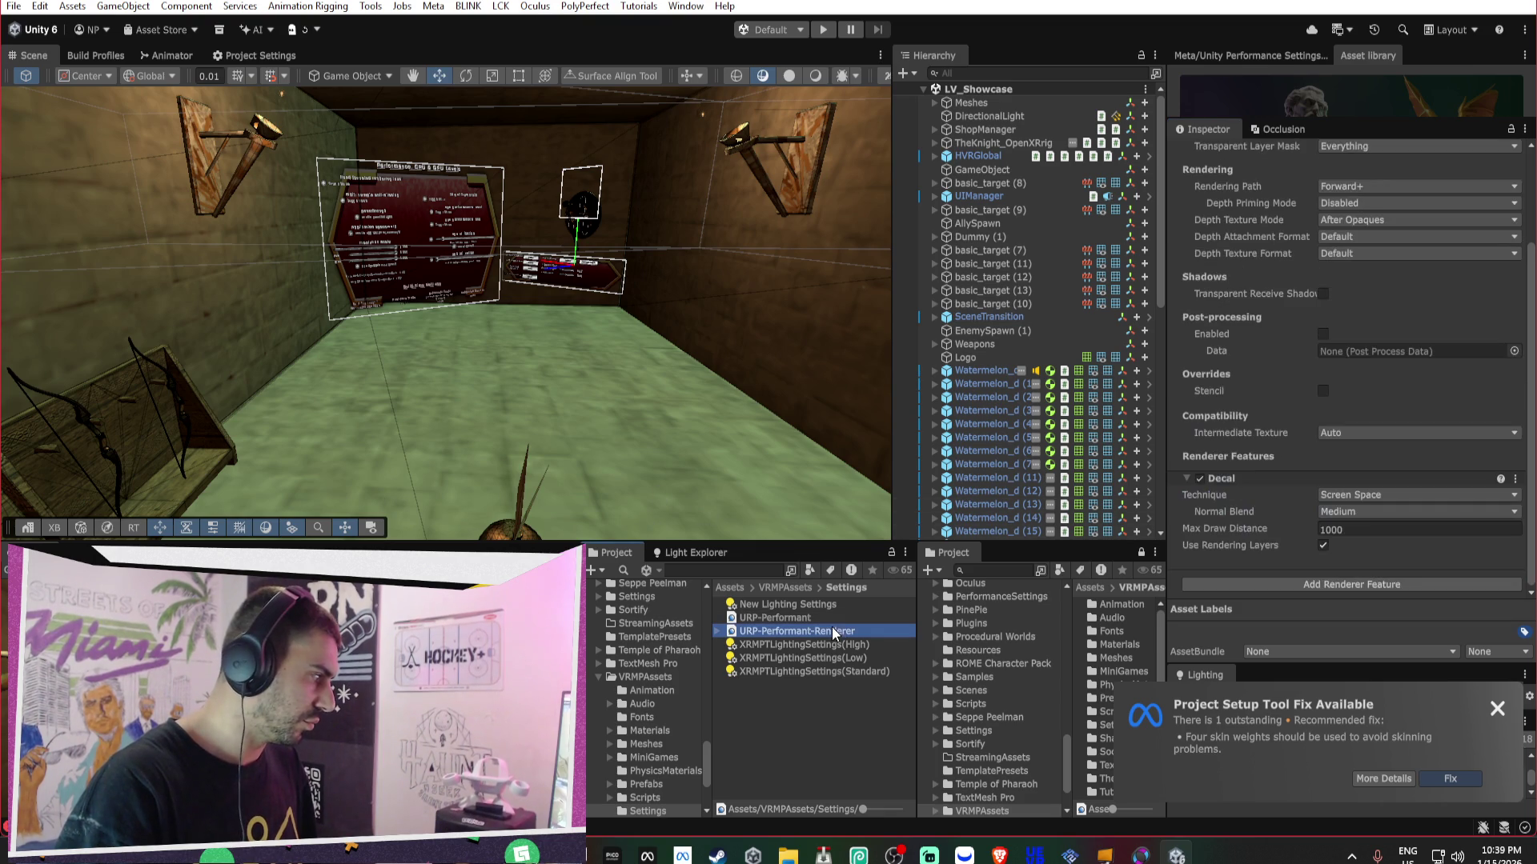
click(1370, 529)
text(50)
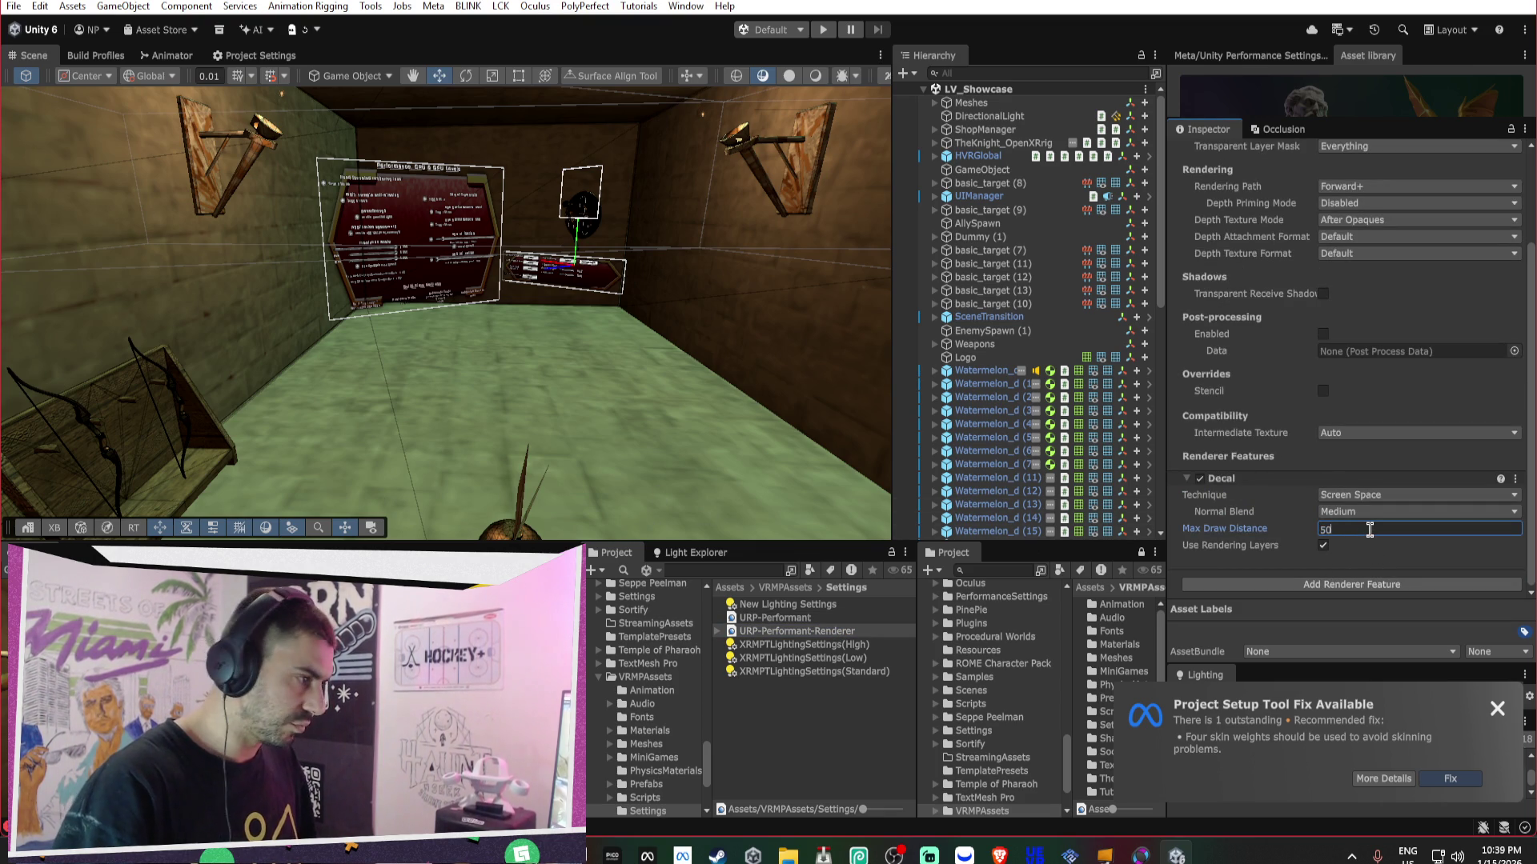
scroll(1362, 335, up, 3)
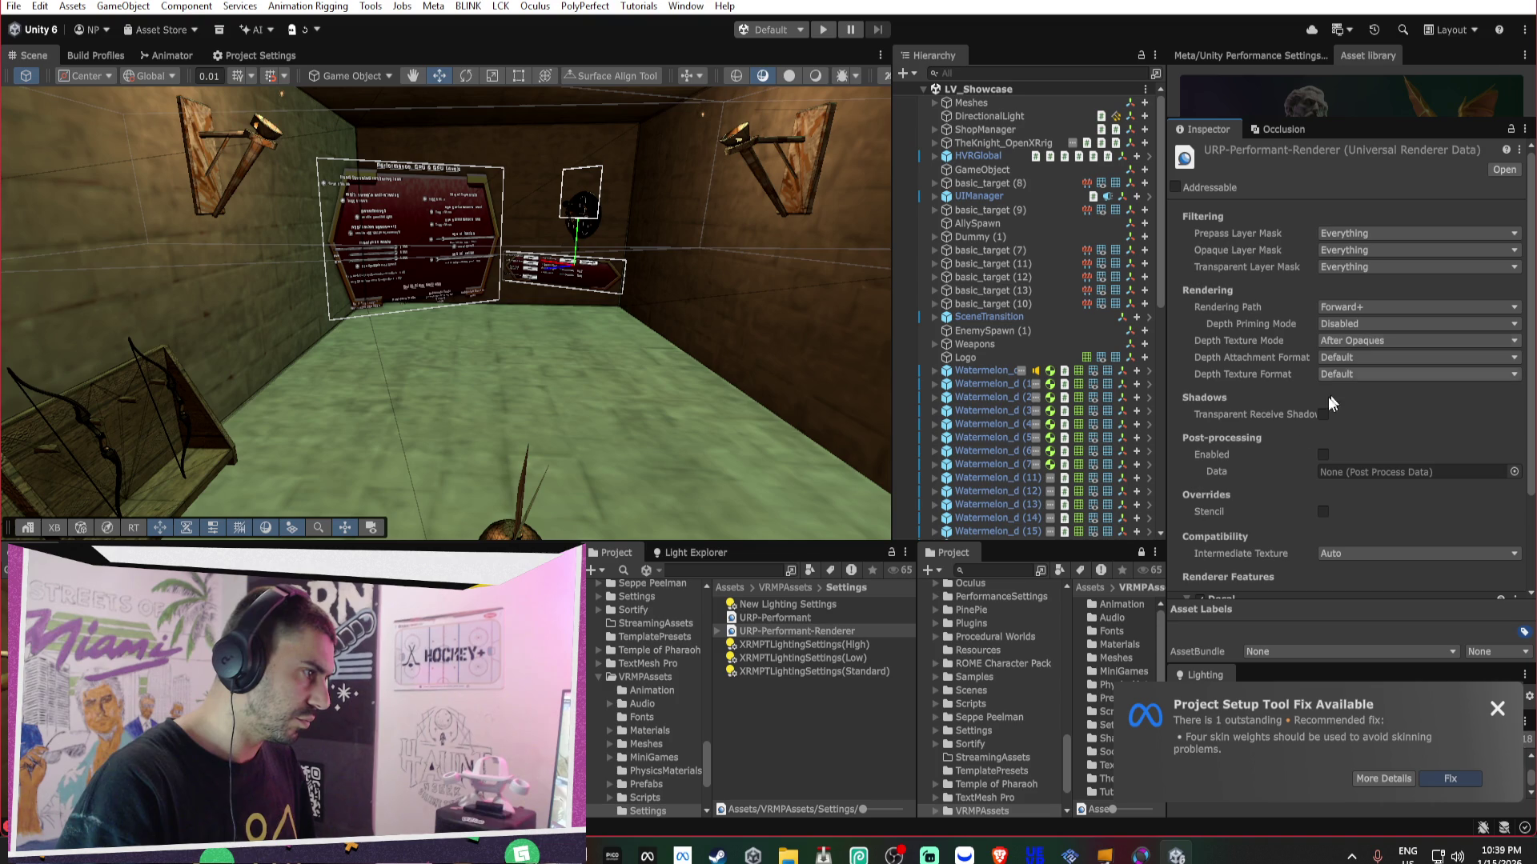
click(775, 618)
scroll(1341, 381, down, 5)
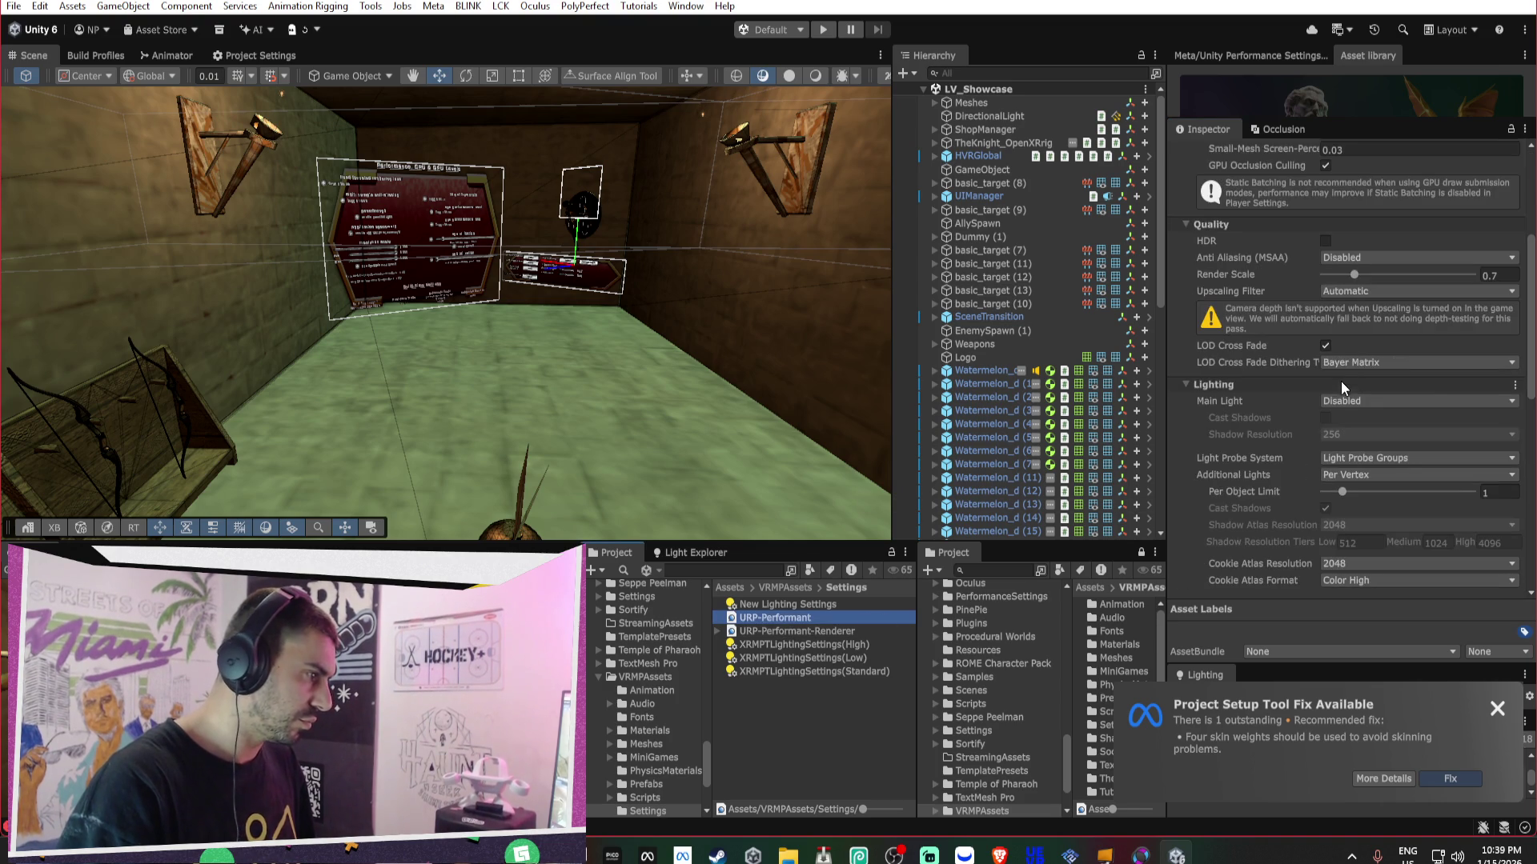
scroll(1364, 365, down, 3)
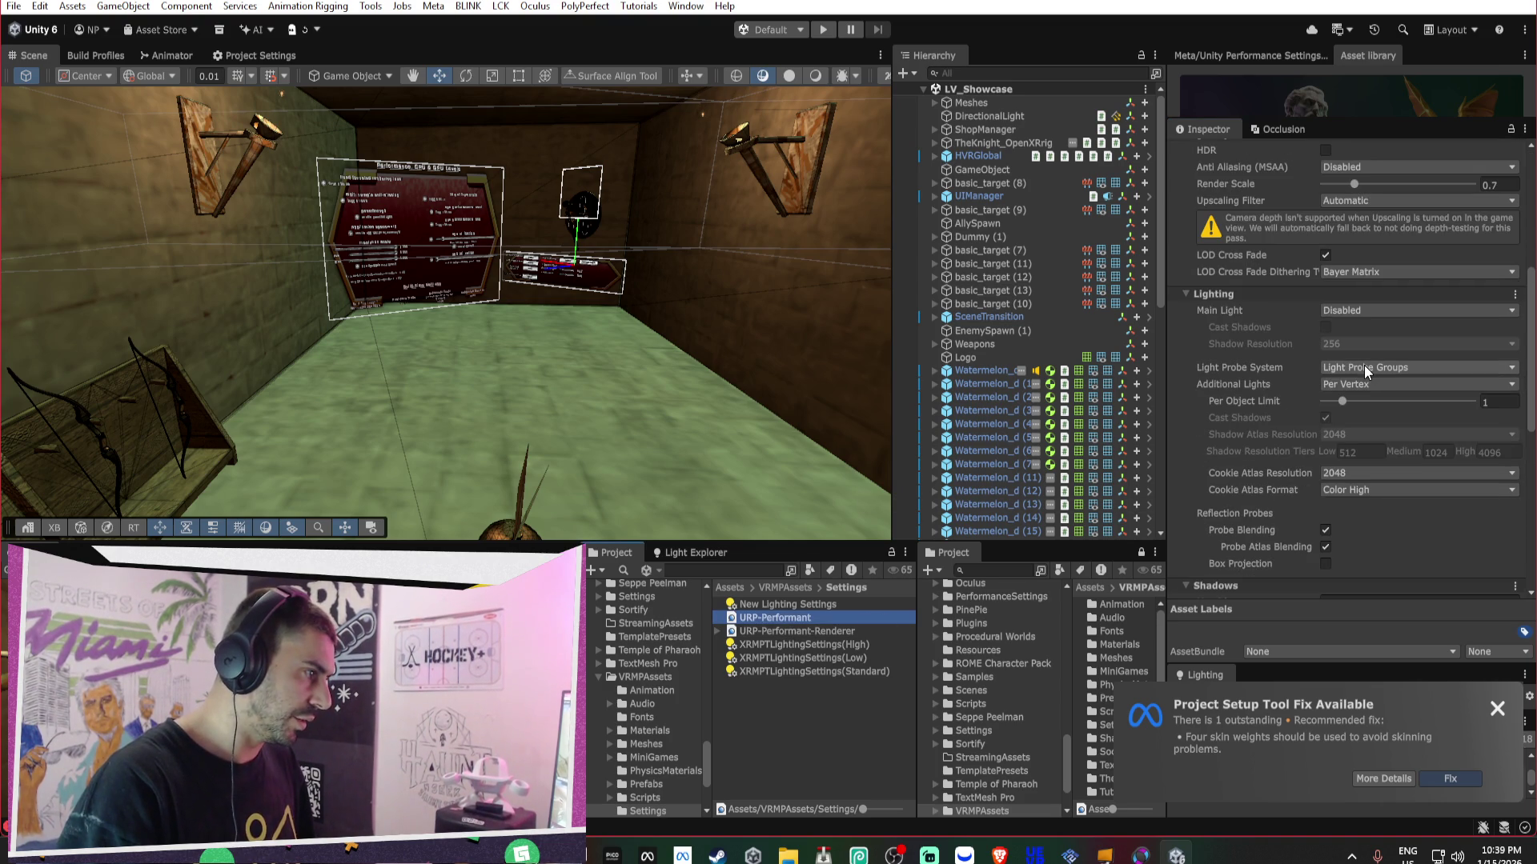
drag(721, 416, 710, 465)
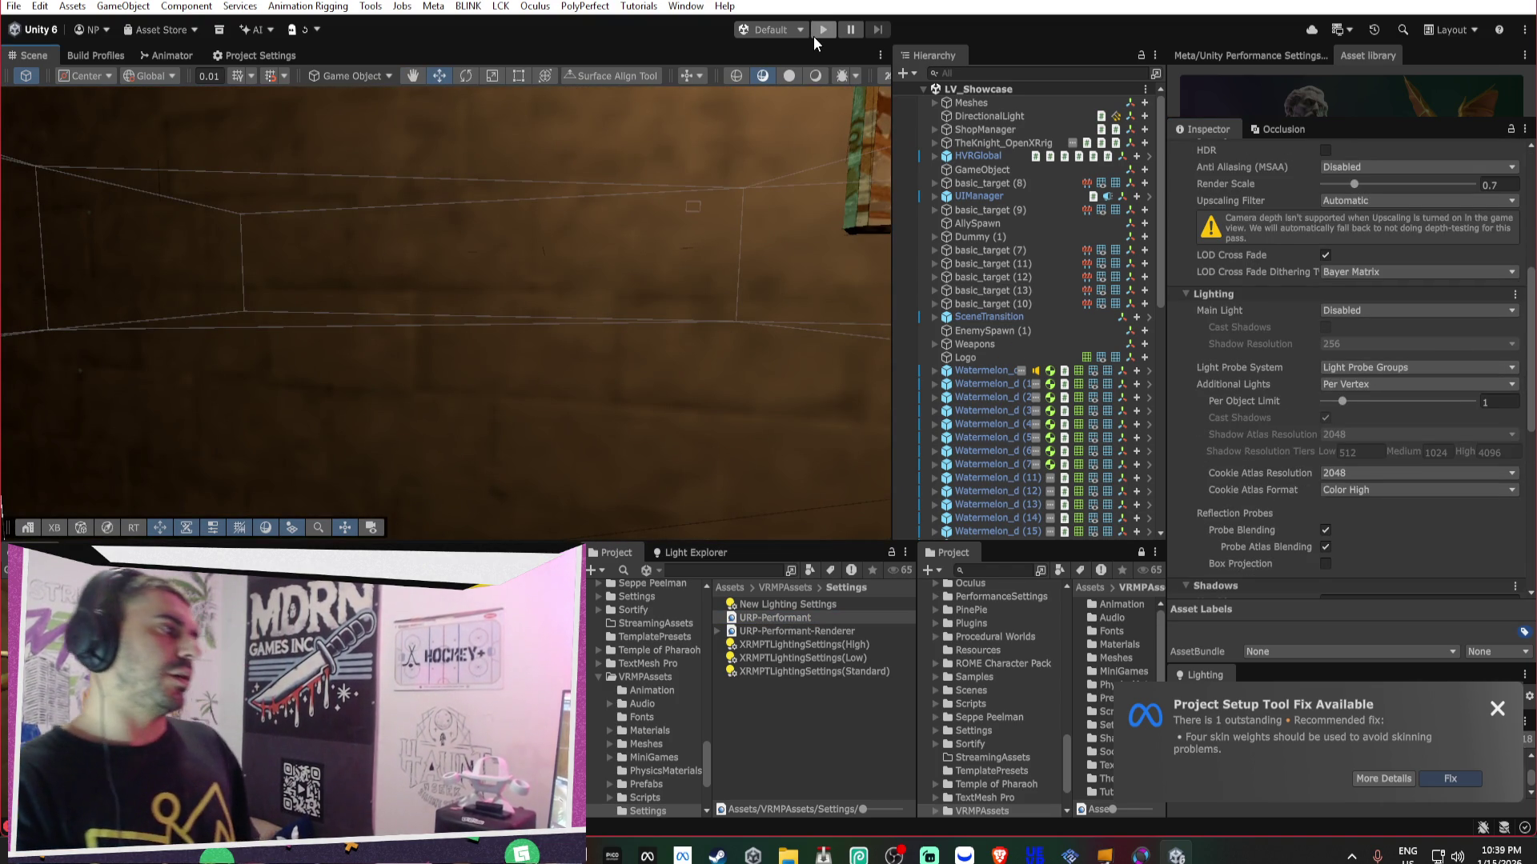
- Run a Play-mode test reading about 69 FPS and 492 batches, then restart Play
click(813, 36)
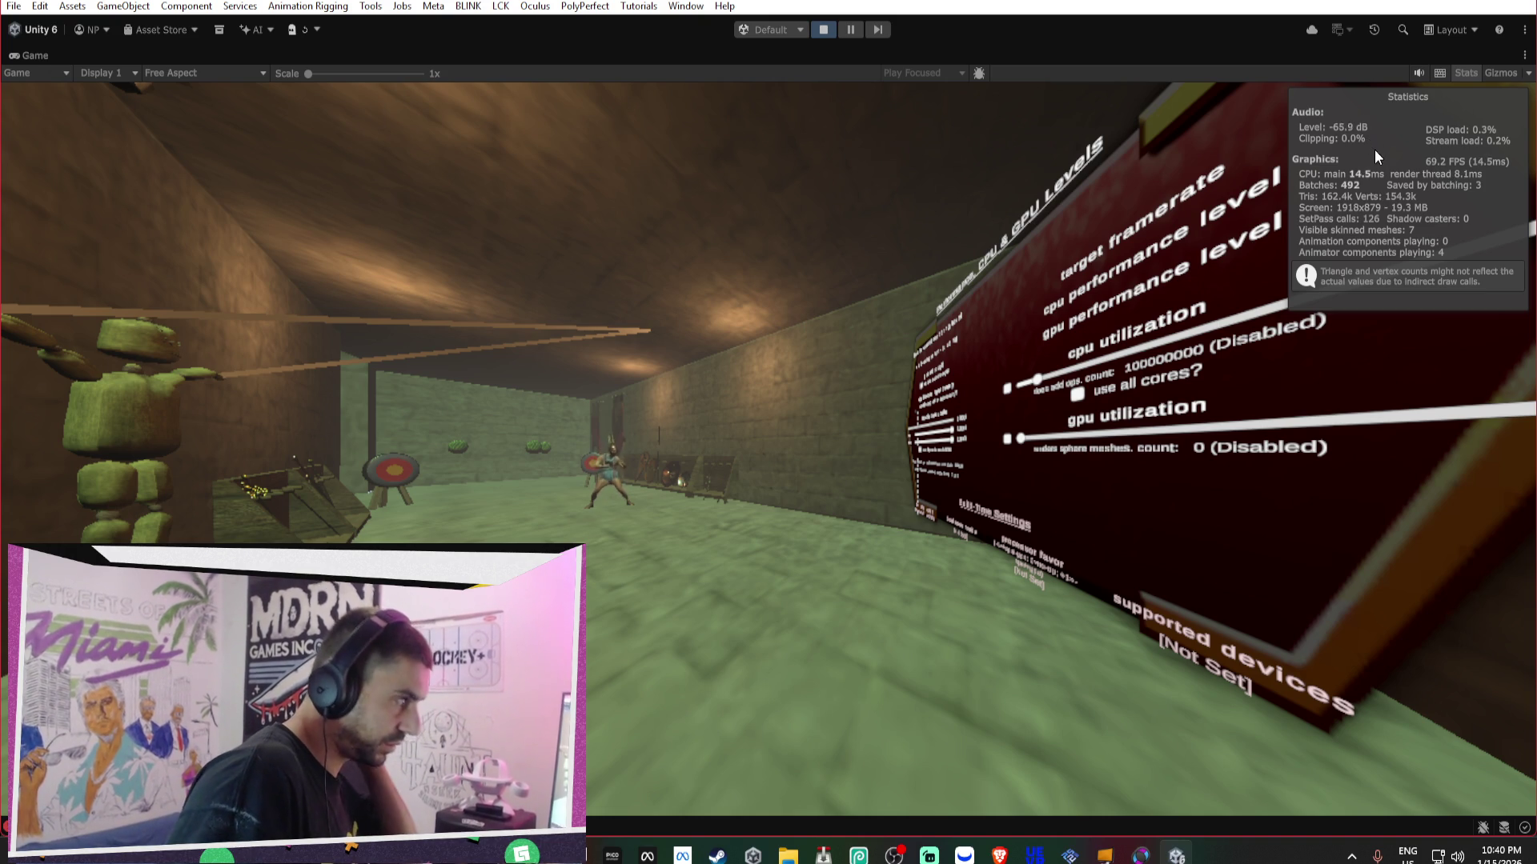
double_click(35, 57)
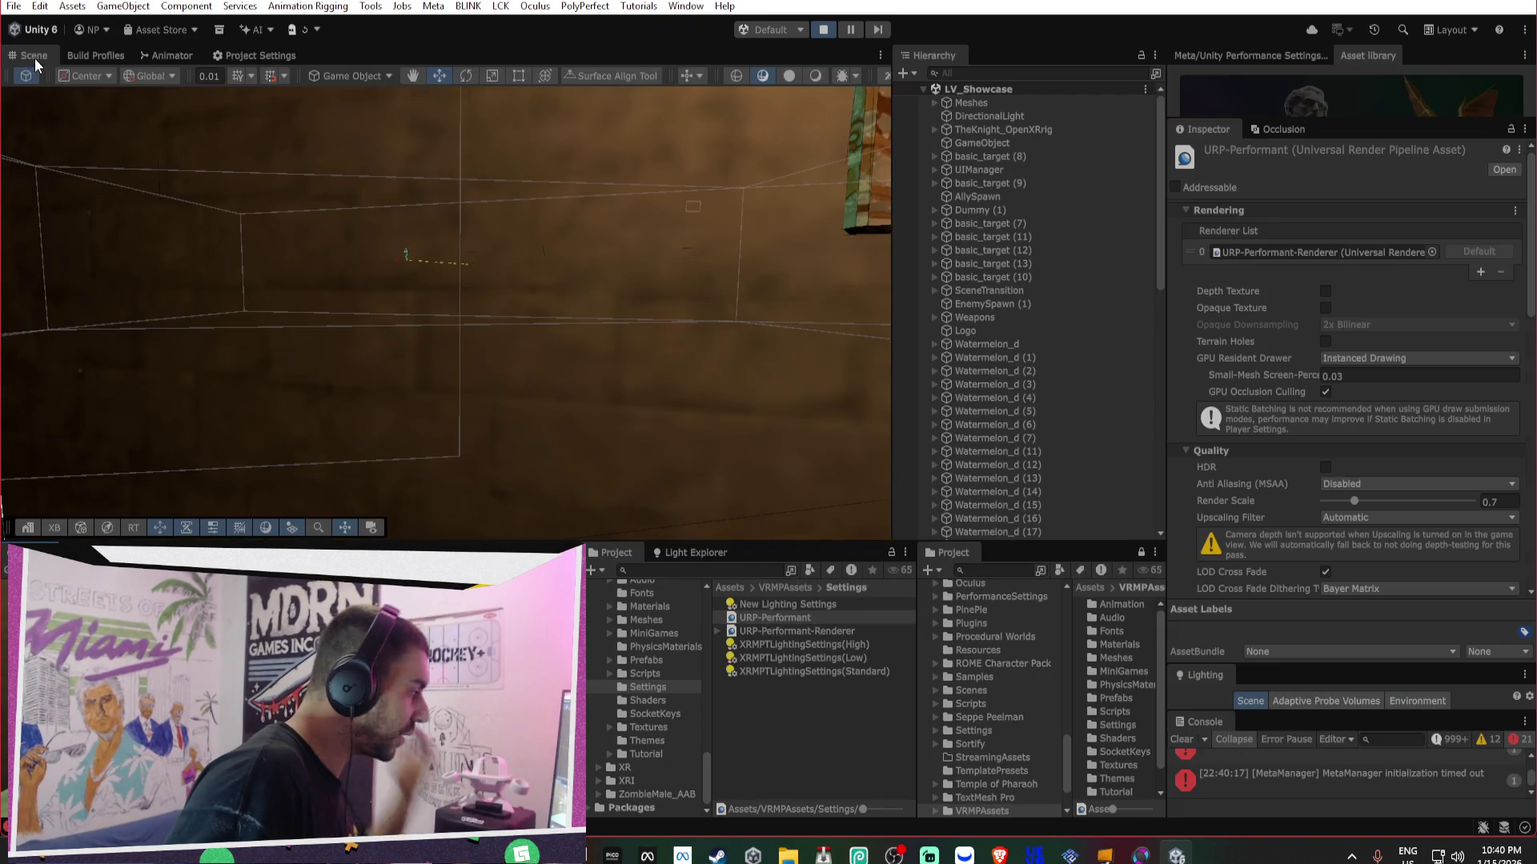
mouse_move(525, 299)
mouse_down()
mouse_move(448, 304)
mouse_move(496, 304)
mouse_up()
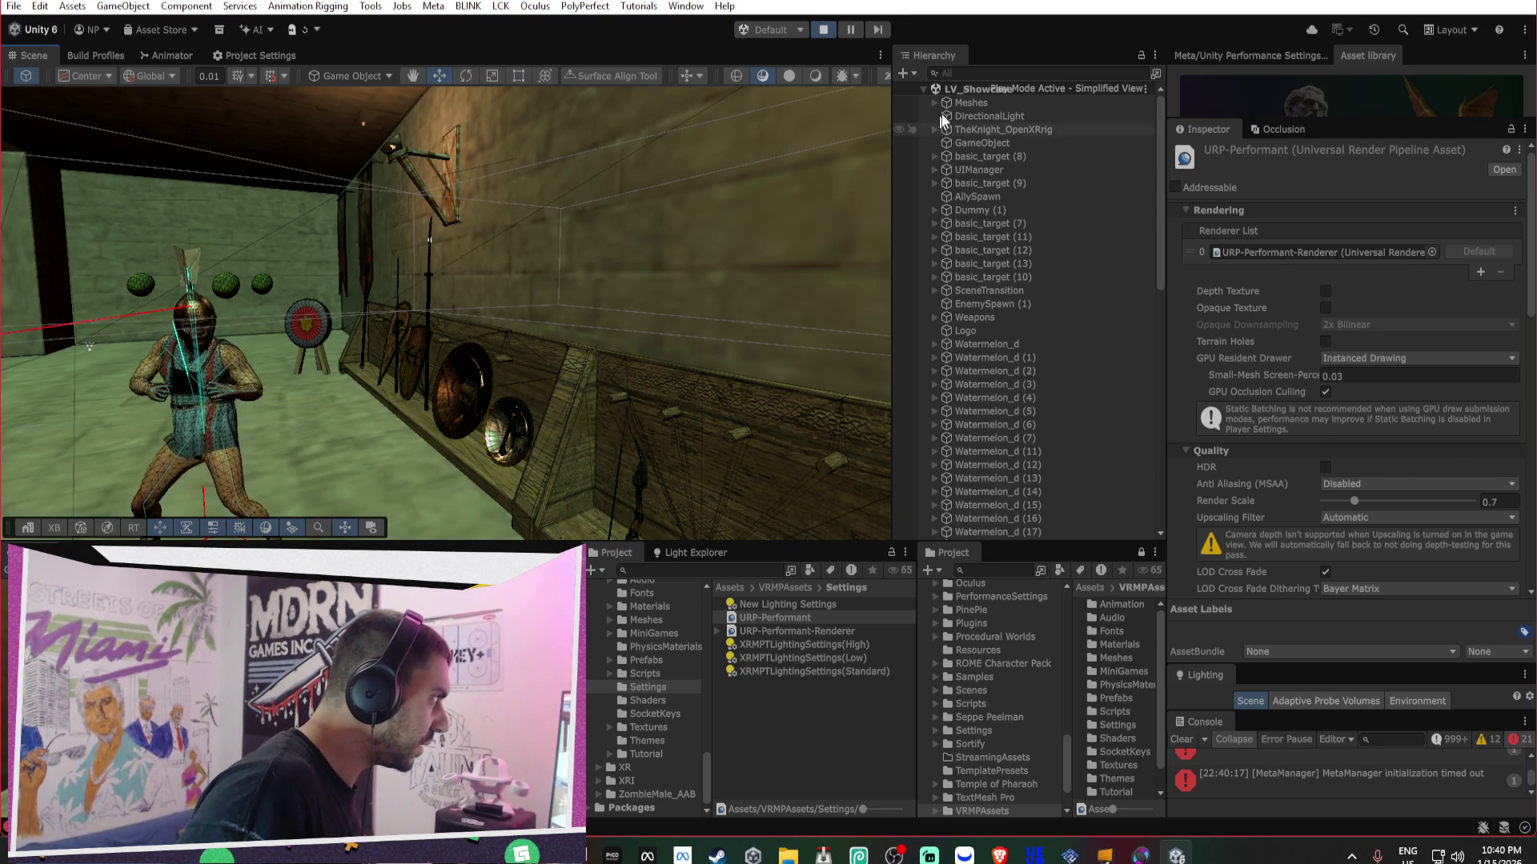
click(824, 30)
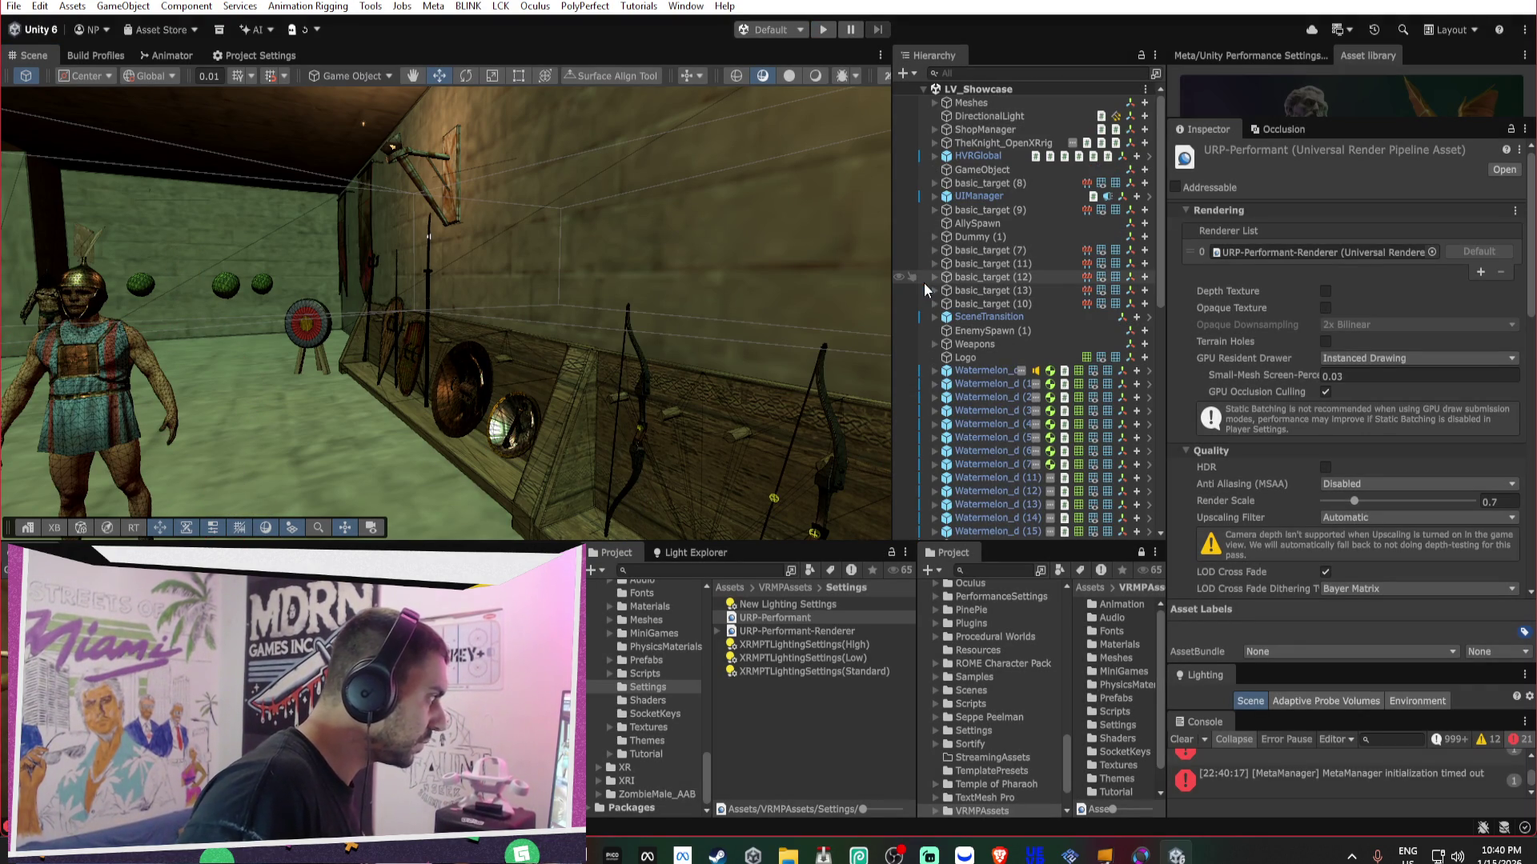
click(823, 30)
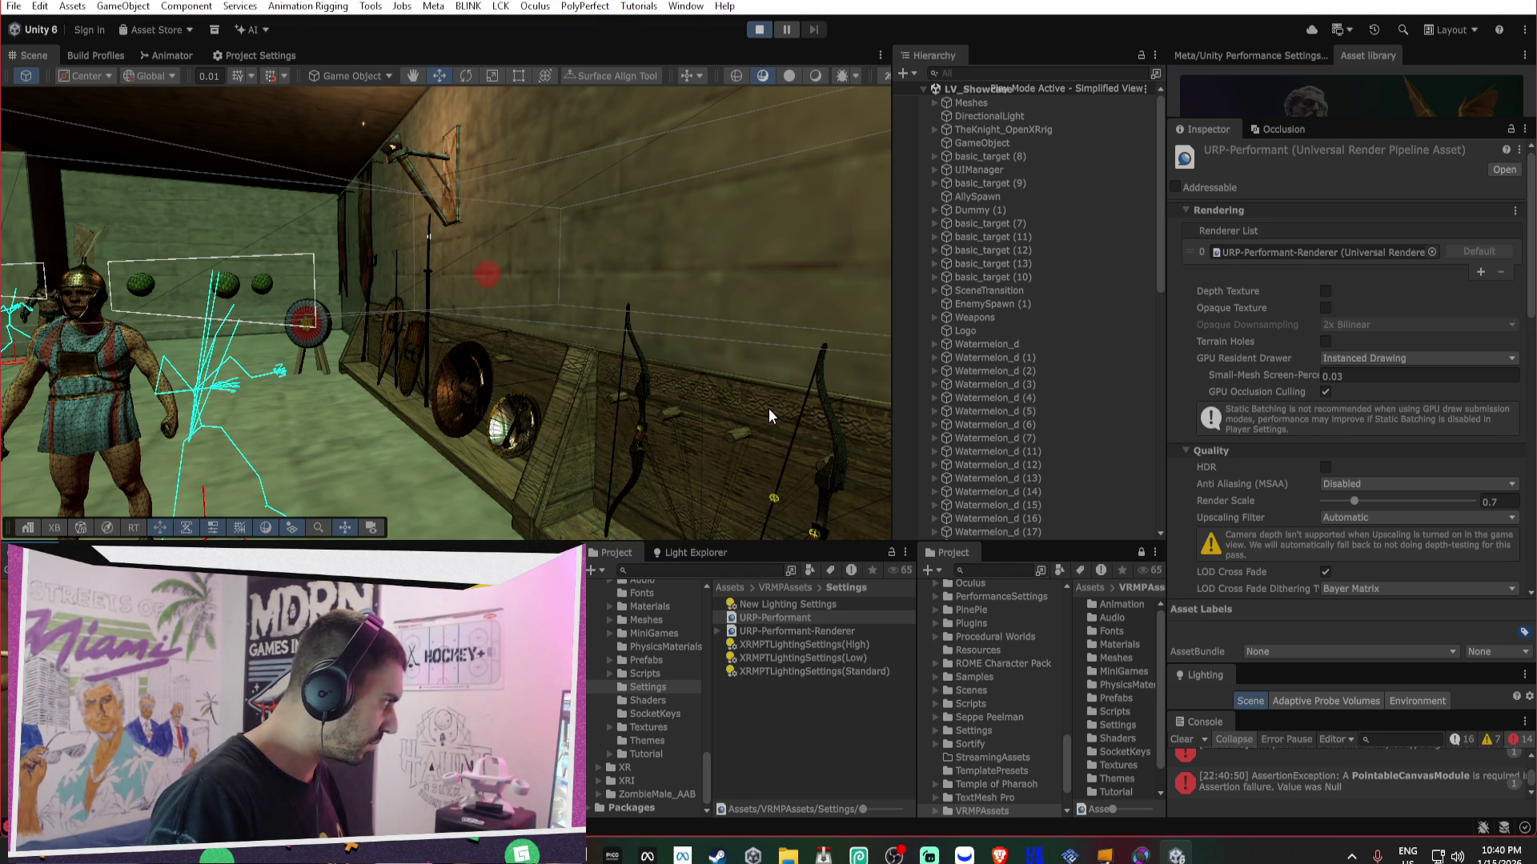
- Select the Heater, Kite and Spartan shields and deactivate them with Alt+Shift+A
mouse_move(768, 416)
mouse_down()
mouse_move(767, 549)
mouse_move(608, 416)
mouse_move(720, 400)
mouse_up()
click(721, 400)
shift+click(456, 418)
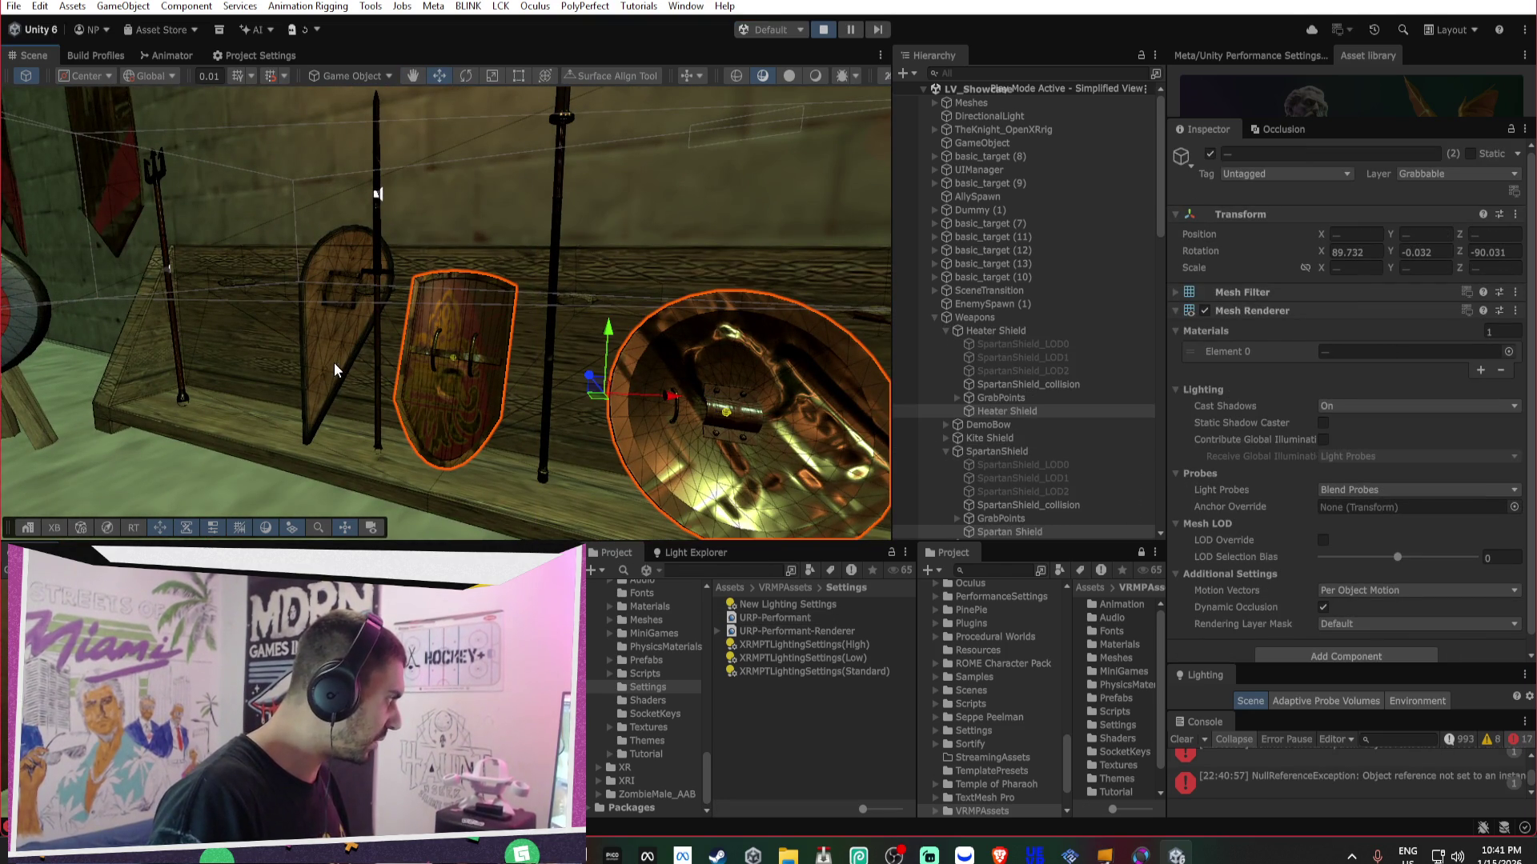
shift+click(335, 369)
scroll(334, 369, down, 5)
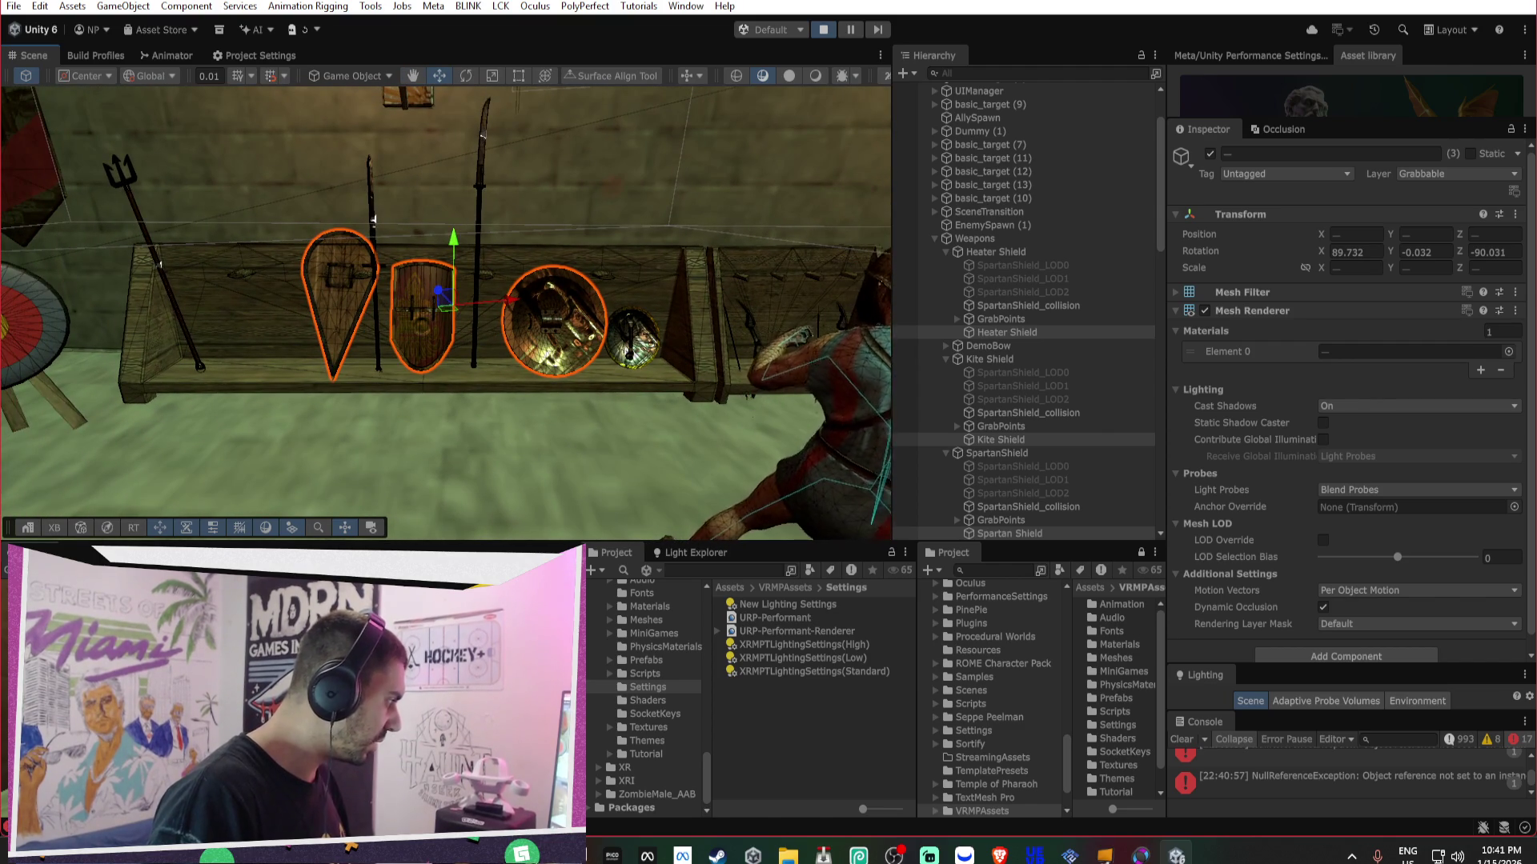
key(alt+shift+a)
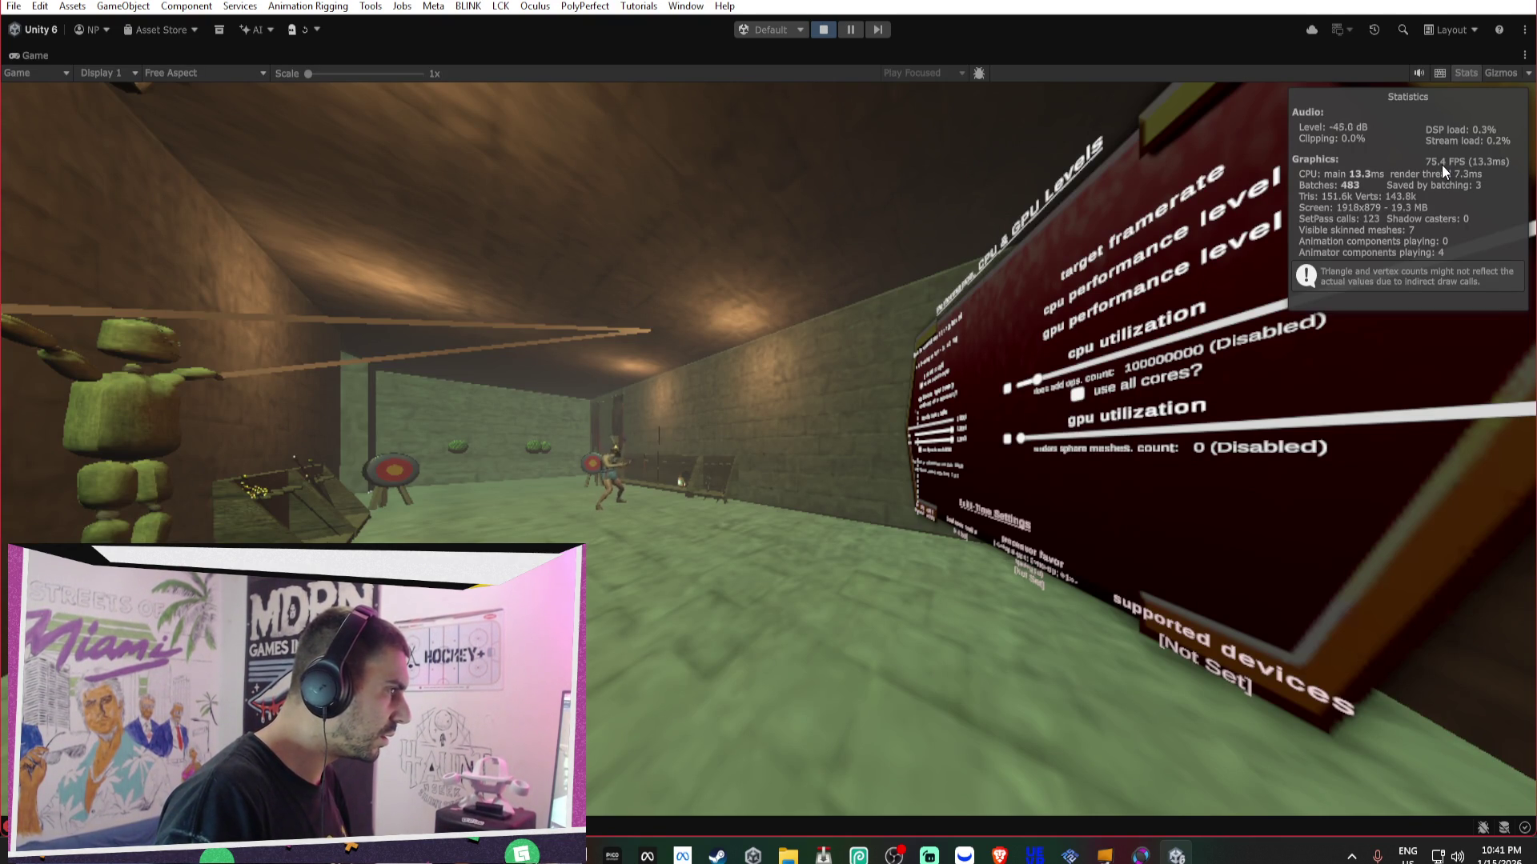
- Restore the editor layout, reactivate the three shields and stop Play mode
double_click(41, 56)
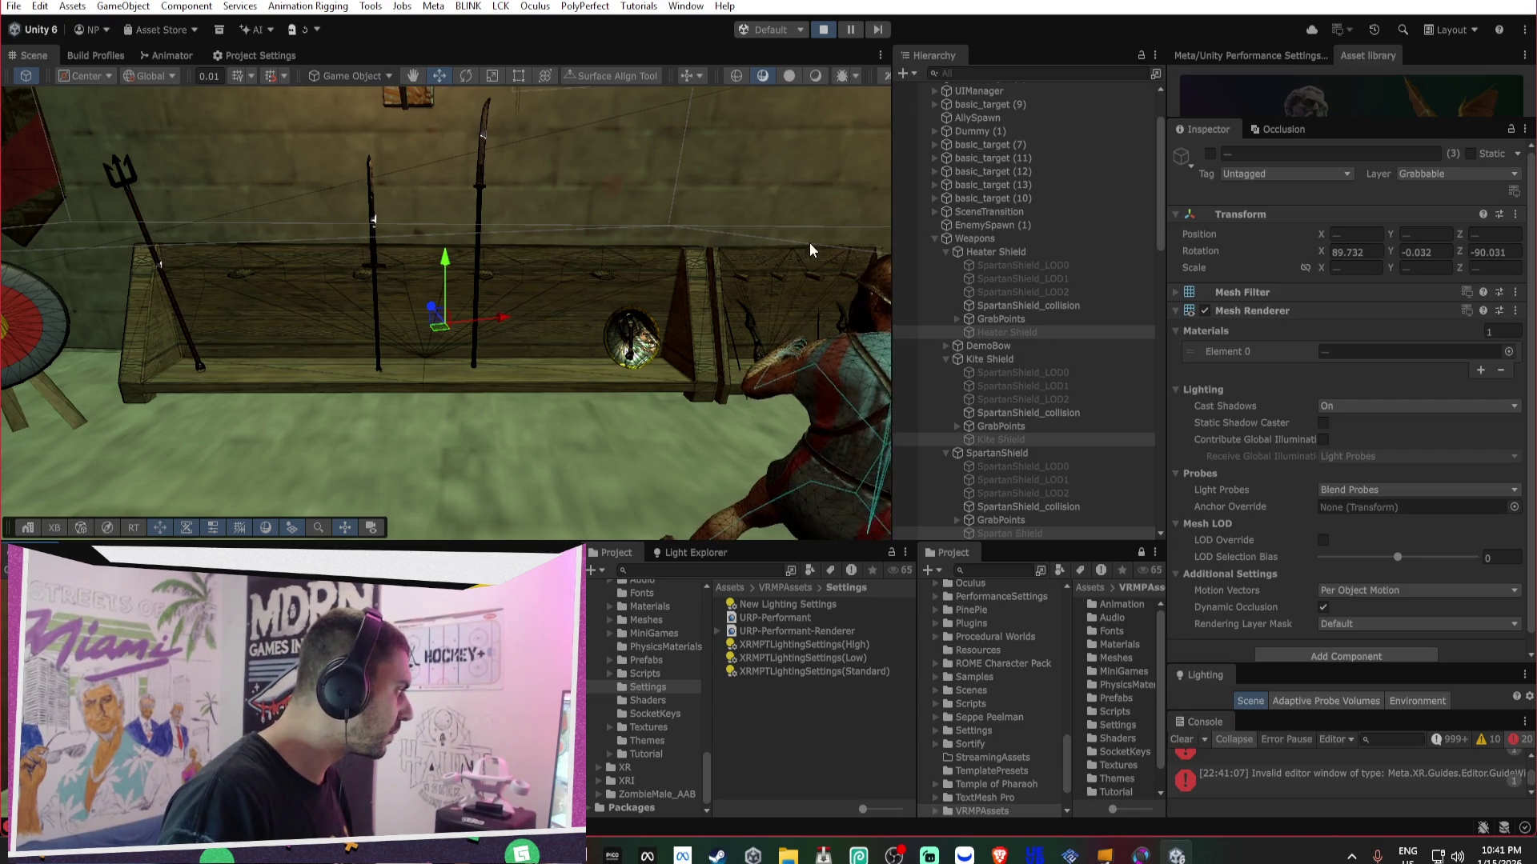
click(1209, 154)
key(f)
mouse_move(515, 265)
mouse_down()
mouse_move(676, 229)
mouse_move(721, 137)
mouse_up()
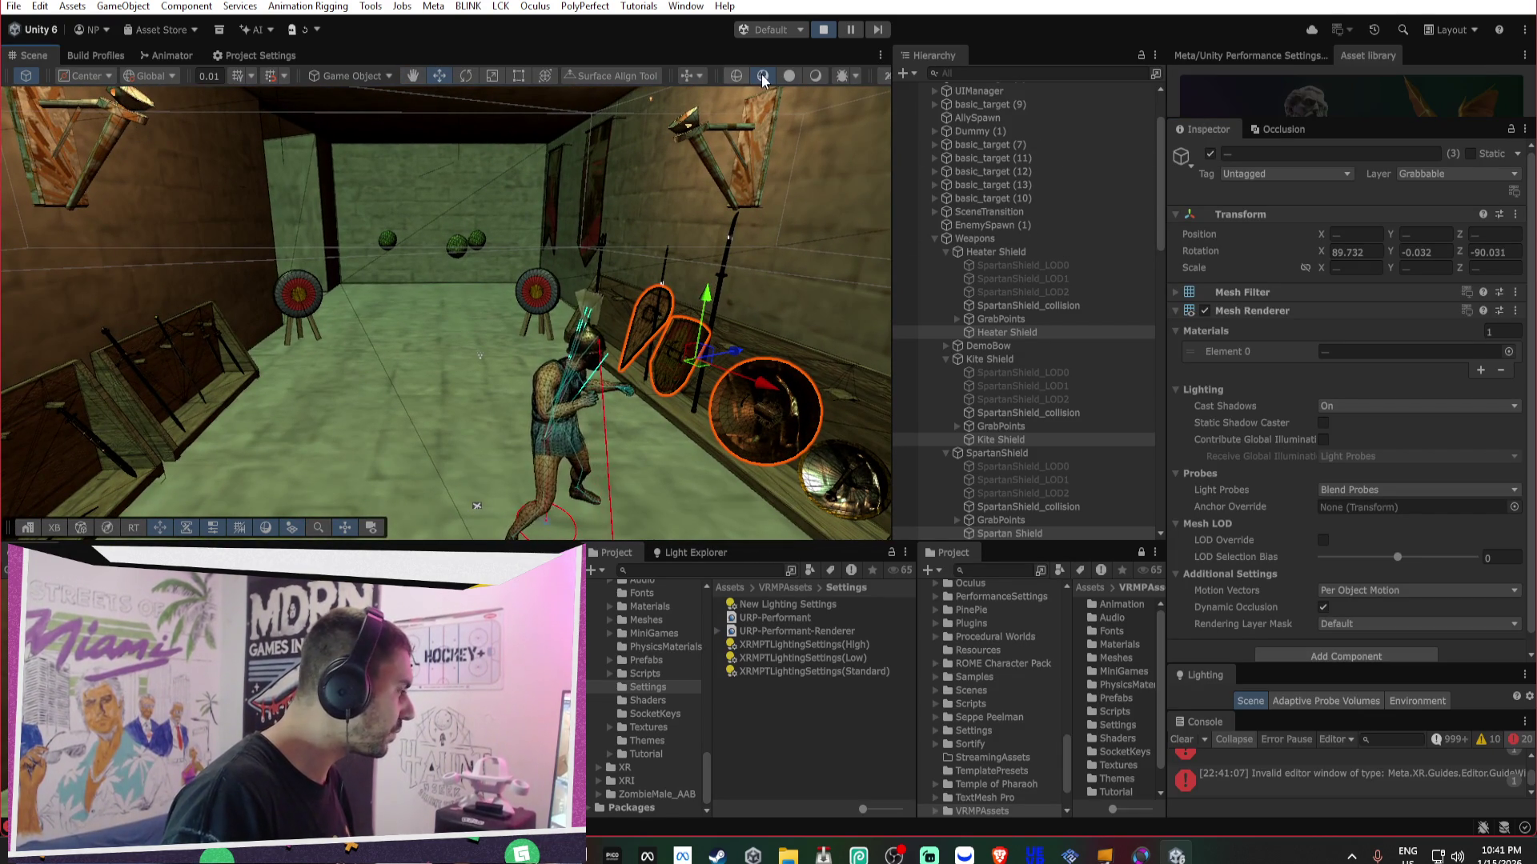
click(824, 29)
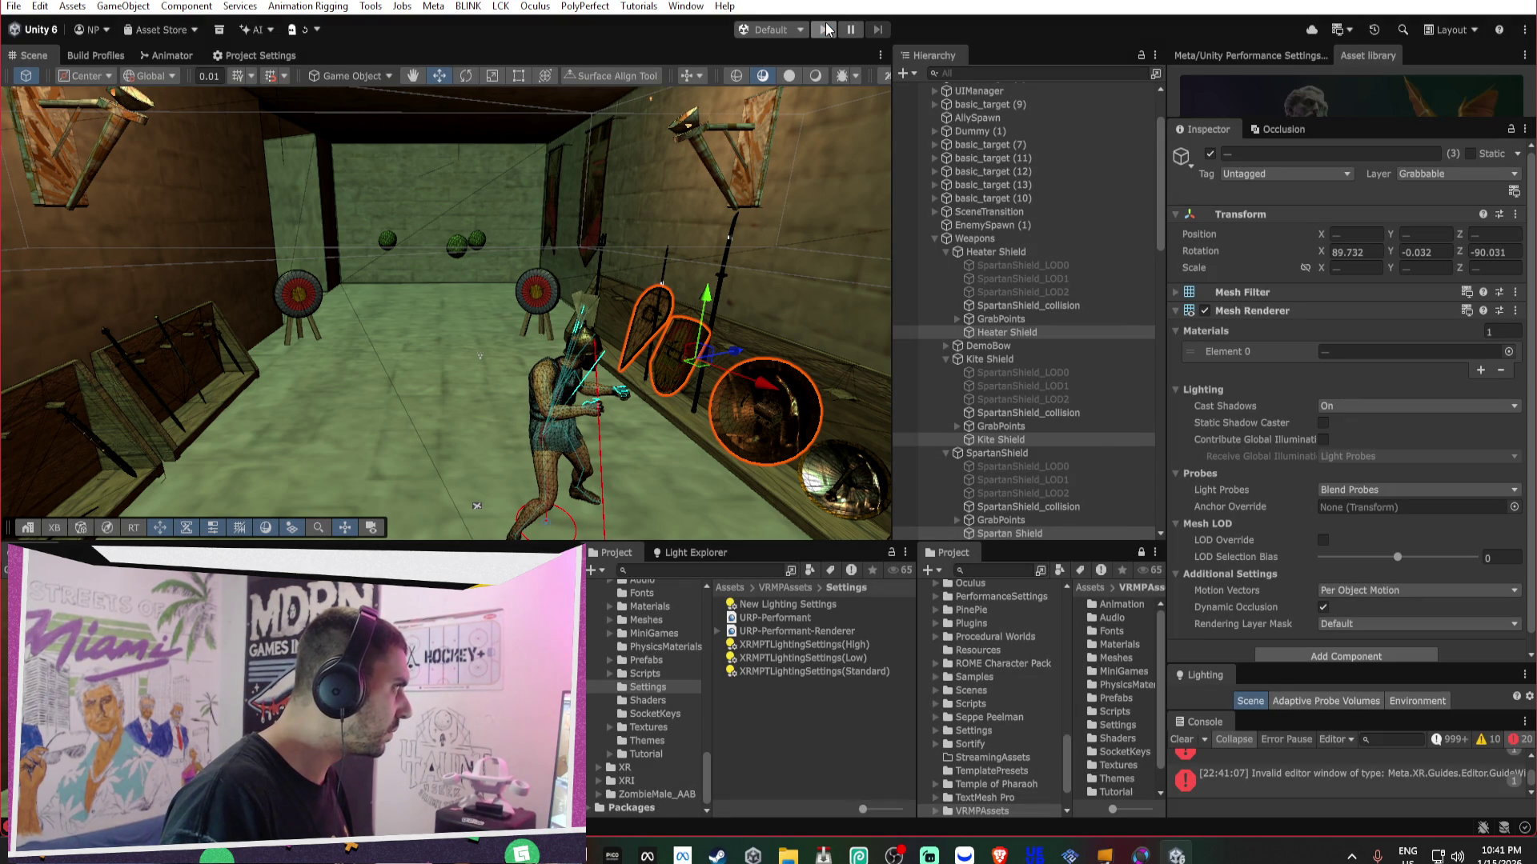
click(824, 30)
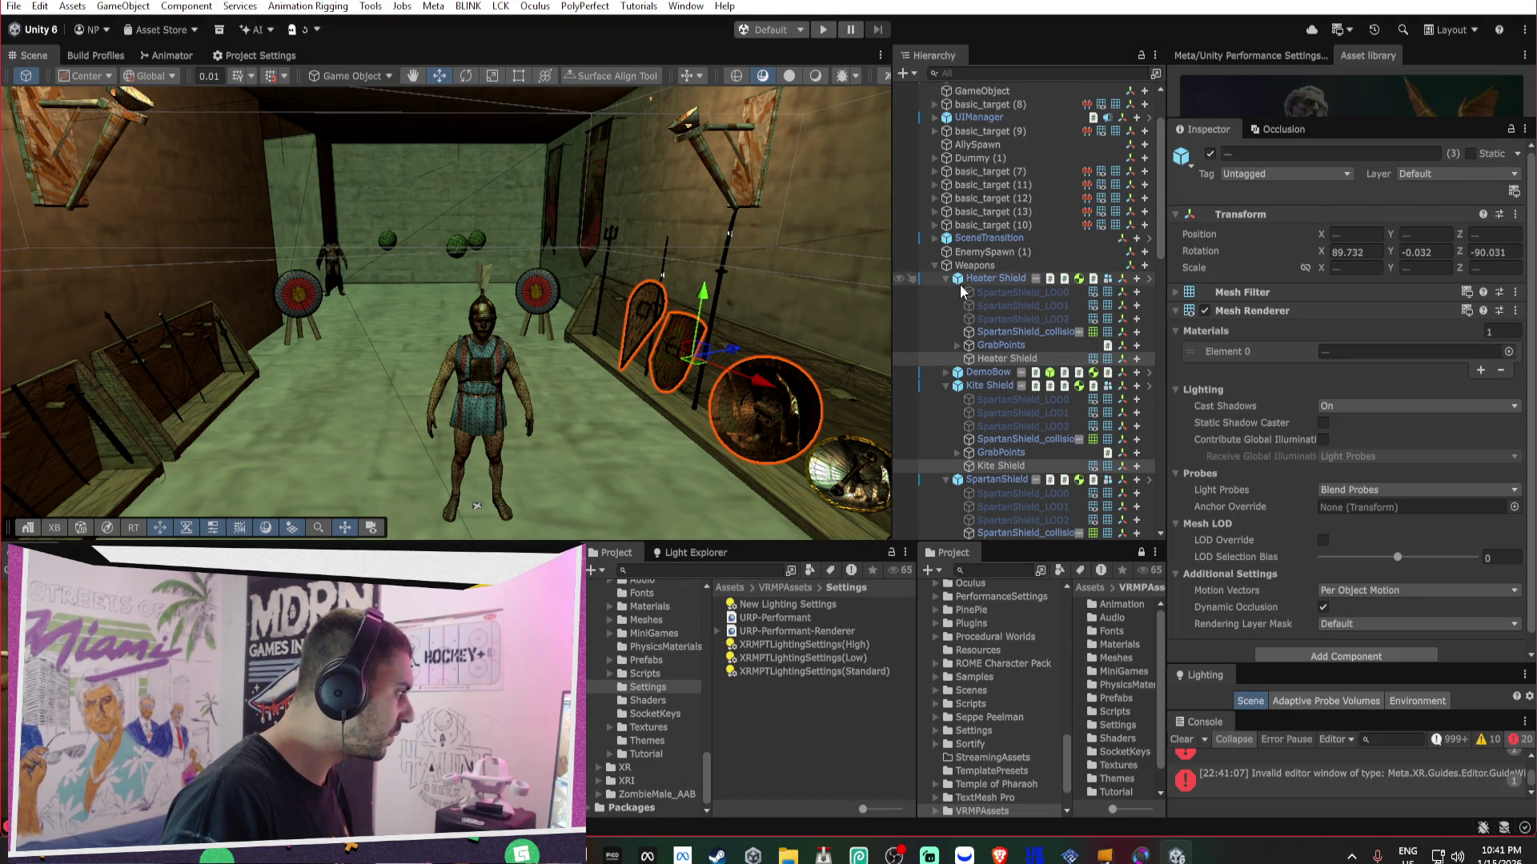
- Collapse the shield children and check the Heater and Kite Shields' LOD Groups
click(947, 278)
click(1015, 279)
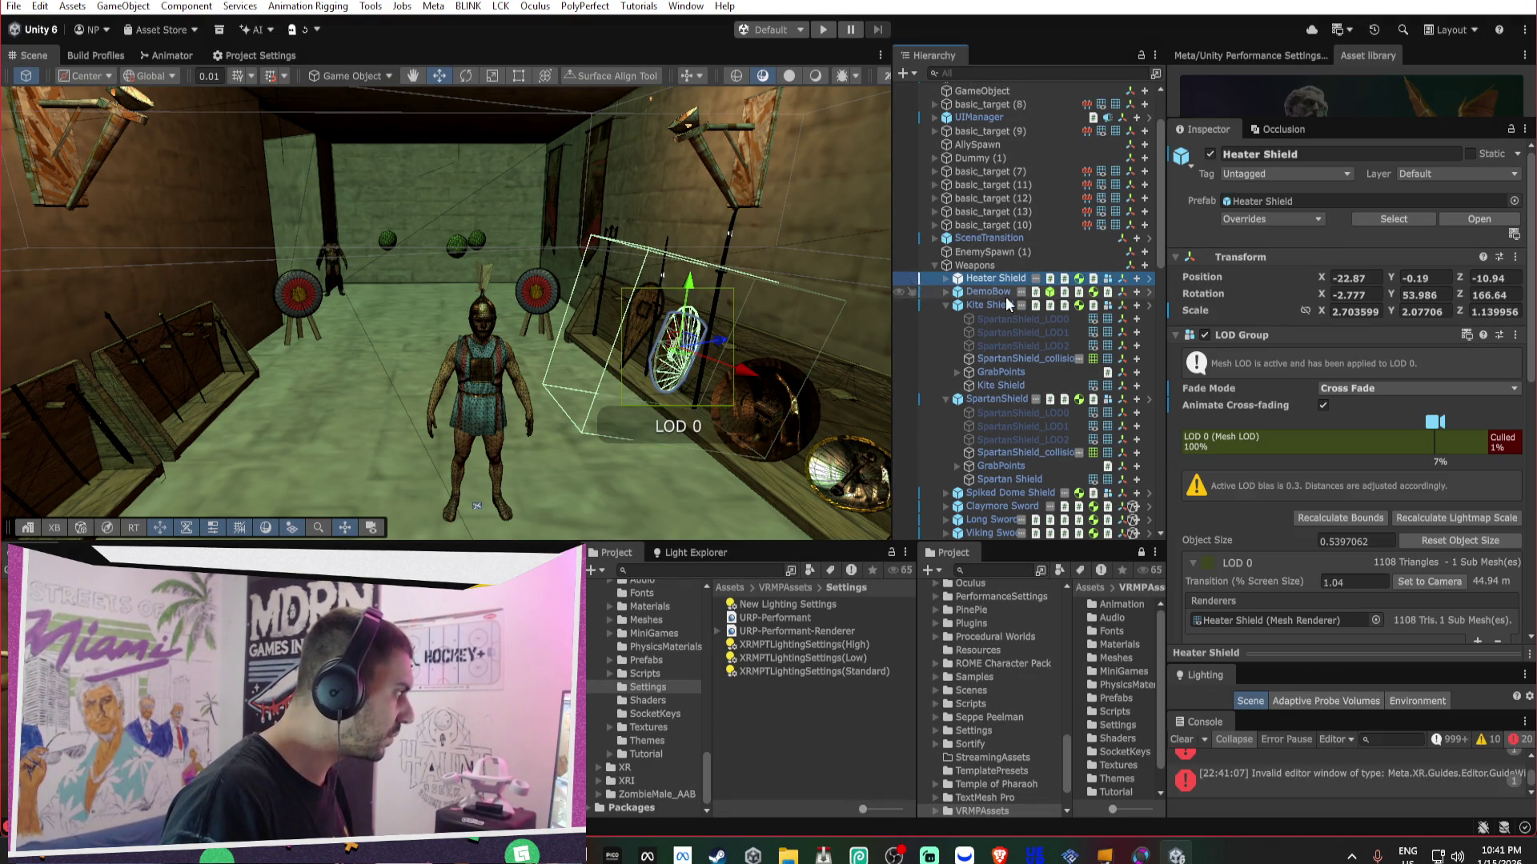
click(946, 305)
click(958, 305)
click(947, 319)
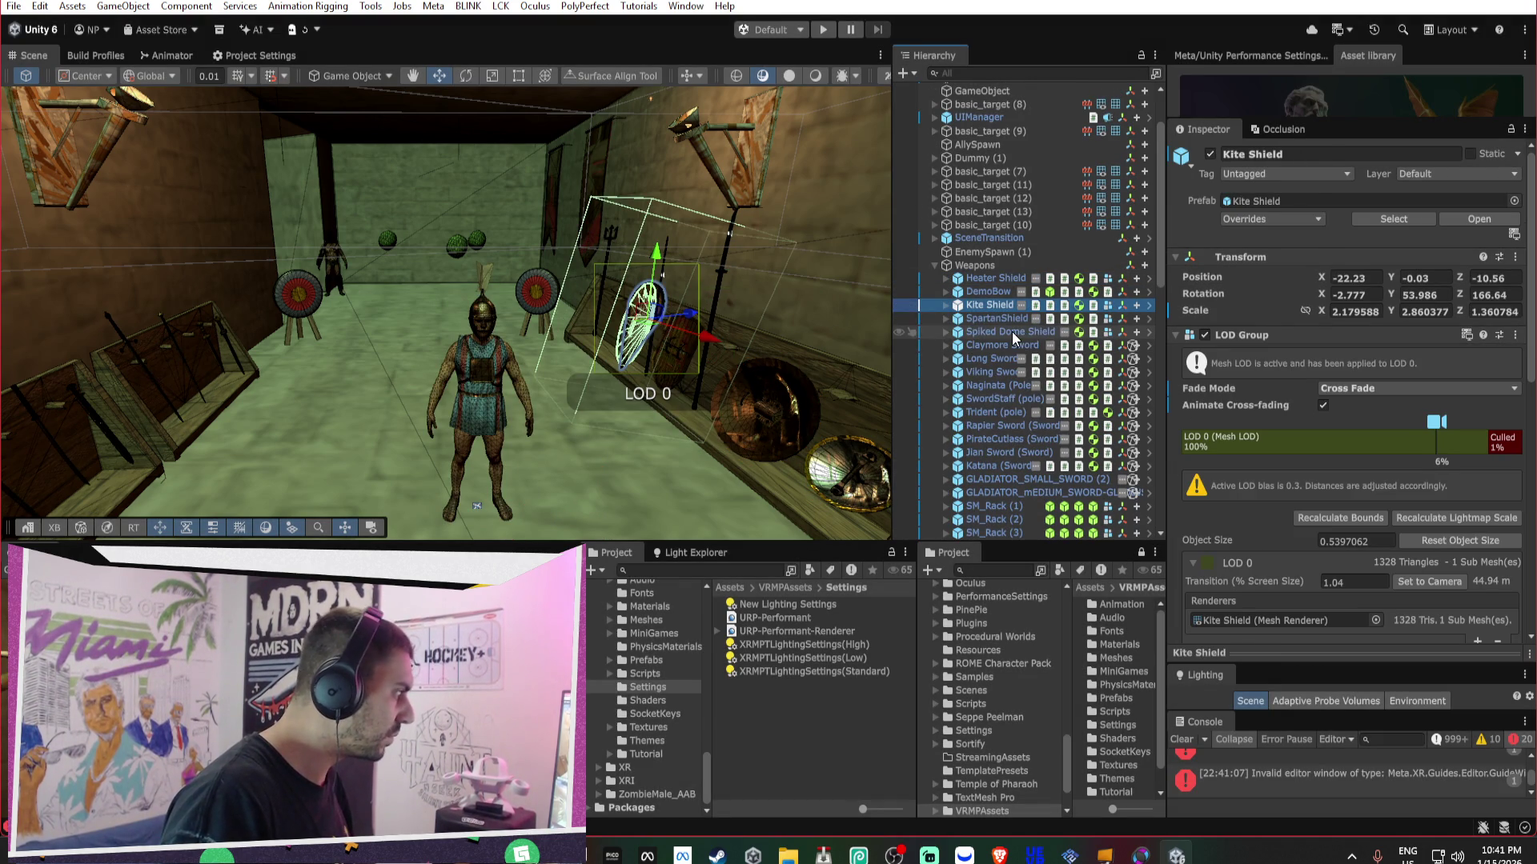
- Inspect the Spiked Dome Shield's Cross Fade LOD Group, then expand PlayerController down to the Camera
double_click(1011, 331)
mouse_move(796, 254)
mouse_down()
mouse_move(630, 285)
mouse_move(909, 335)
mouse_move(1108, 258)
mouse_move(930, 266)
mouse_move(912, 344)
mouse_move(748, 318)
mouse_move(1141, 310)
mouse_up()
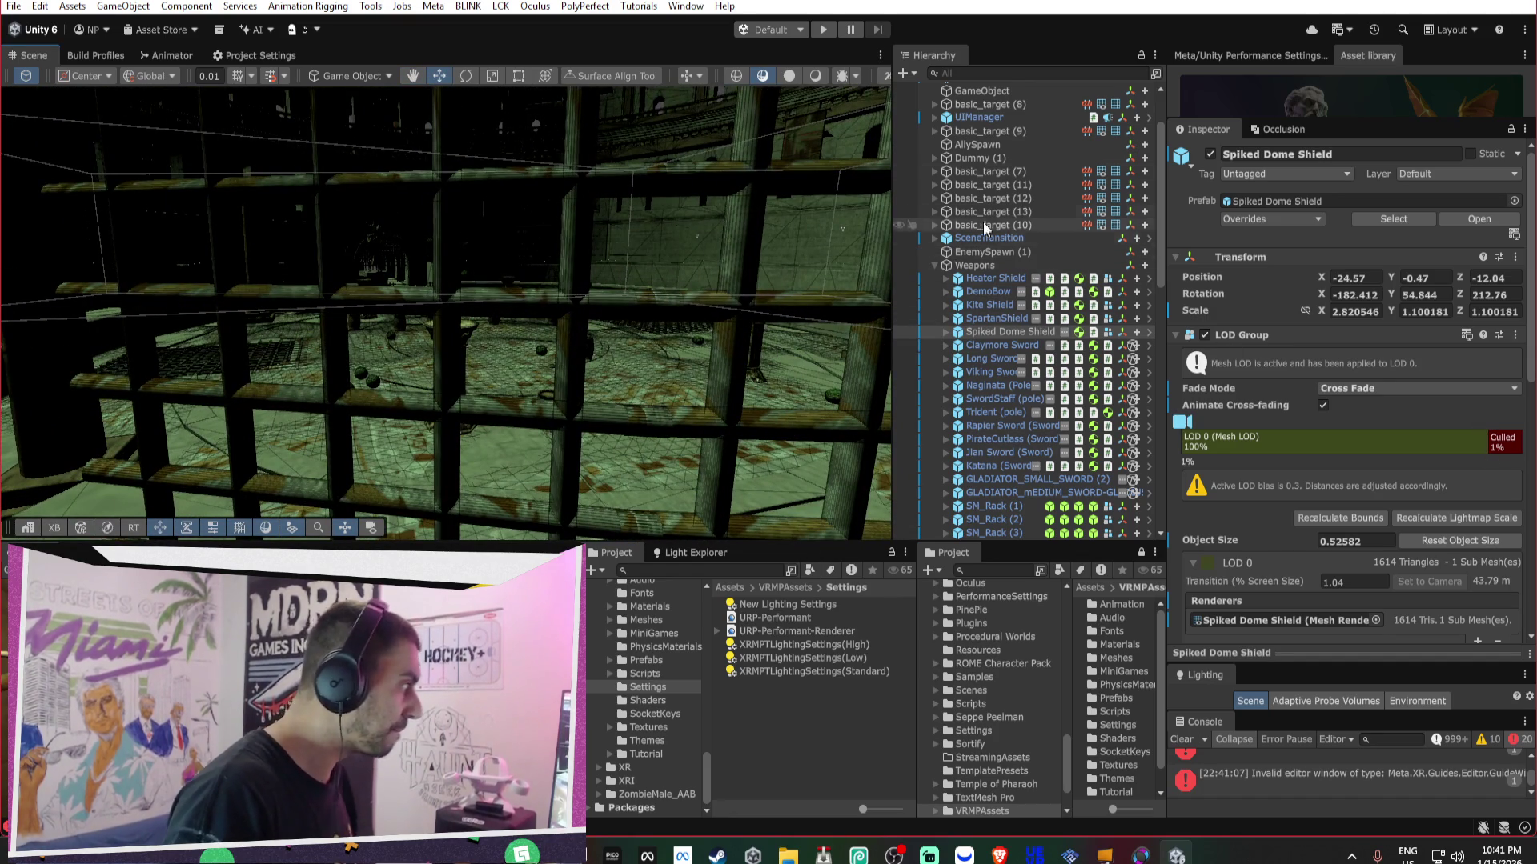
scroll(962, 137, up, 10)
click(946, 157)
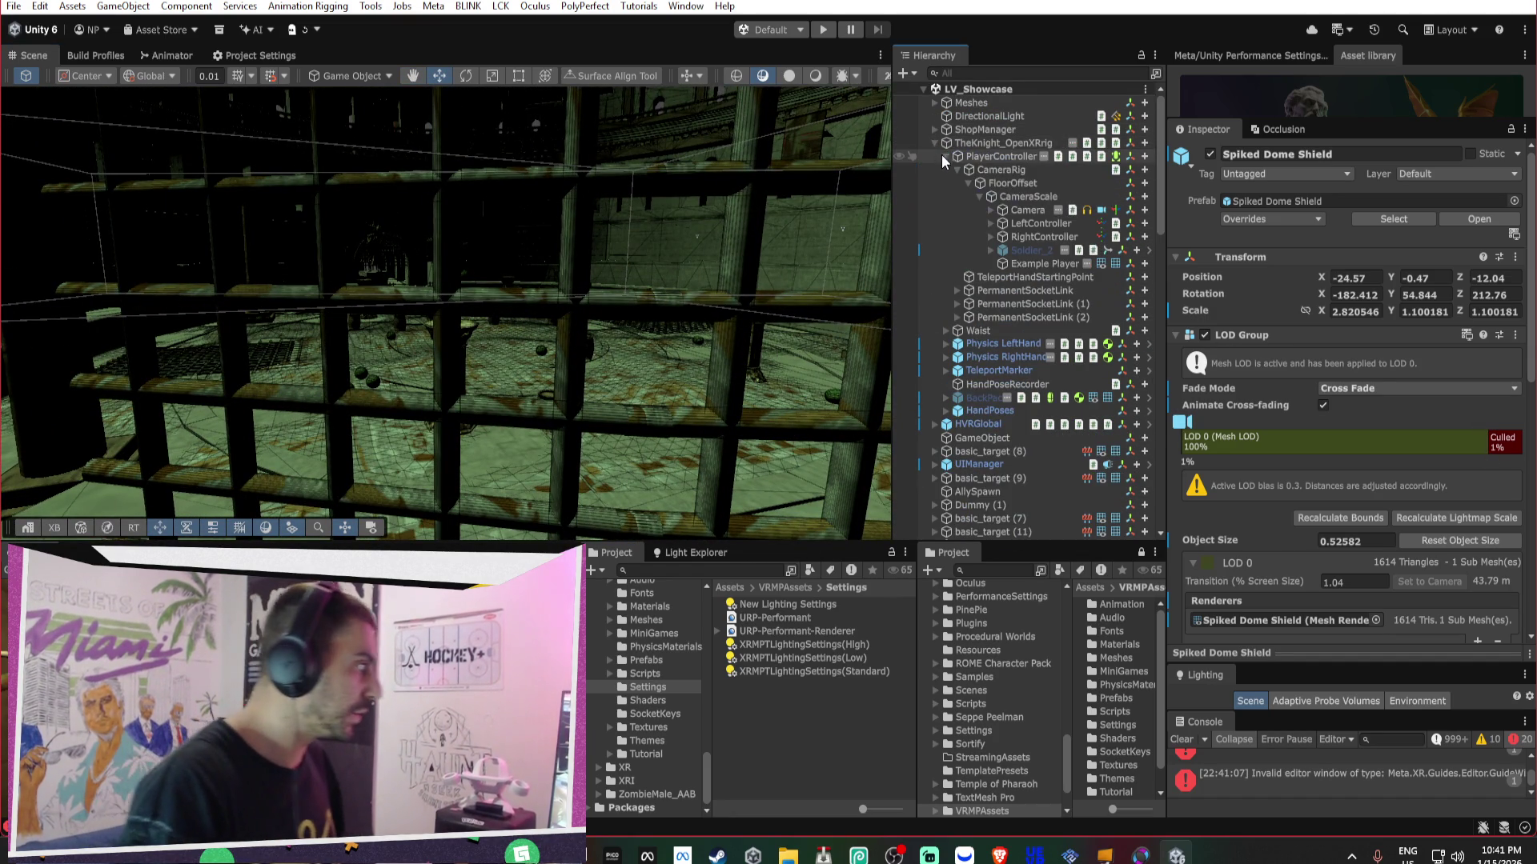
- Select the rig's Camera and bring up its far clipping plane field
click(1045, 211)
click(1363, 366)
click(1363, 366)
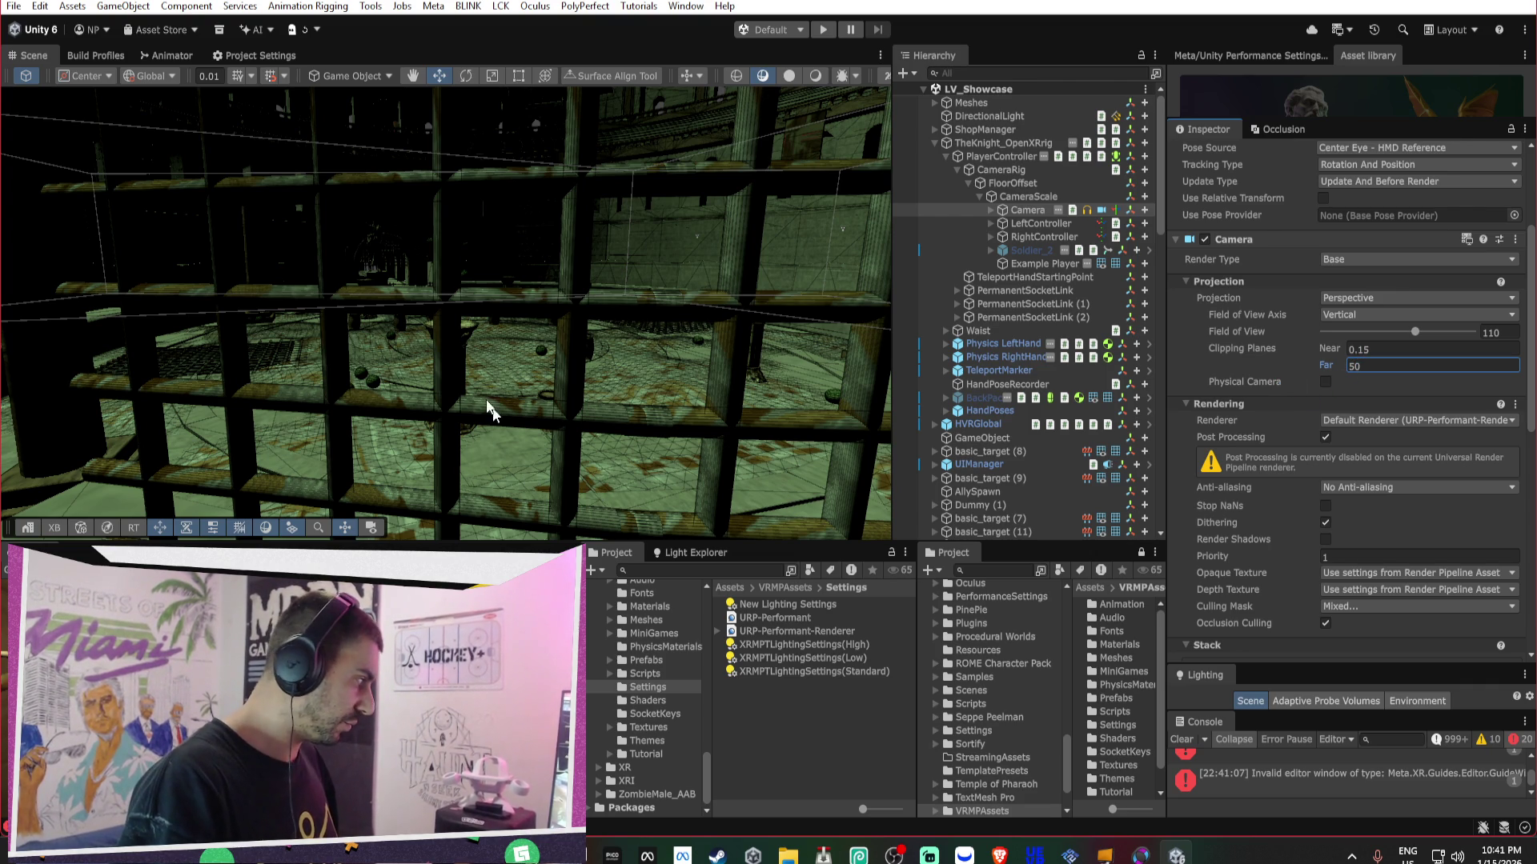
- Reposition and rotate TheKnight_OpenXRrig on the arena floor
click(1002, 142)
key(f)
mouse_move(559, 312)
mouse_down()
mouse_move(959, 421)
mouse_move(503, 468)
mouse_move(398, 320)
mouse_move(266, 266)
mouse_move(336, 276)
mouse_move(322, 219)
mouse_move(384, 240)
mouse_move(352, 208)
mouse_move(608, 284)
mouse_up()
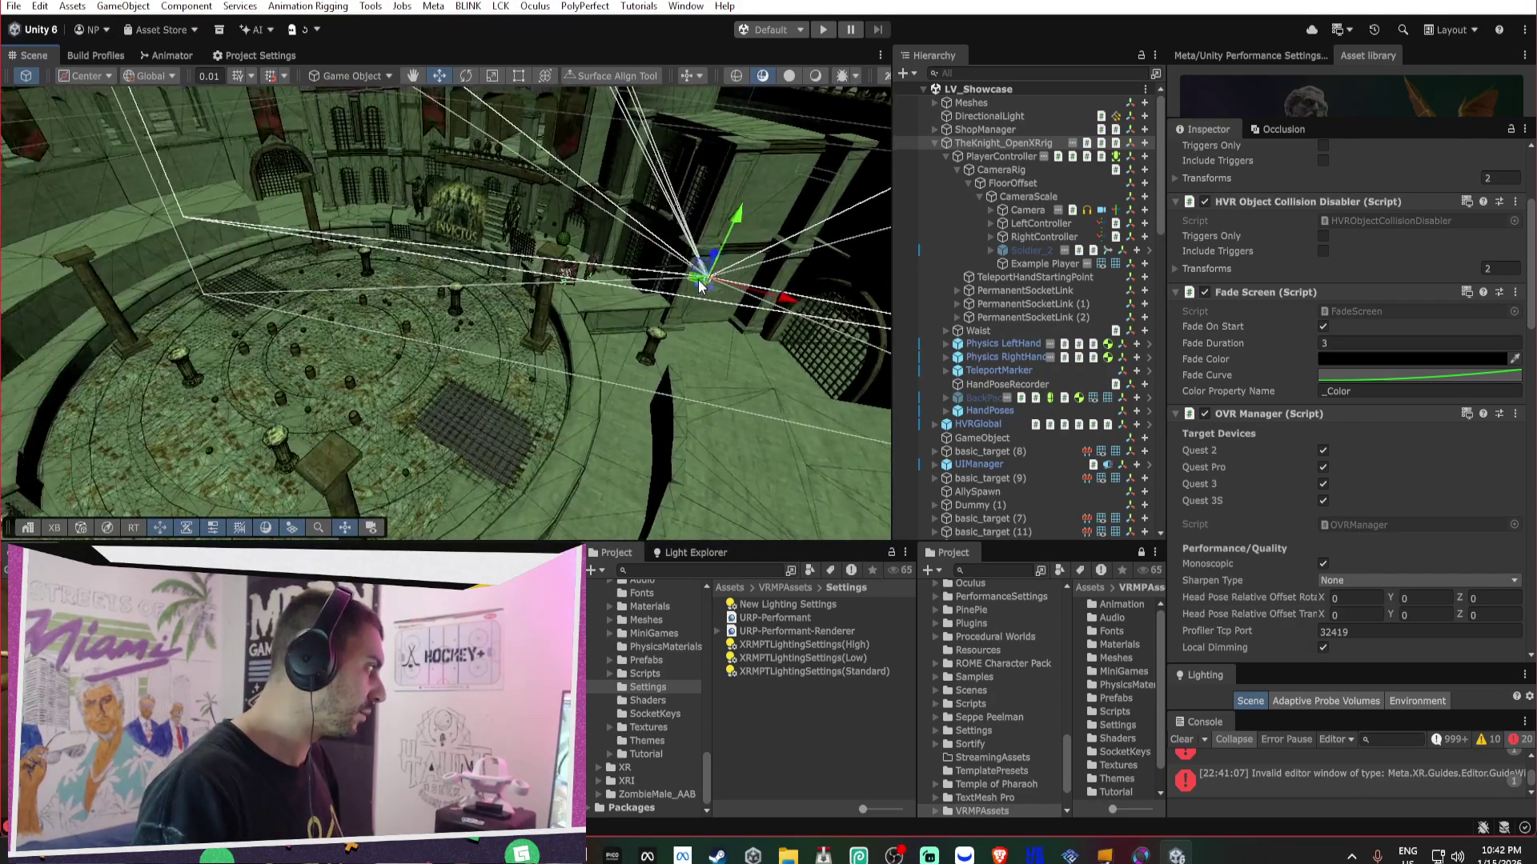
mouse_move(334, 410)
mouse_down()
mouse_move(356, 352)
mouse_move(393, 346)
mouse_up()
key(f)
key(e)
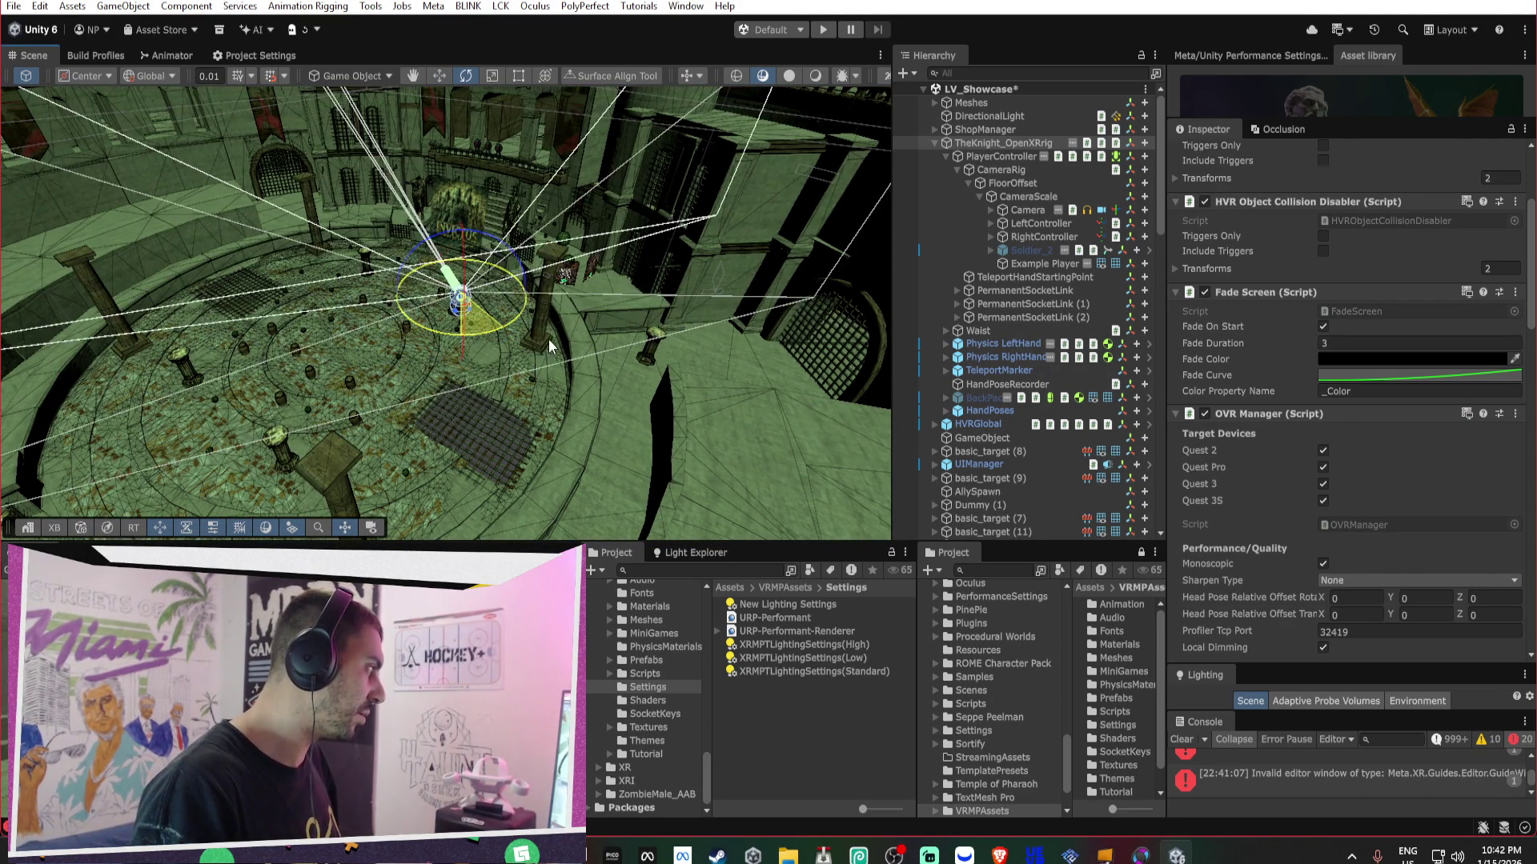
drag(621, 334, 613, 332)
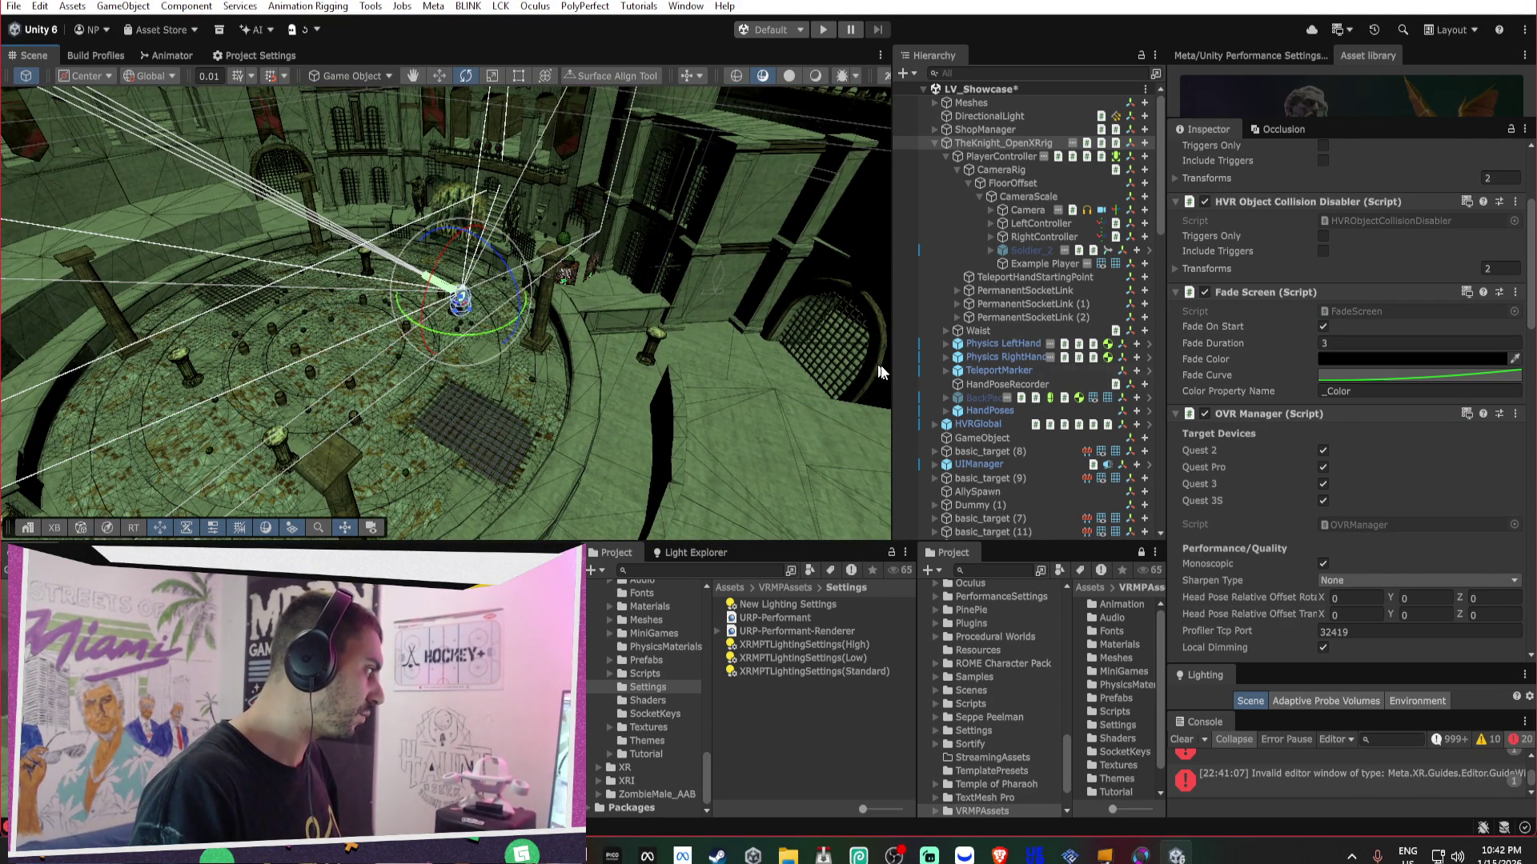
mouse_move(474, 332)
alt+mouse_down()
mouse_move(262, 264)
mouse_move(397, 278)
mouse_move(426, 248)
mouse_move(544, 258)
mouse_move(430, 267)
mouse_move(828, 273)
alt+mouse_up()
key(w)
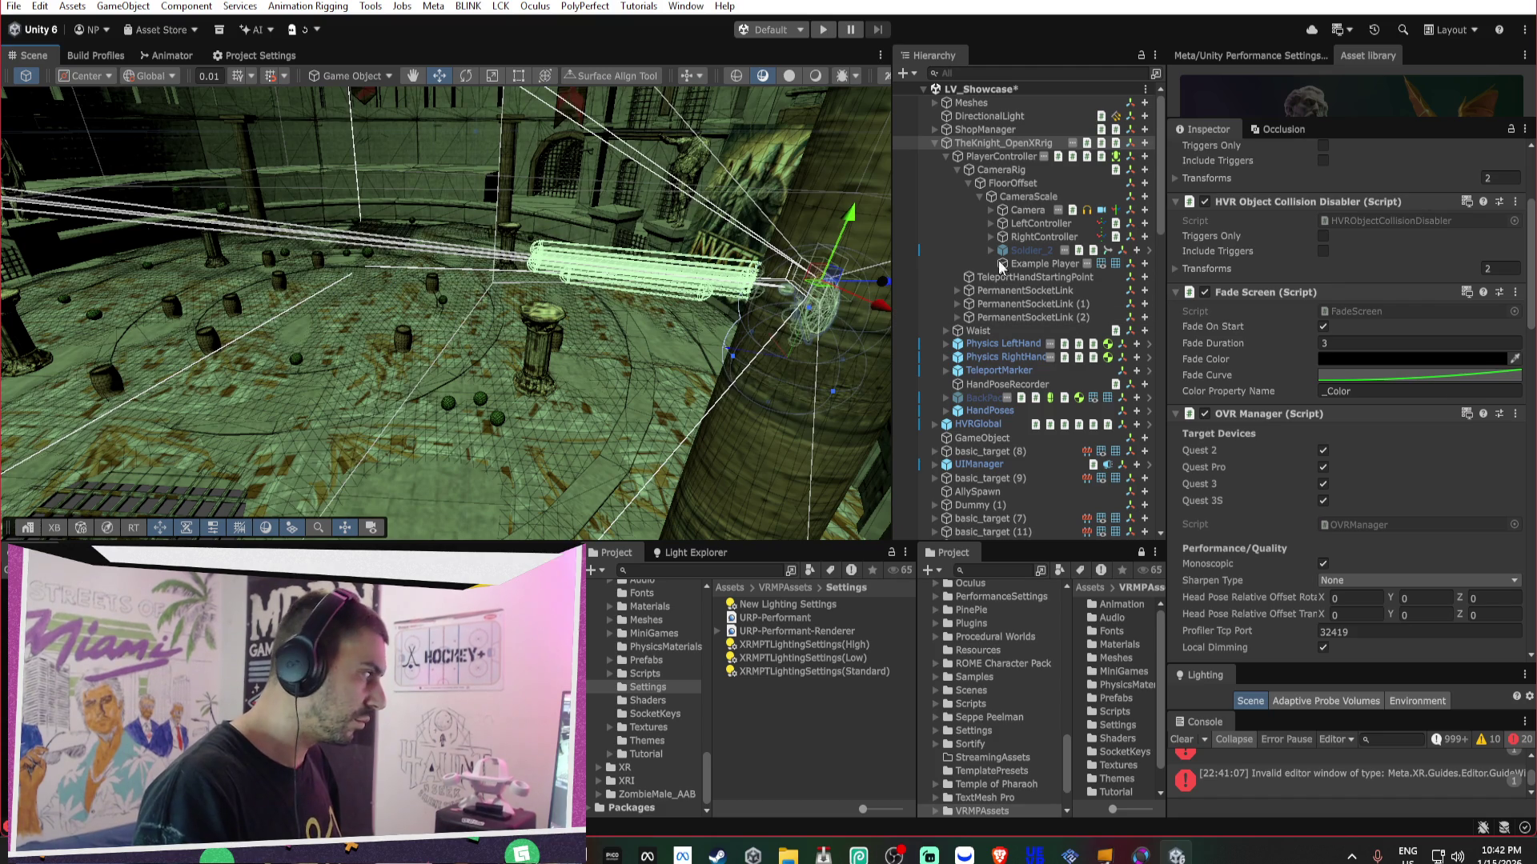
- Adjust the rig Camera's far clipping distance to about 70
click(1042, 211)
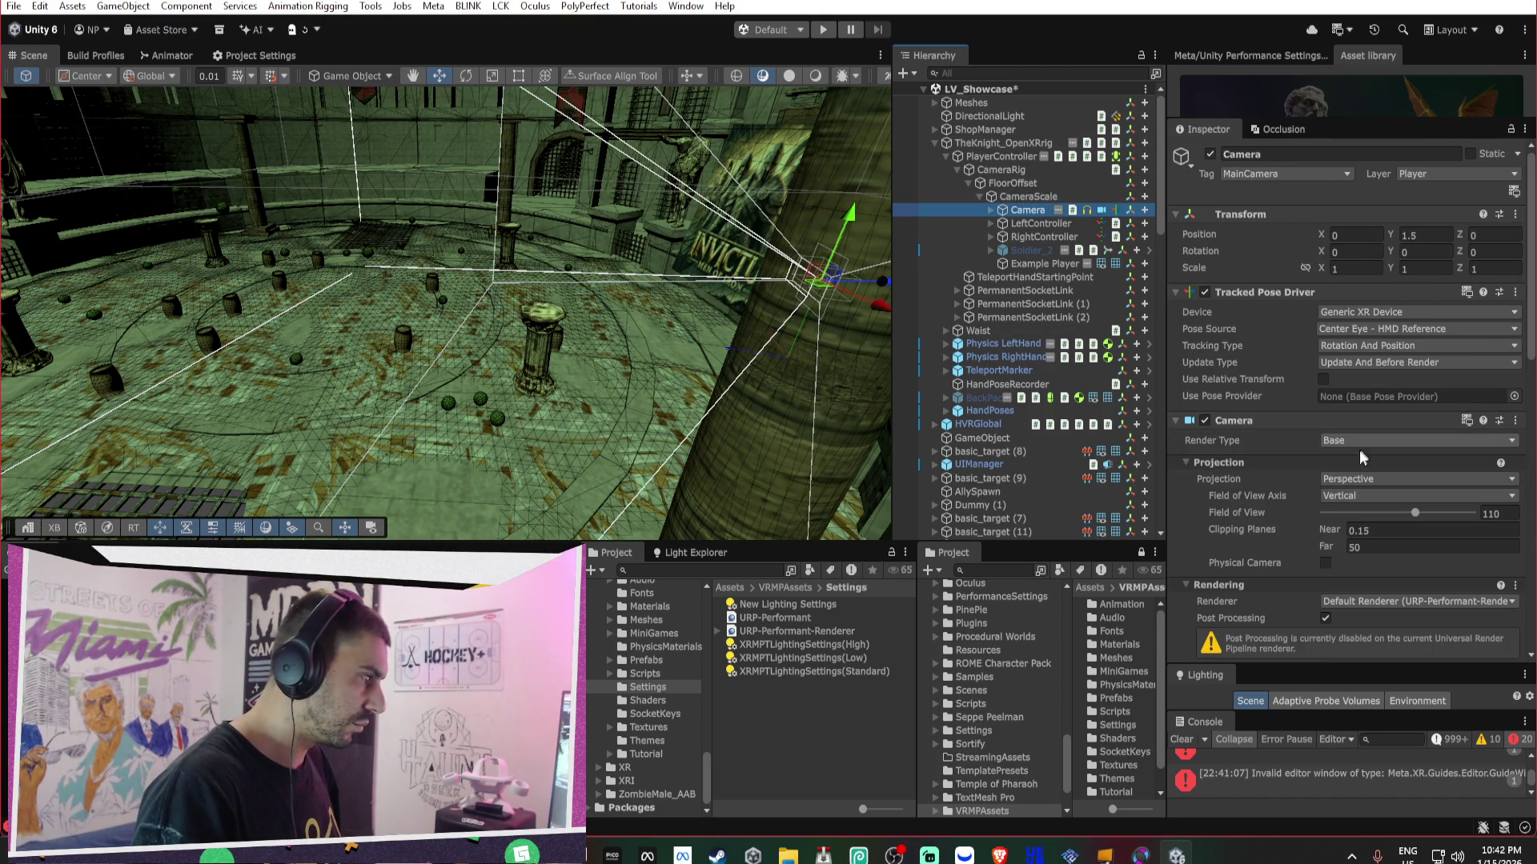
click(1350, 547)
text(10.22)
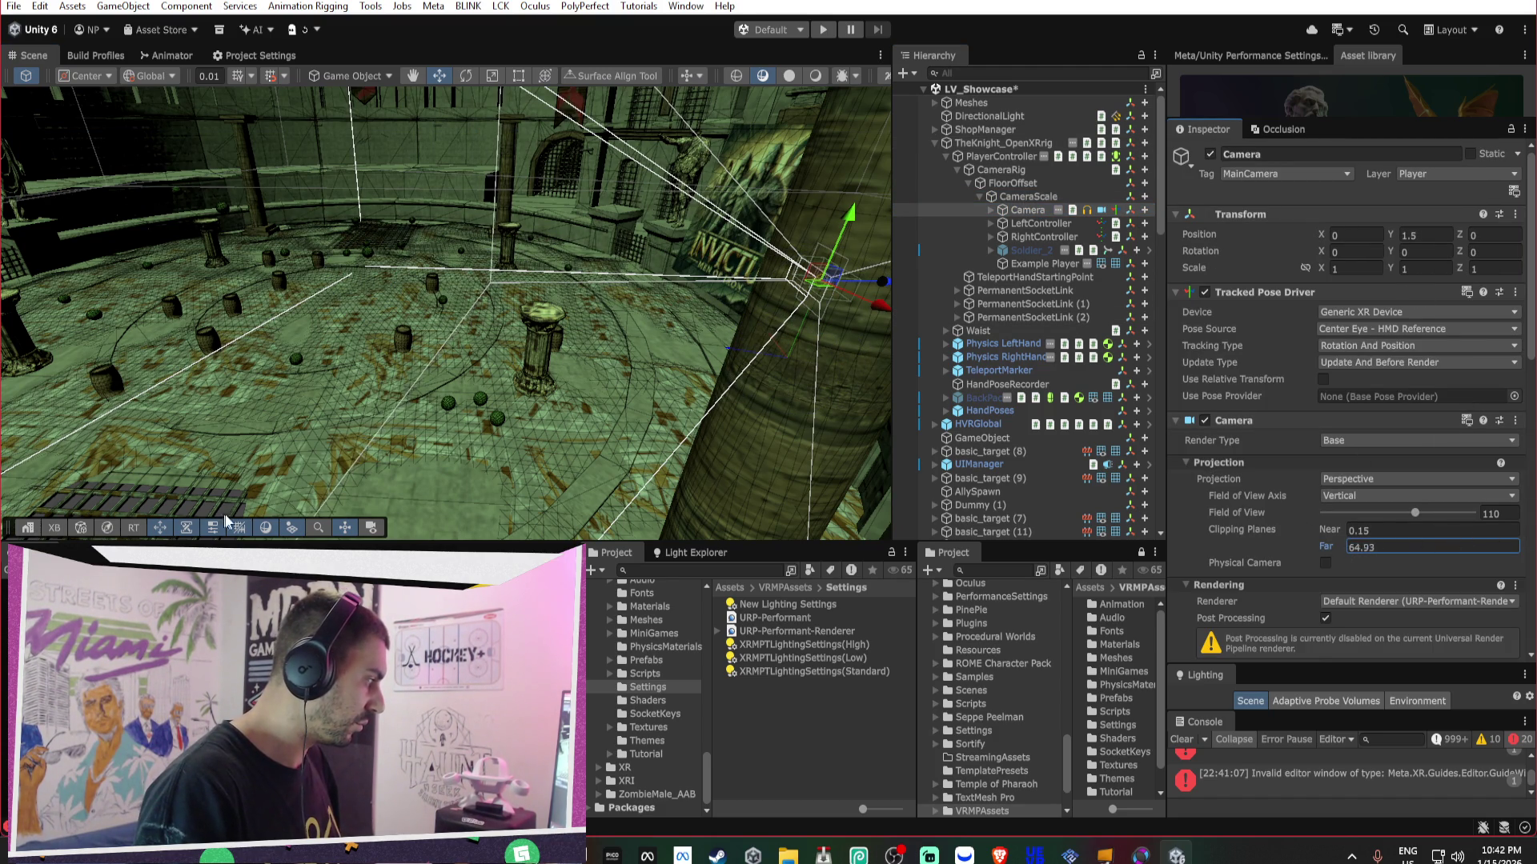
drag(342, 515, 352, 506)
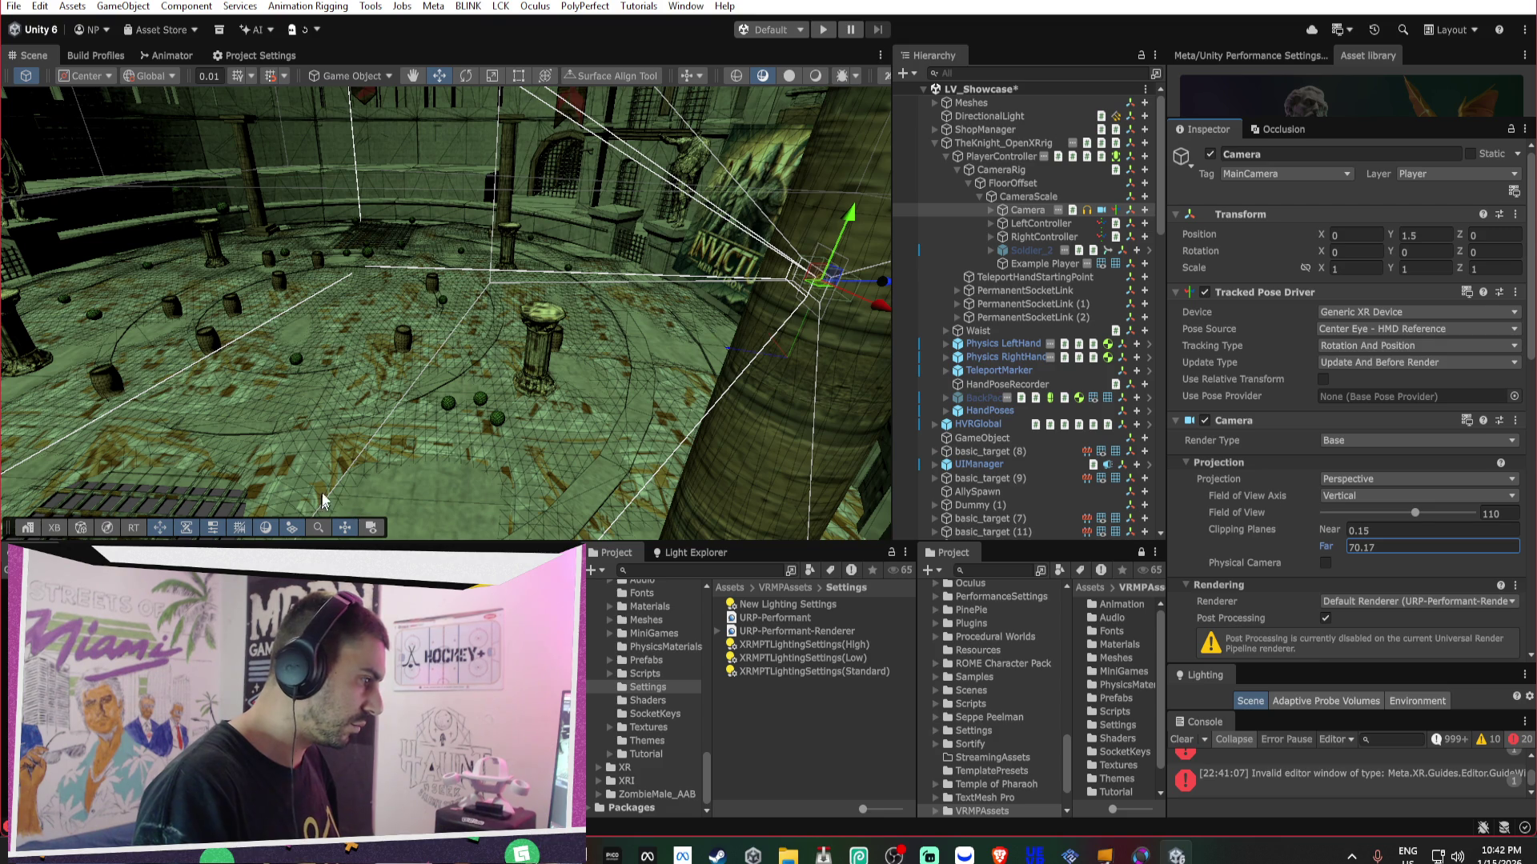
key(BackSpace)
key(BackSpace)
key(BackSpace)
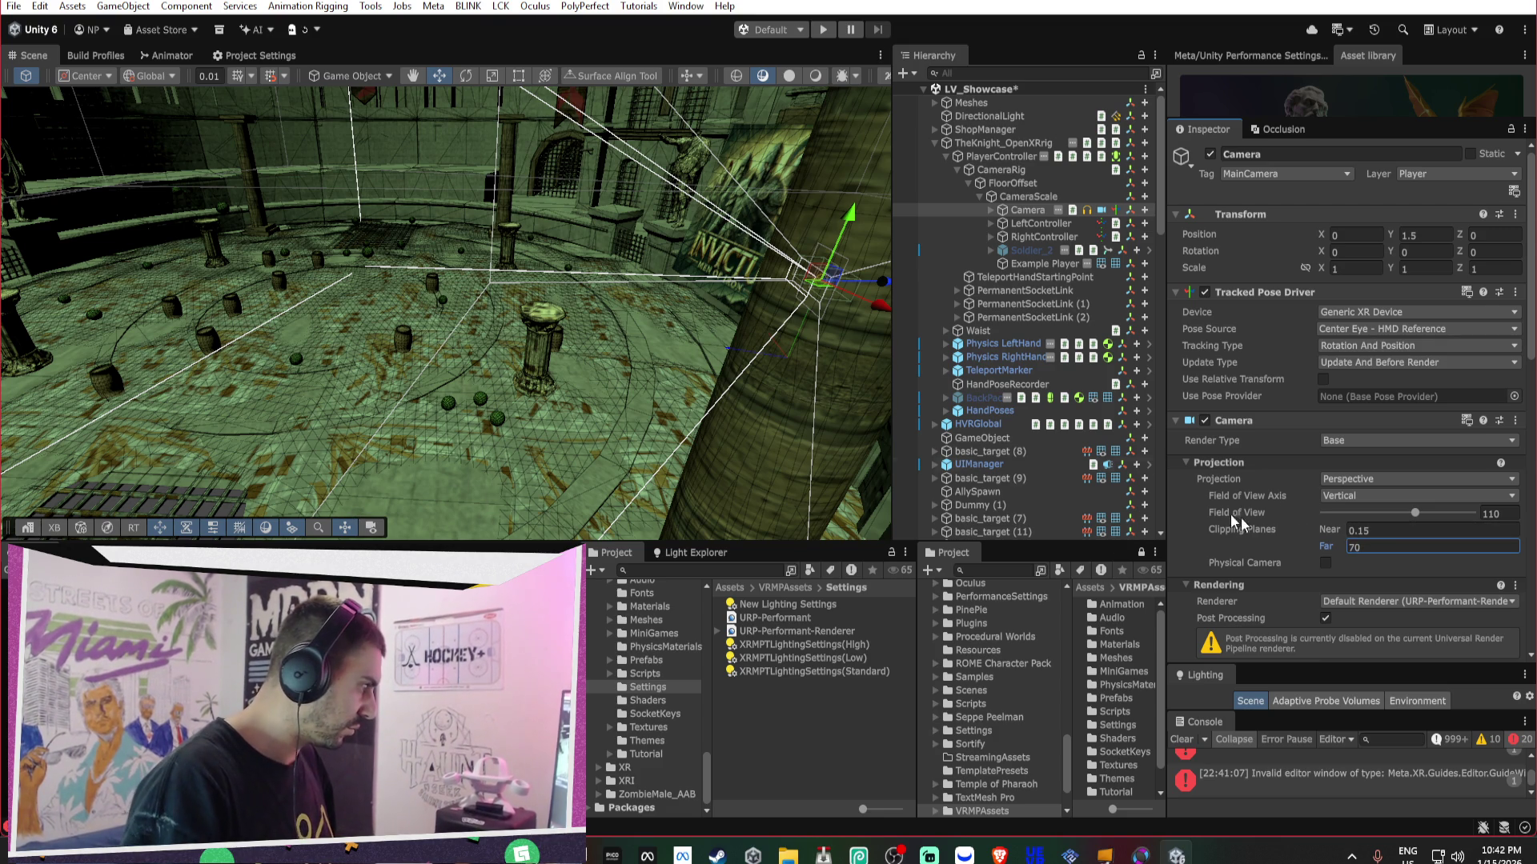
- Undo a stray Camera move, relocate the XR rig, and set the Camera's far clip to 80
drag(818, 276, 880, 303)
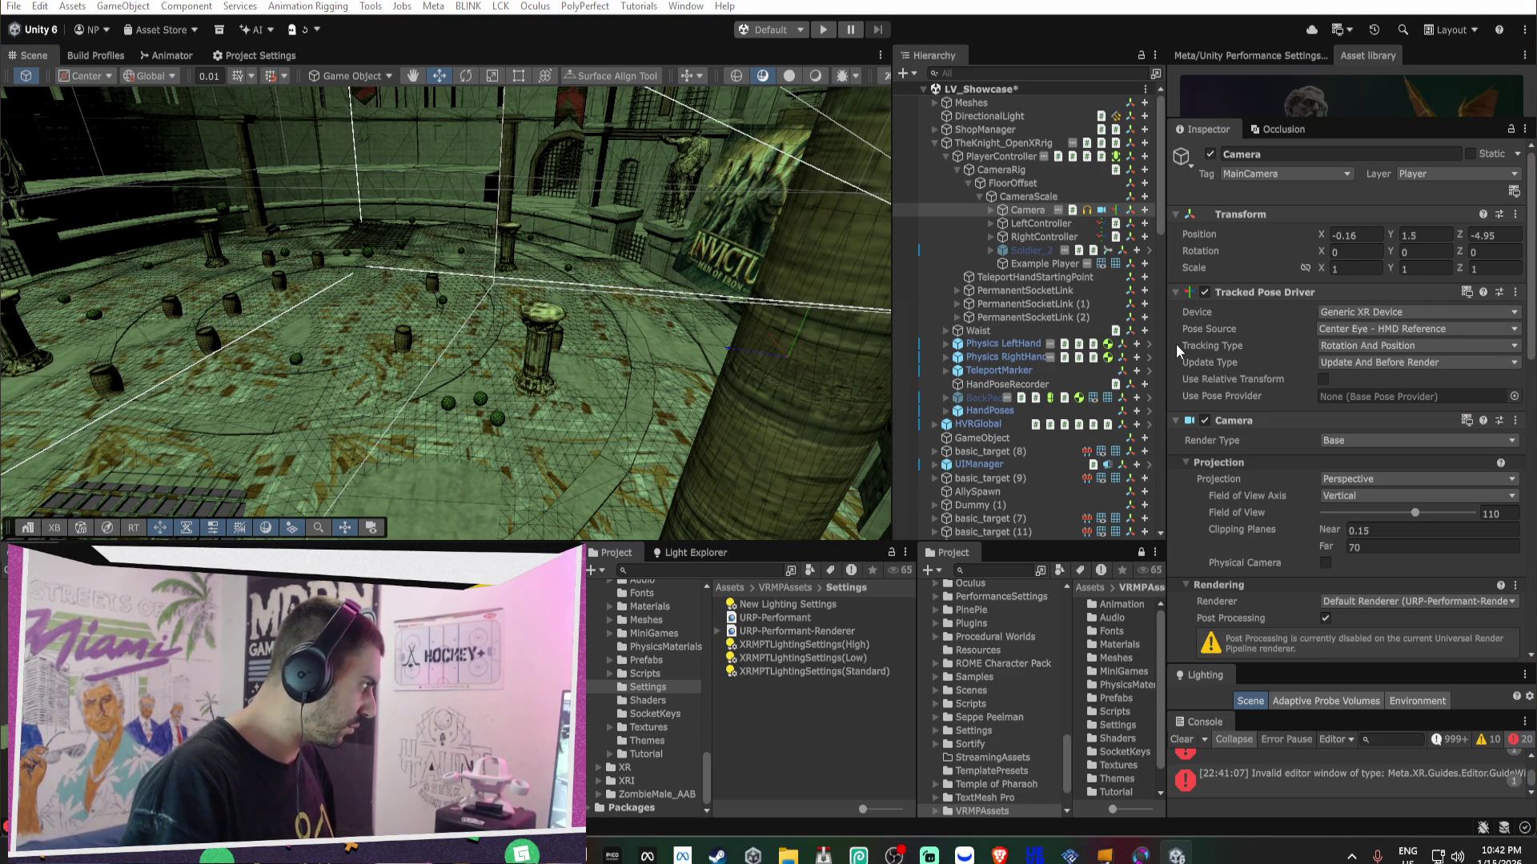
mouse_move(416, 152)
mouse_down()
mouse_move(453, 180)
mouse_move(394, 206)
mouse_move(720, 342)
mouse_move(761, 476)
mouse_up()
key(ctrl+z)
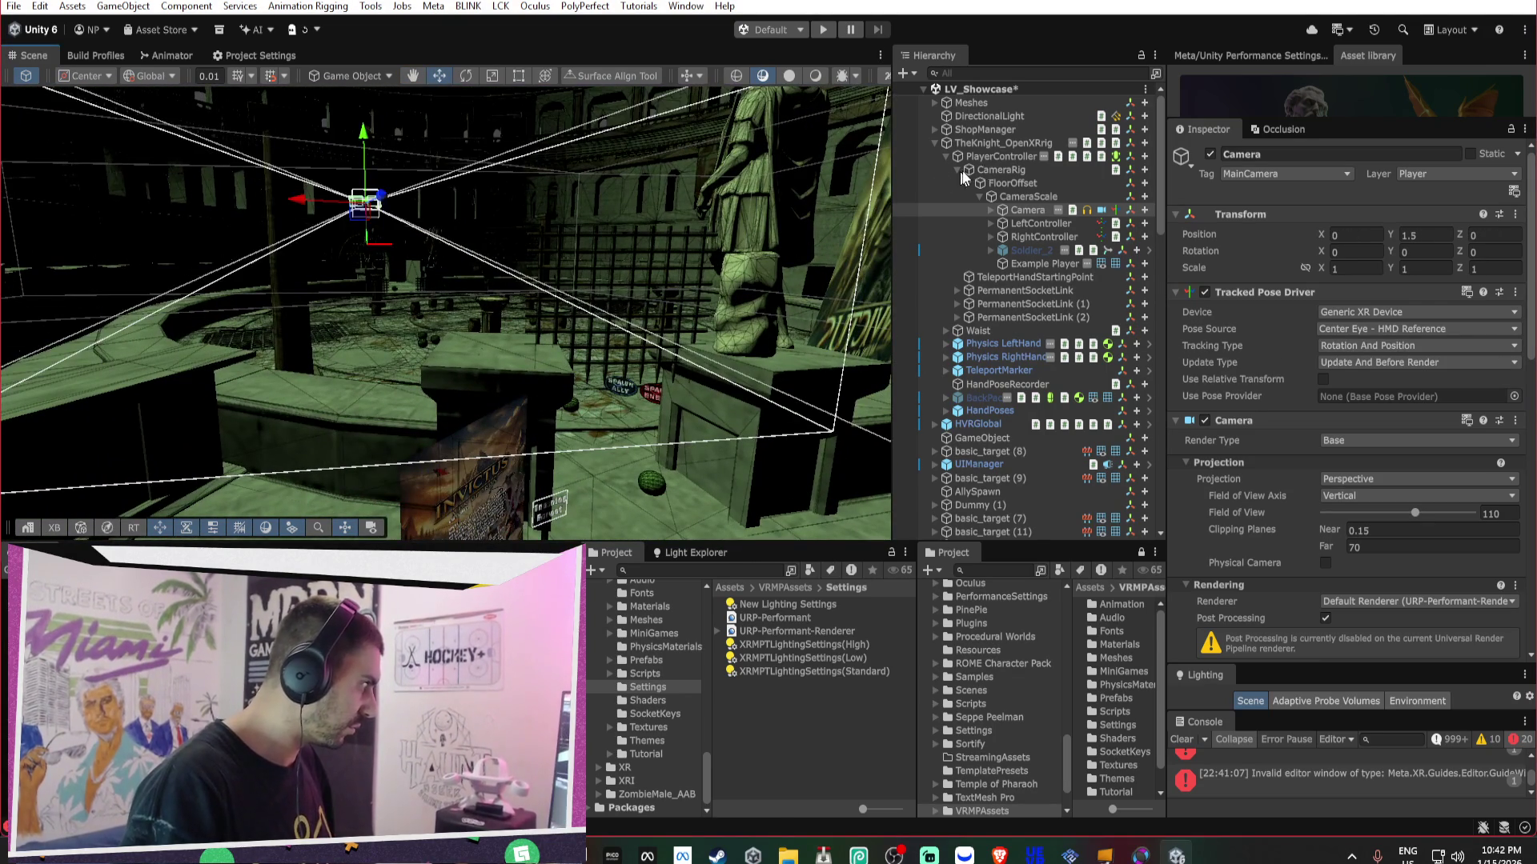
key(ctrl+z)
key(ctrl+z)
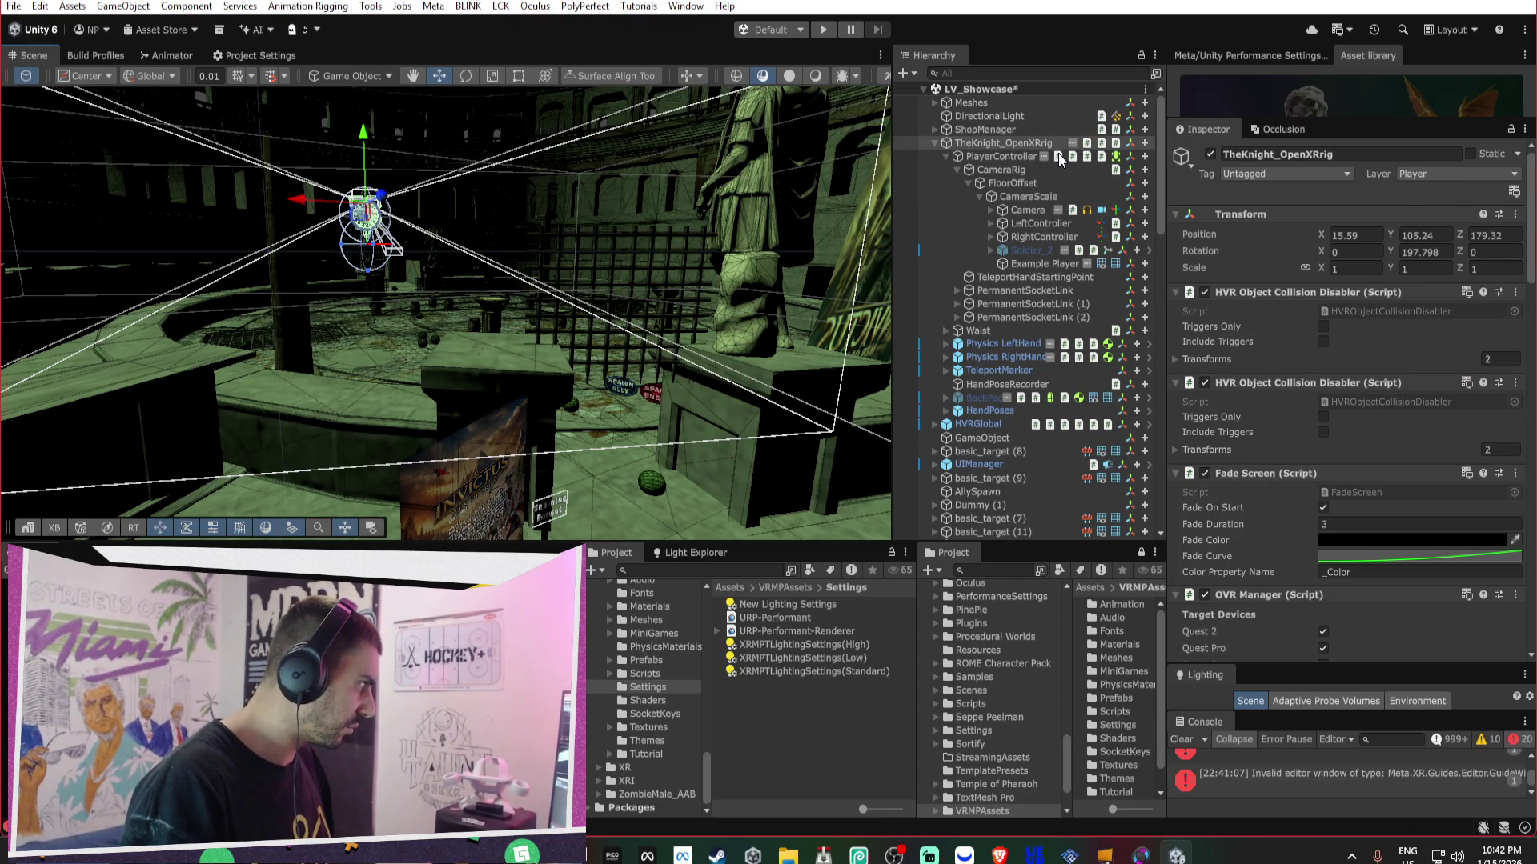
mouse_move(364, 224)
mouse_down()
mouse_move(636, 429)
mouse_move(756, 465)
mouse_move(840, 519)
mouse_move(621, 460)
mouse_move(574, 432)
mouse_move(563, 402)
mouse_up()
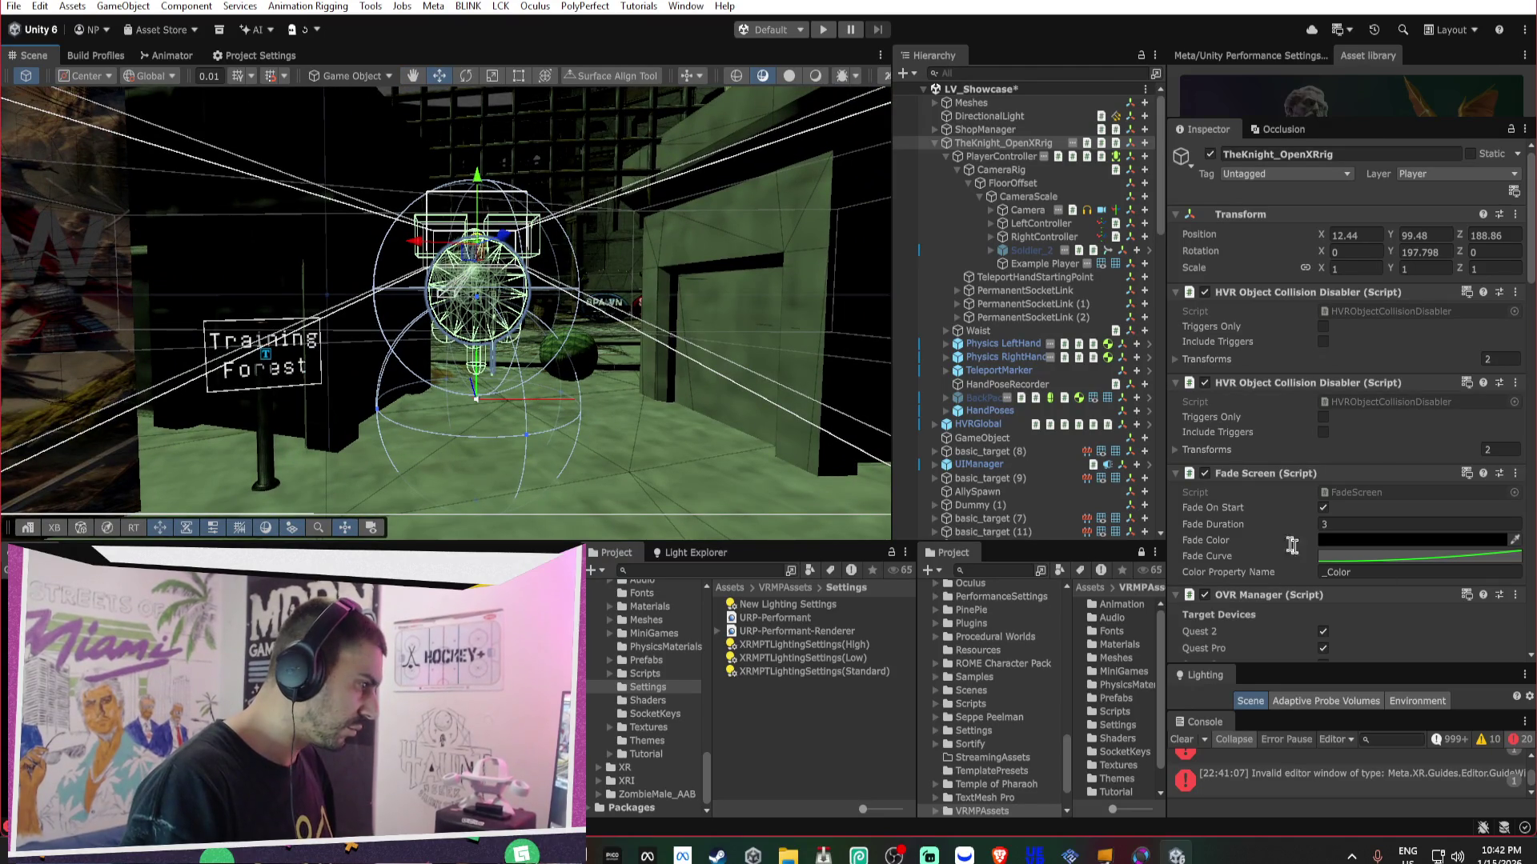
click(1027, 209)
click(1406, 547)
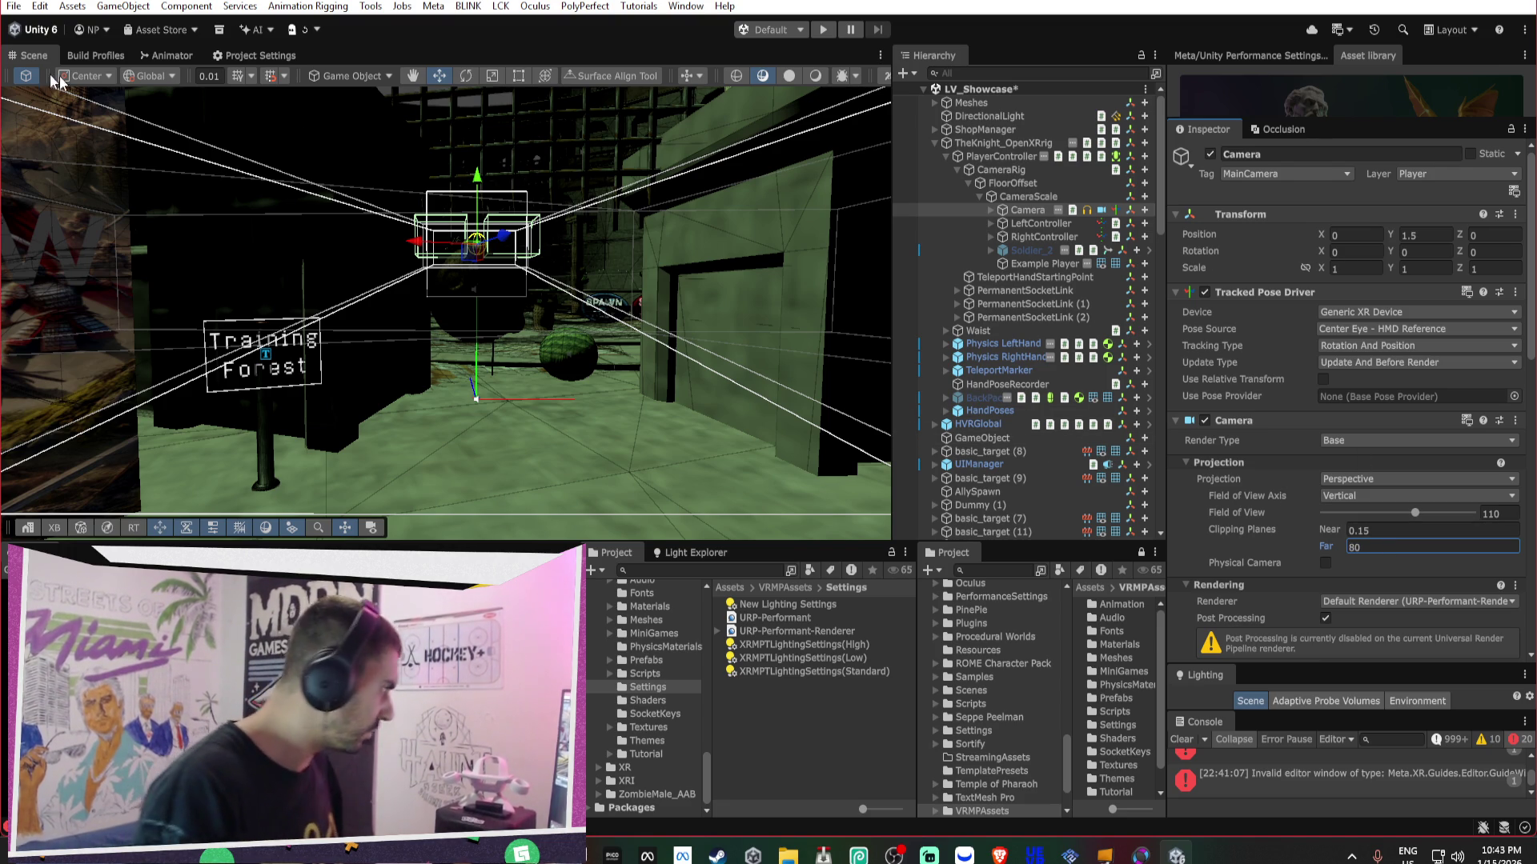
- Search the Hierarchy for SM_OutWall_M_AC and delete all 13 outer walls
double_click(34, 56)
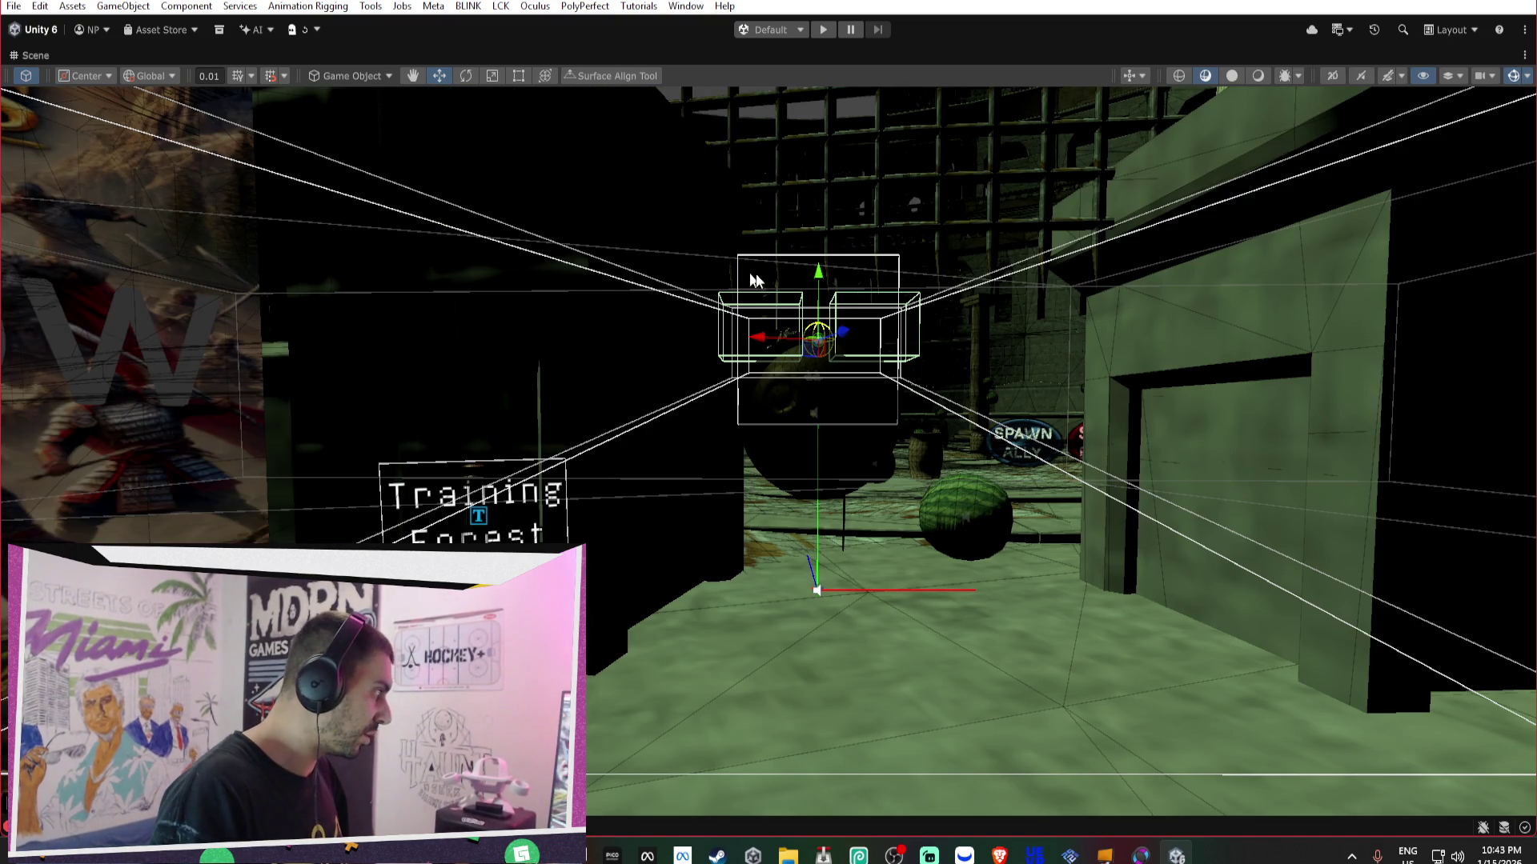
double_click(22, 57)
mouse_move(344, 340)
mouse_down()
mouse_move(545, 407)
mouse_move(352, 314)
mouse_move(398, 265)
mouse_move(406, 307)
mouse_up()
click(352, 314)
click(538, 275)
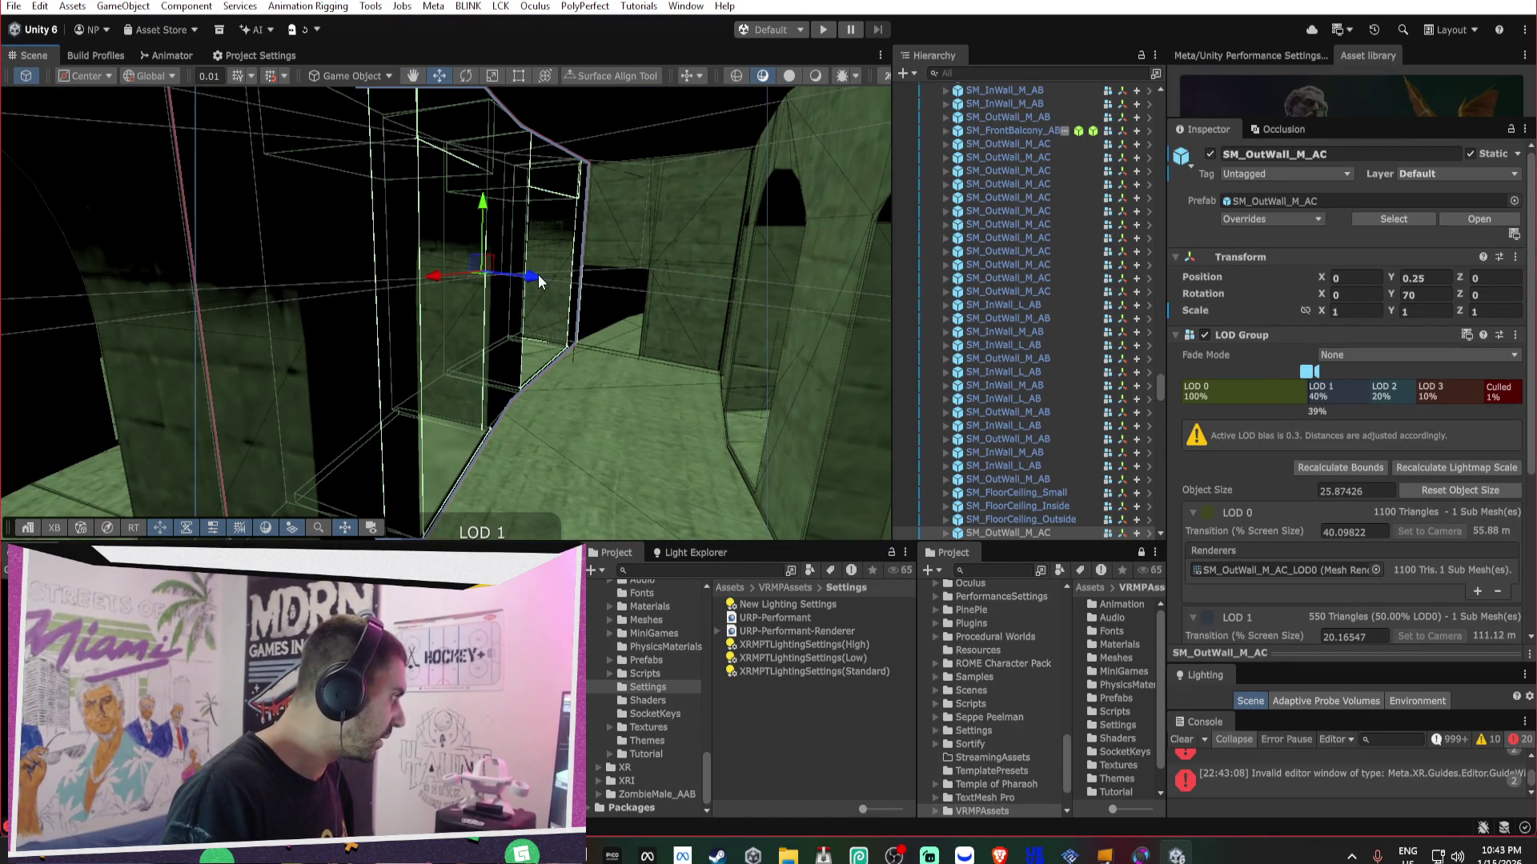
click(997, 72)
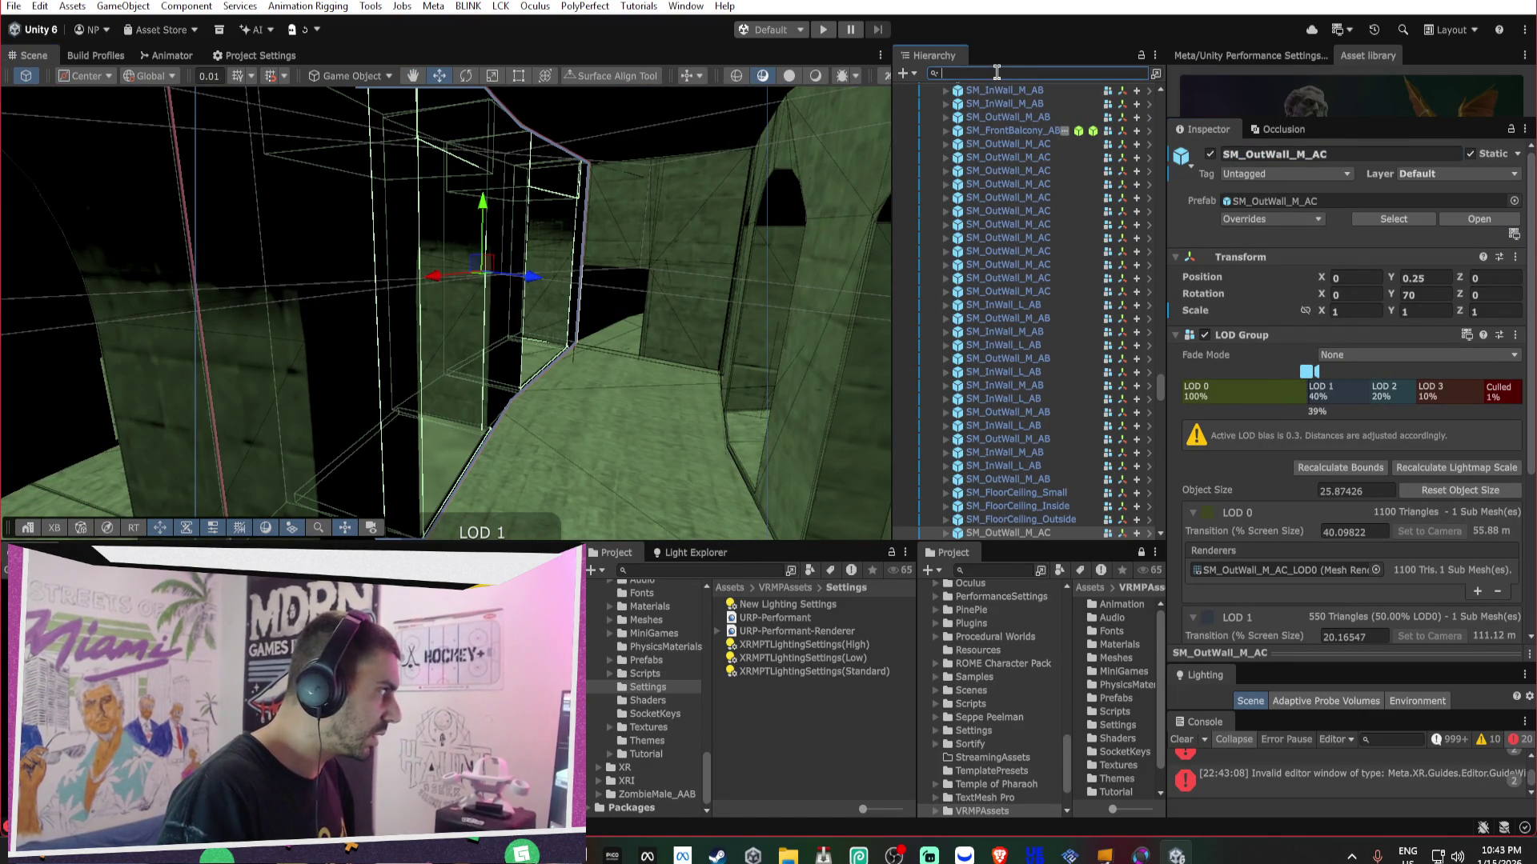
click(1055, 111)
shift+click(1029, 263)
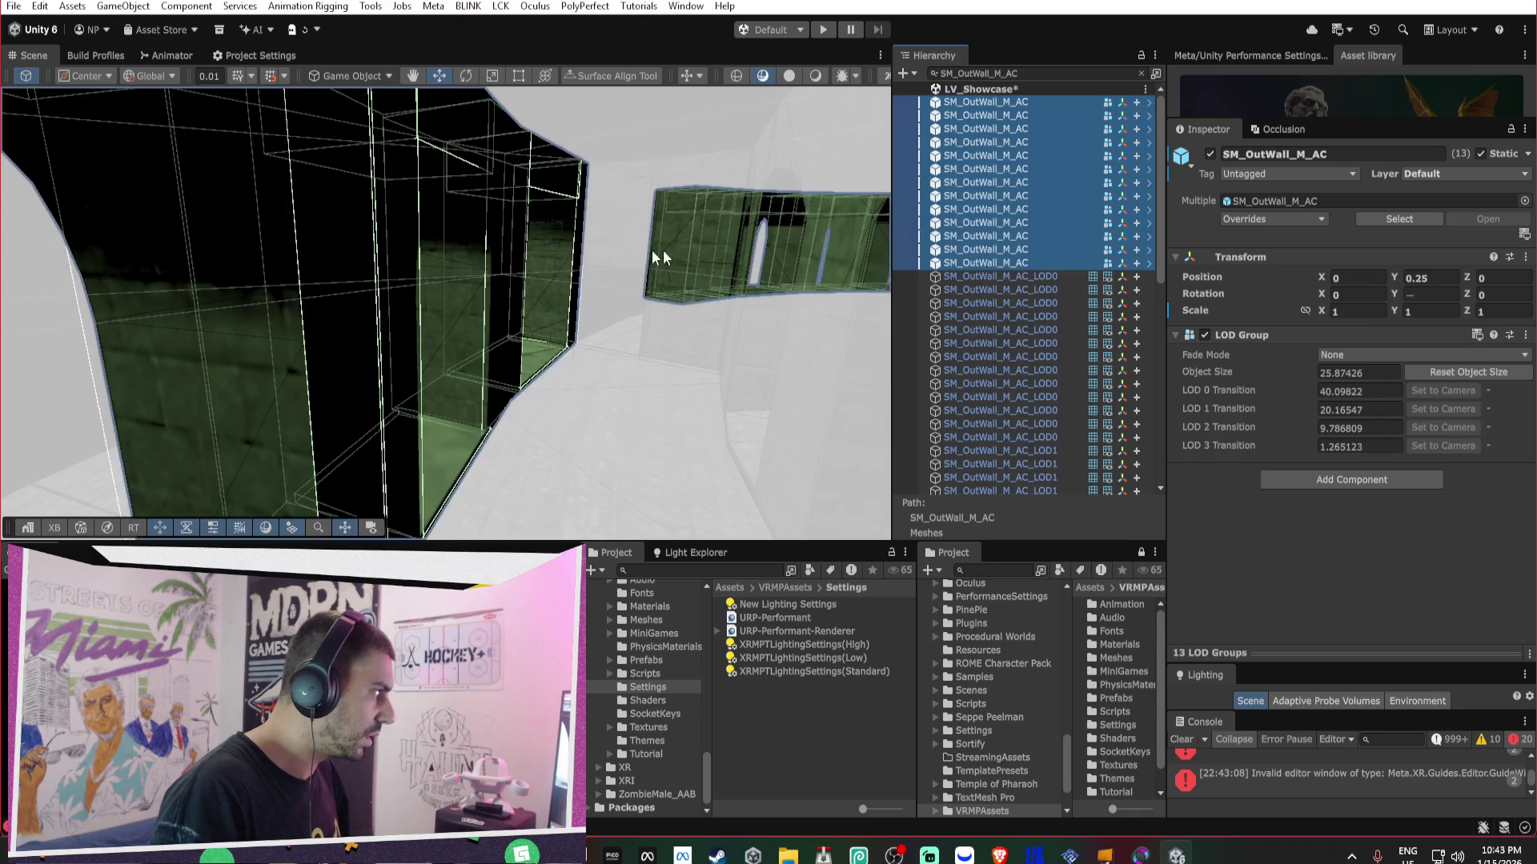
mouse_move(866, 219)
mouse_down()
mouse_move(761, 264)
mouse_move(288, 301)
mouse_up()
key(Delete)
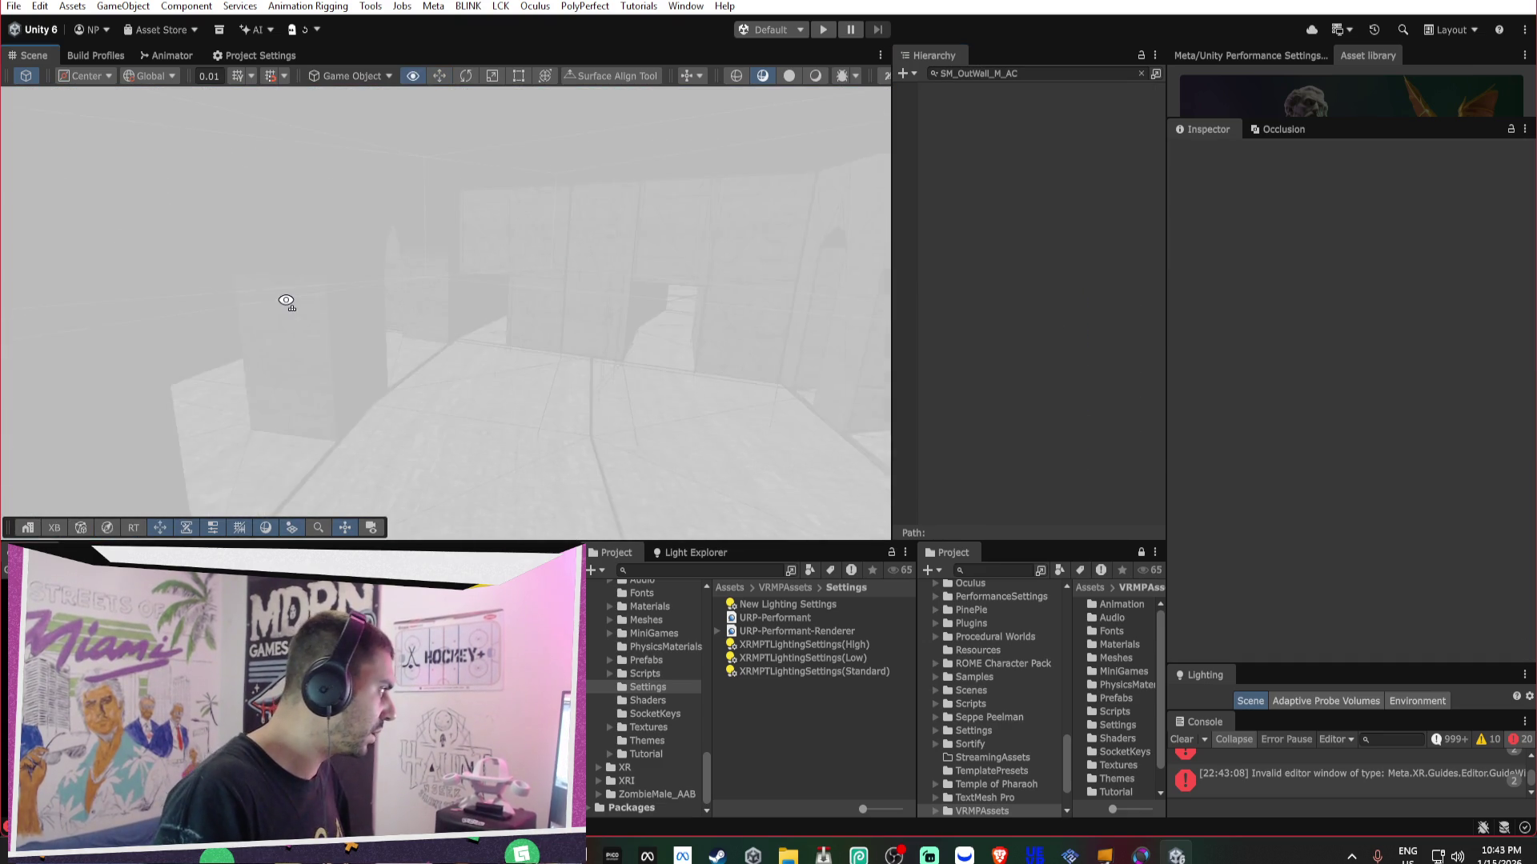
- Filter the Hierarchy to SM_InWall_L_AC and delete all 34 inner walls
click(412, 326)
click(1260, 154)
key(ctrl+c)
click(1025, 73)
key(ctrl+v)
scroll(1031, 200, down, 7)
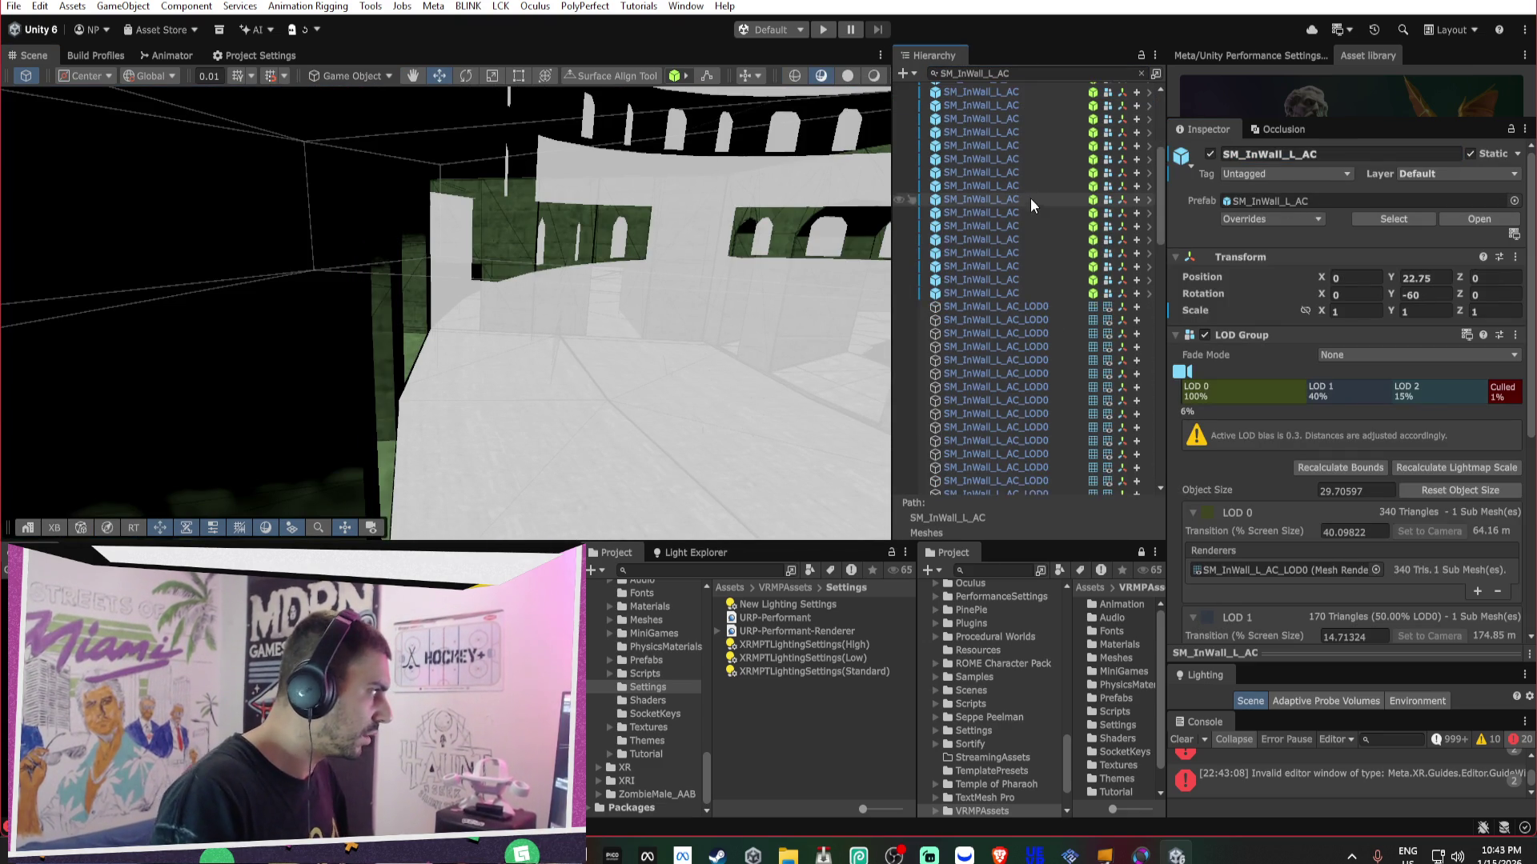
shift+click(1012, 241)
mouse_move(640, 202)
mouse_down()
mouse_move(364, 314)
mouse_move(669, 312)
mouse_move(388, 312)
mouse_move(535, 272)
mouse_move(452, 311)
mouse_move(429, 302)
mouse_up()
key(Delete)
- Compare the arena with and without the inner walls, then delete them for good
key(ctrl+z)
key(Delete)
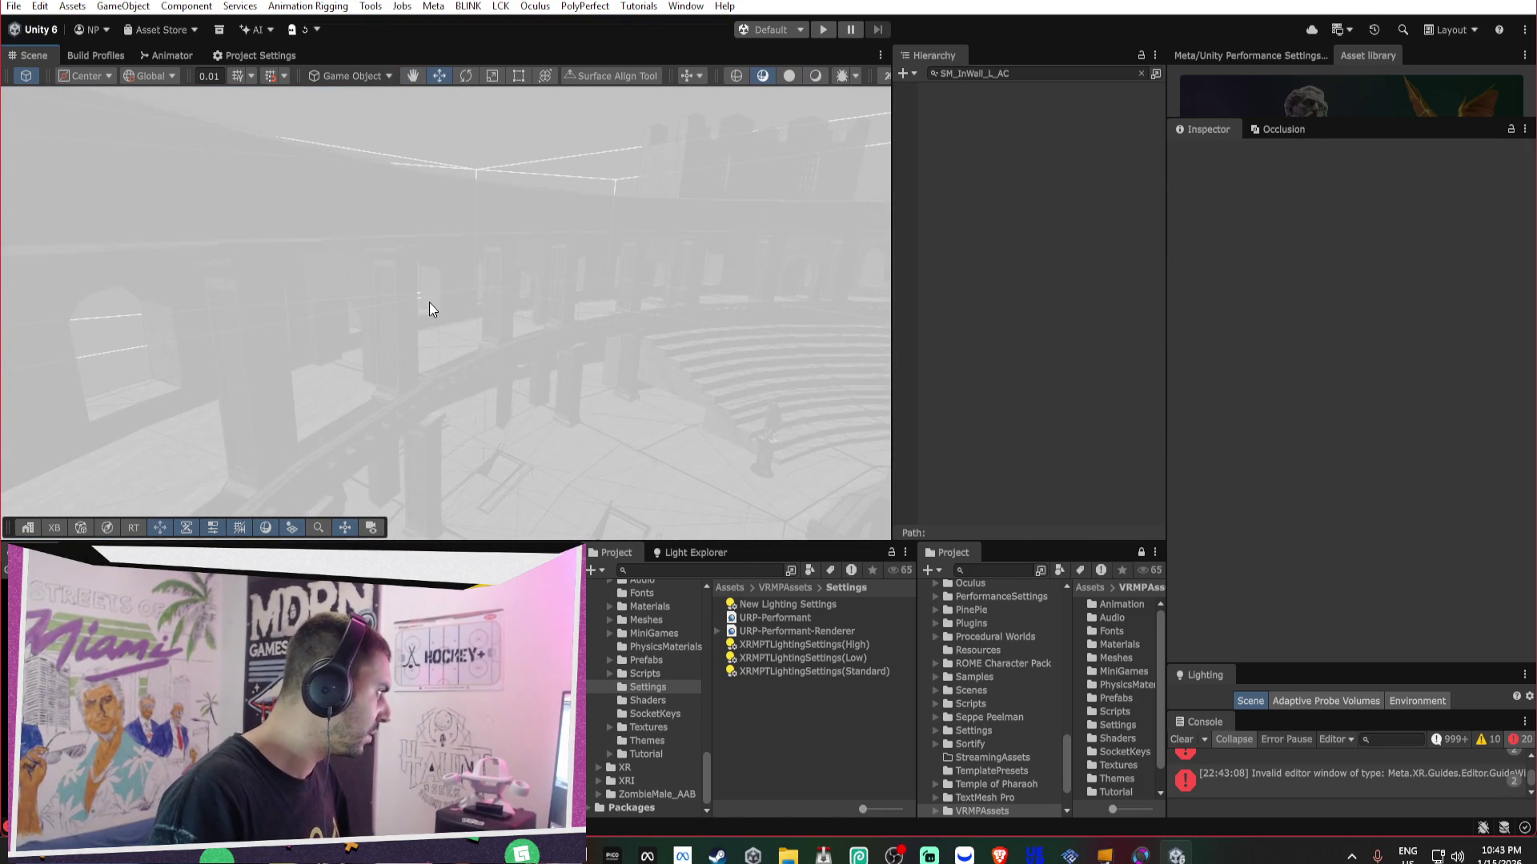
key(ctrl+z)
scroll(428, 300, down, 10)
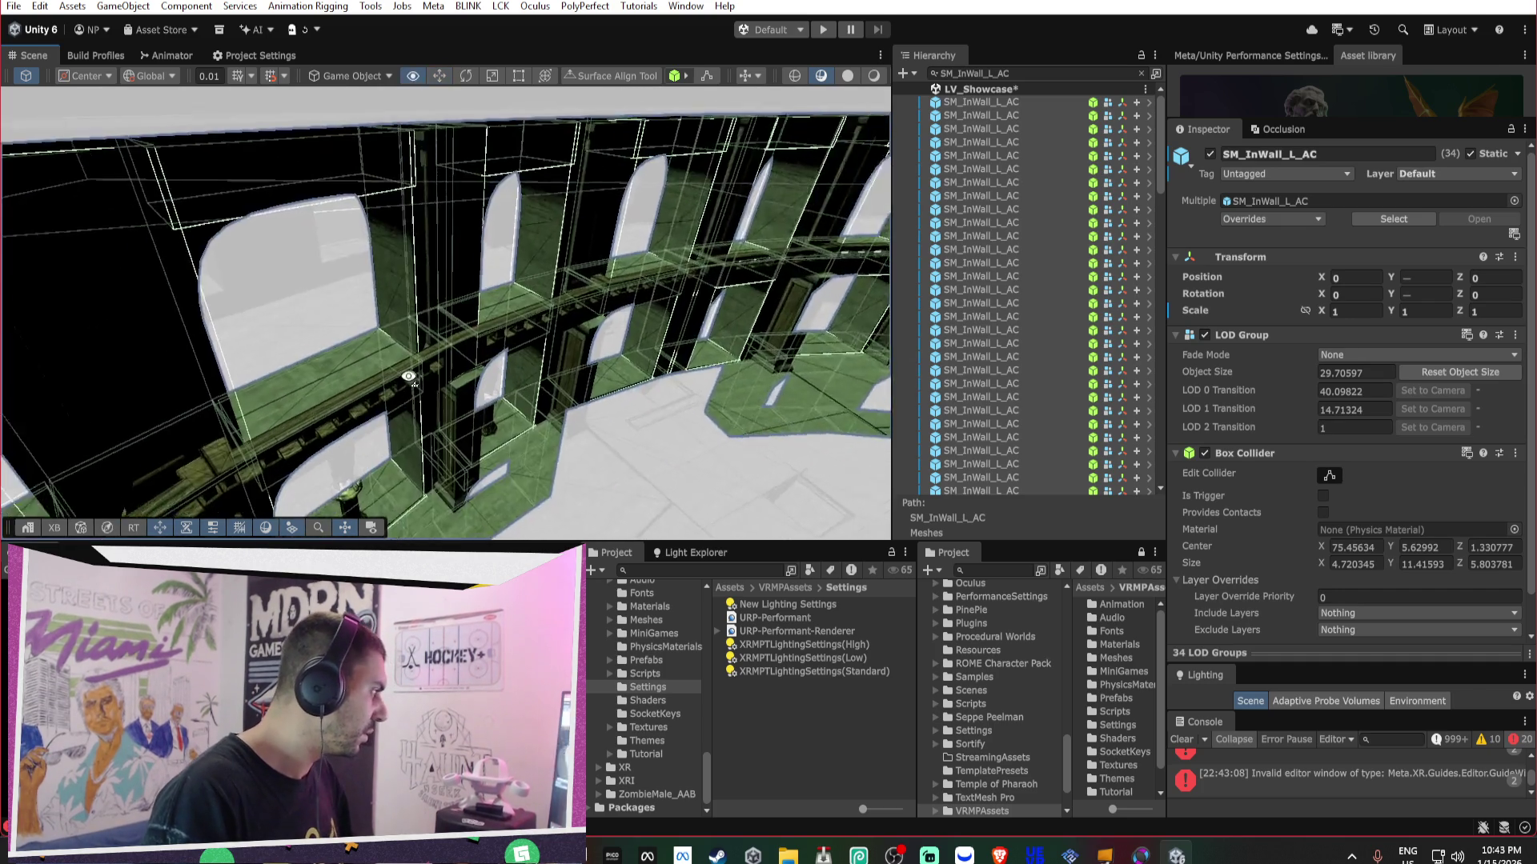
key(Delete)
mouse_move(418, 281)
mouse_down()
mouse_move(418, 228)
mouse_move(173, 247)
mouse_move(632, 247)
mouse_move(620, 200)
mouse_up()
mouse_move(864, 97)
mouse_down()
mouse_move(823, 130)
mouse_move(480, 96)
mouse_up()
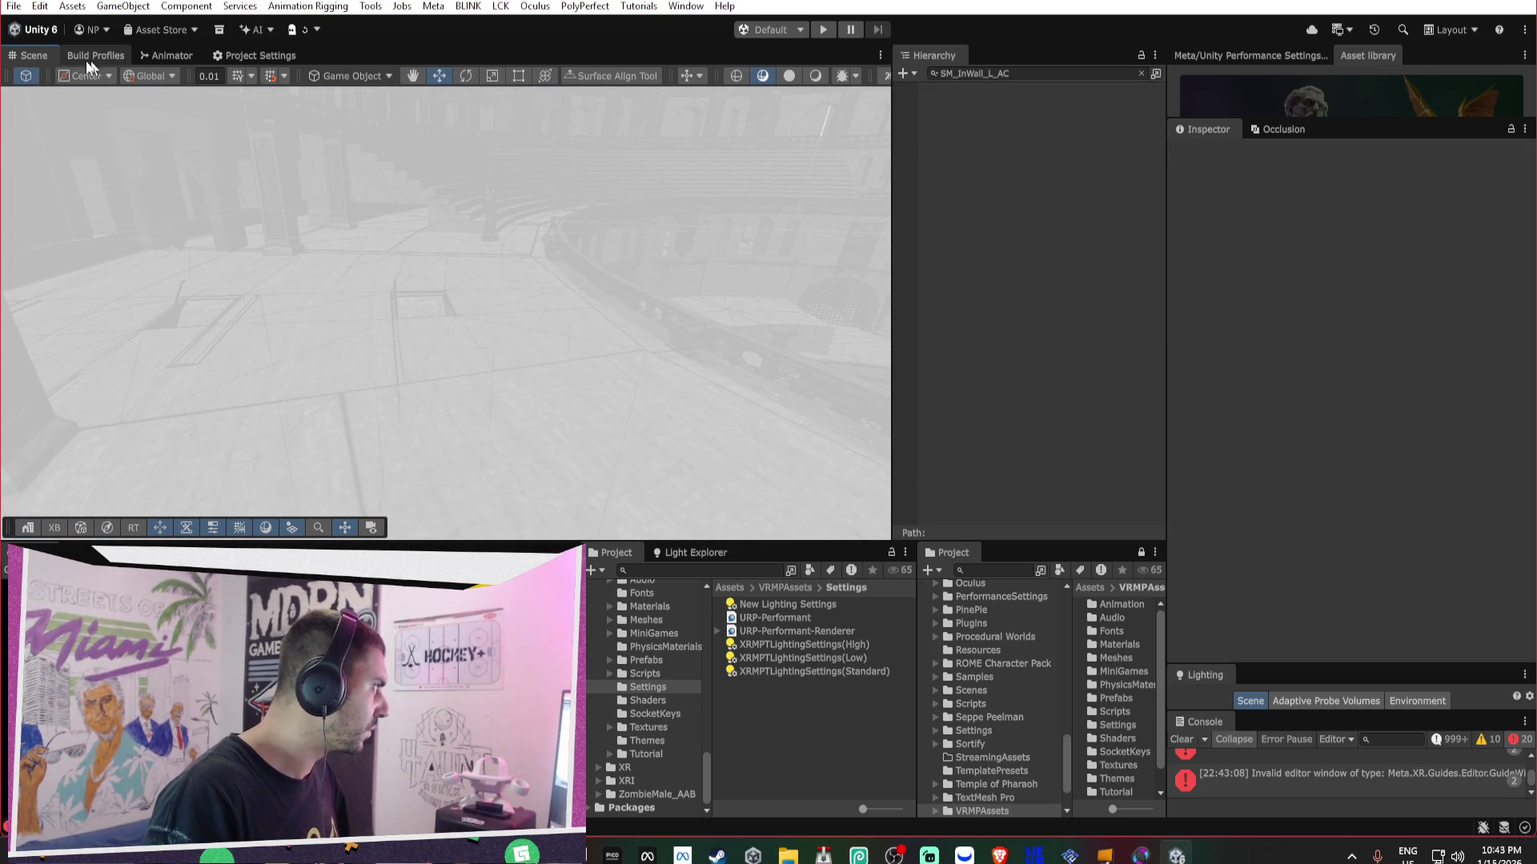
double_click(21, 55)
double_click(21, 54)
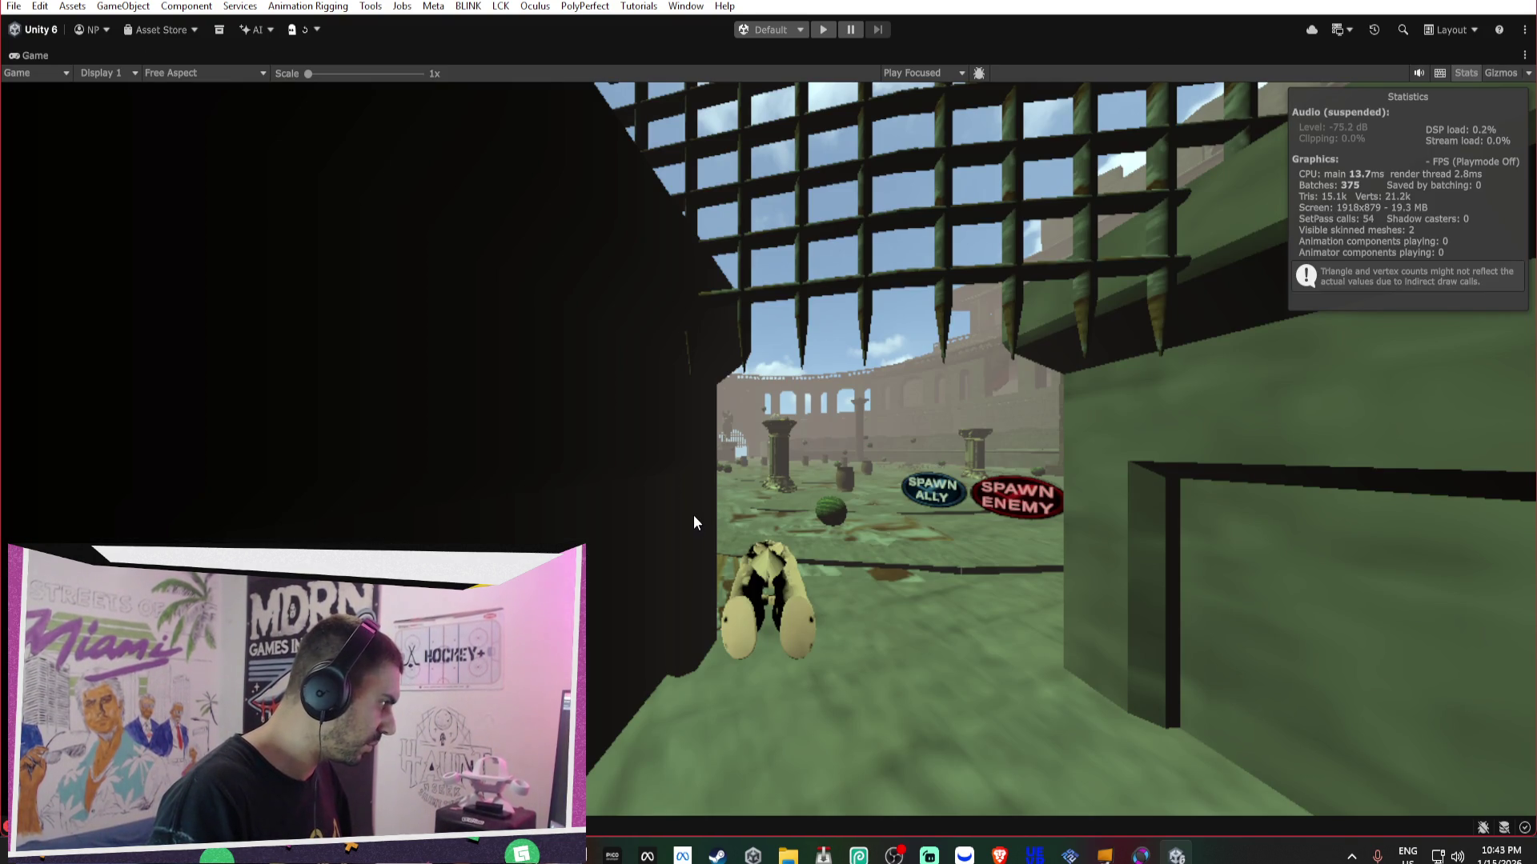
- Move TheKnight_OpenXRrig to 0.34, 103, 180.24 and rotate it to 188.394 on Y
double_click(30, 58)
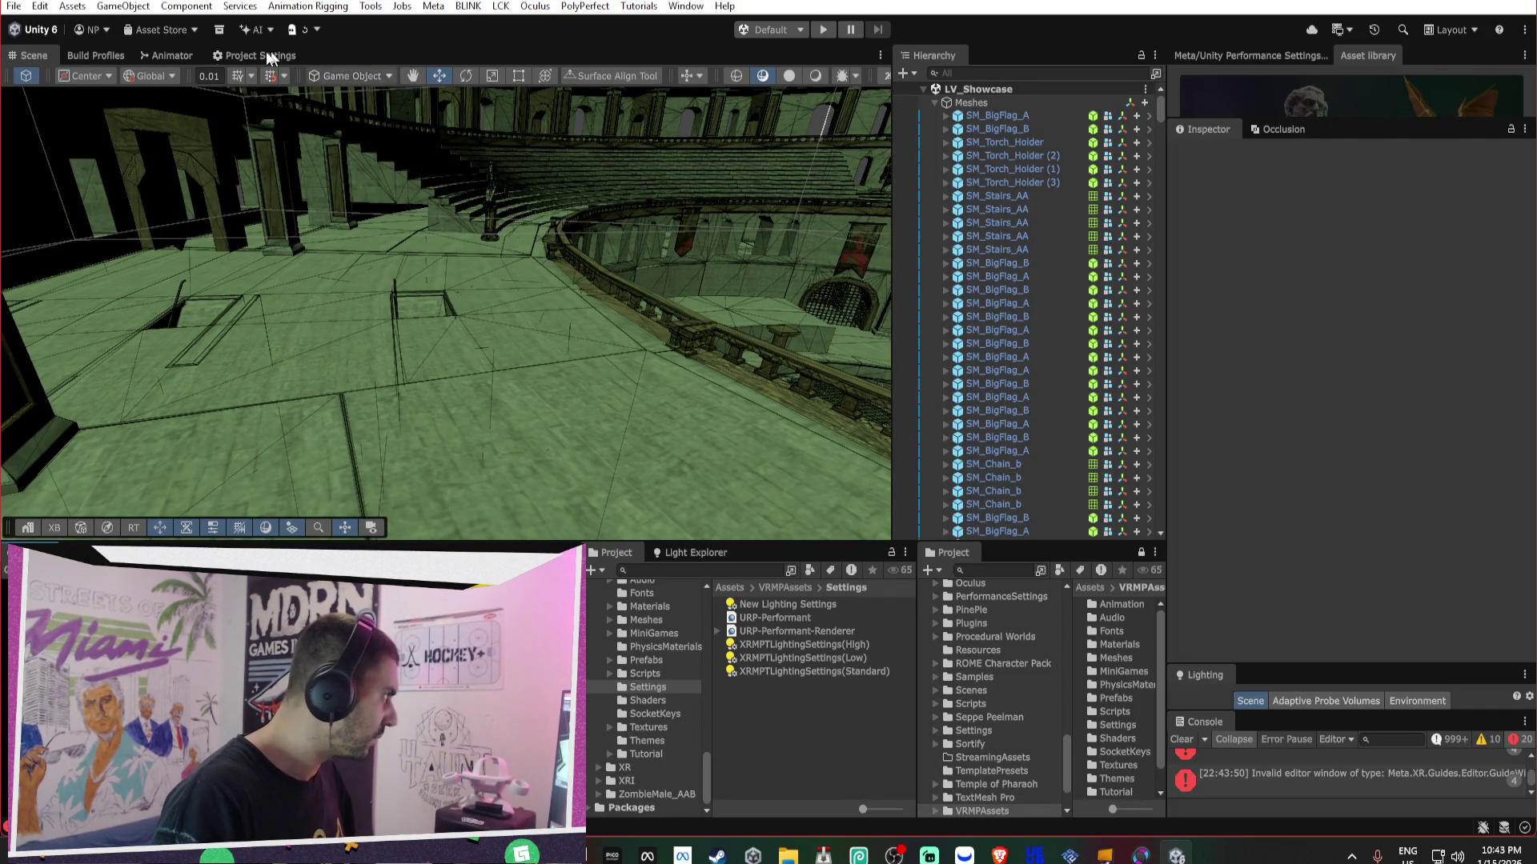
click(935, 103)
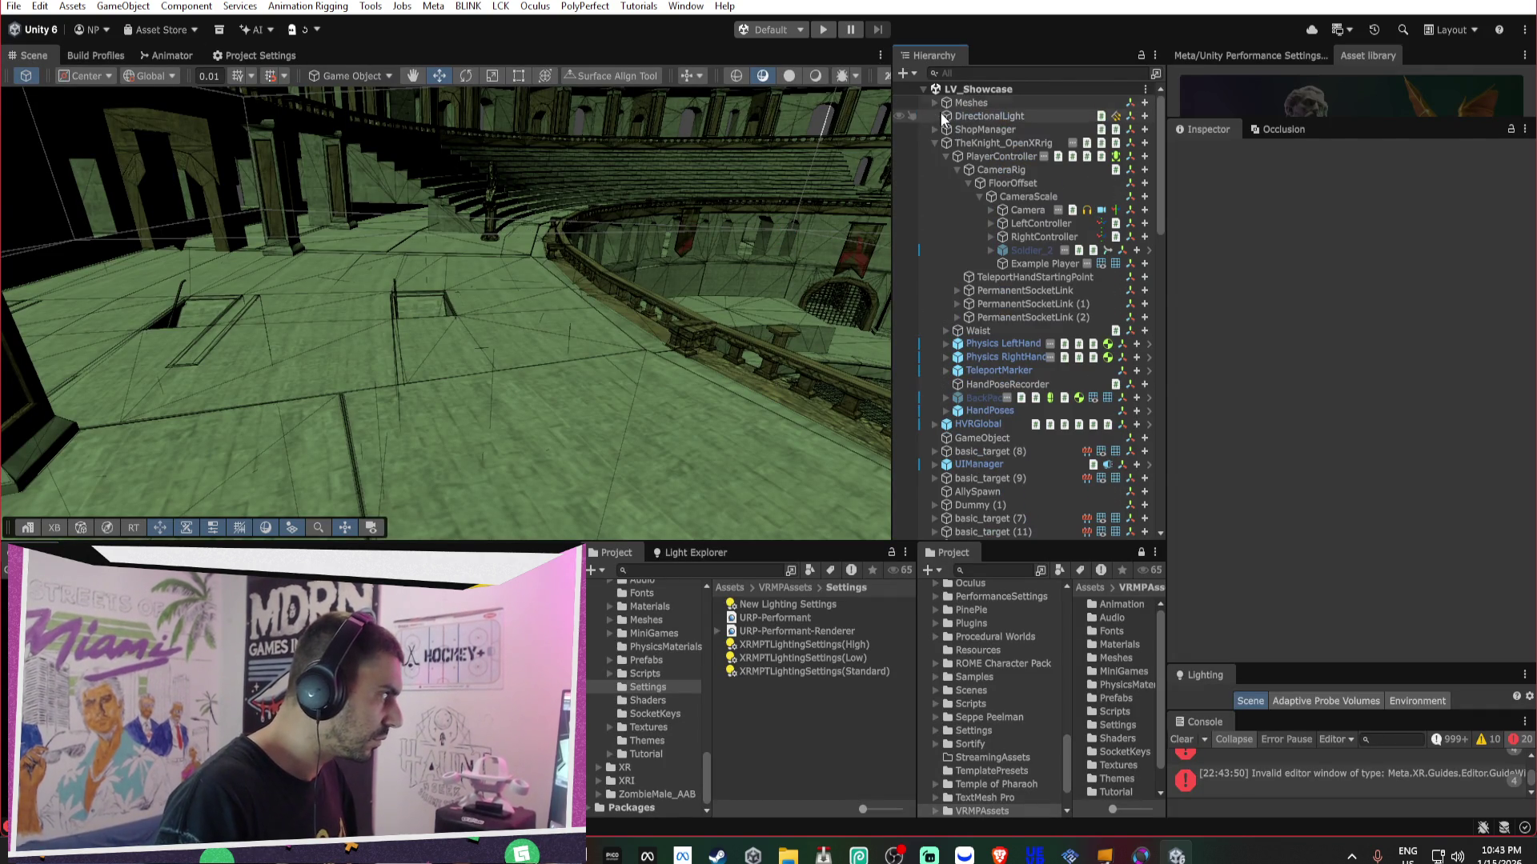
double_click(990, 145)
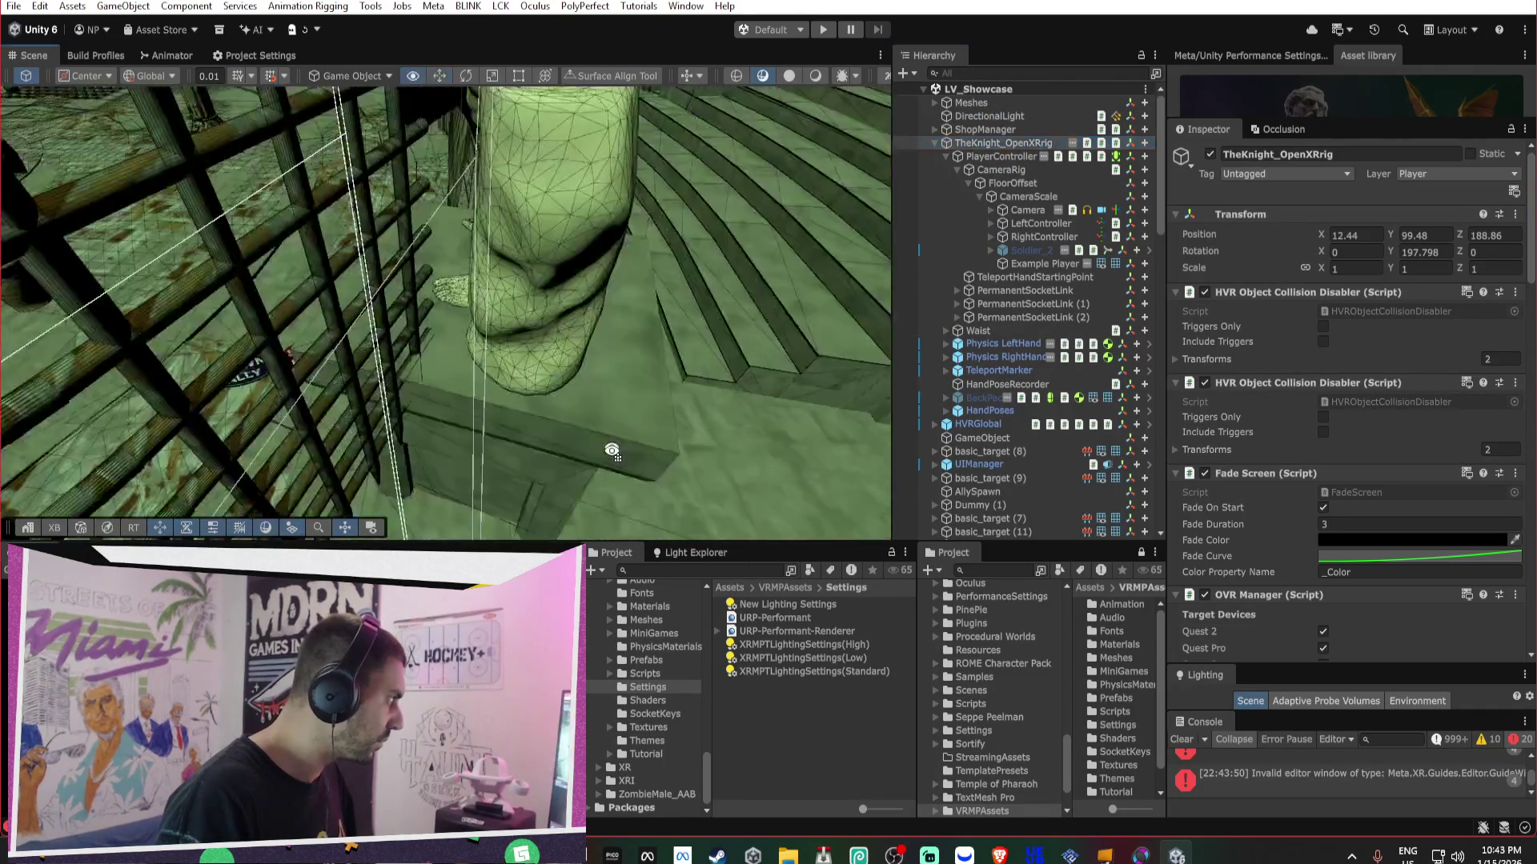
mouse_move(632, 500)
mouse_down()
mouse_move(405, 295)
mouse_move(446, 301)
mouse_move(411, 240)
mouse_move(960, 476)
mouse_move(801, 513)
mouse_move(761, 498)
mouse_move(727, 596)
mouse_move(549, 213)
mouse_move(789, 171)
mouse_move(411, 343)
mouse_move(320, 320)
mouse_move(377, 257)
mouse_move(549, 343)
mouse_move(634, 343)
mouse_move(804, 382)
mouse_move(295, 229)
mouse_move(703, 265)
mouse_move(656, 264)
mouse_up()
key(e)
mouse_move(544, 387)
mouse_down()
mouse_move(590, 358)
mouse_move(590, 56)
mouse_up()
key(w)
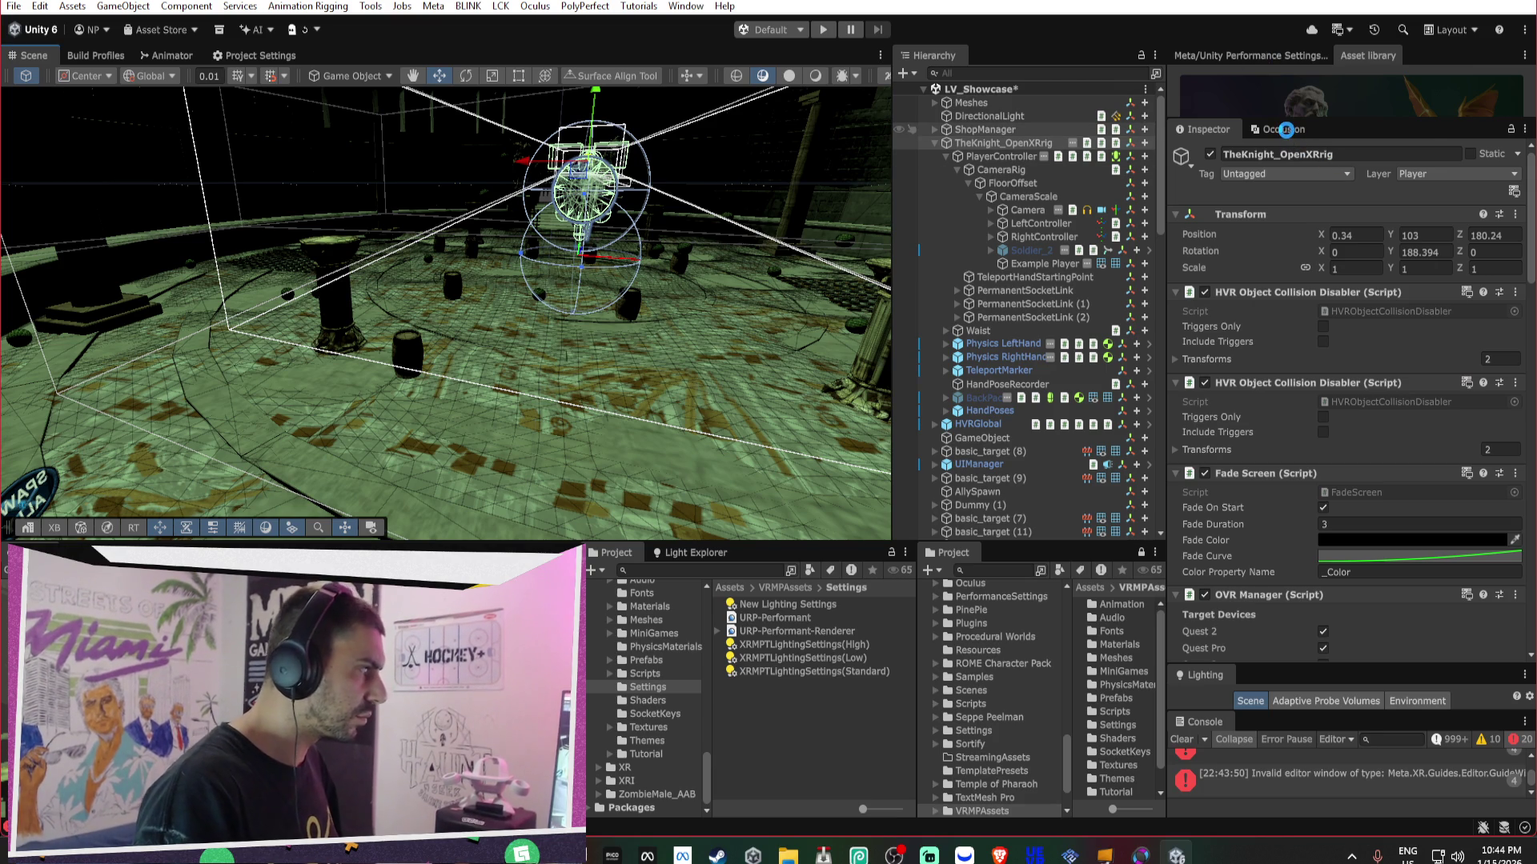
- Check the 0.6 MB occlusion bake in the Occlusion settings and run the scene in Play mode
click(1285, 130)
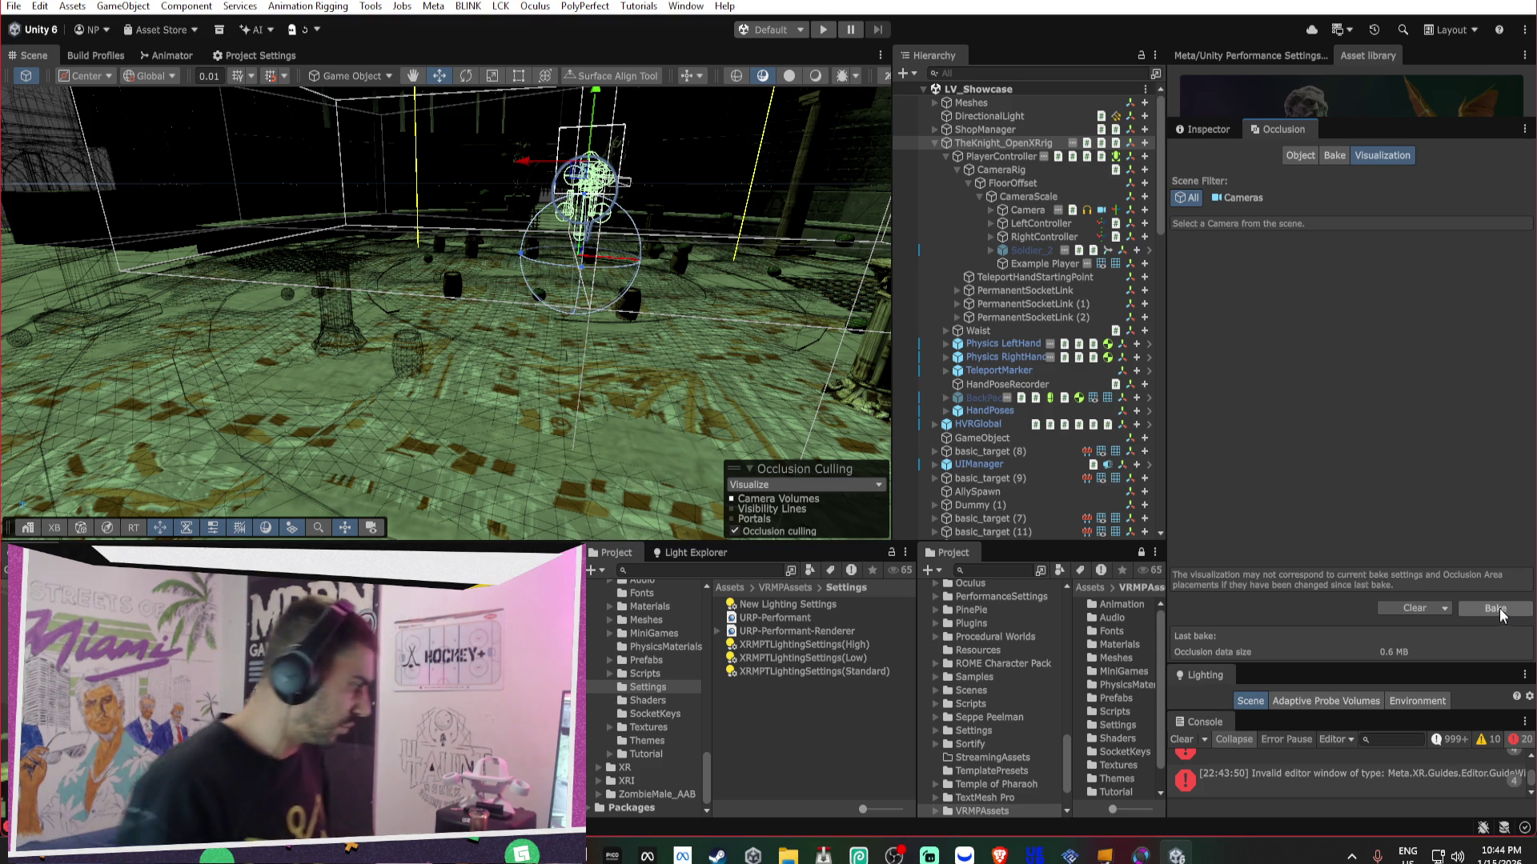
key(ctrl+p)
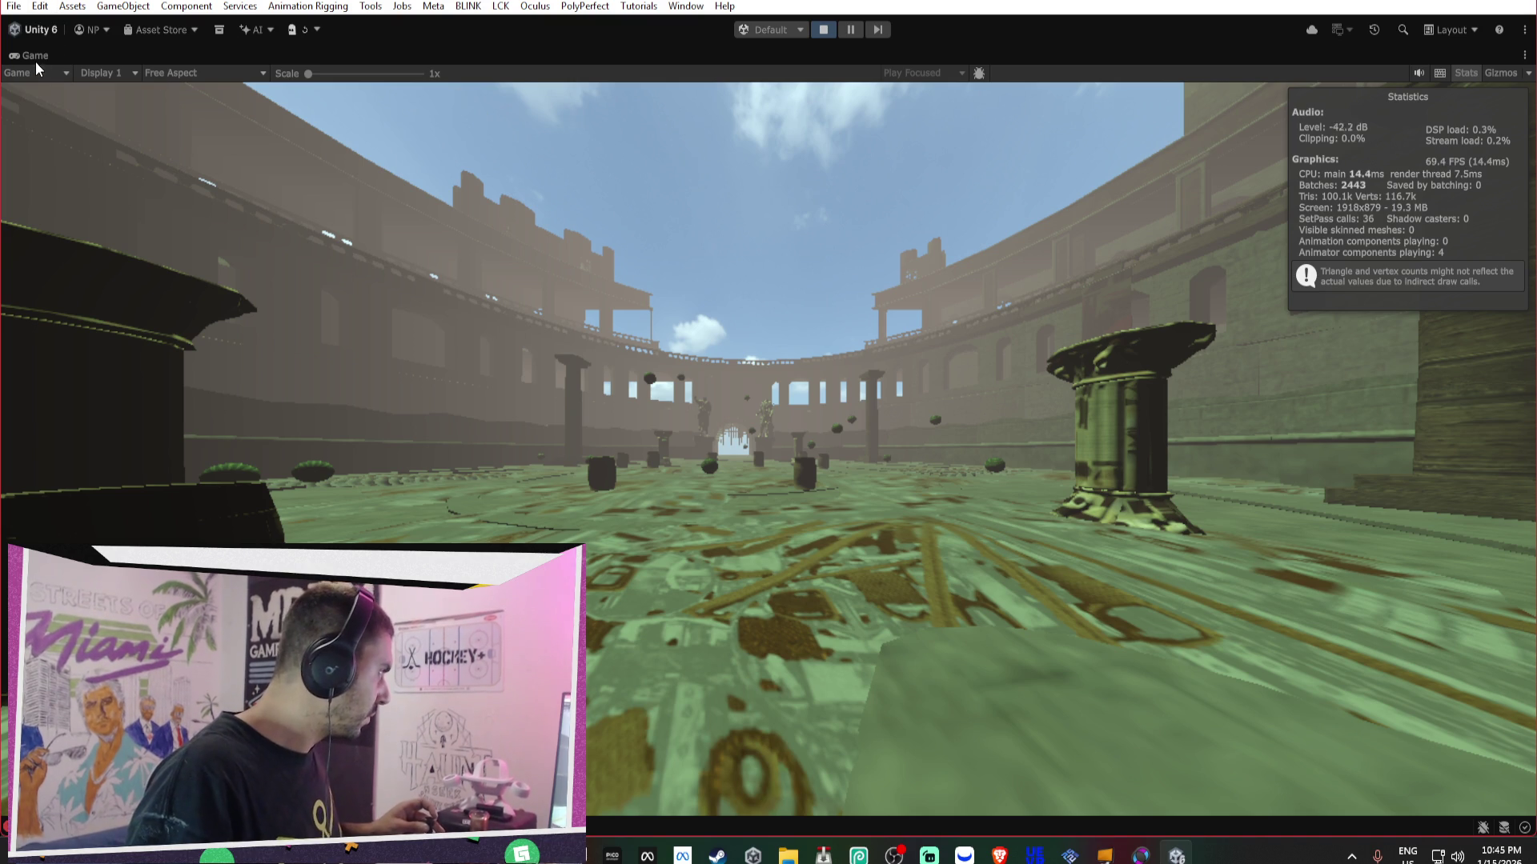
- Open the Profiler from Window > Analysis and move it to the centre
click(686, 6)
mouse_move(768, 393)
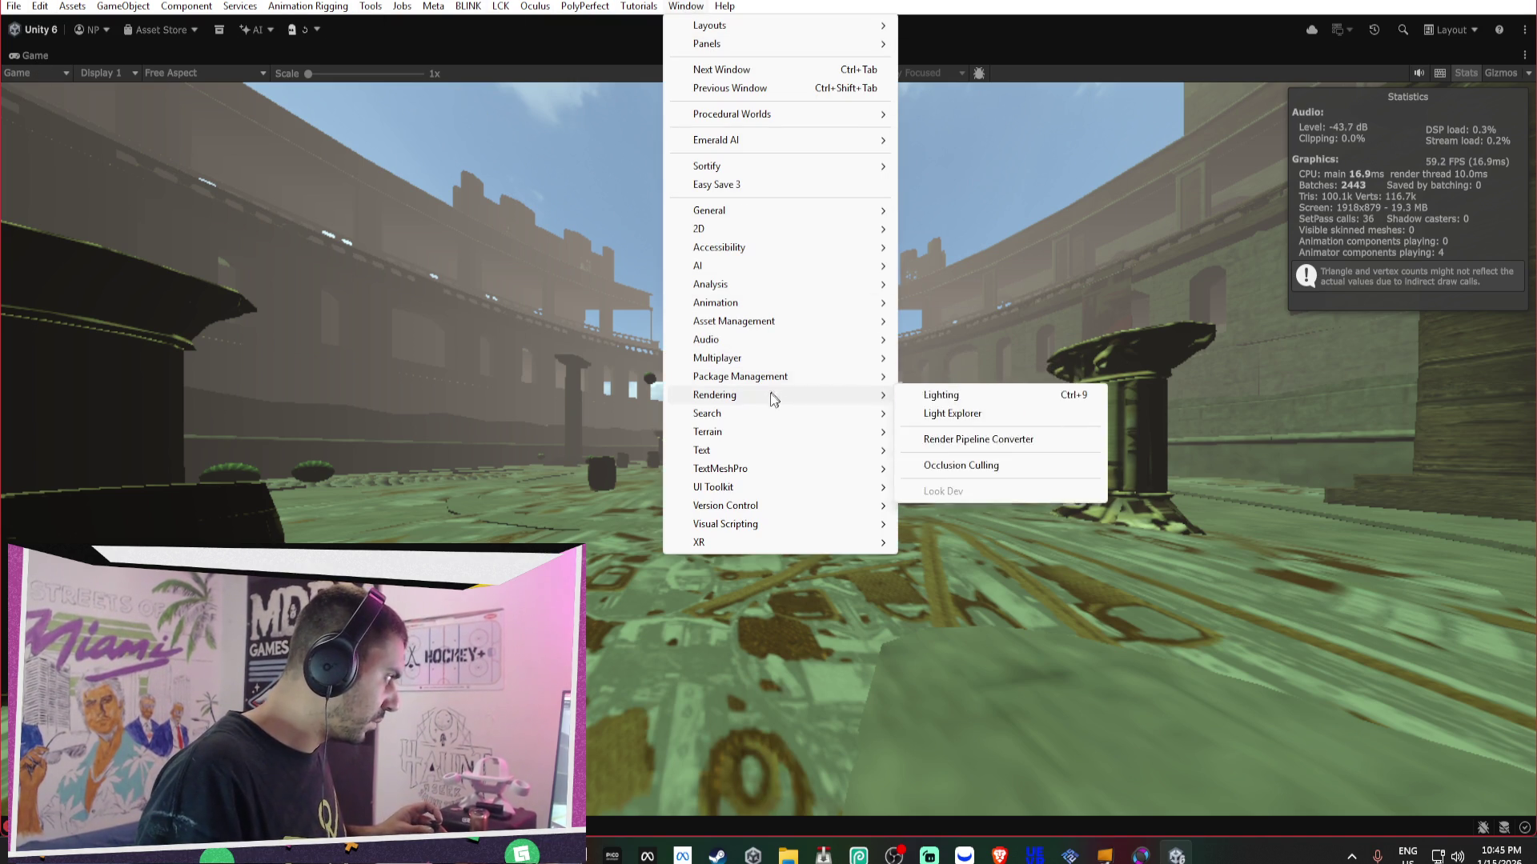
mouse_move(741, 290)
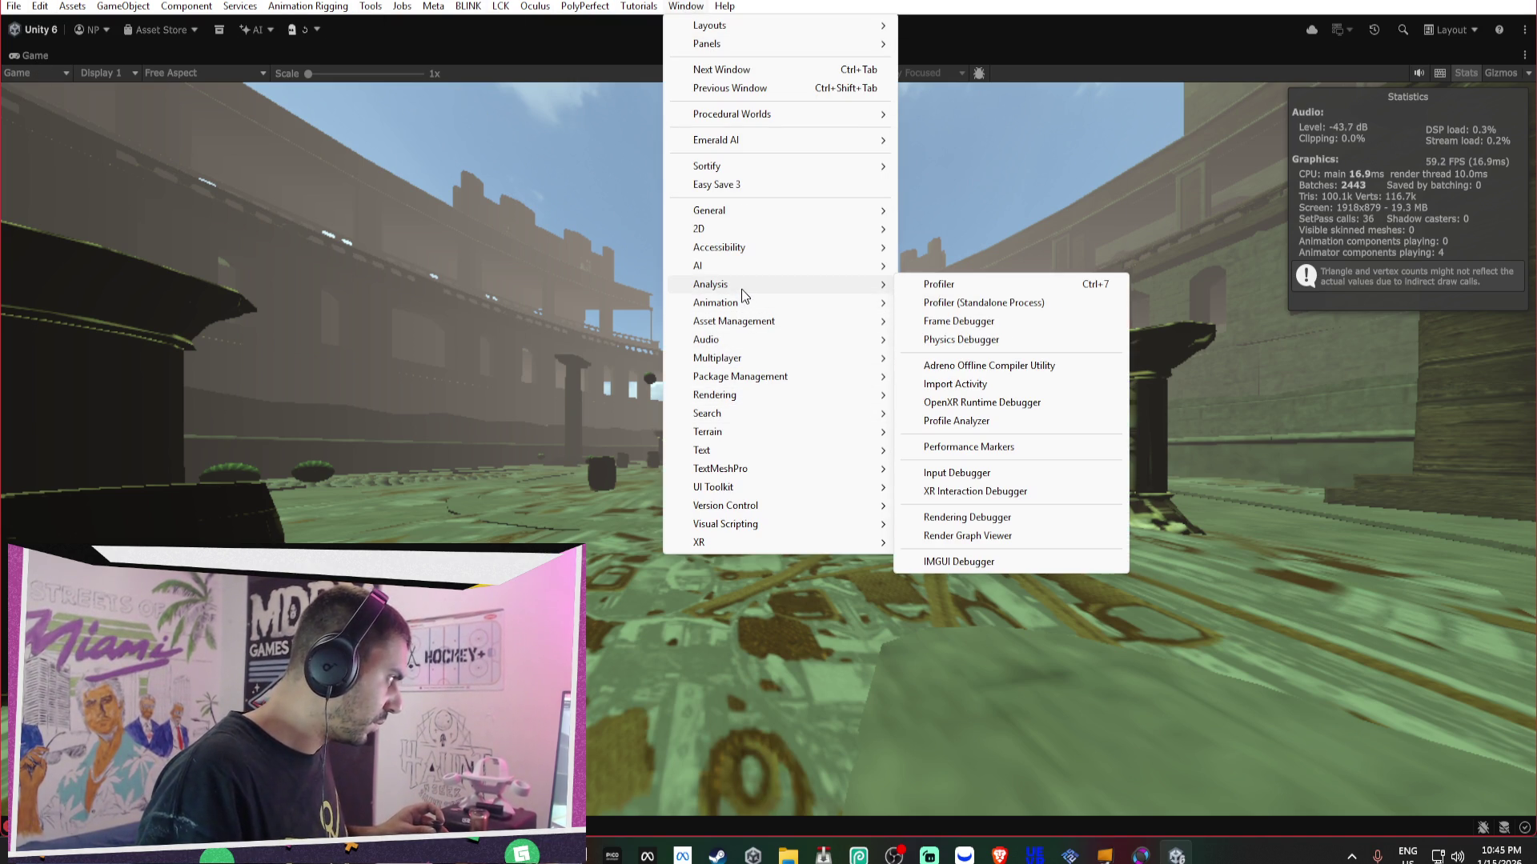
click(958, 291)
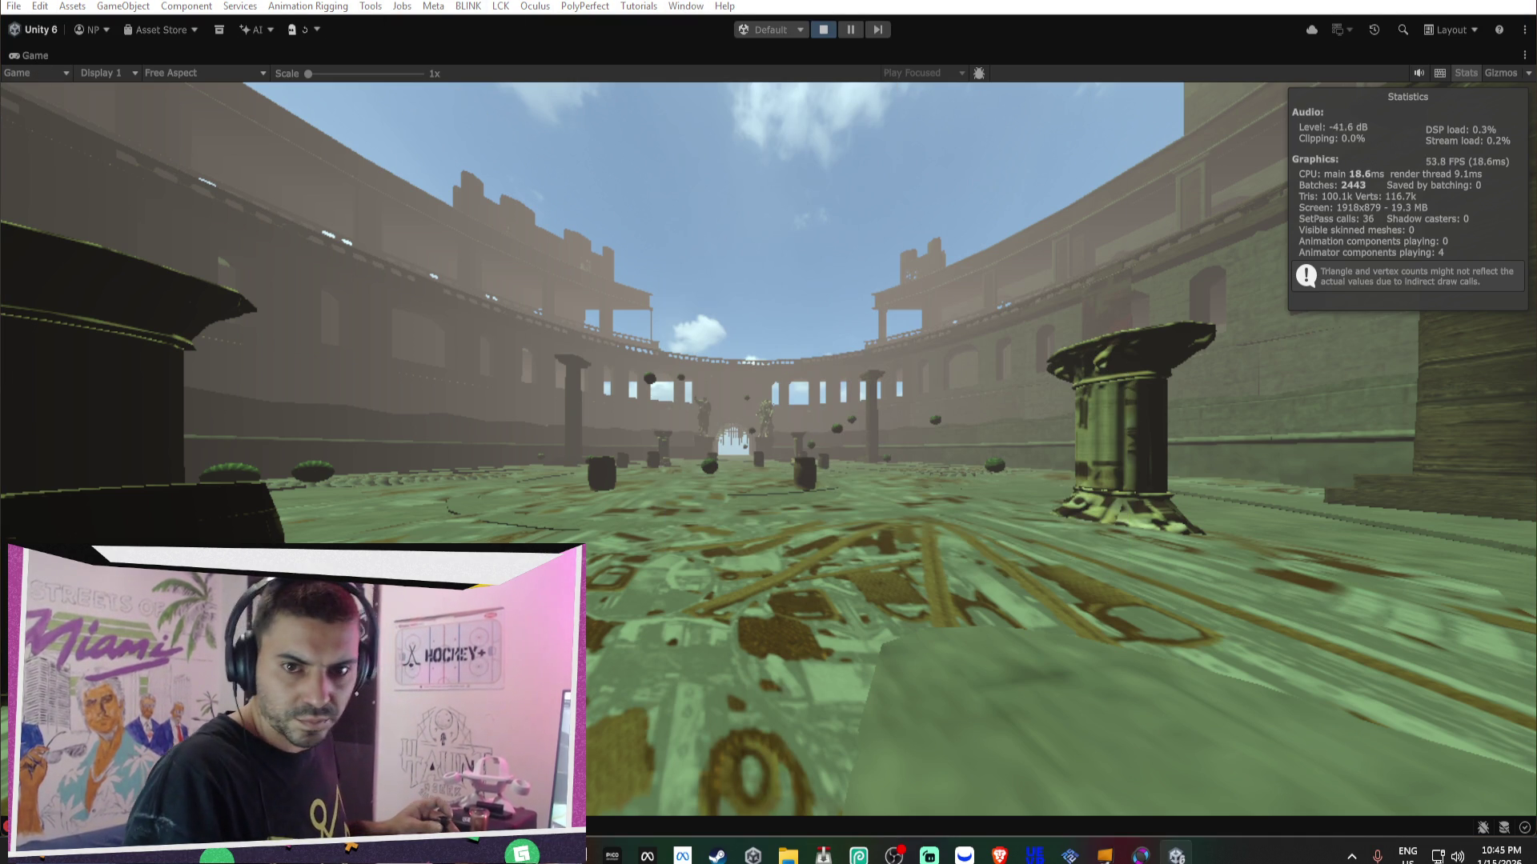
mouse_move(1201, 292)
mouse_down()
mouse_move(610, 143)
mouse_move(623, 77)
mouse_up()
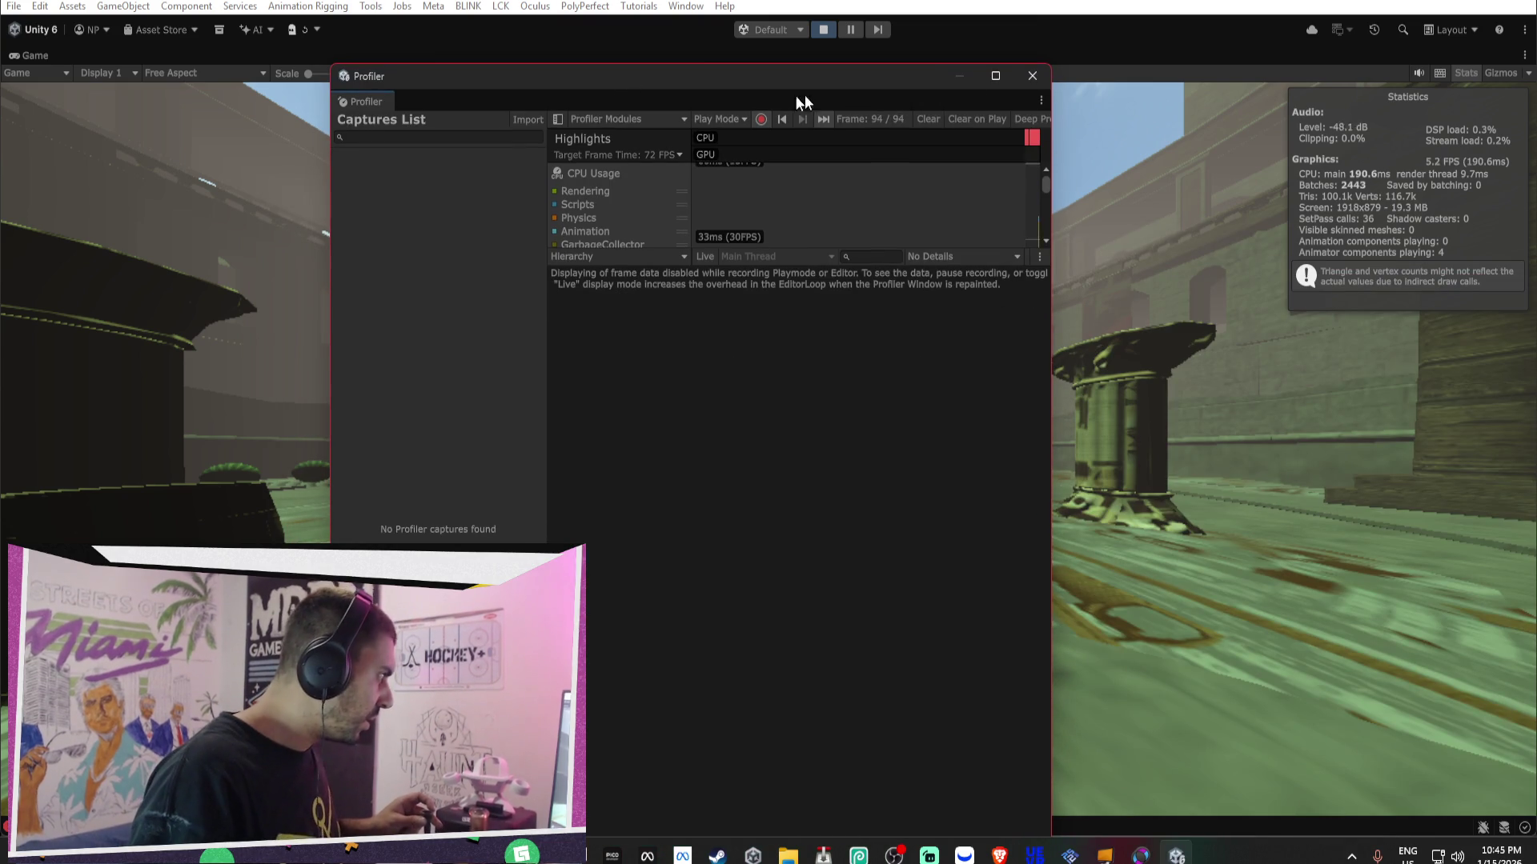
- Set the Profiler's target frame time to 90 FPS, close the Profiler and stop Play mode
click(617, 154)
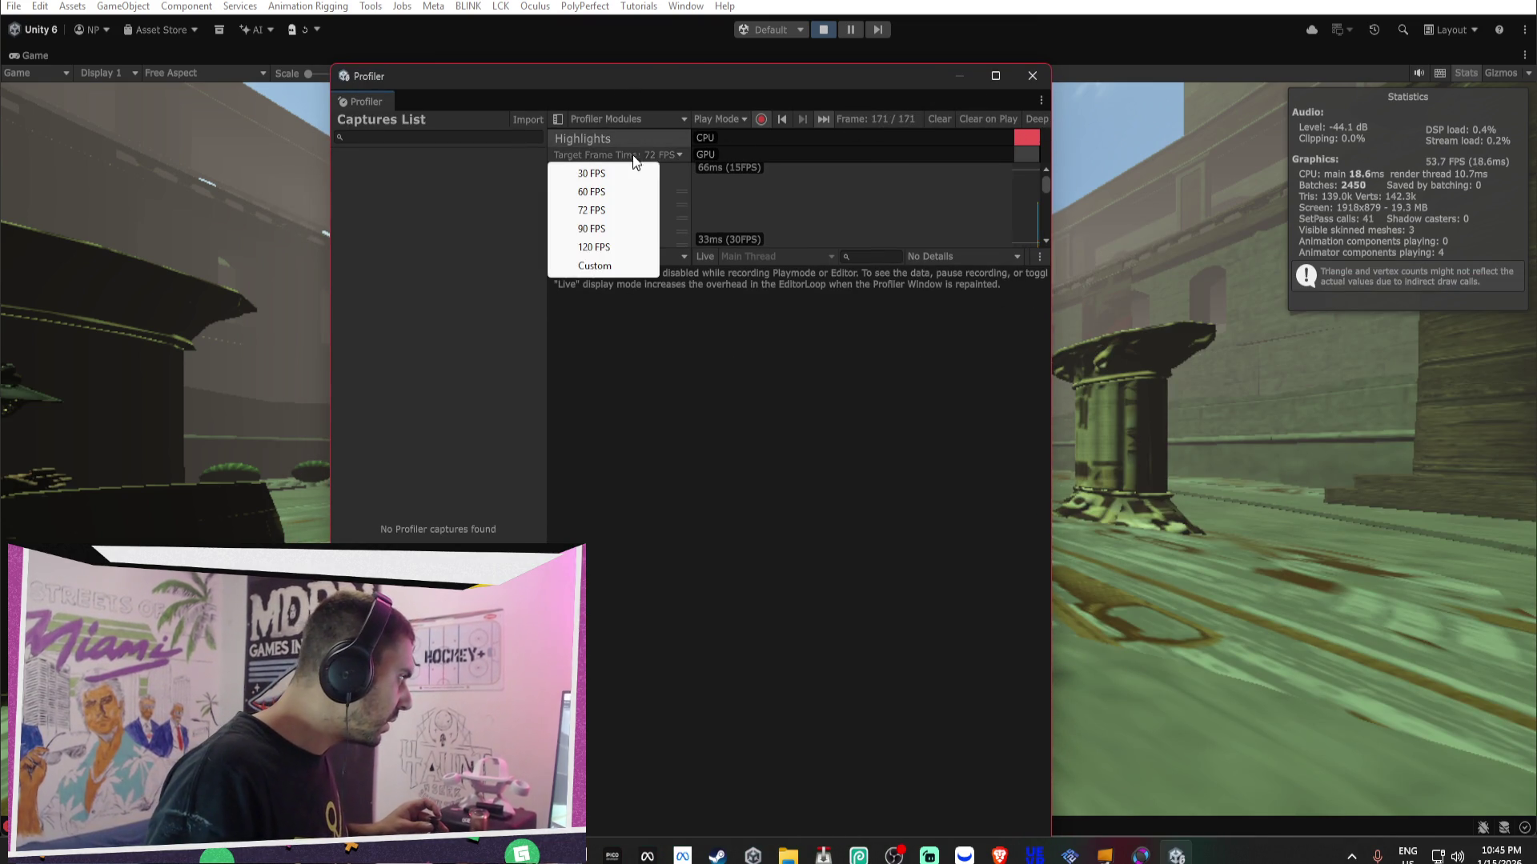
click(592, 246)
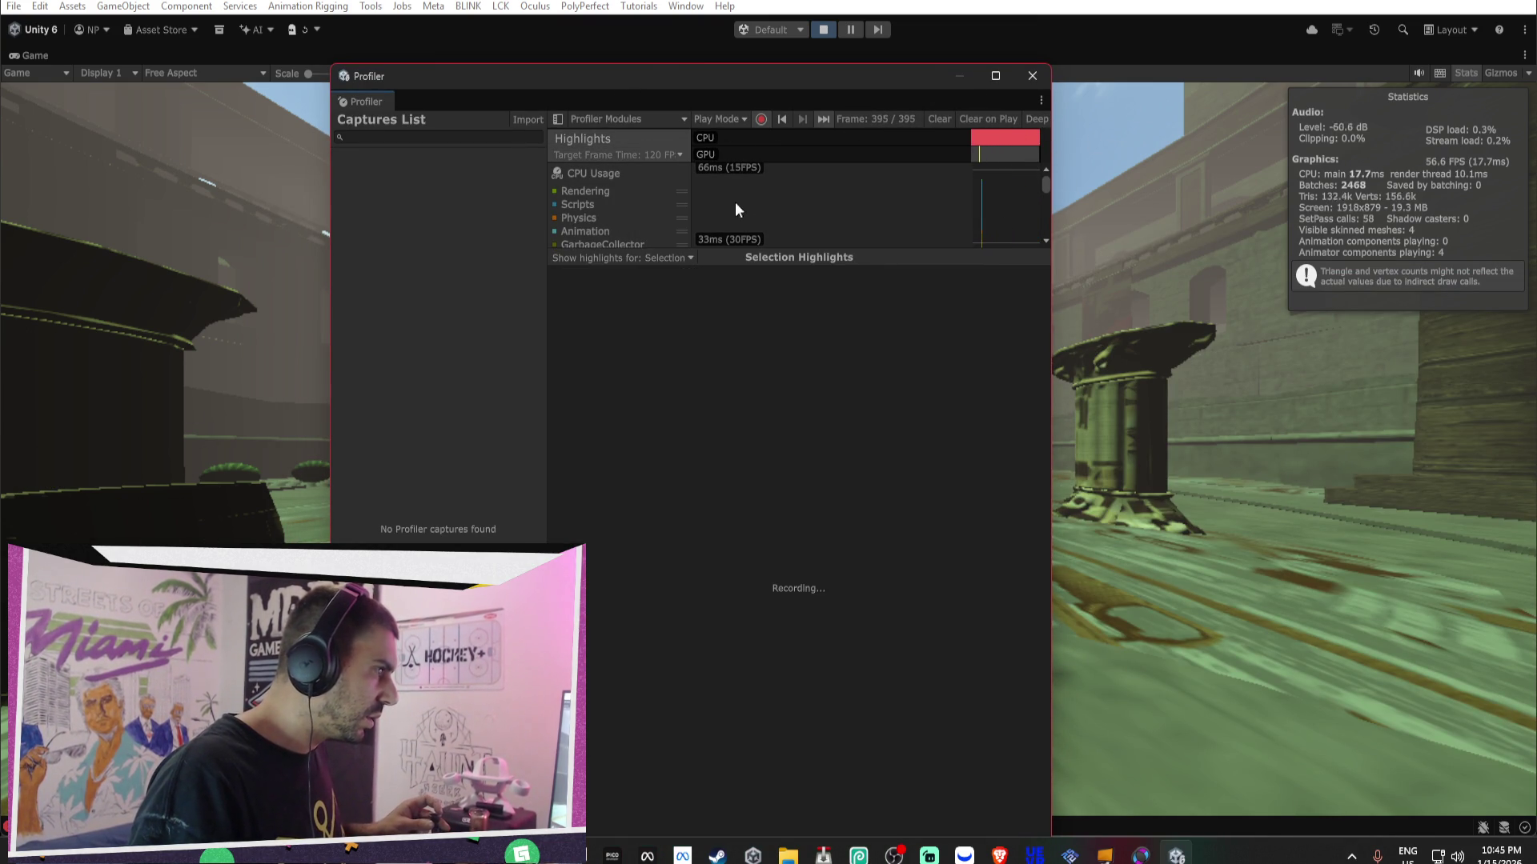
click(651, 152)
click(633, 231)
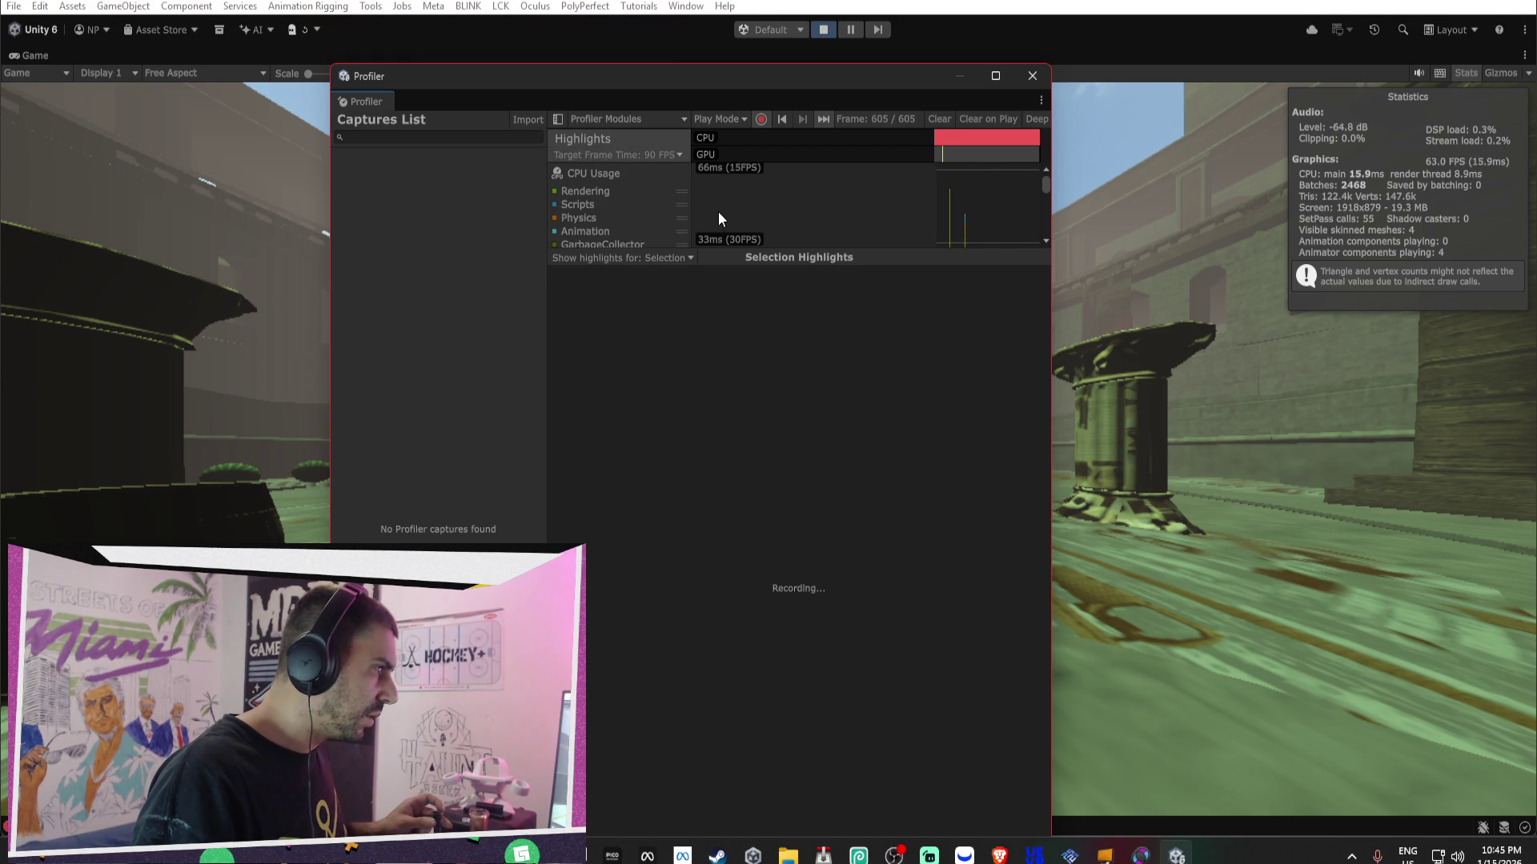
click(622, 120)
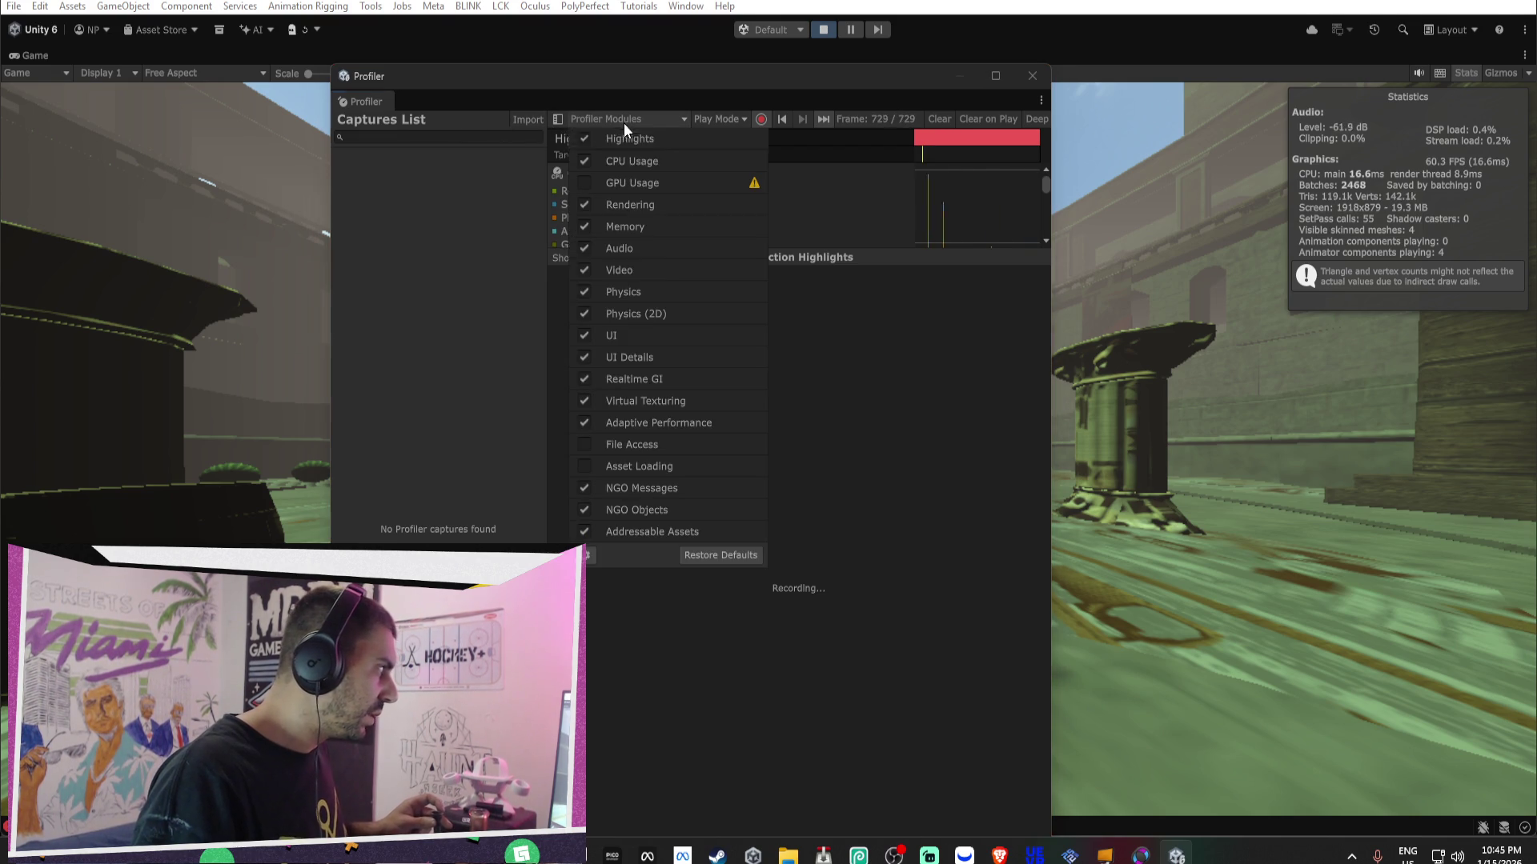
click(477, 118)
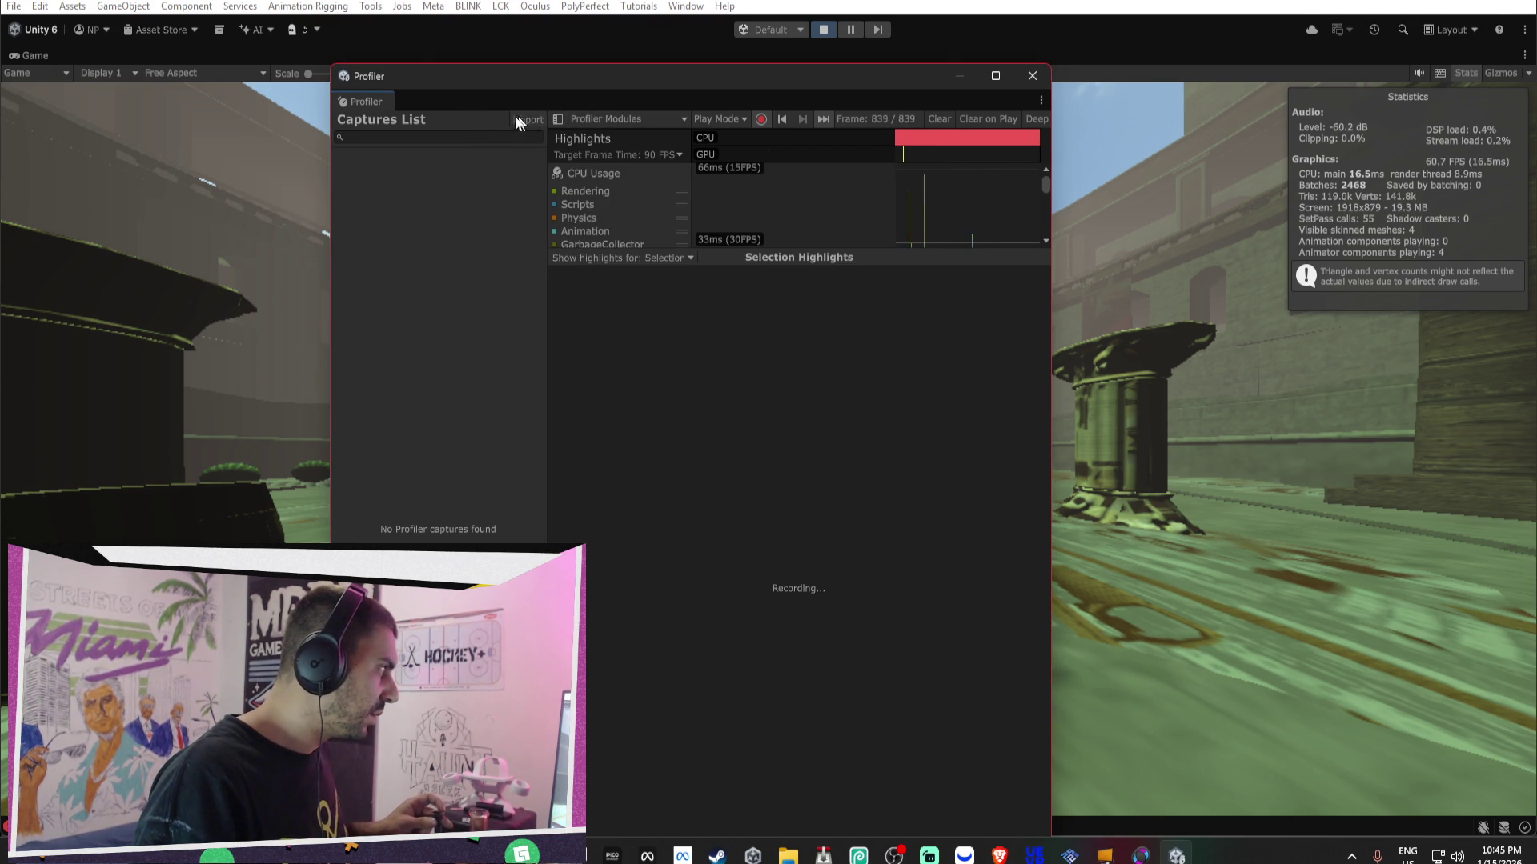
click(631, 156)
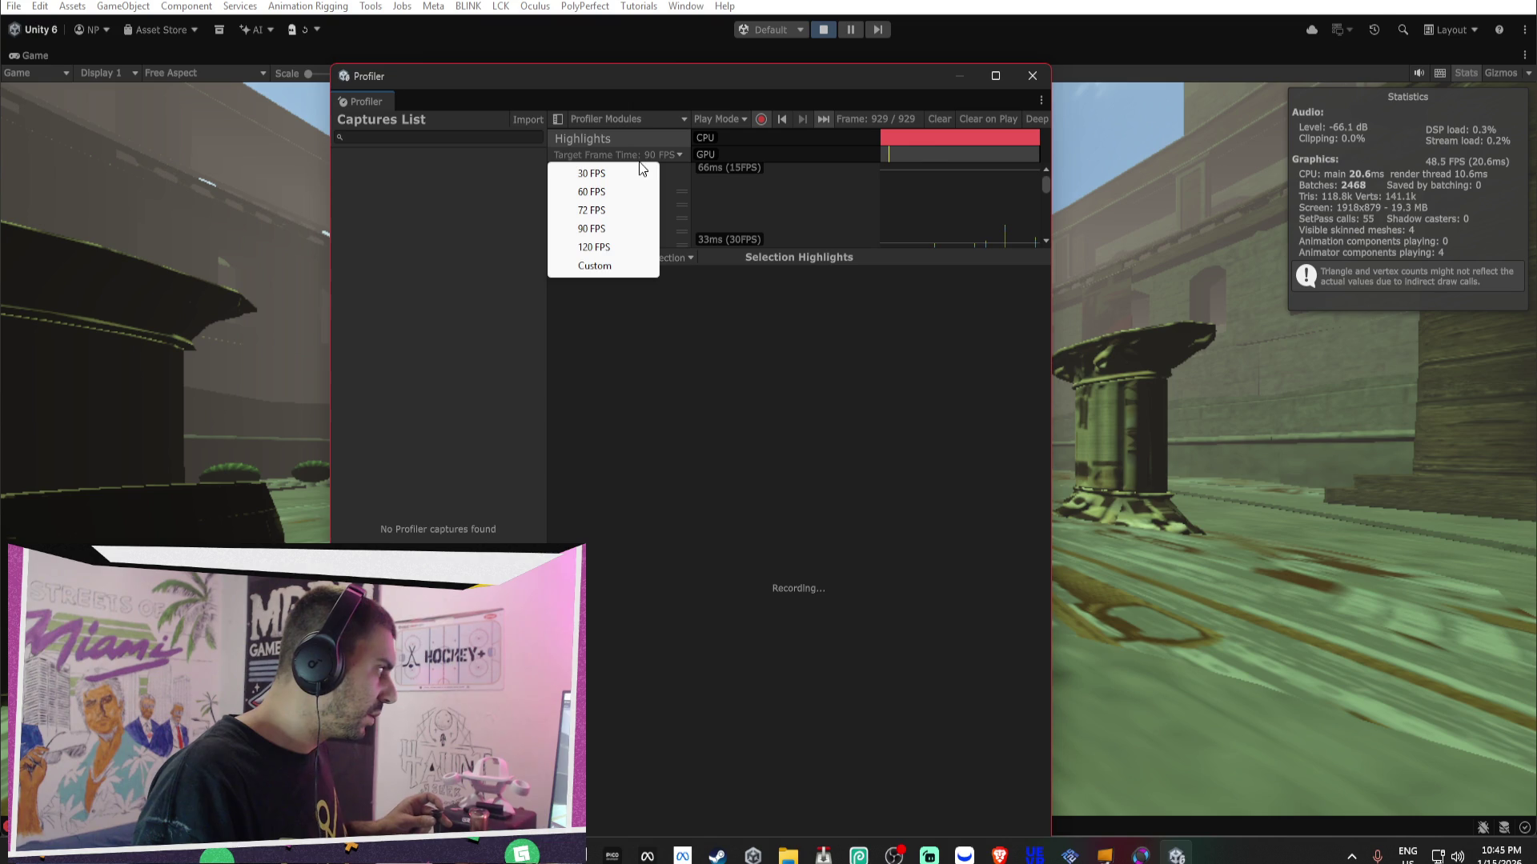
click(604, 250)
click(1032, 75)
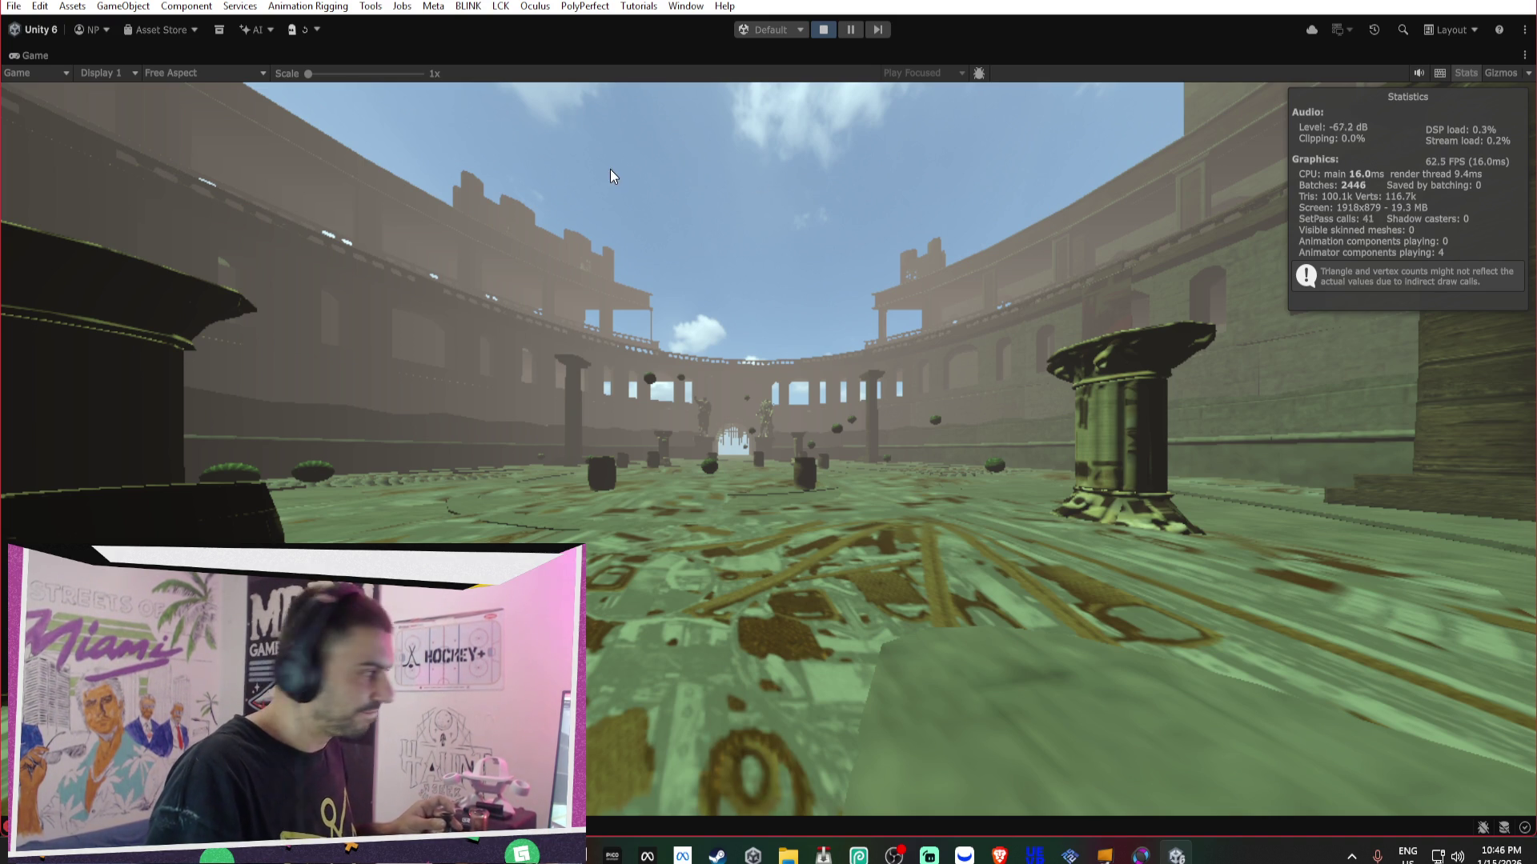
click(822, 32)
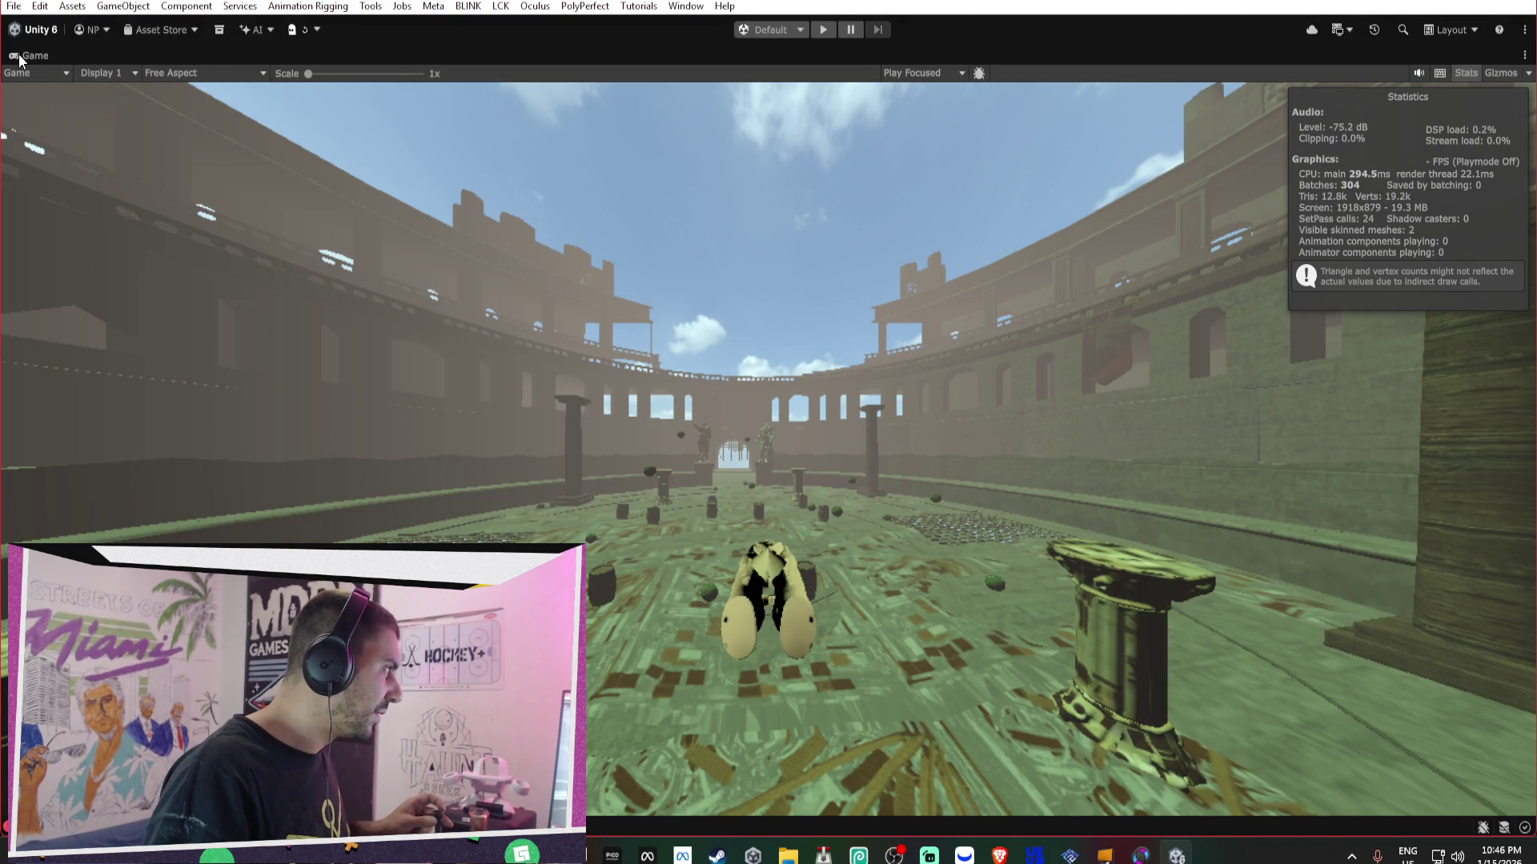
- Set the Profiler's target frame time to 72 FPS and close it
double_click(98, 51)
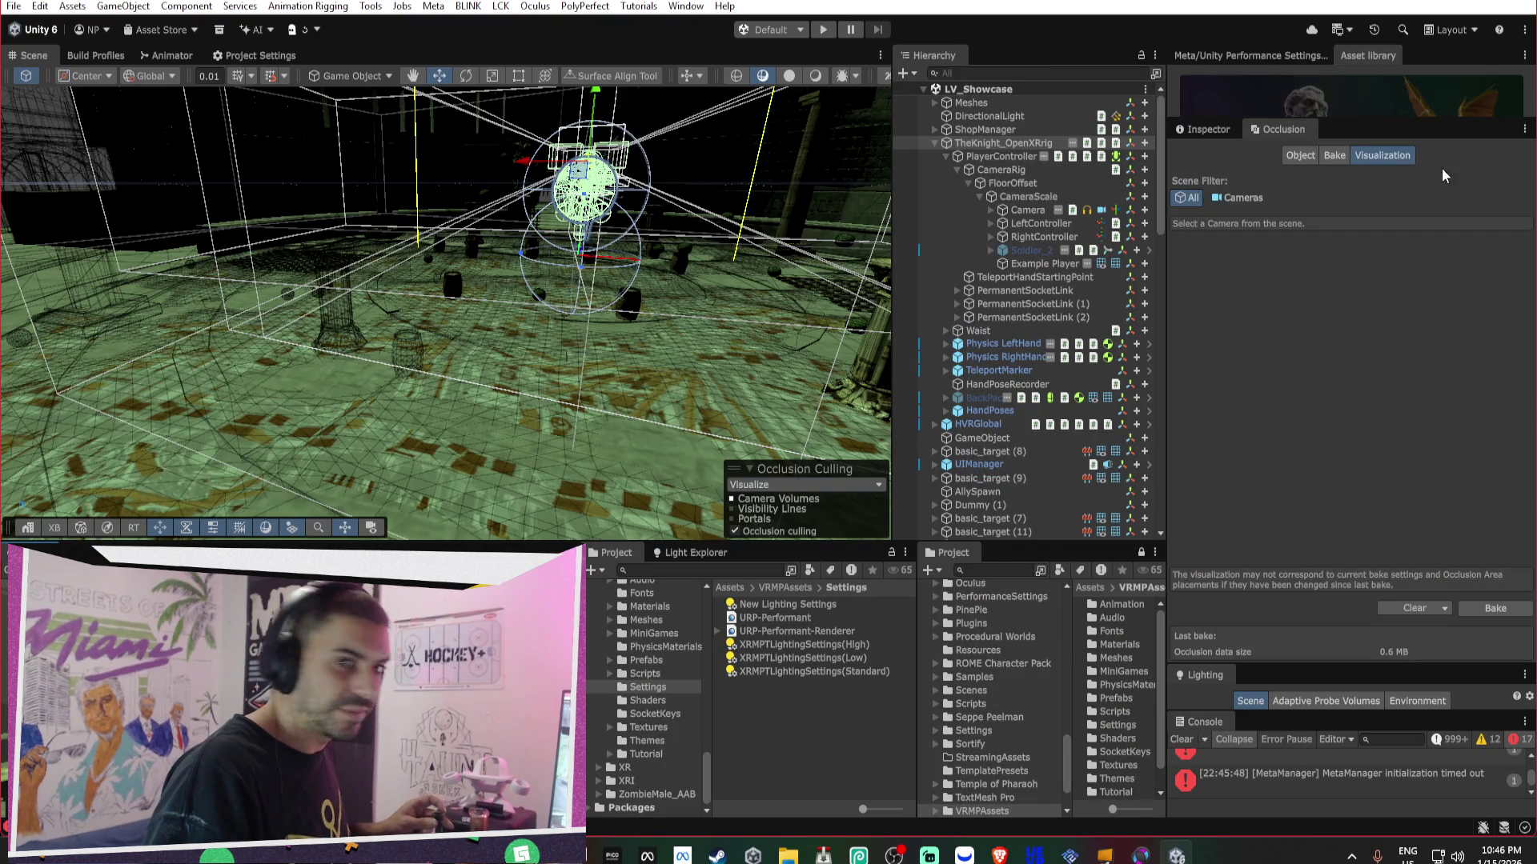
click(686, 6)
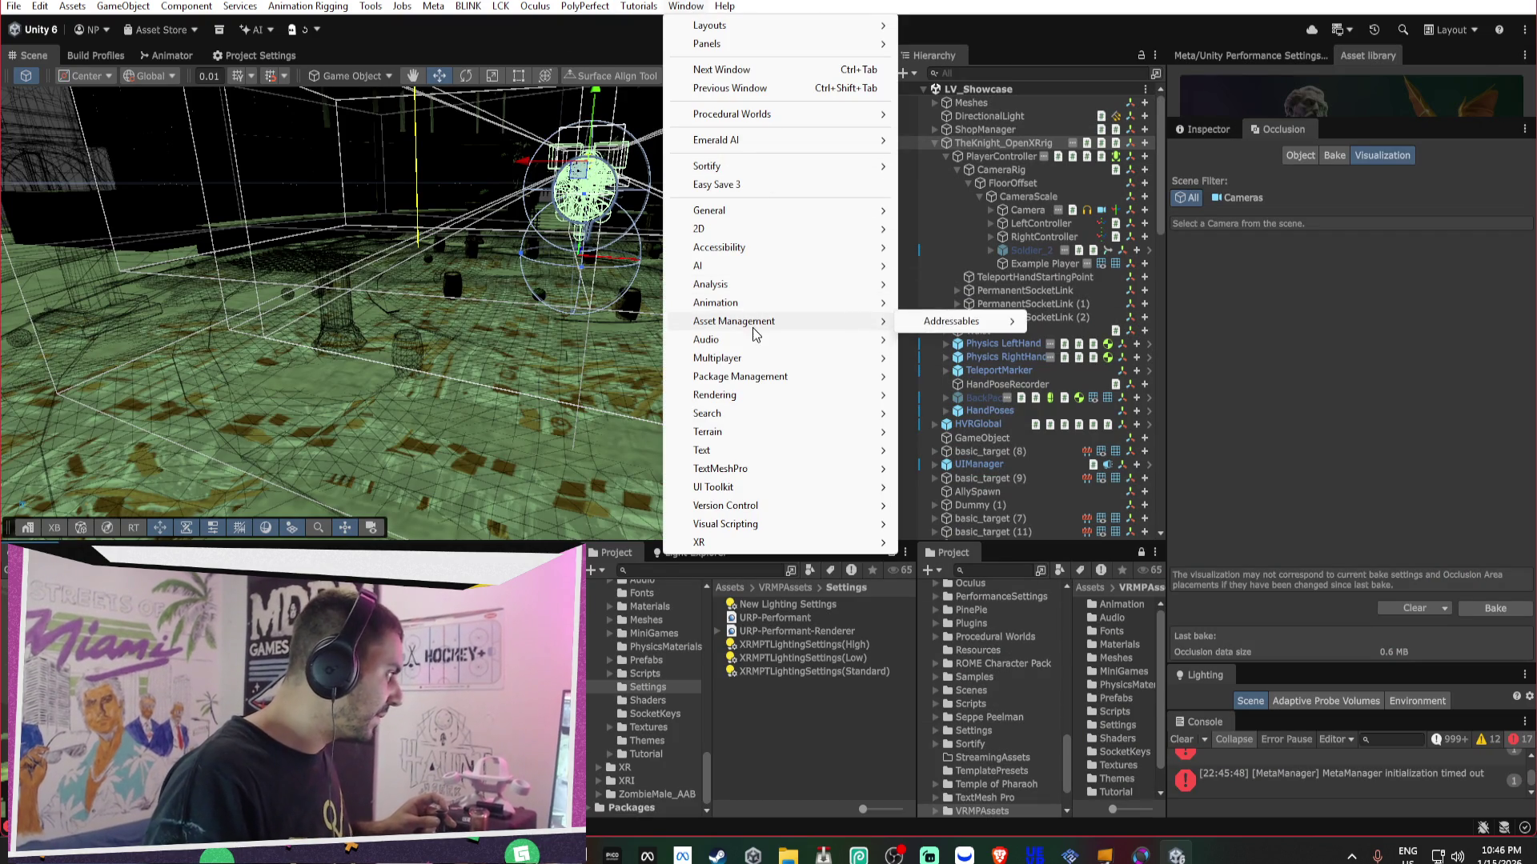
mouse_move(800, 284)
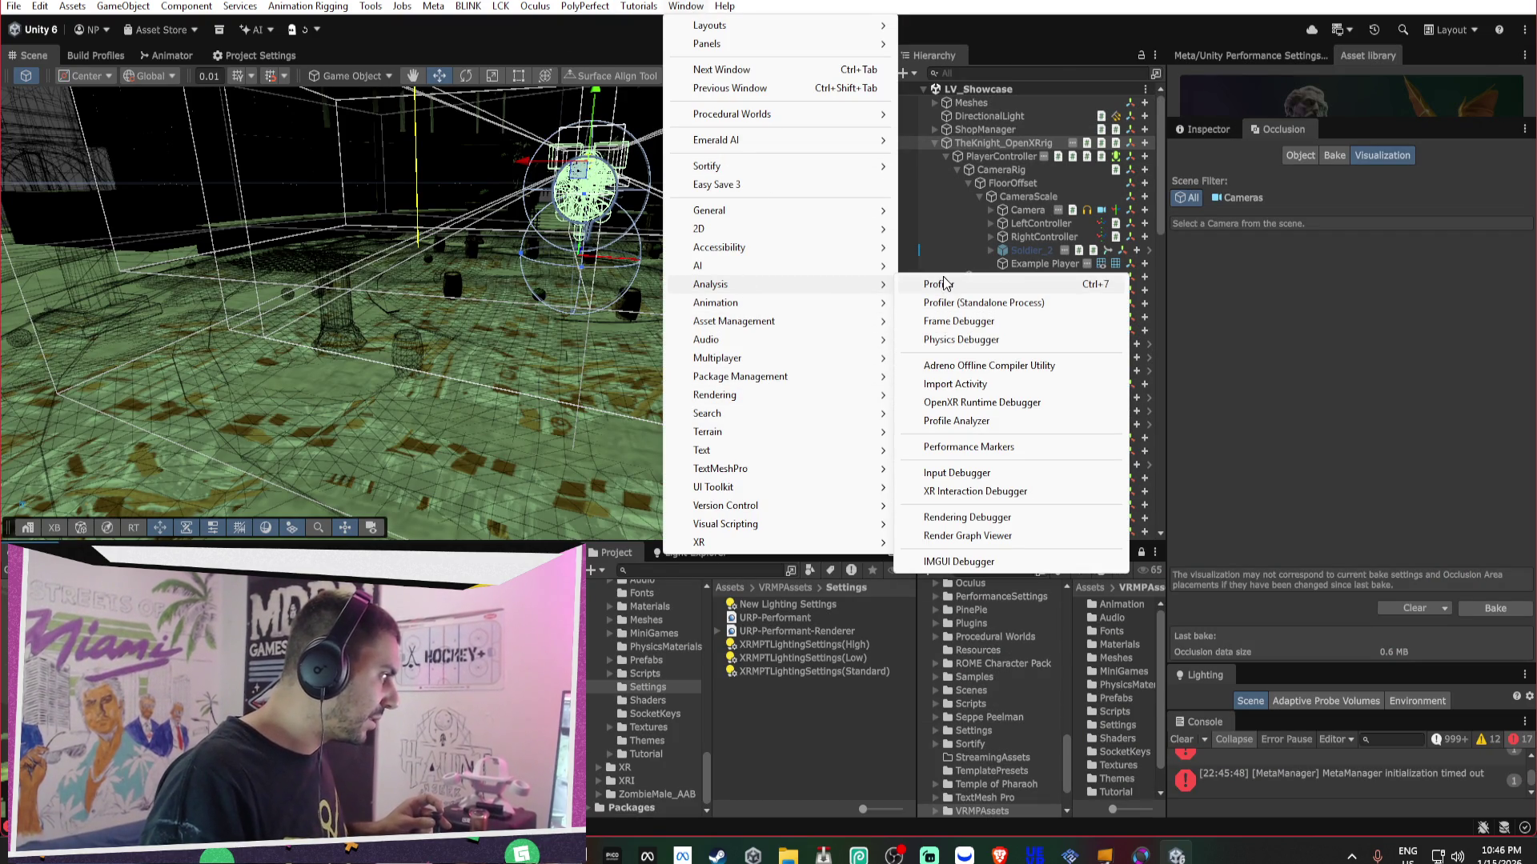
click(942, 282)
click(647, 83)
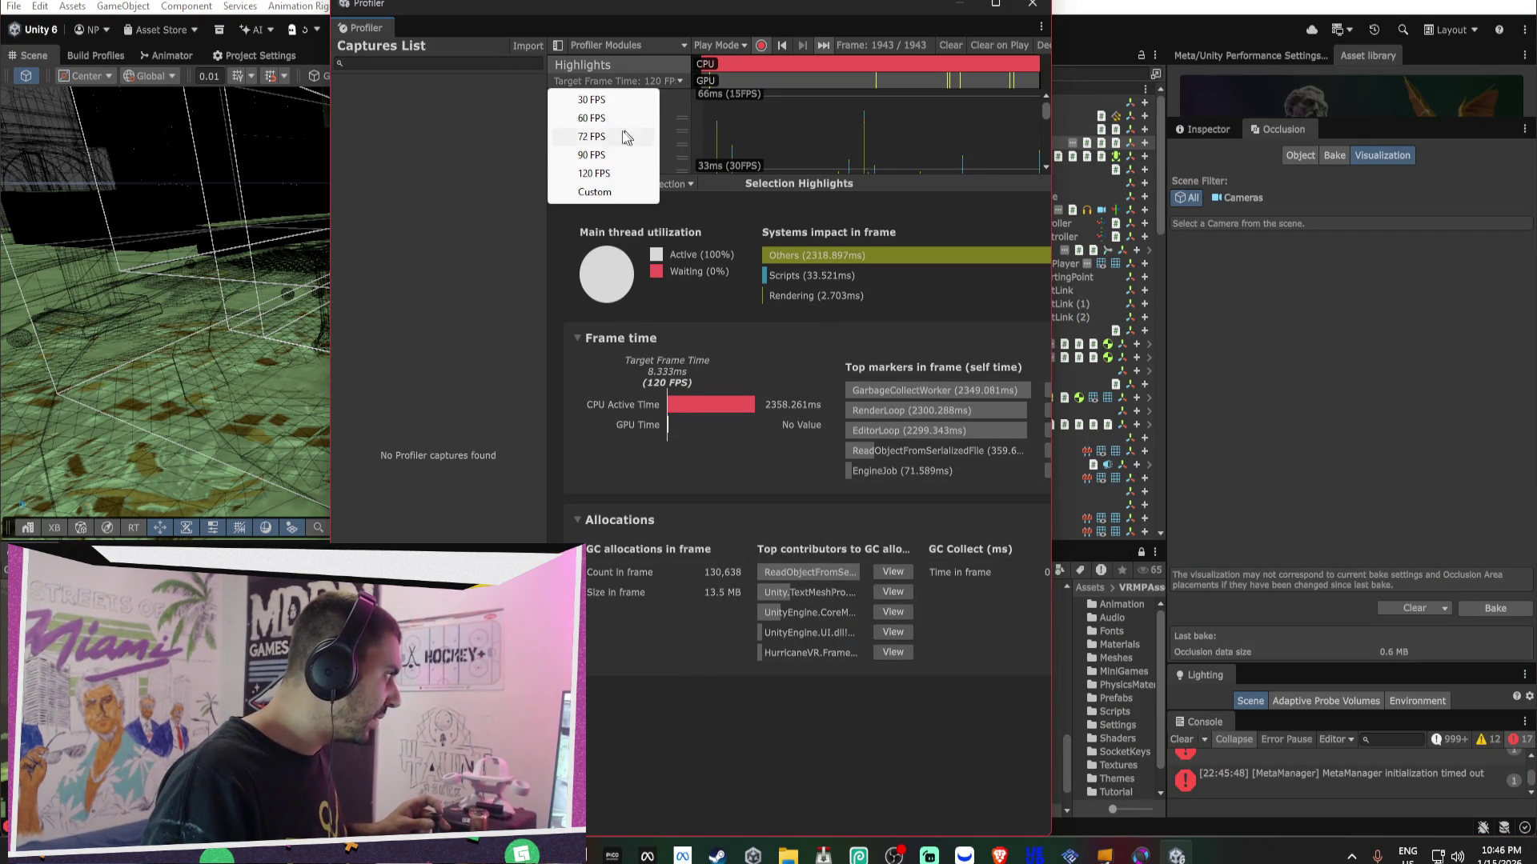
click(592, 137)
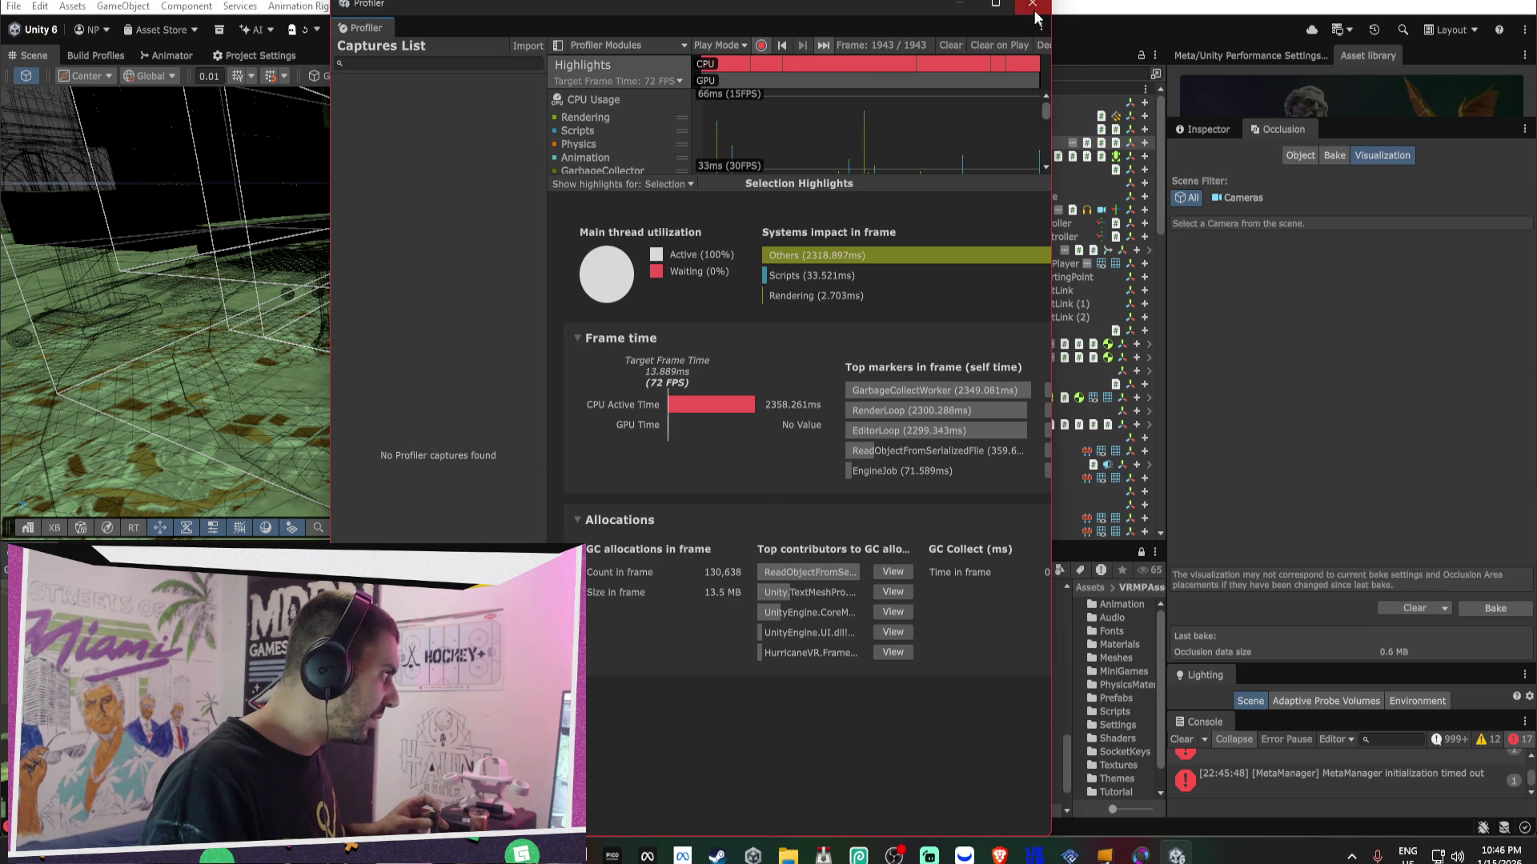
click(1033, 4)
- Glance at the Quality settings and Android build profile, then return to the Scene view
click(271, 59)
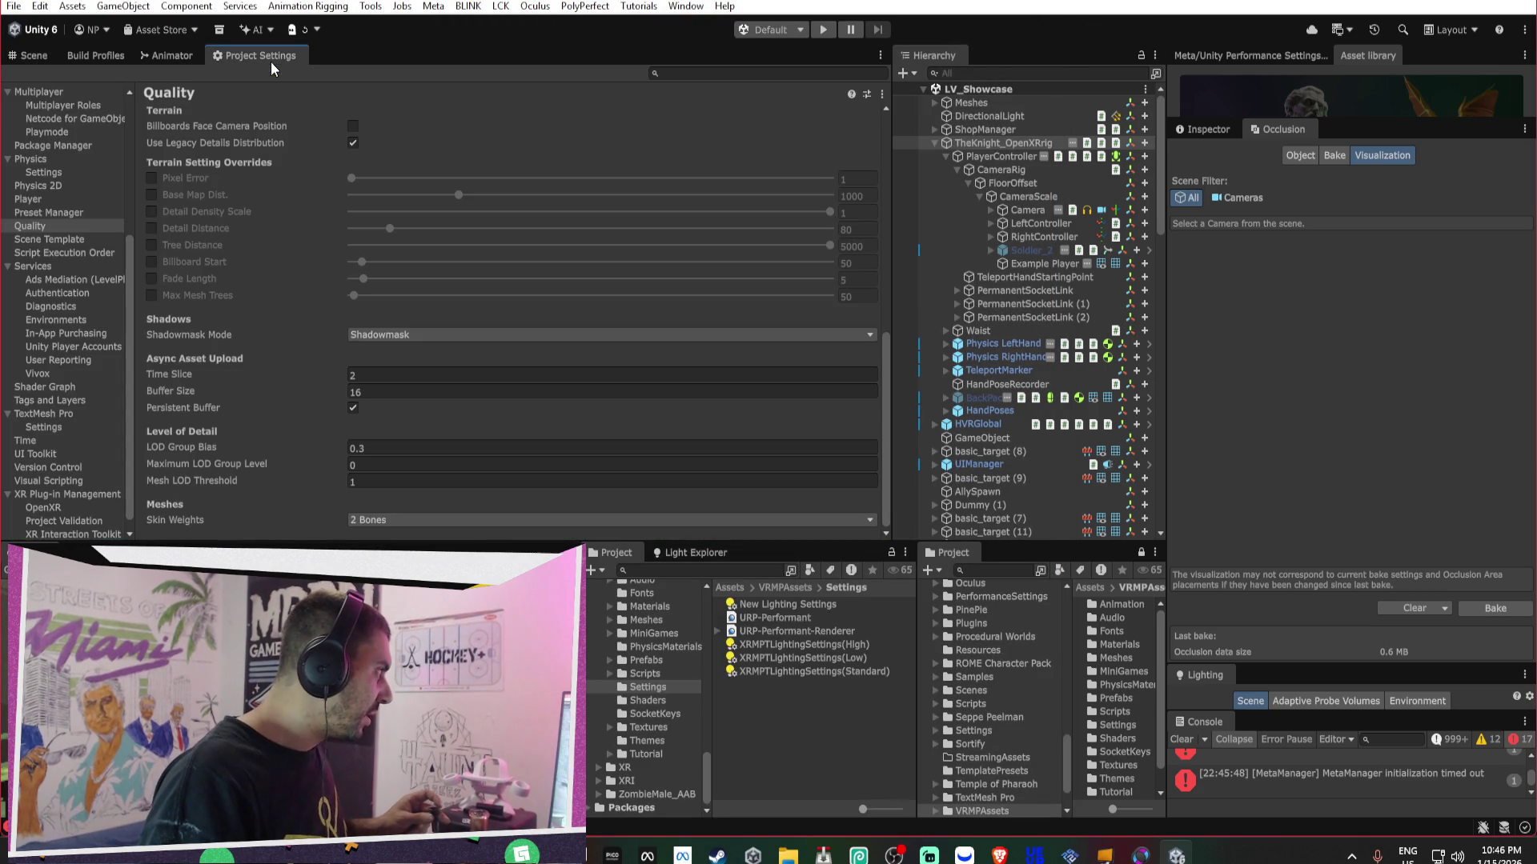
click(93, 58)
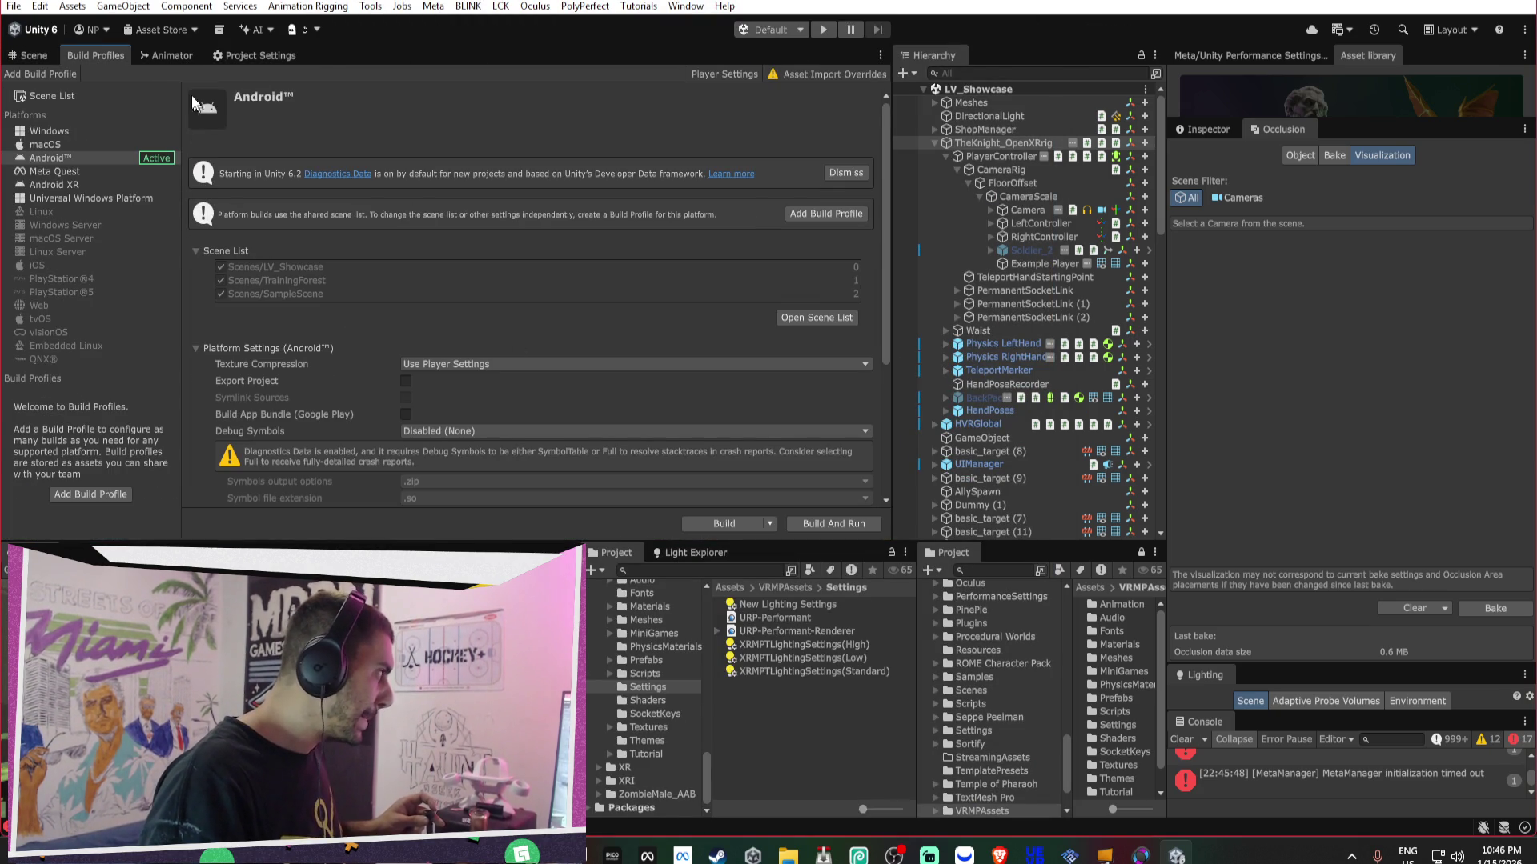
click(280, 57)
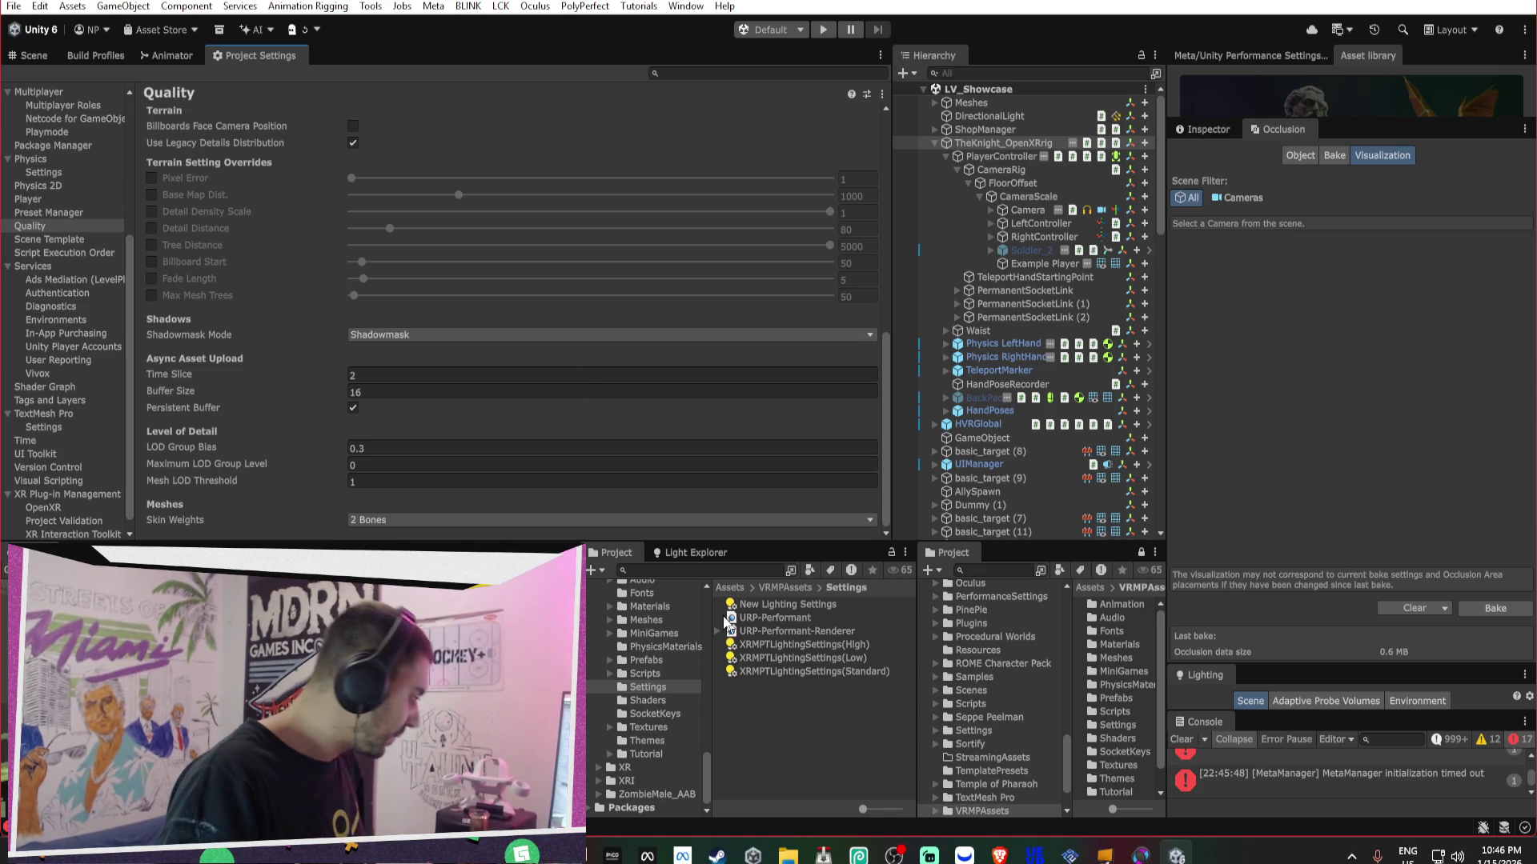
click(32, 55)
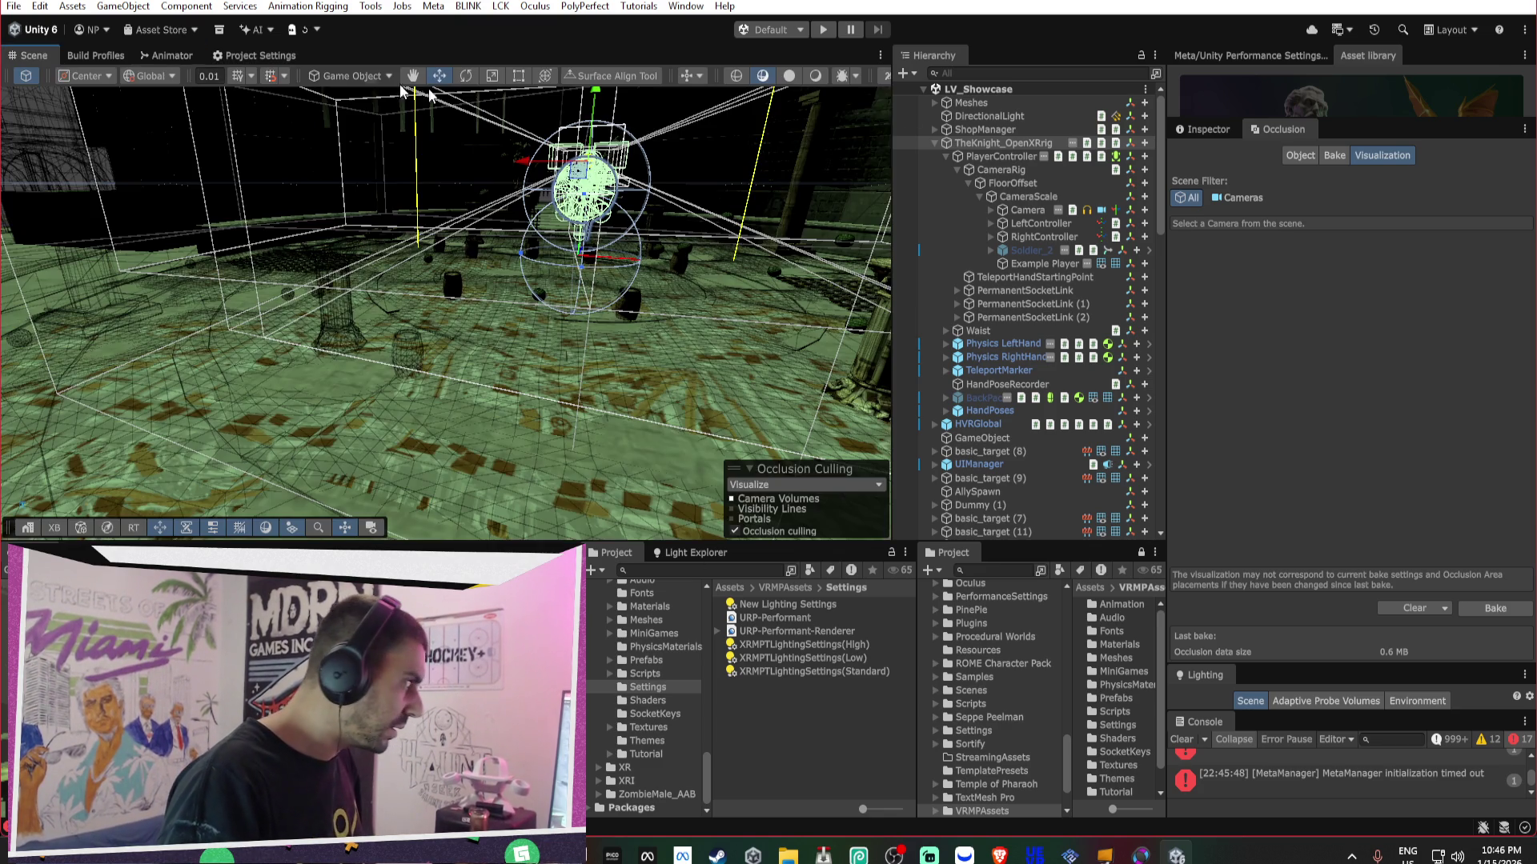
- Select TheKnight_OpenXRrig and rebake the occlusion culling data
click(980, 130)
double_click(970, 147)
mouse_move(546, 155)
mouse_down()
mouse_move(368, 182)
mouse_move(422, 96)
mouse_move(512, 136)
mouse_move(1107, 163)
mouse_move(1161, 201)
mouse_up()
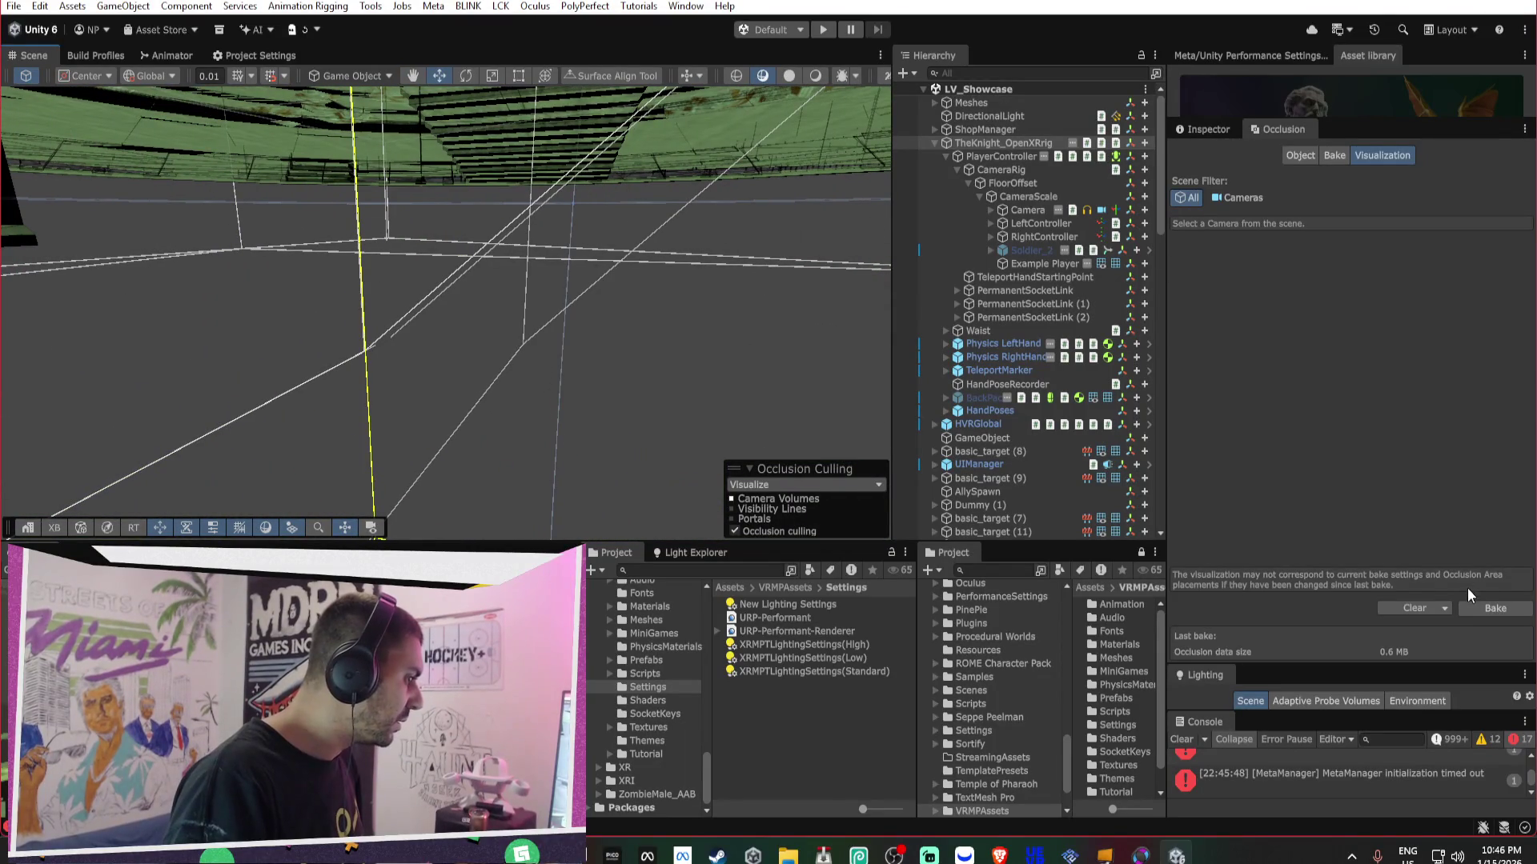
click(1494, 608)
mouse_move(703, 299)
mouse_down()
mouse_move(580, 294)
mouse_move(638, 334)
mouse_up()
- Move TheKnight_OpenXRrig to a new spot in the weapon room
key(f)
click(1203, 129)
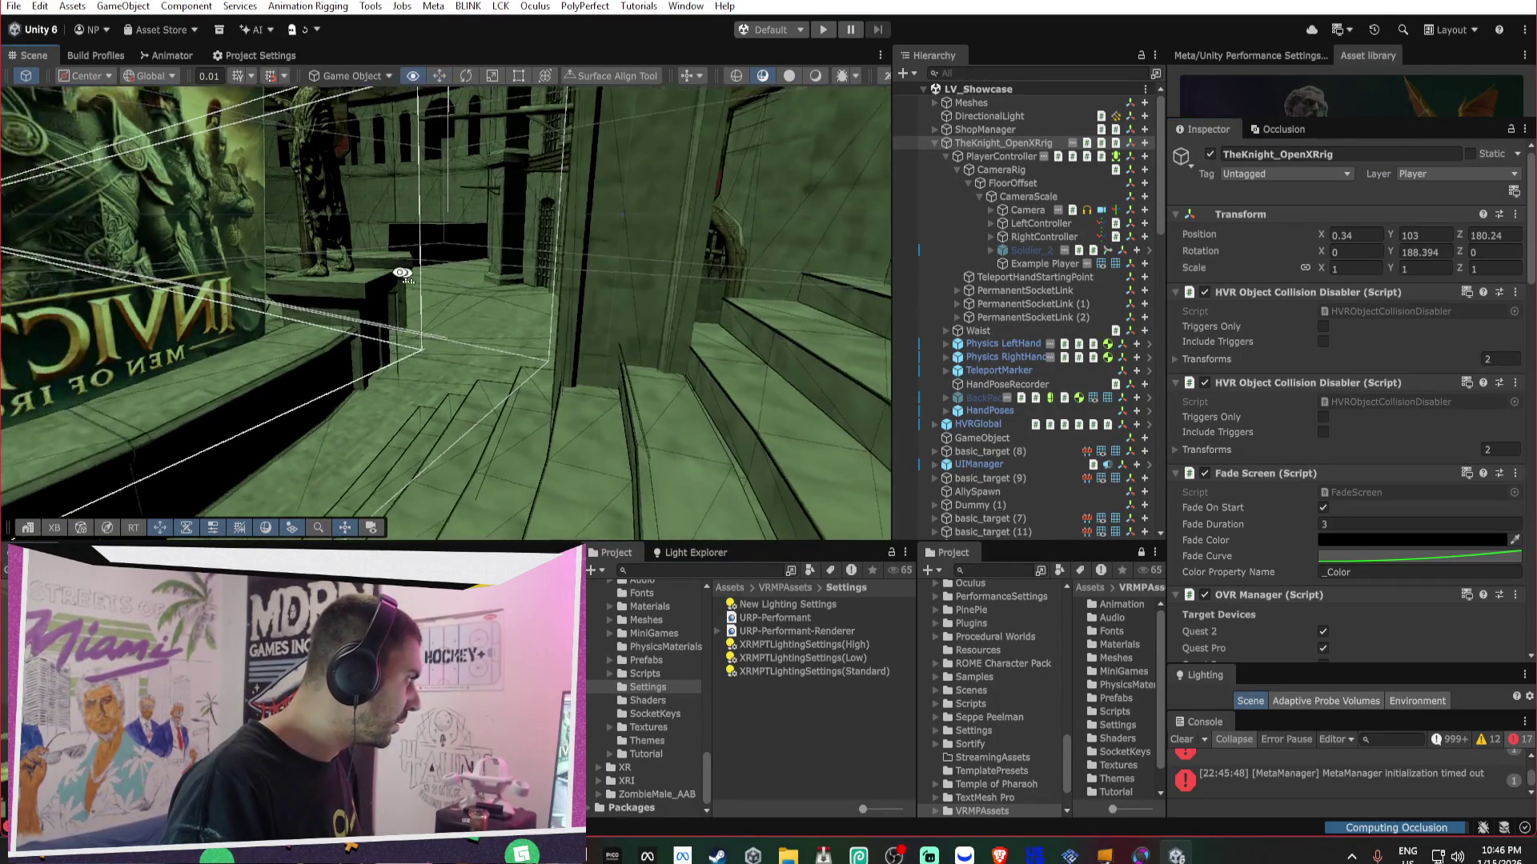
mouse_move(361, 268)
mouse_down()
mouse_move(544, 296)
mouse_move(627, 285)
mouse_move(696, 350)
mouse_up()
key(f)
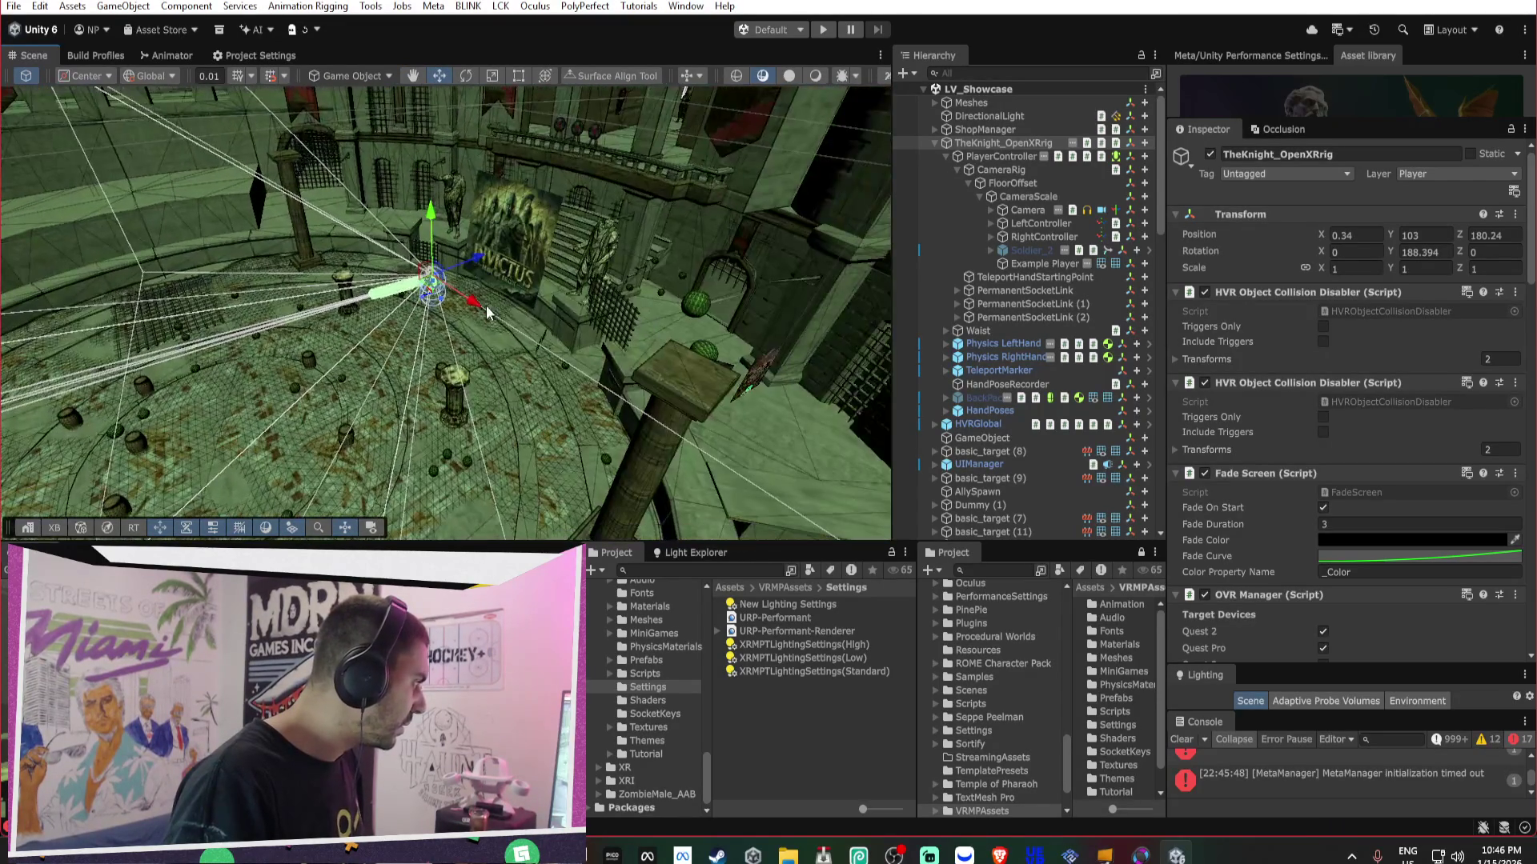
mouse_move(431, 290)
mouse_down()
mouse_move(740, 308)
mouse_move(805, 173)
mouse_move(775, 343)
mouse_move(790, 329)
mouse_move(432, 304)
mouse_move(129, 311)
mouse_move(291, 326)
mouse_move(796, 274)
mouse_move(857, 250)
mouse_move(747, 234)
mouse_move(609, 312)
mouse_move(463, 360)
mouse_move(344, 309)
mouse_up()
key(f)
scroll(739, 295, up, 5)
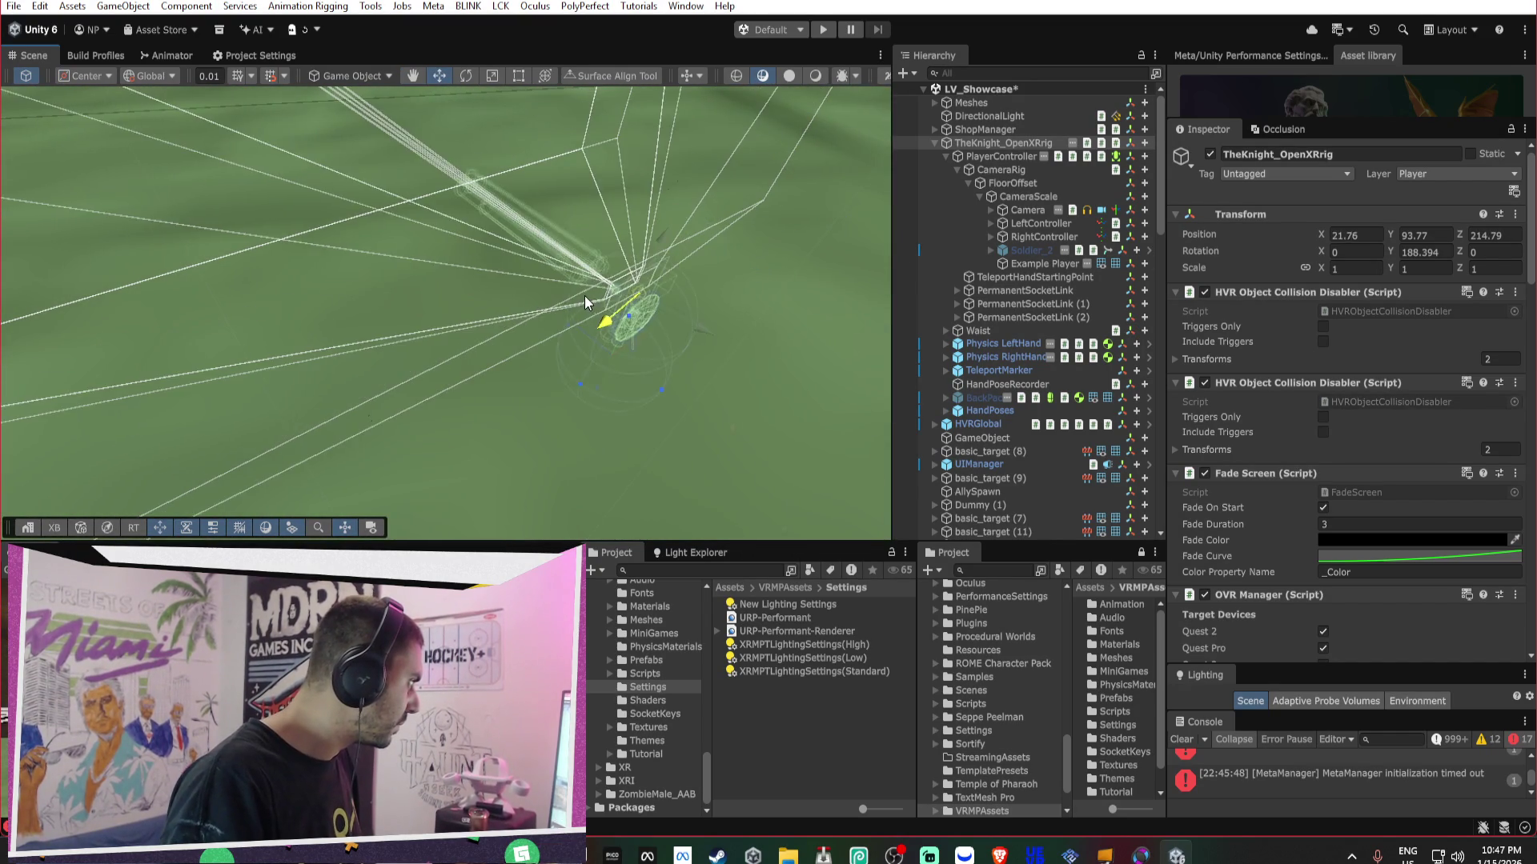
key(f)
scroll(560, 276, up, 5)
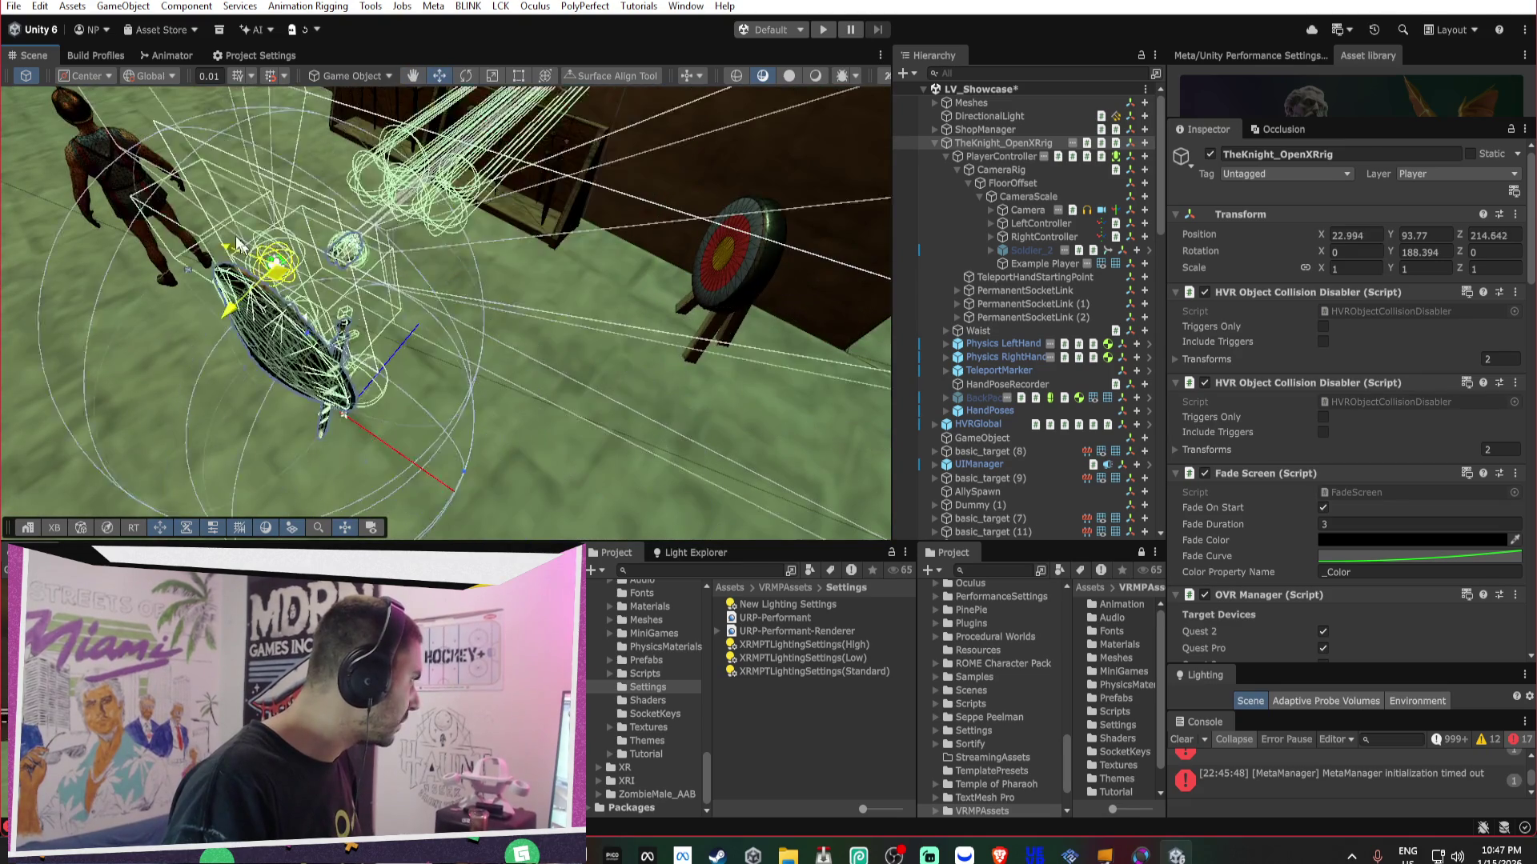
key(f)
- Settle the rig at 33.174, 93.77, 209.492, rotated 315.345 on Y, and save LV_Showcase
mouse_move(608, 292)
mouse_down()
mouse_move(628, 272)
mouse_move(224, 296)
mouse_move(135, 280)
mouse_move(240, 264)
mouse_move(607, 289)
mouse_move(496, 196)
mouse_move(464, 196)
mouse_move(360, 255)
mouse_move(602, 224)
mouse_move(634, 161)
mouse_up()
key(e)
key(e)
key(ctrl+s)
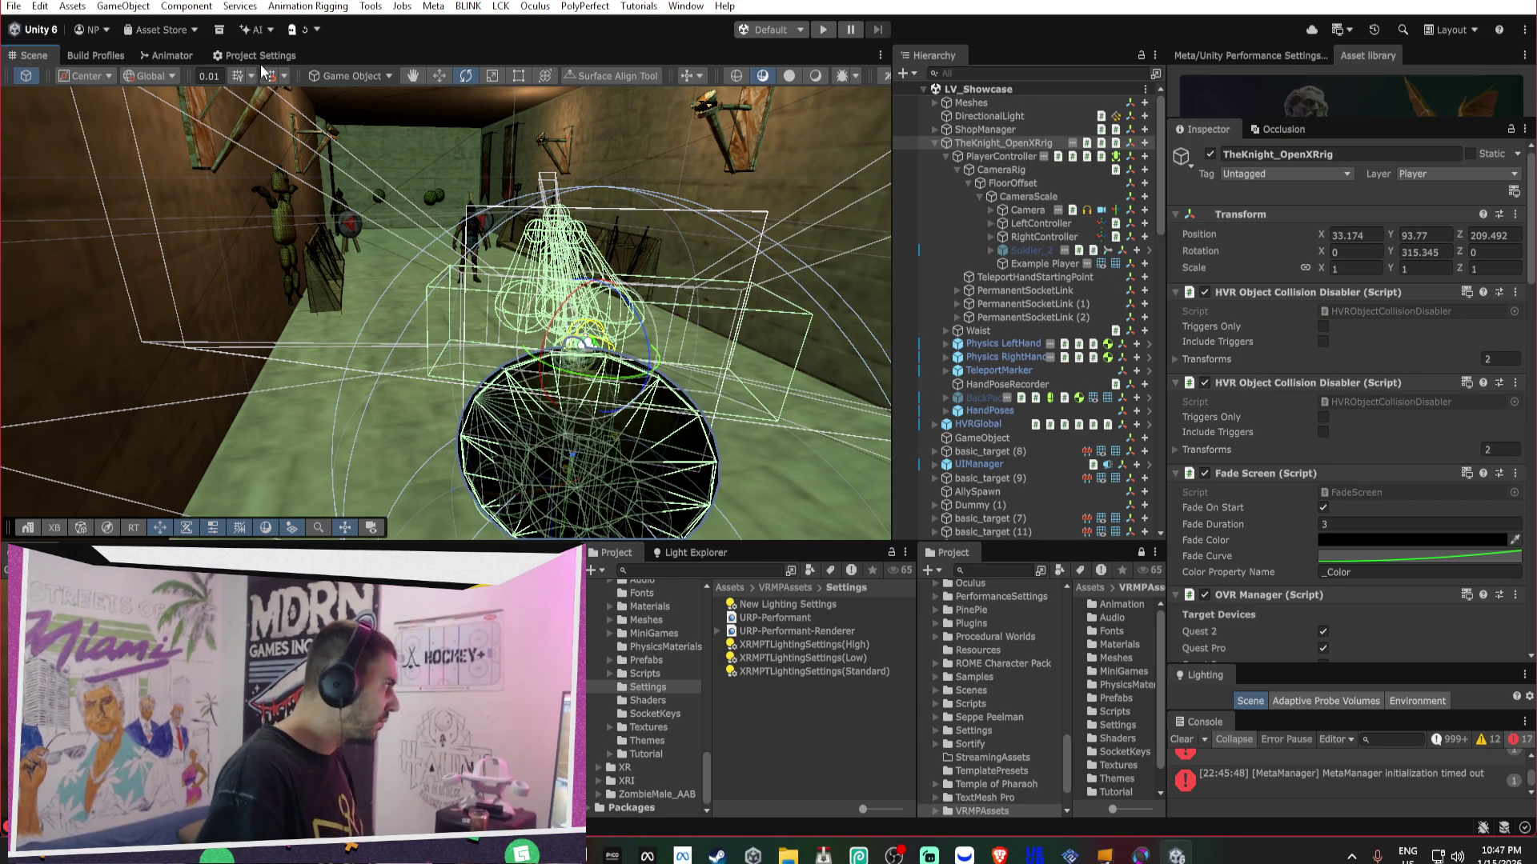
- Browse the Quality, OpenXR and Player pages in Project Settings
click(258, 55)
click(94, 57)
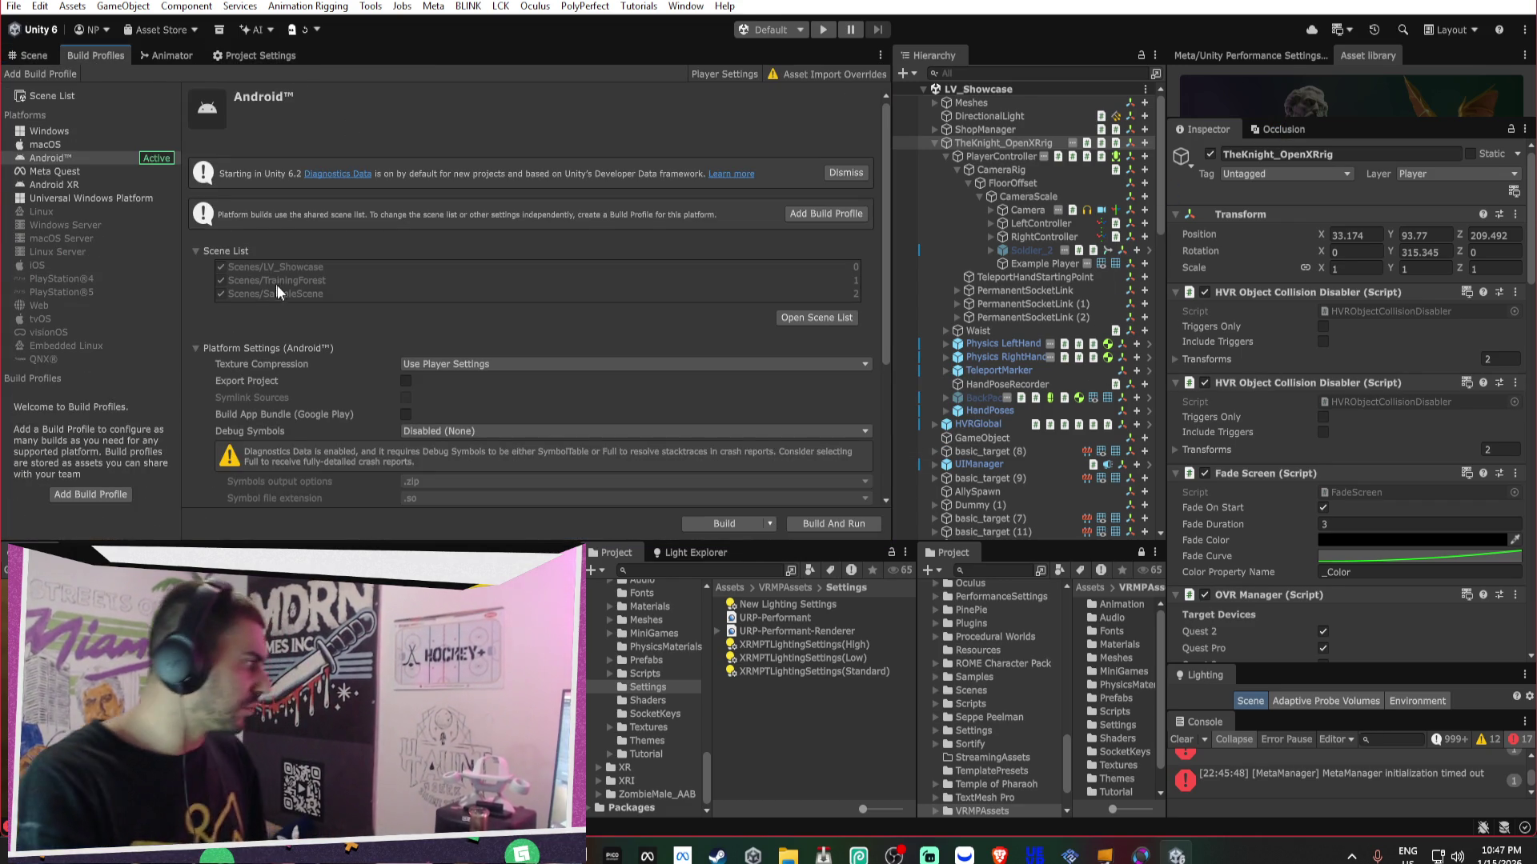
click(258, 55)
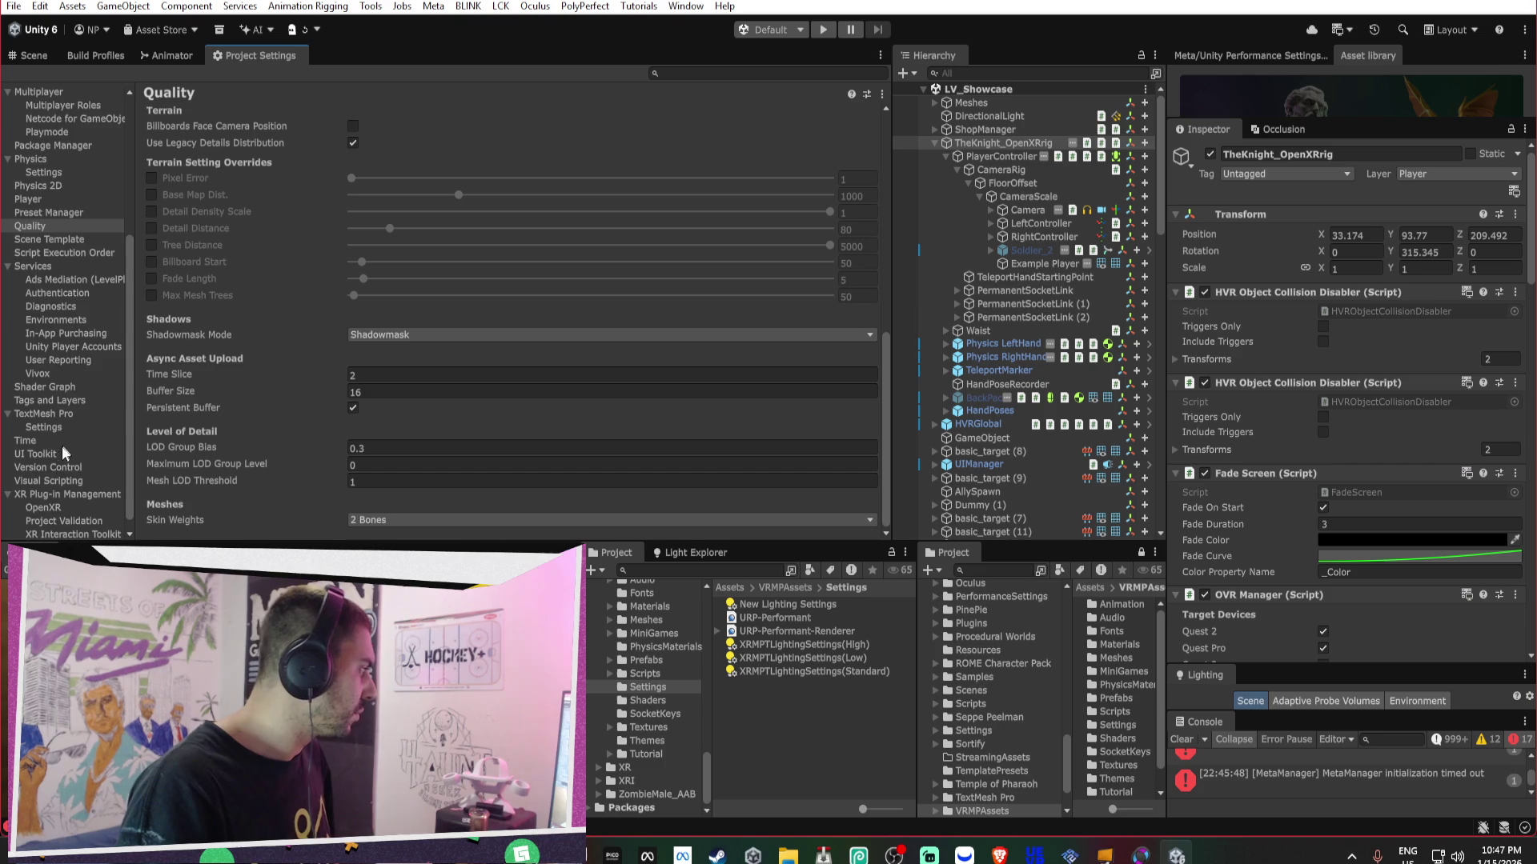
scroll(59, 447, down, 1)
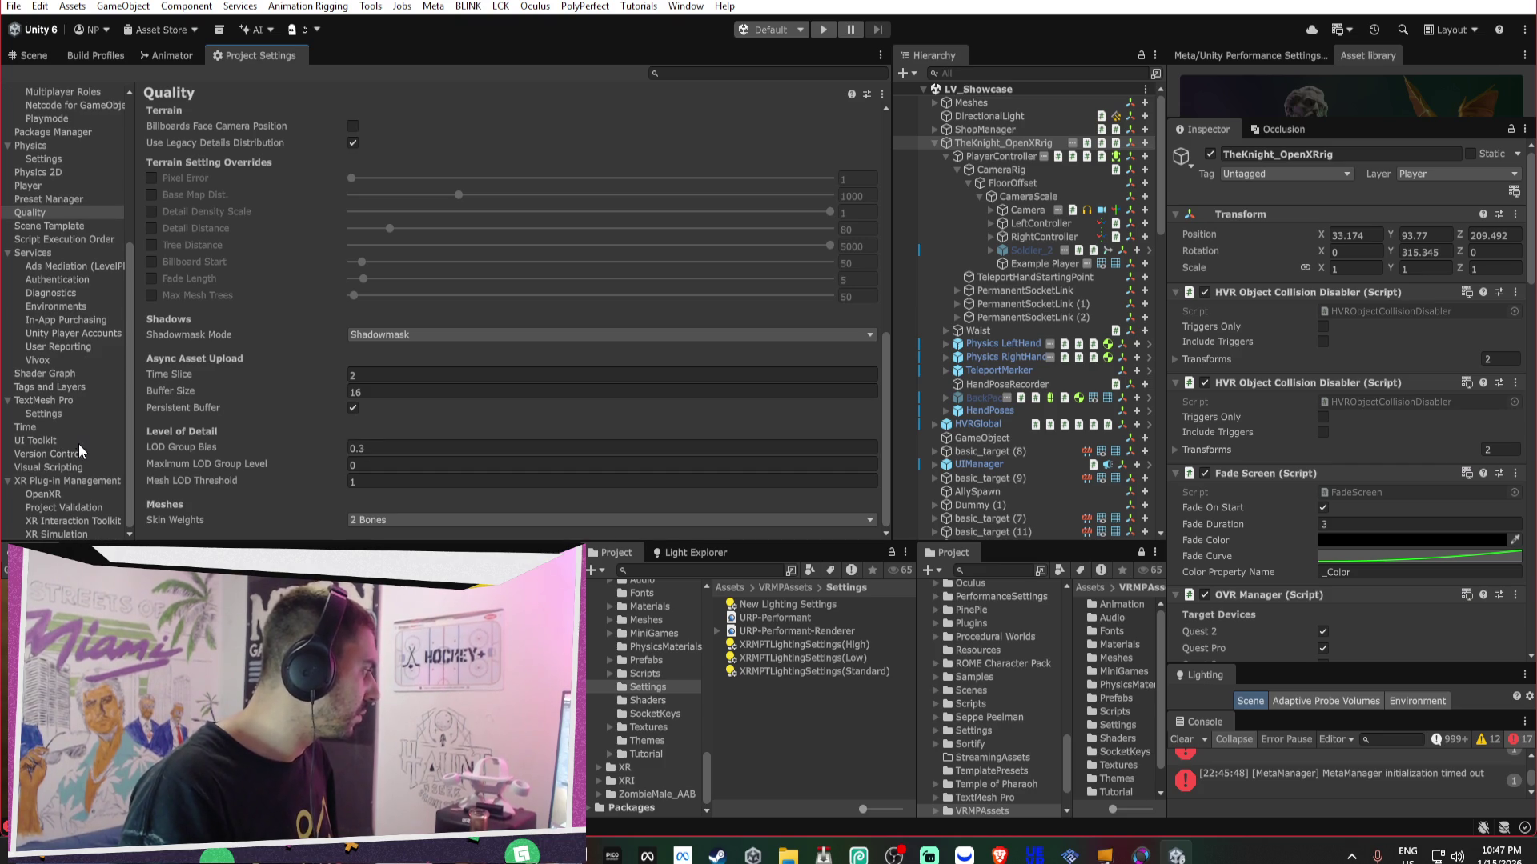
click(85, 491)
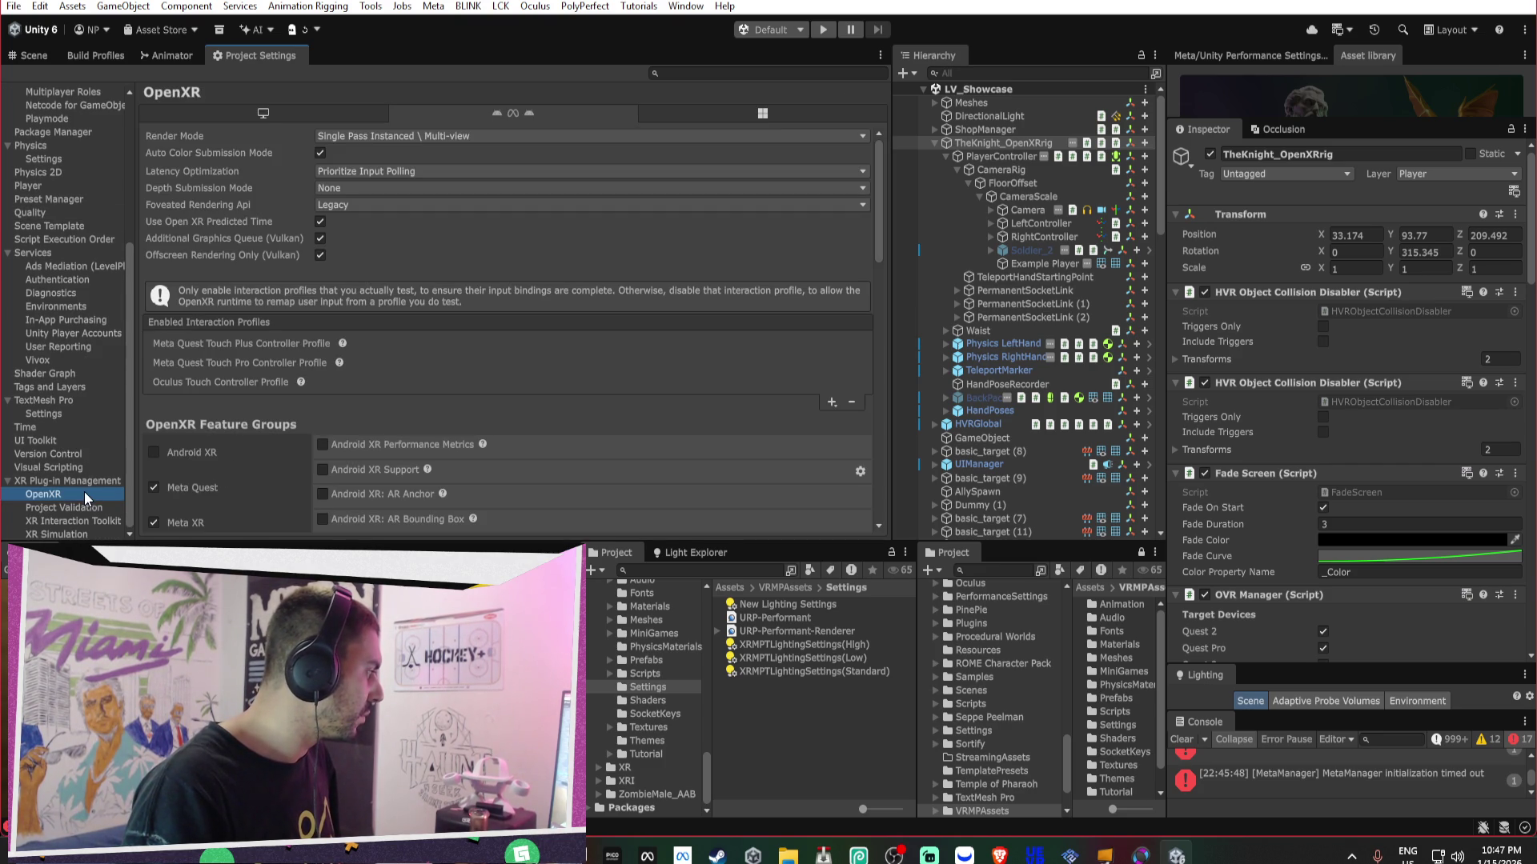
click(40, 186)
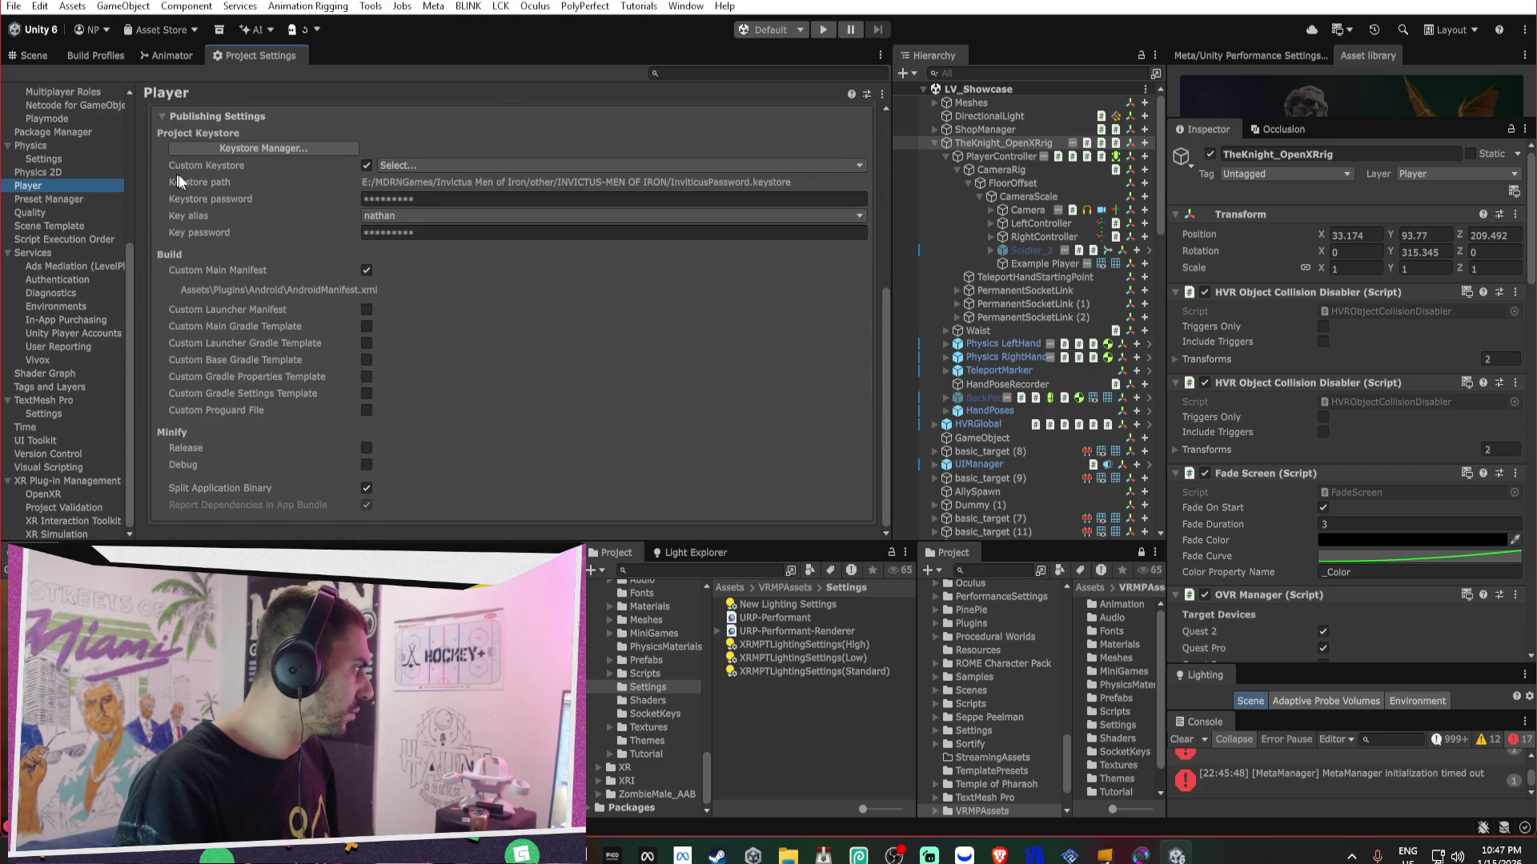
- Change the Bundle Version Code from 408 to 409 under Other Settings
click(280, 245)
scroll(591, 312, down, 10)
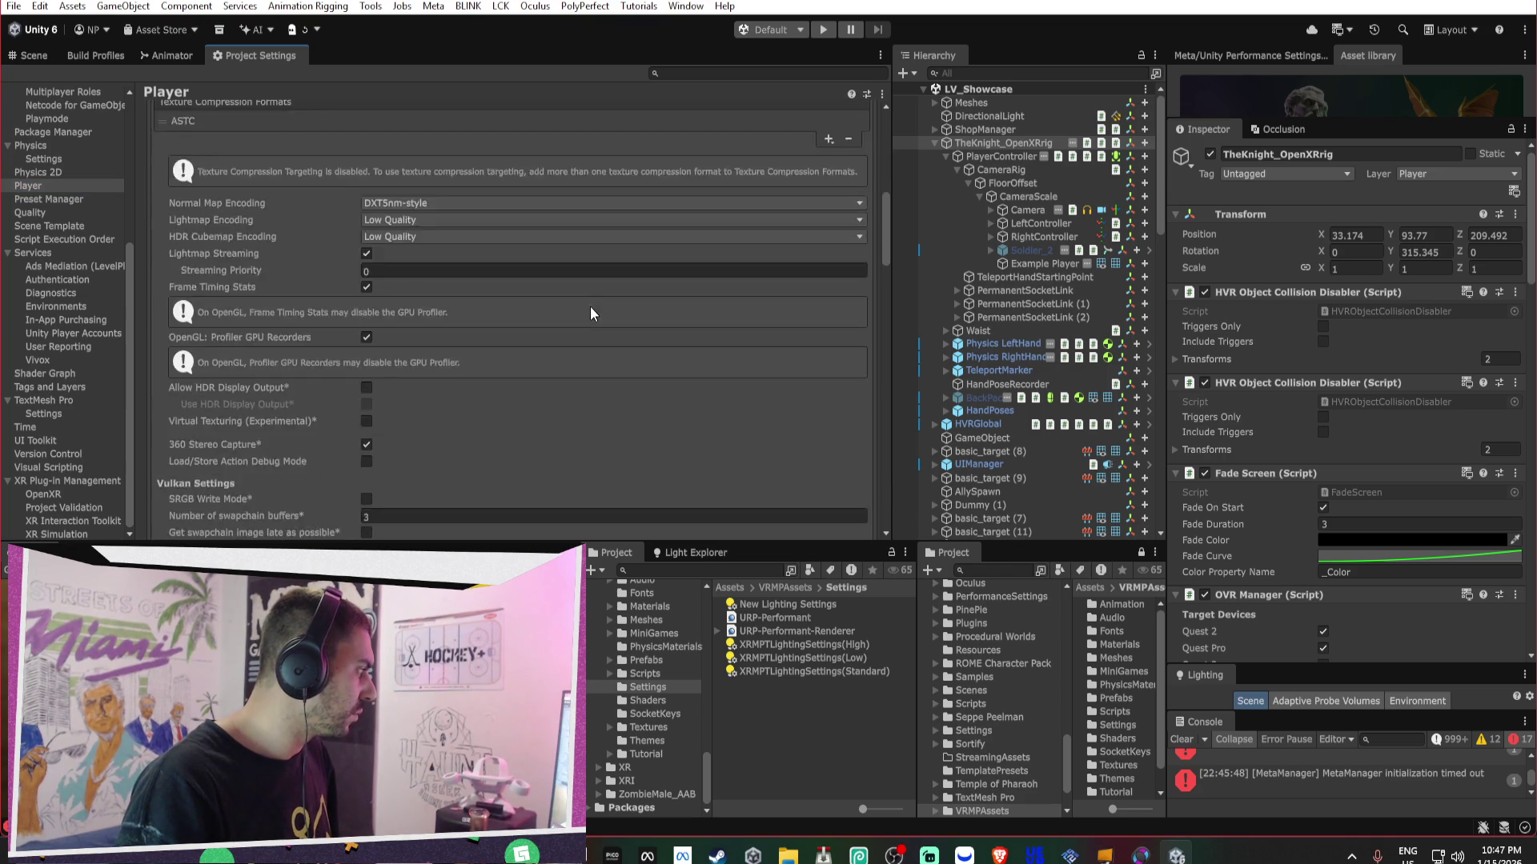
scroll(561, 328, down, 5)
click(386, 409)
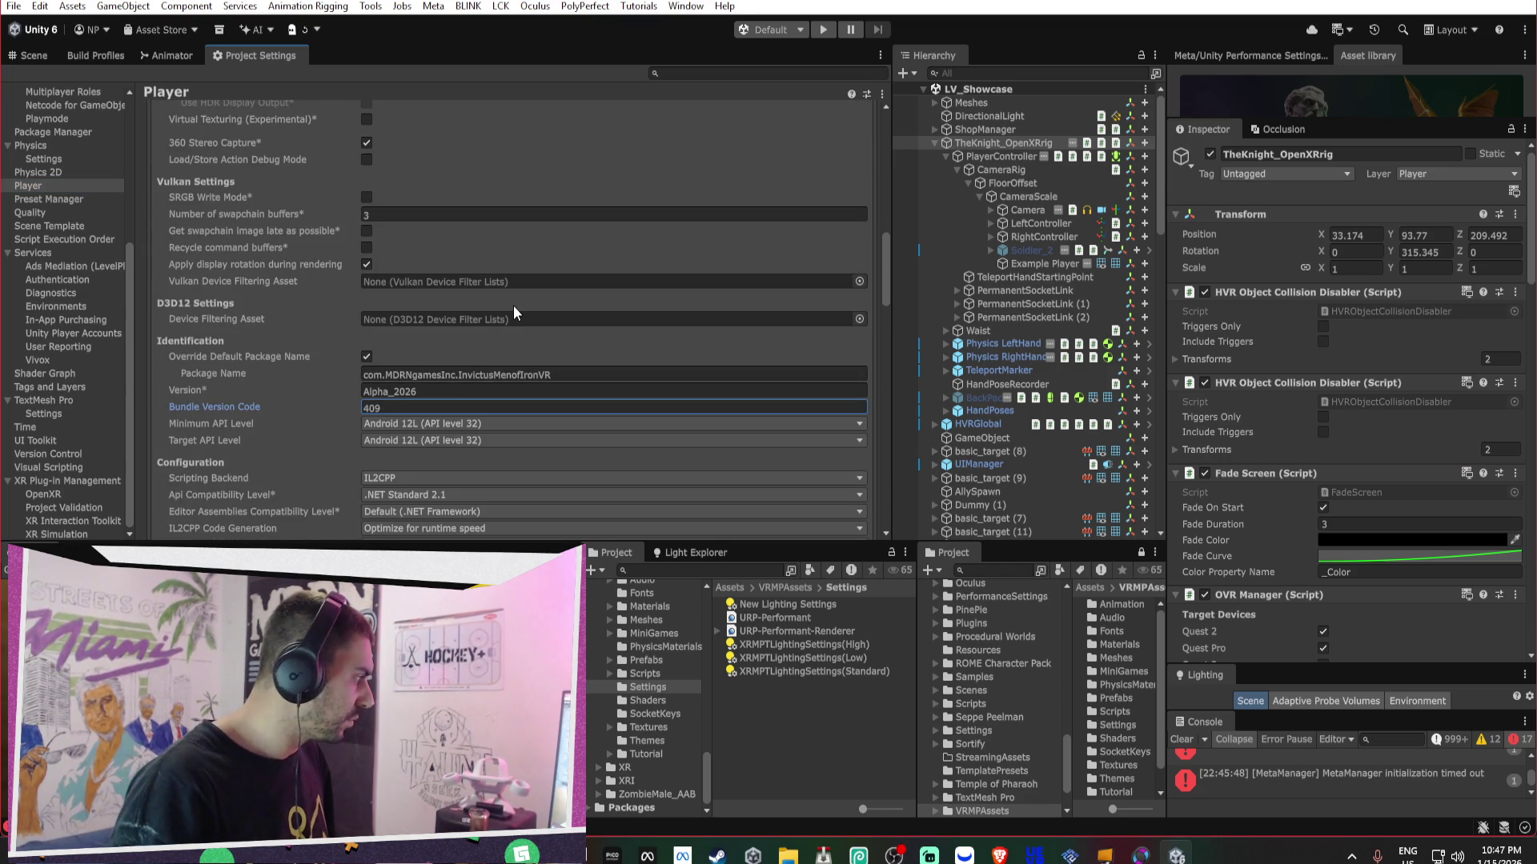
scroll(512, 305, up, 15)
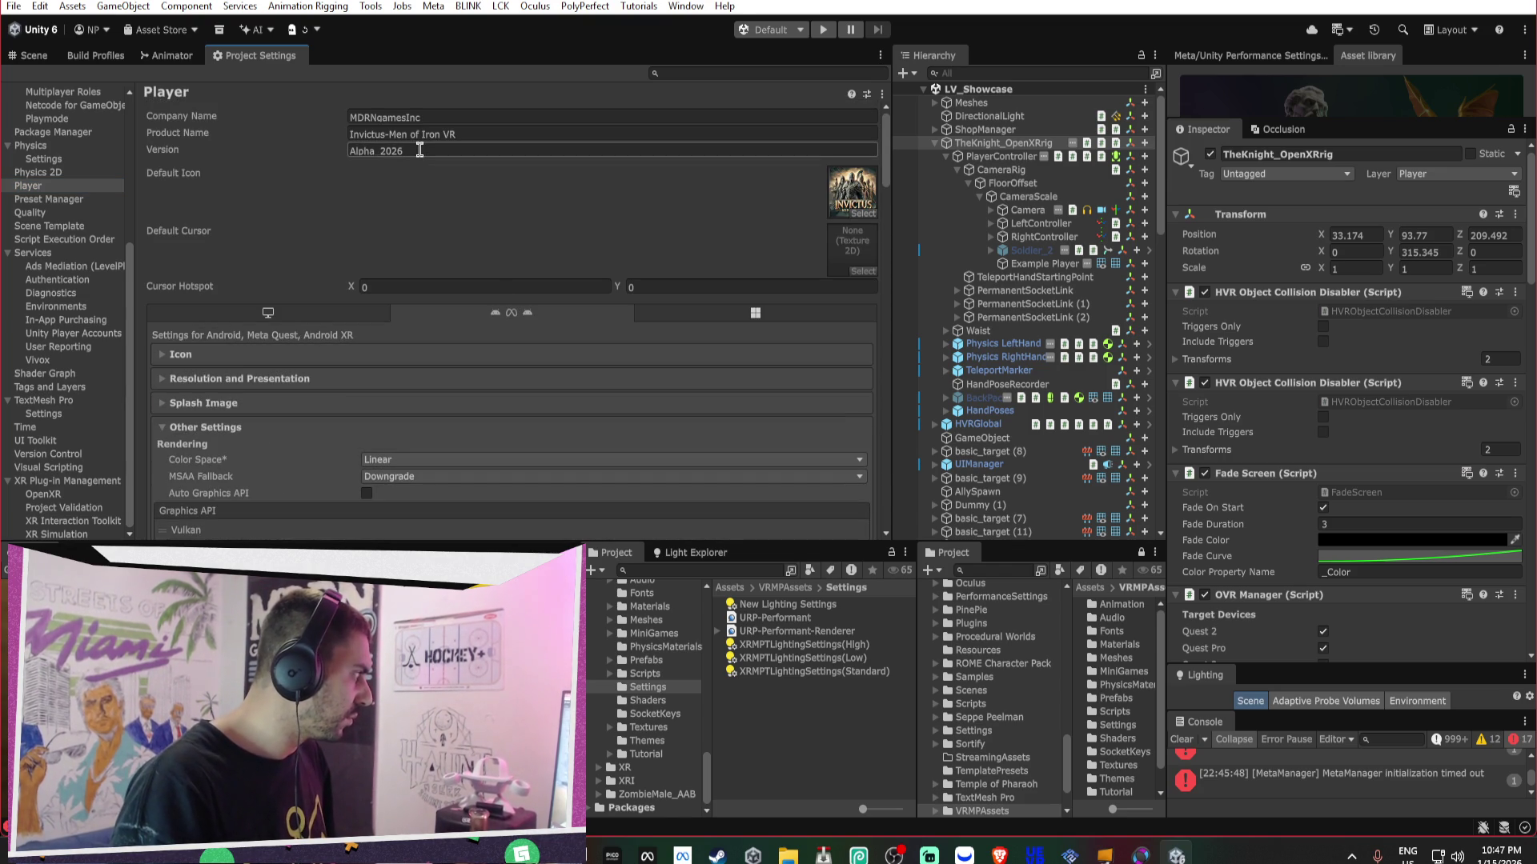
click(96, 59)
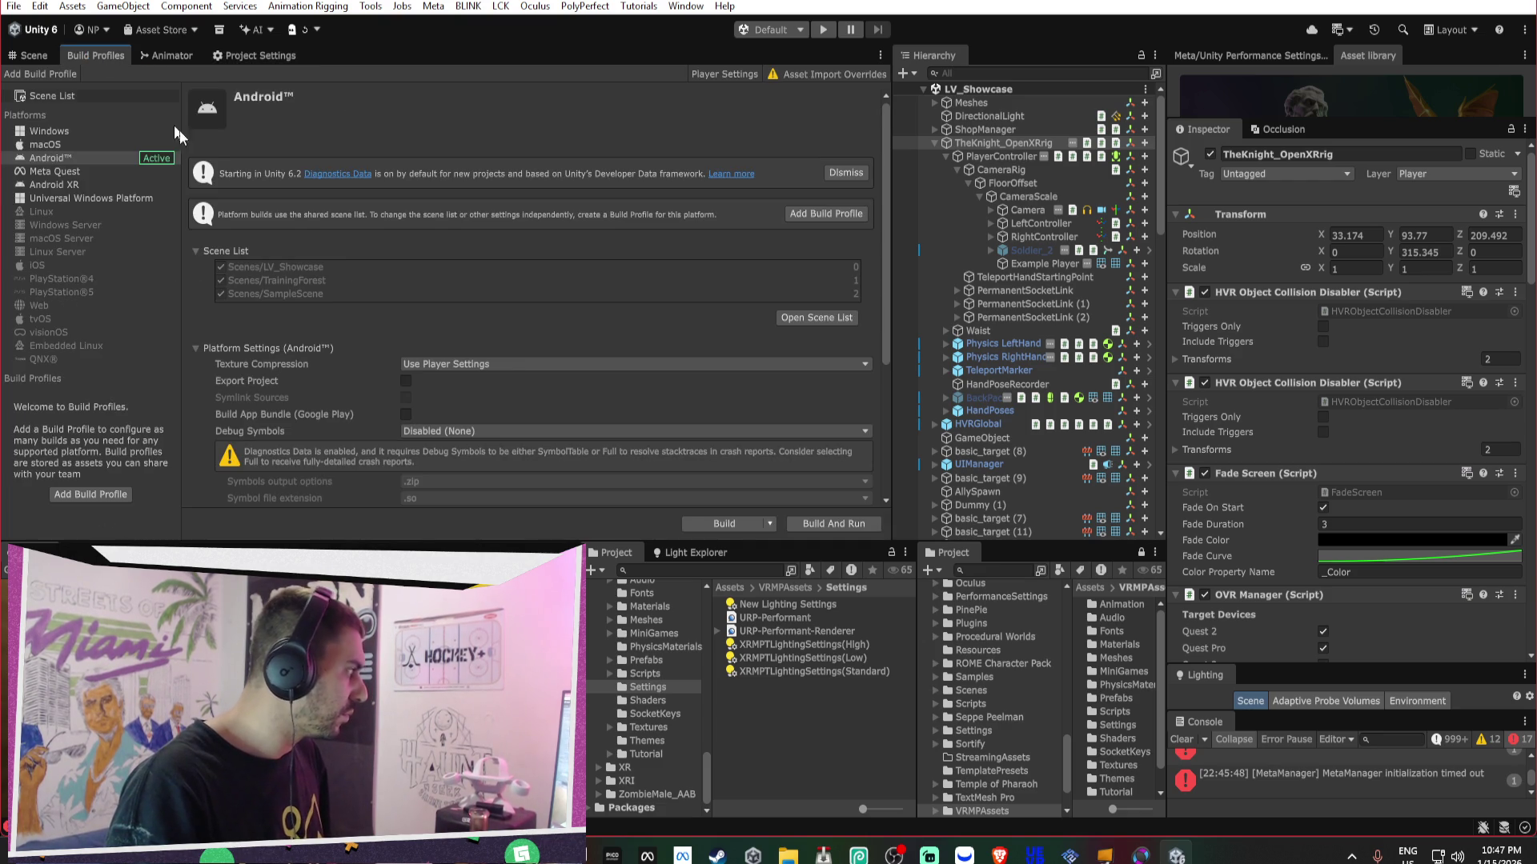
- Build the APK as Invictus_2026.apk on the Desktop, replacing the old file, past the input warning
click(723, 524)
click(805, 611)
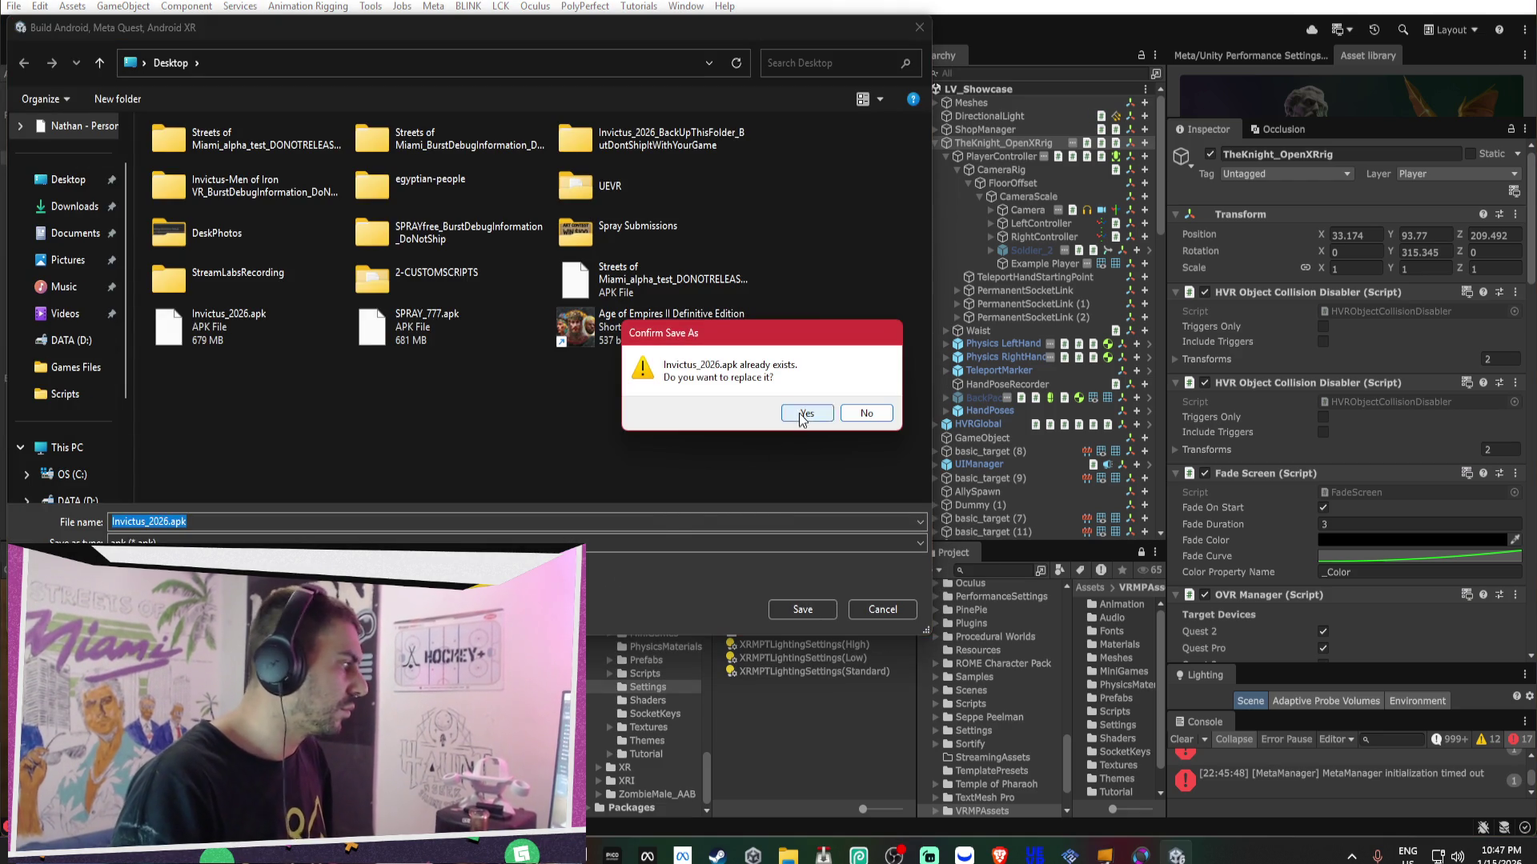
click(807, 413)
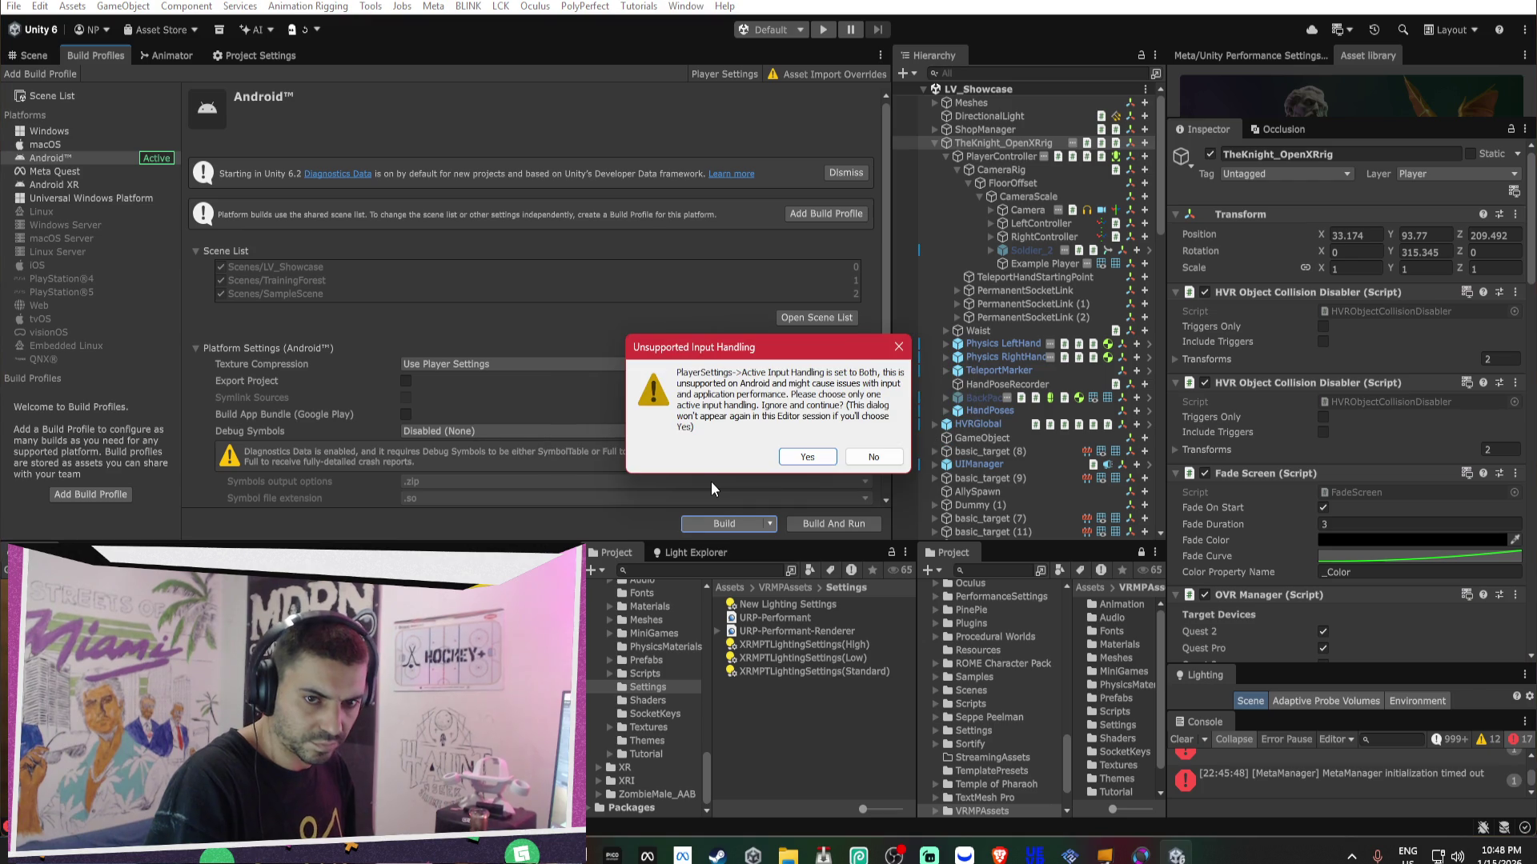
click(804, 458)
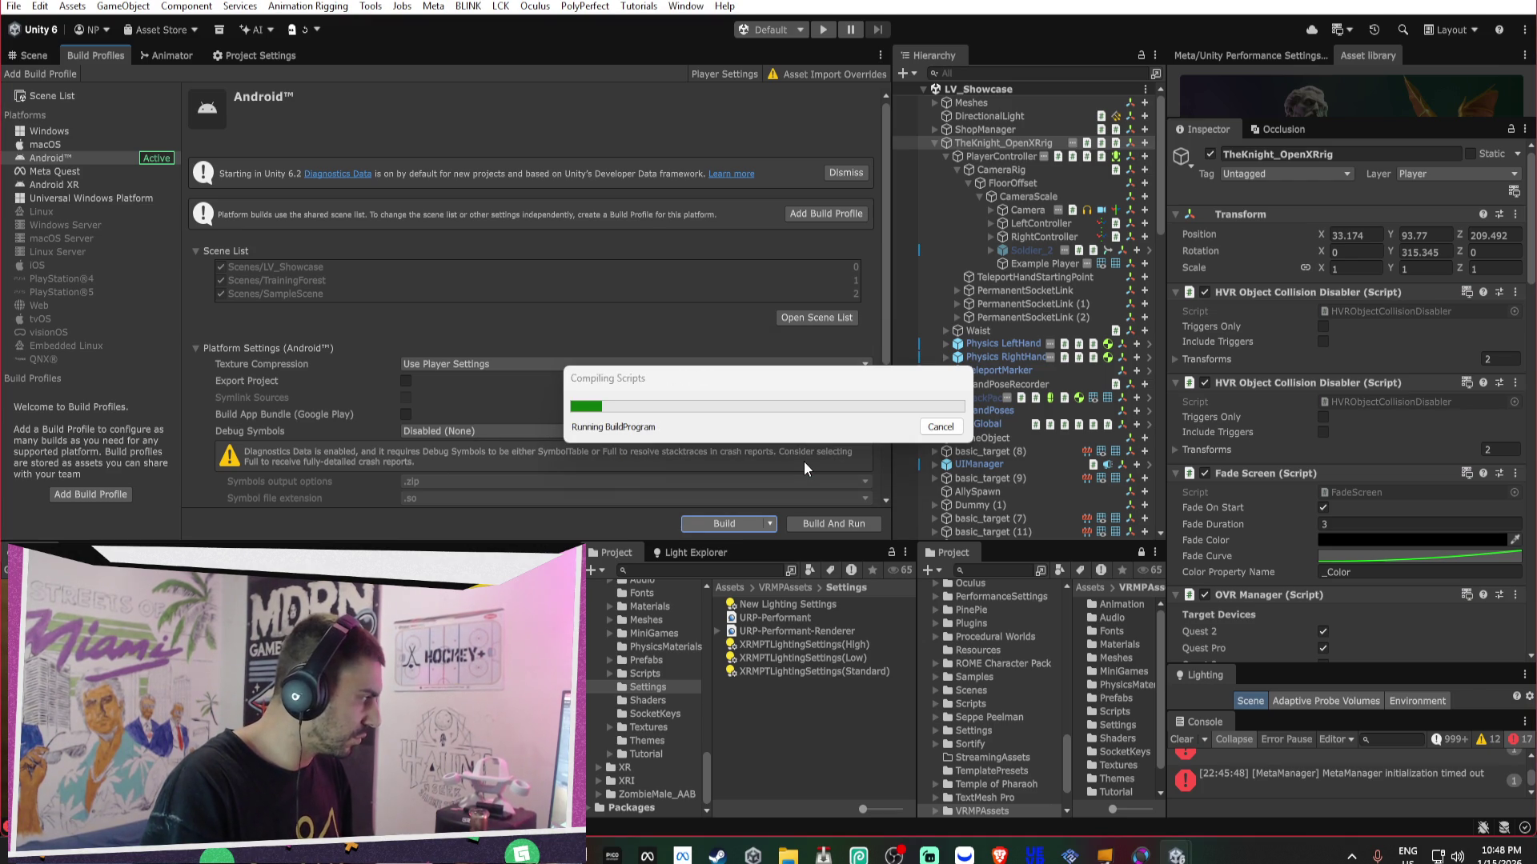